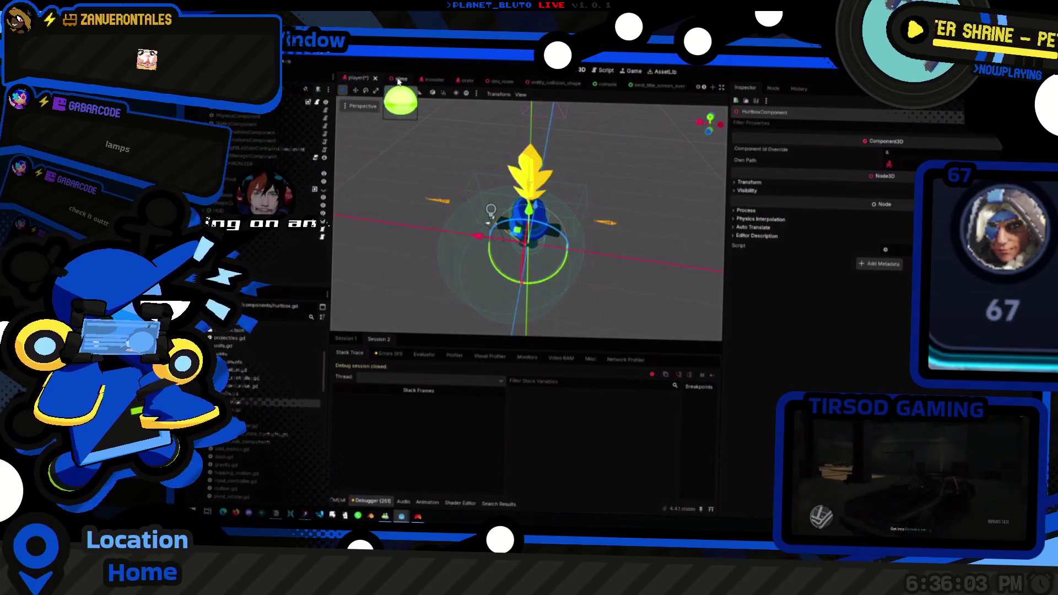
Add a HurtboxComponent child to the slime's root node, then undo it.
left_click(398, 82)
left_click(531, 205)
key("ctrl+a")
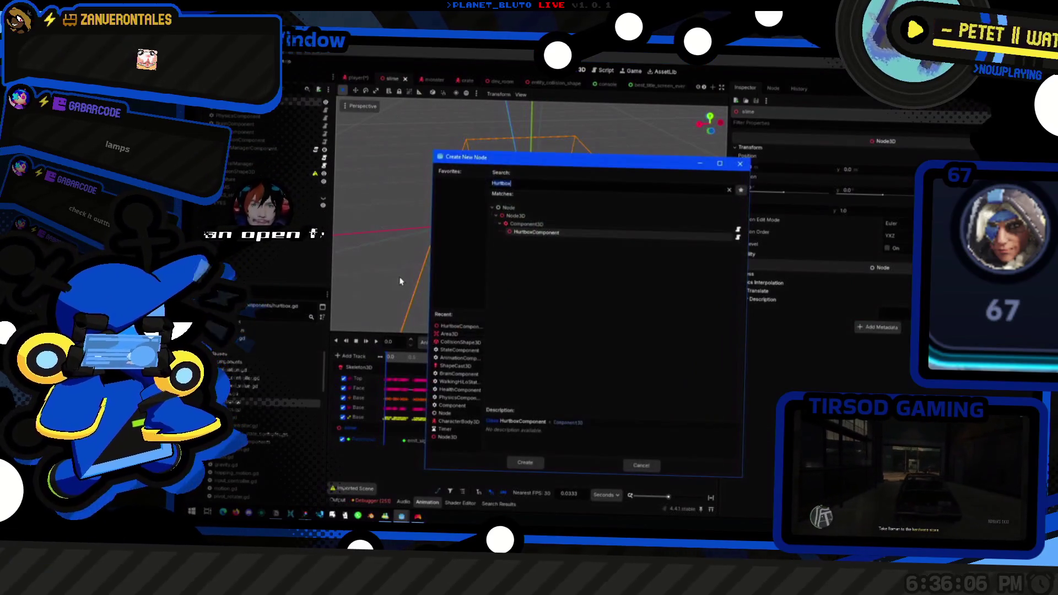
key("Return")
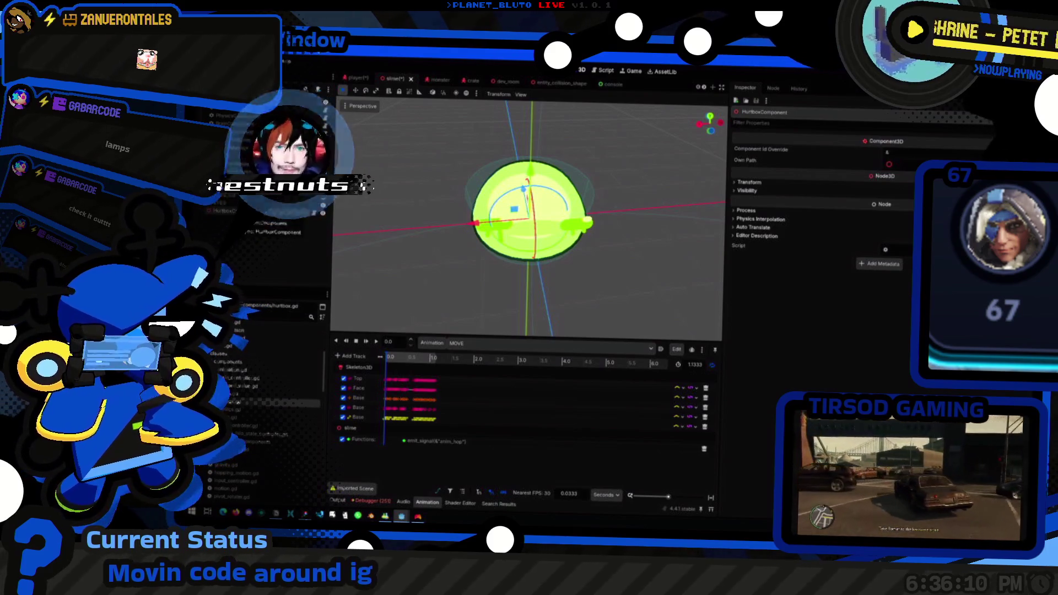
key("ctrl+z")
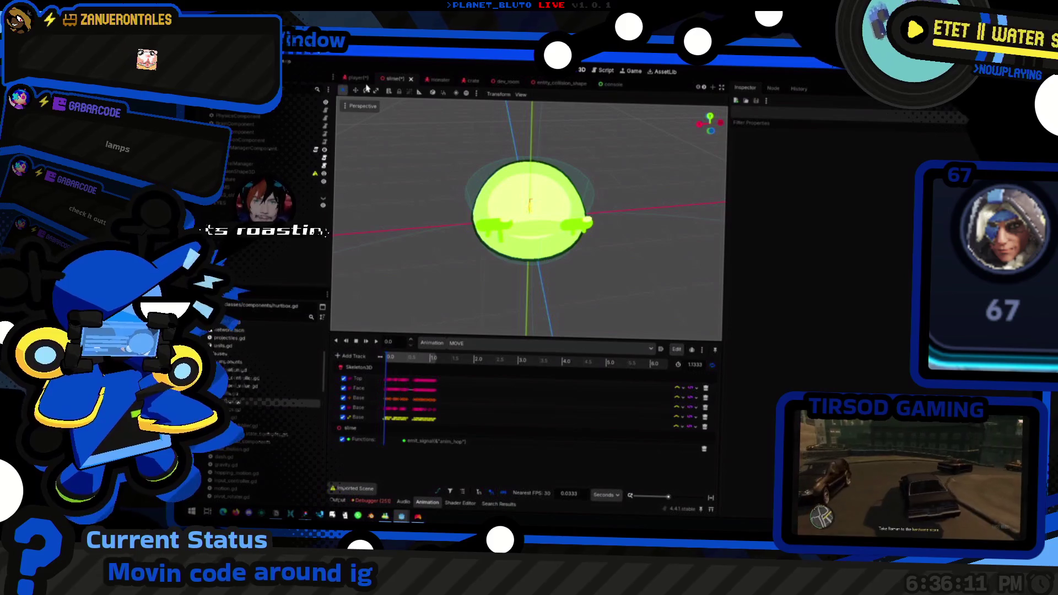
Inspect the monster's HurtboxComponent and the crate's Hurtbox, then save the player scene and run.
left_click(436, 81)
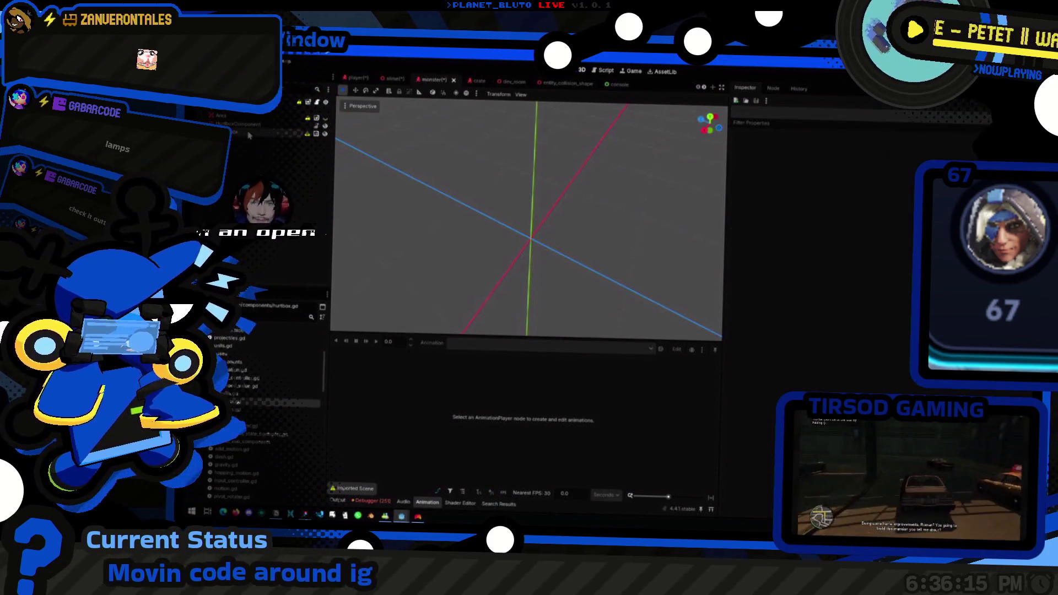
left_click(254, 136)
left_click(251, 124)
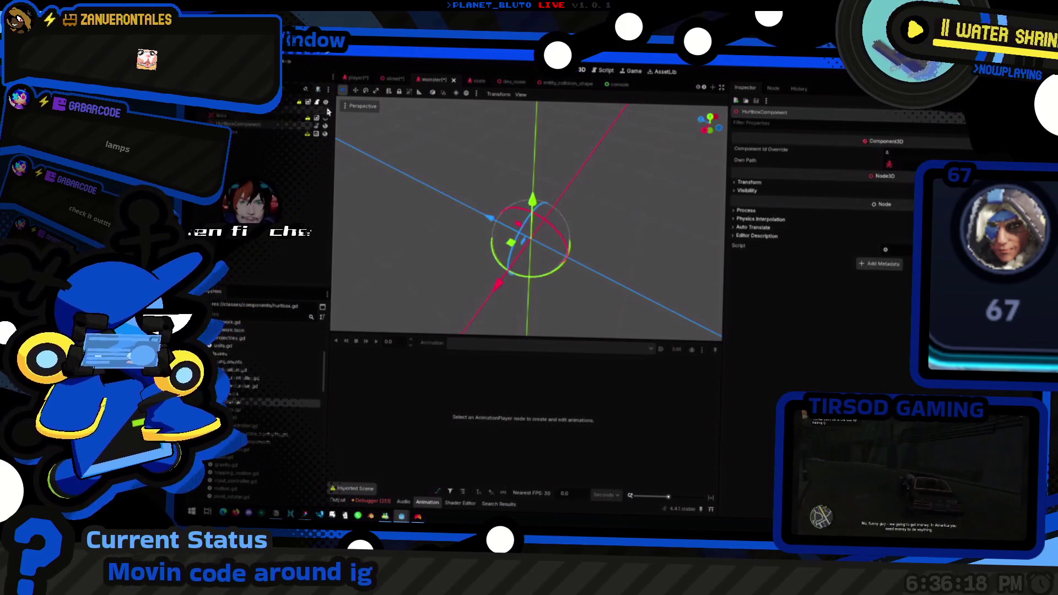
left_click(391, 79)
left_click(357, 78)
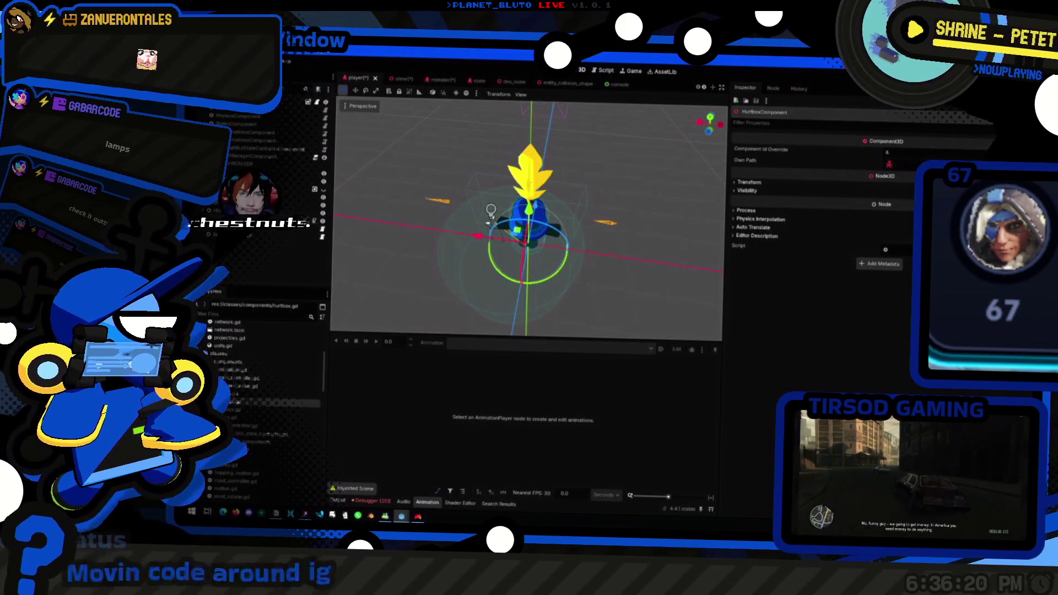
left_click(477, 81)
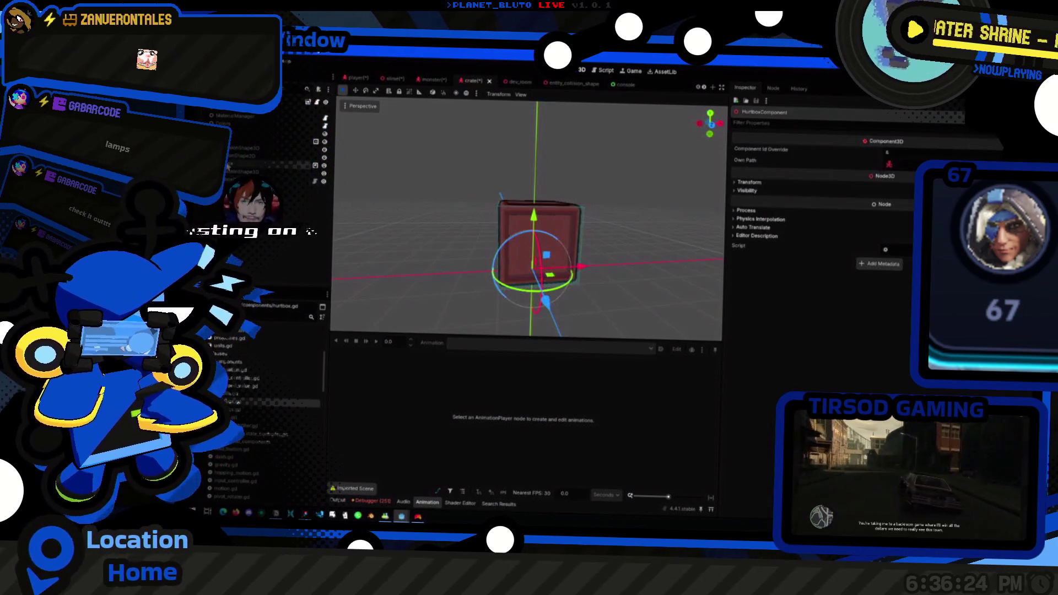
left_click(251, 164)
left_click(343, 80)
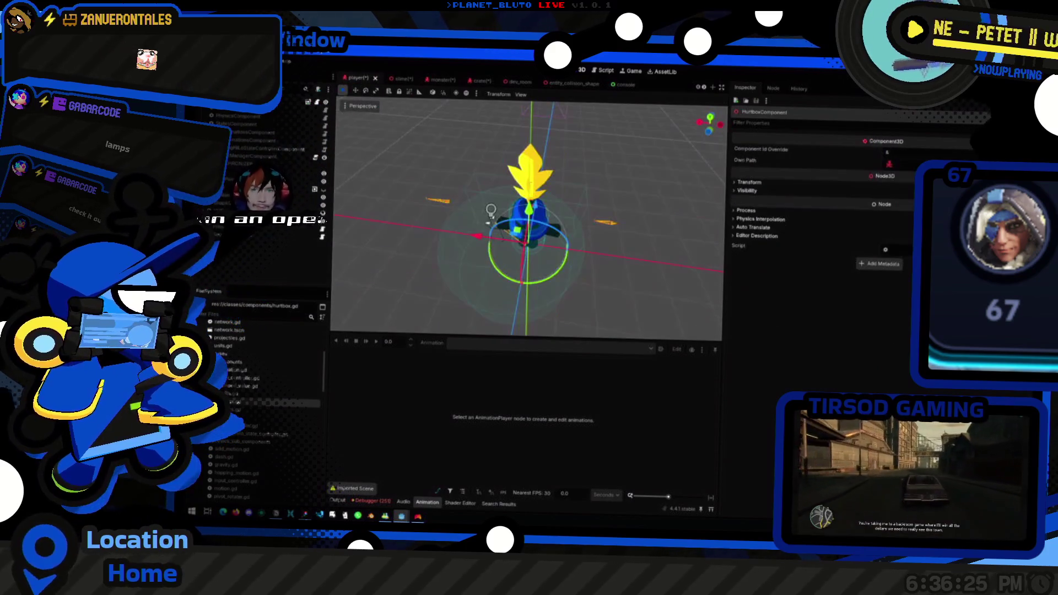
key("ctrl+s")
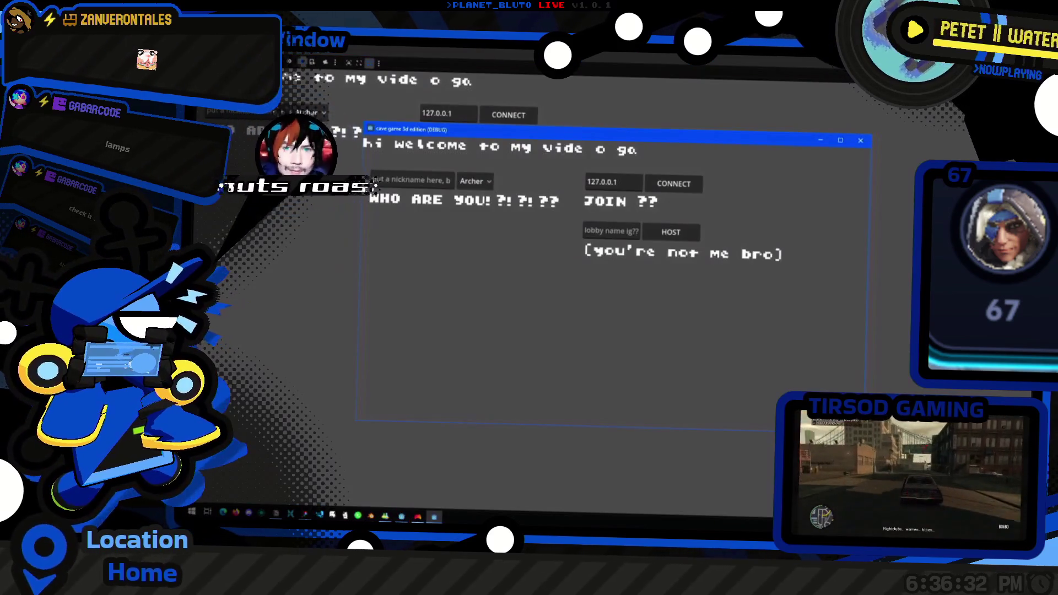
Close the extra debug window, host a game, and start retyping line 72's node path.
left_click(327, 242)
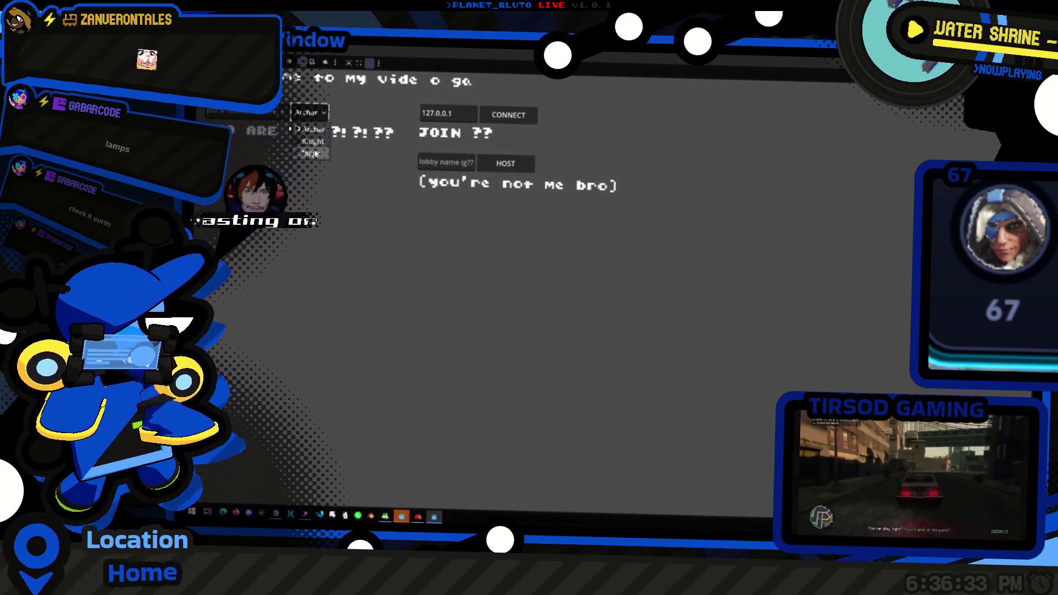
left_click(505, 163)
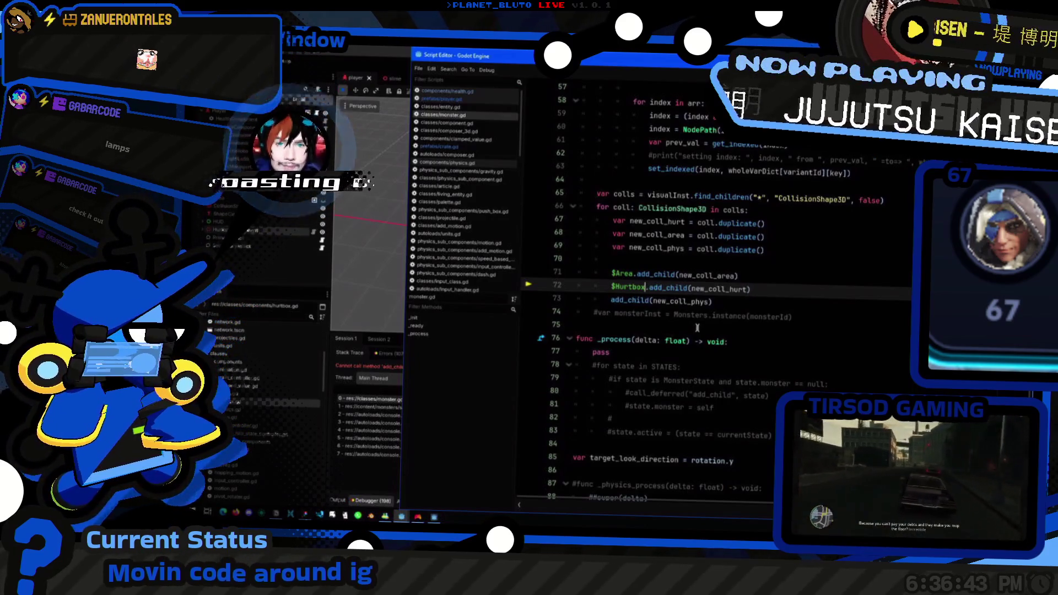
key("Home")
type("HurtboxC")
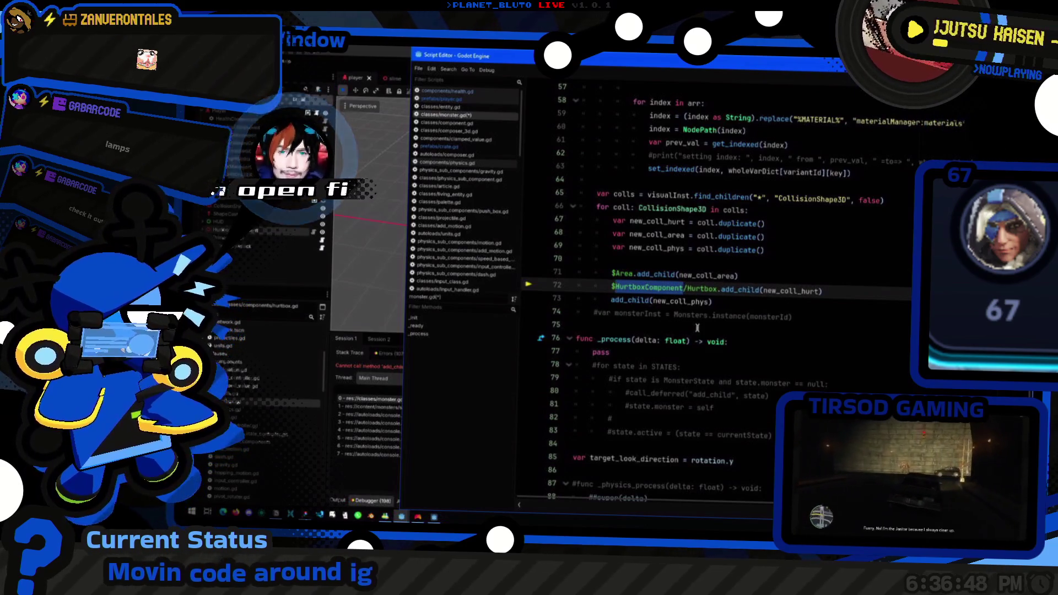
type("hur")
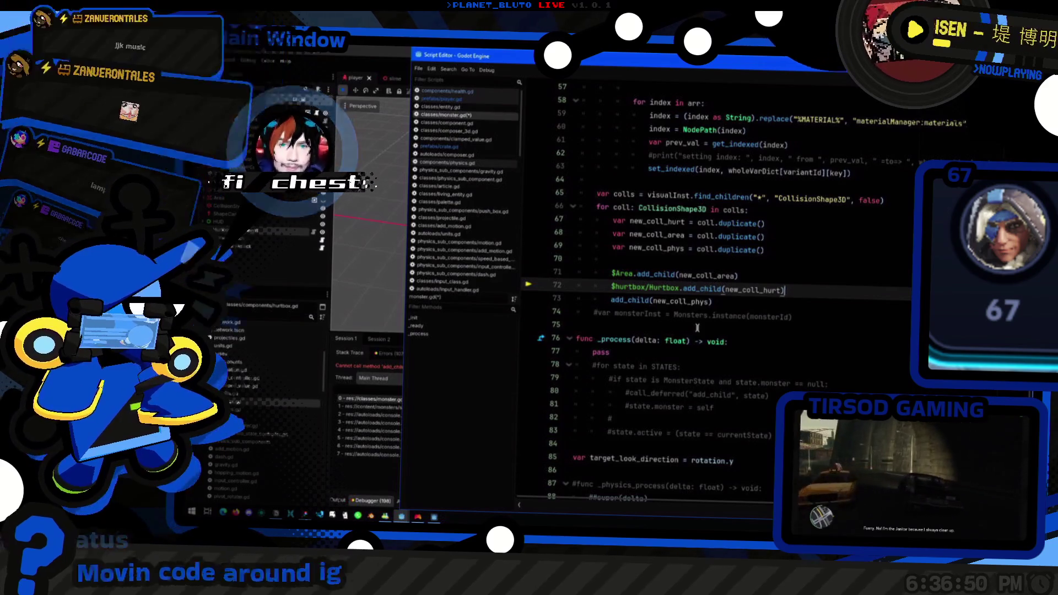
Inspect a node in the running scene and undo the mistyped path on line 72.
key("alt+Tab")
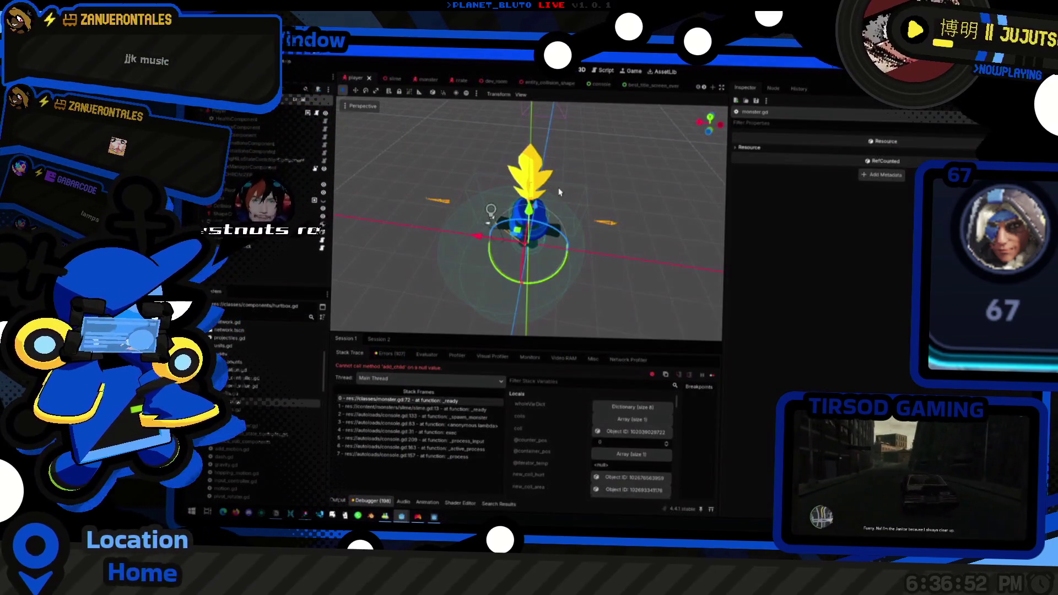
left_click(205, 221)
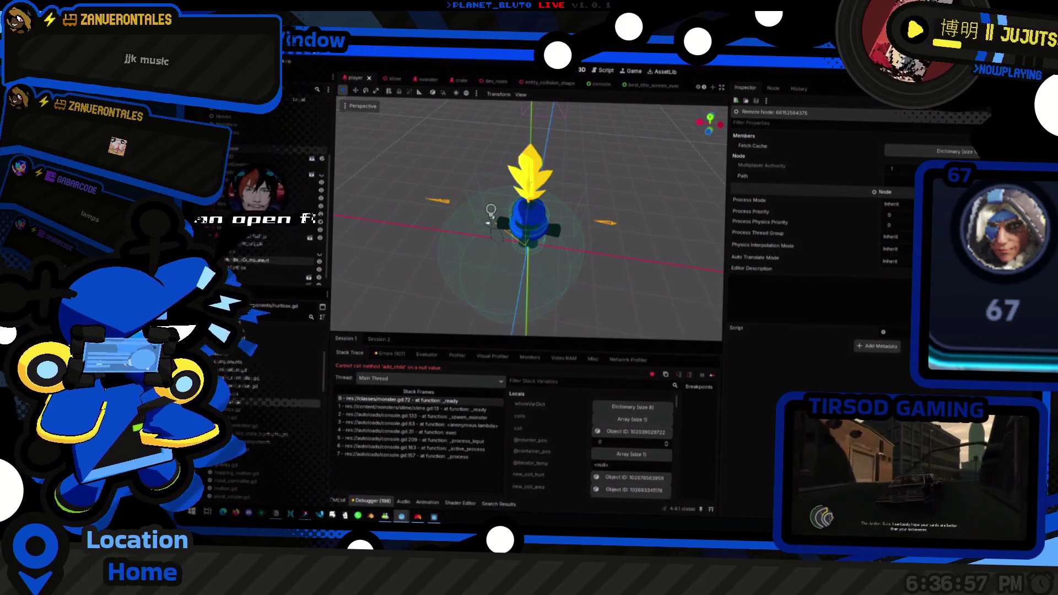
key("ctrl+F3")
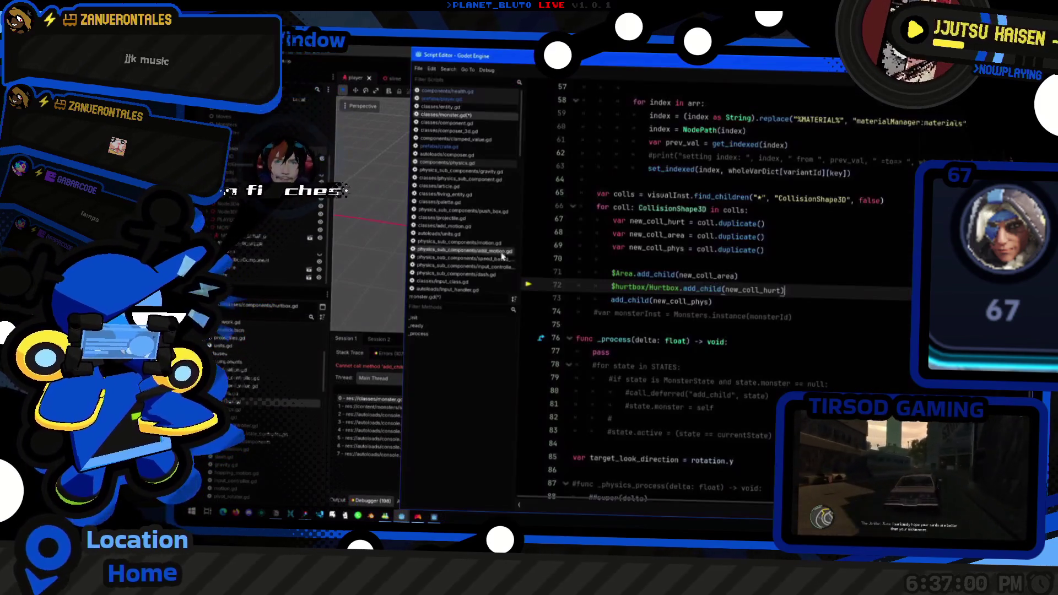
key("ctrl+z")
key("ctrl+F2")
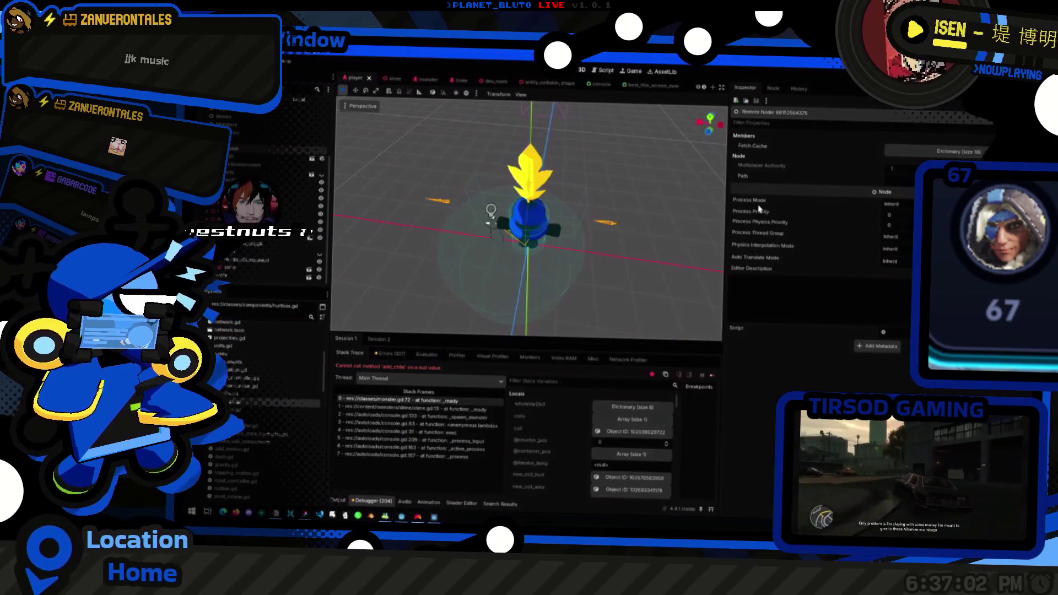
Relaunch the game, host again, and walk the player toward the red crate among slimes.
key("F5")
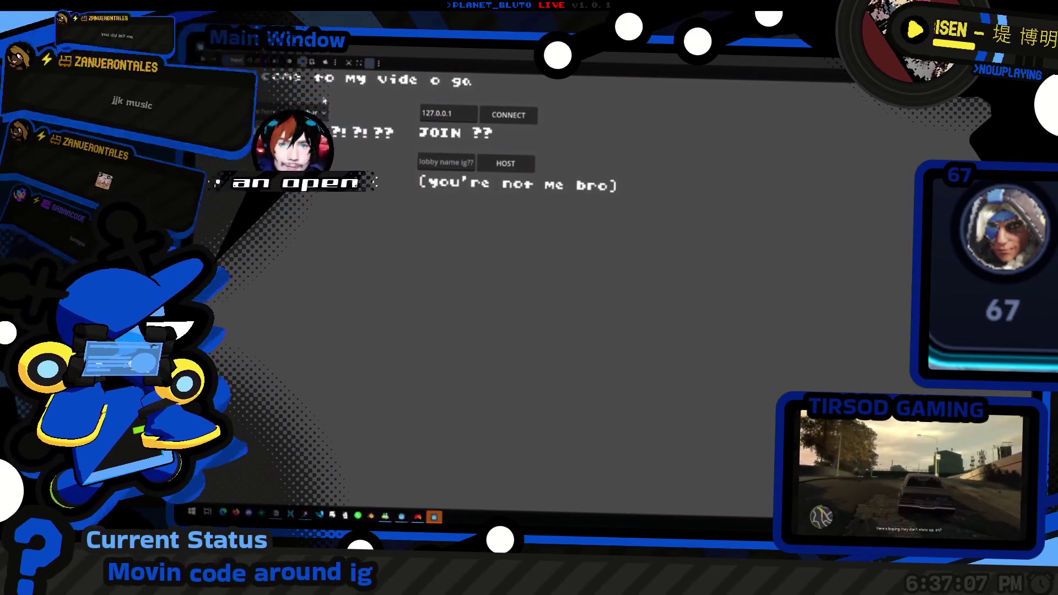
left_click(528, 159)
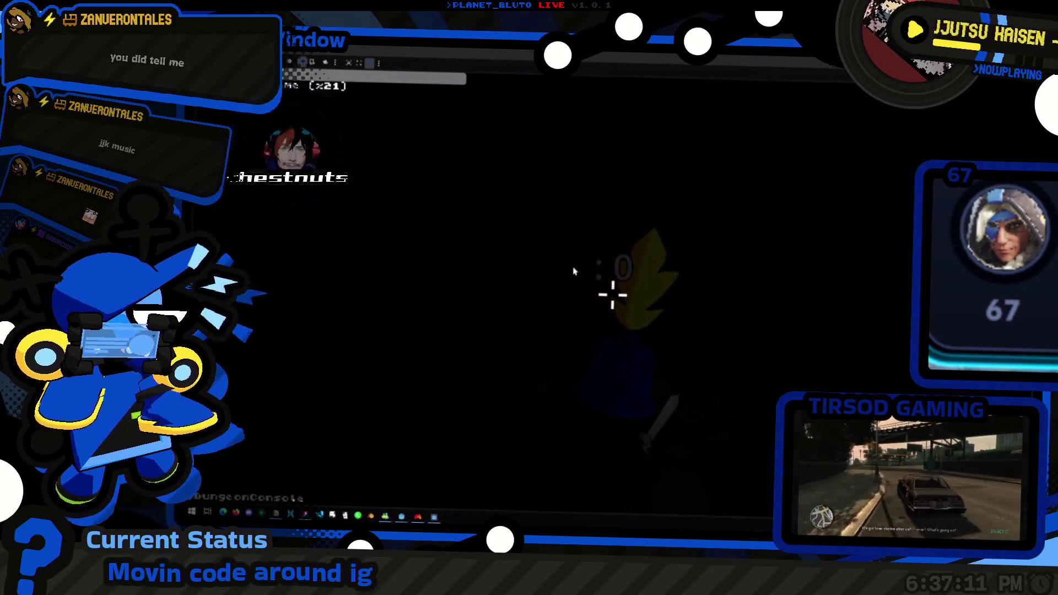
key("w")
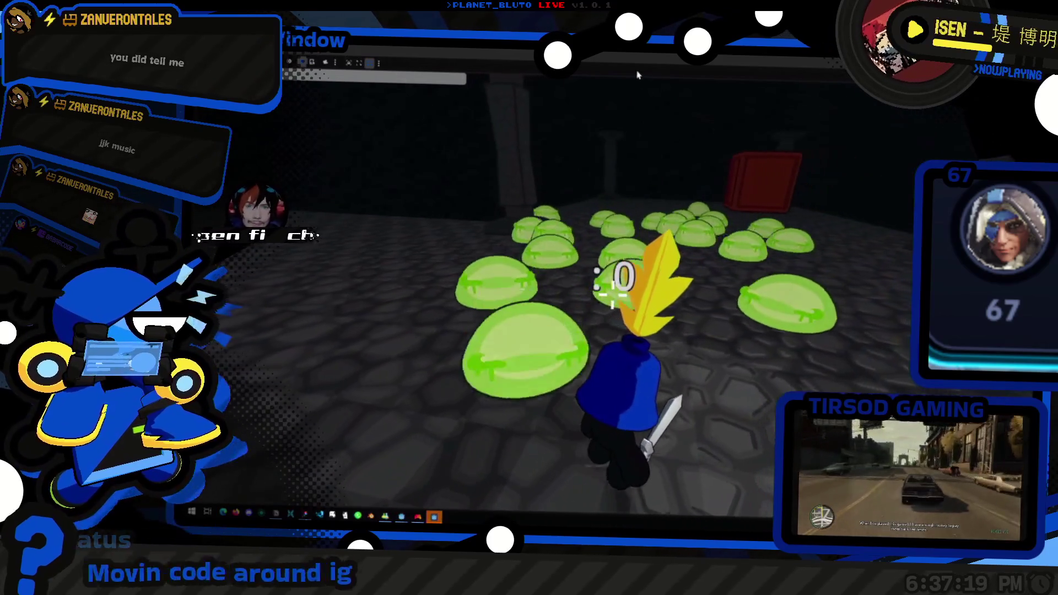
key("alt+Tab")
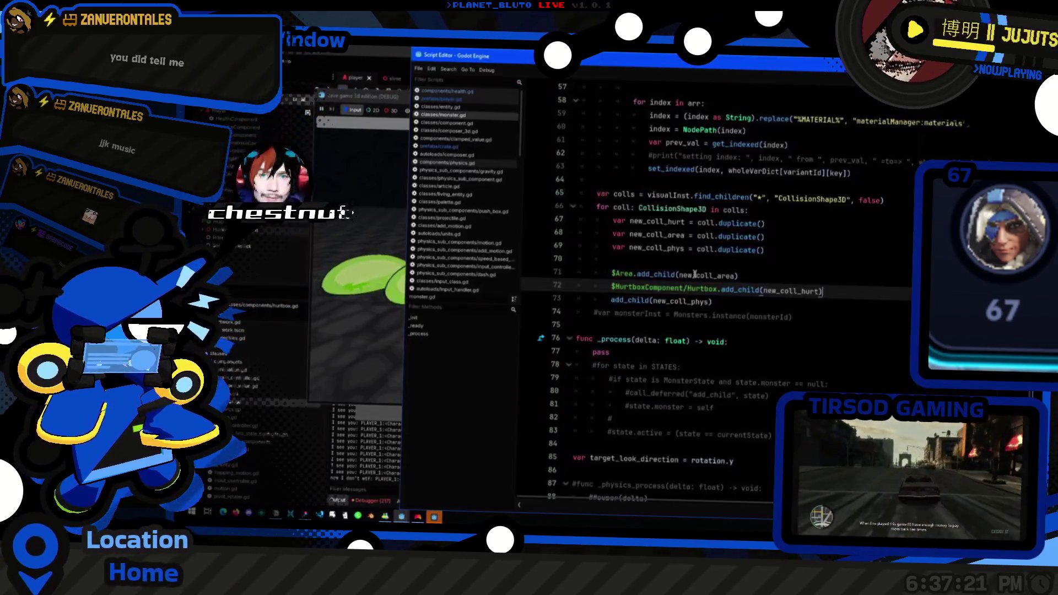
In brain_action_monster_attack.gd, comment out the _body_exited print and toggle the _body_entered line.
key("ctrl+shift+f")
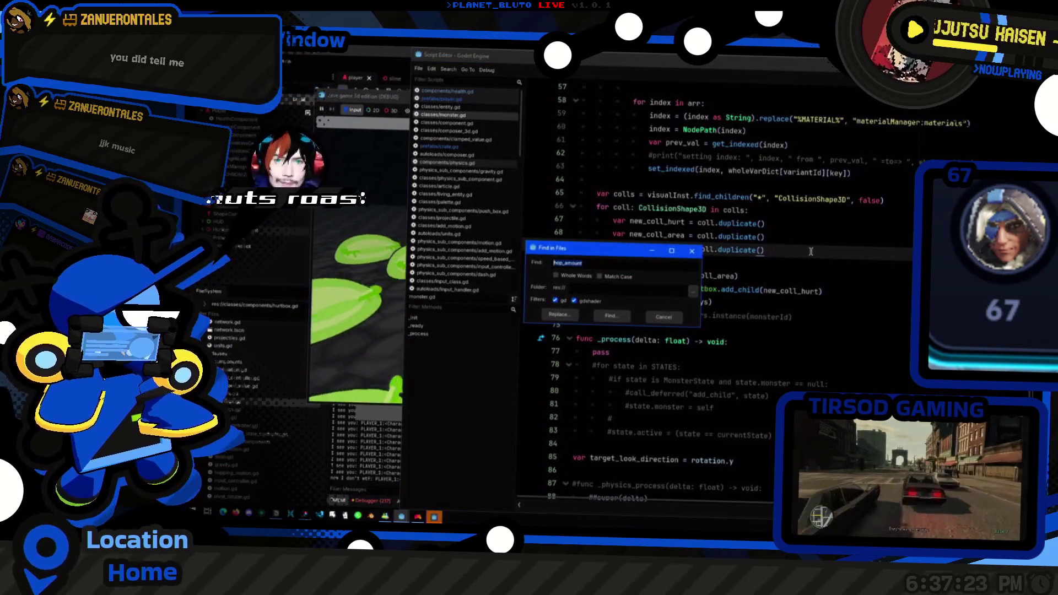
key("Escape")
key("ctrl+alt+o")
type("attack")
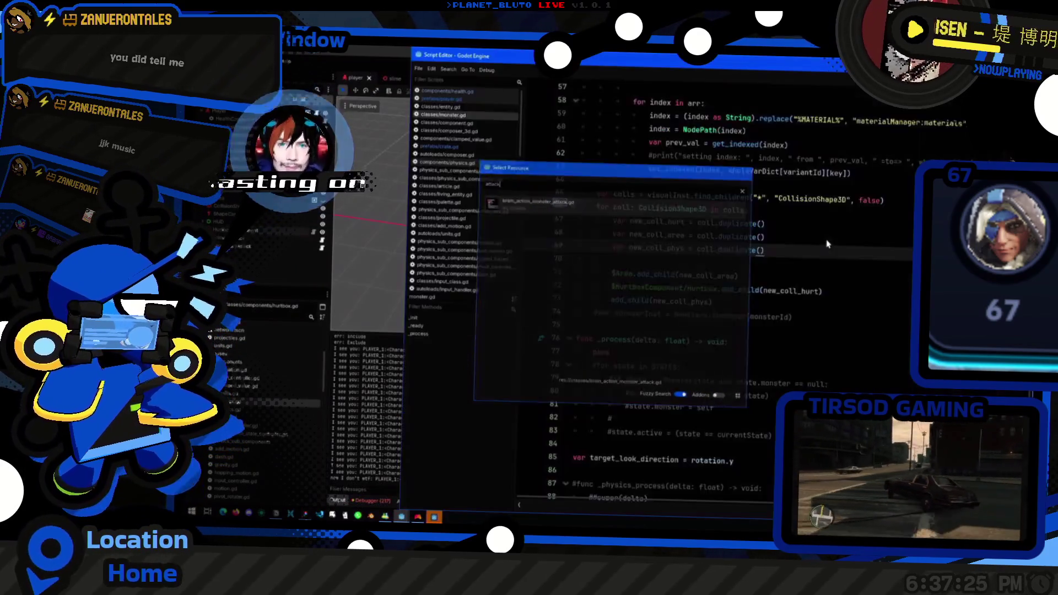
key("Return")
scroll(763, 290, "down", 7)
scroll(759, 327, "up", 5)
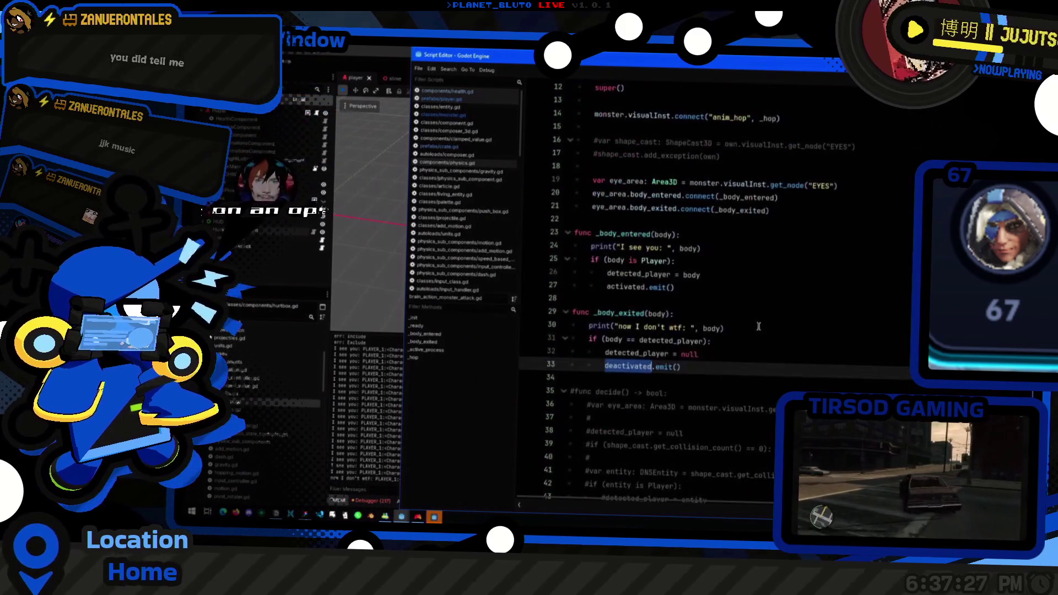
left_click(758, 327)
key("ctrl+k")
key("Up")
key("Up")
key("Up")
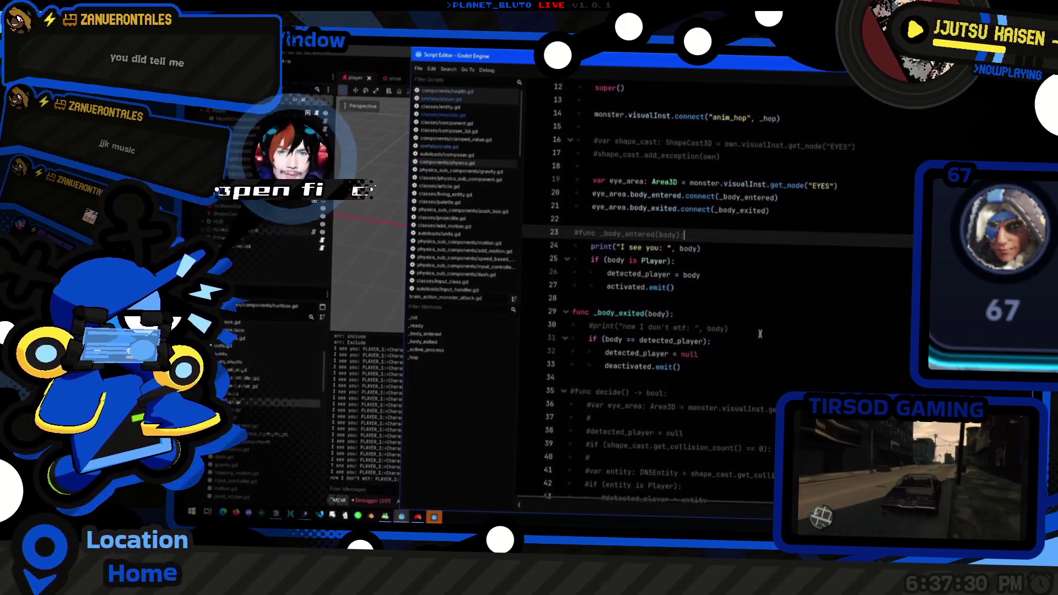
key("ctrl+k")
key("Down")
Add a YOUCH!! debug print with own inside hurtbox.gd's _got_hurt, then save and relaunch.
key("ctrl+alt+o")
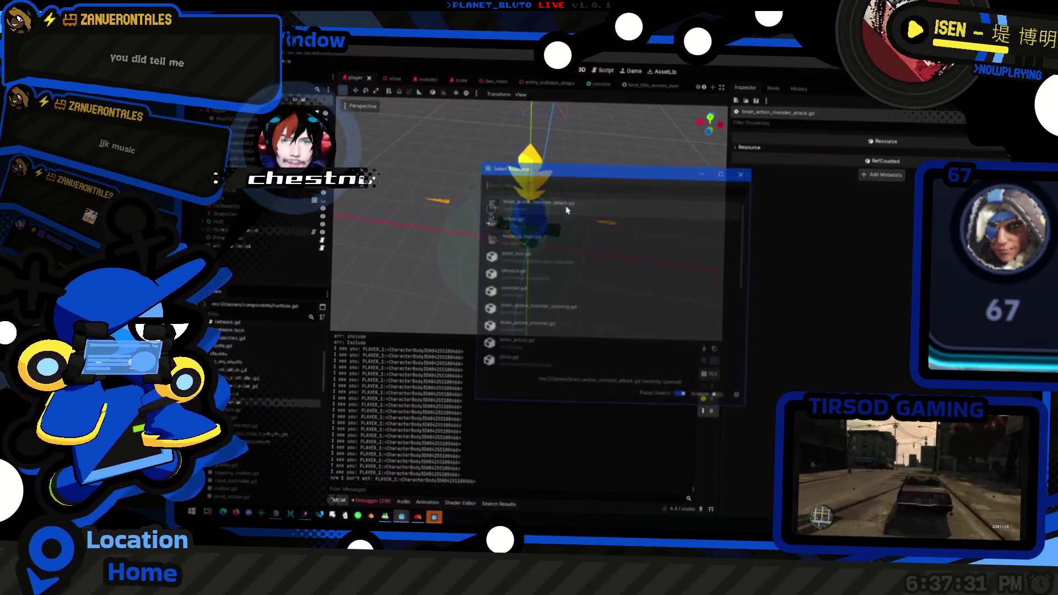
type("hurtbox")
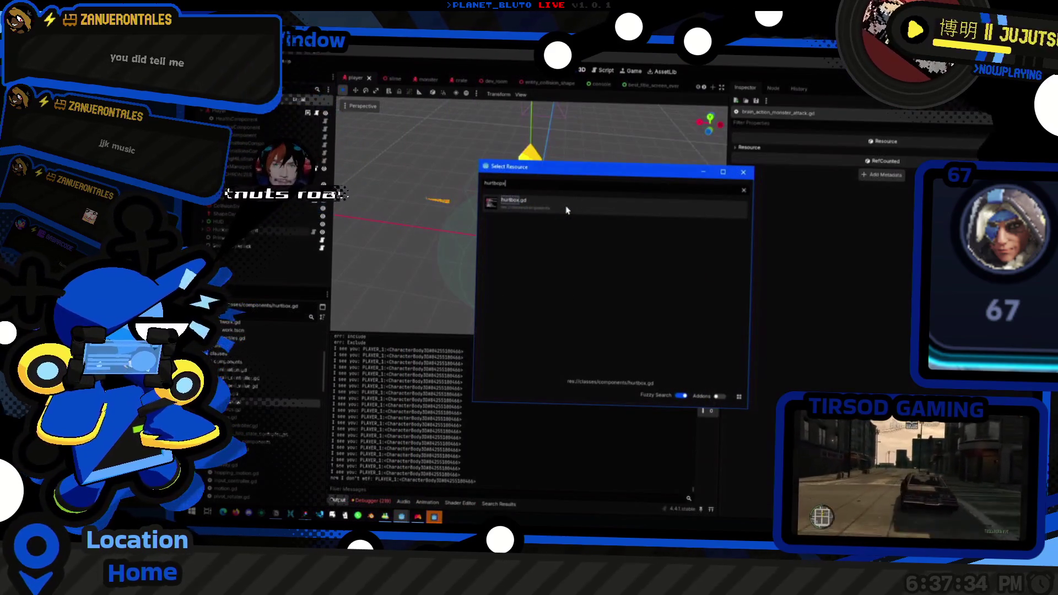
key("Return")
key("Home")
key("Return")
left_click(787, 260)
key("Down")
key("Down")
key("Down")
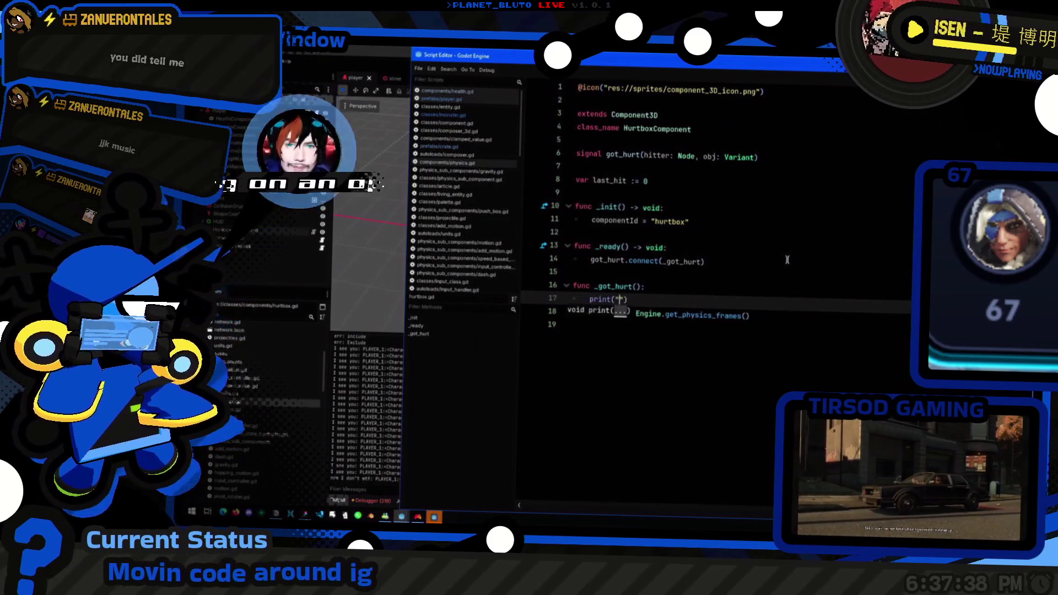
type("own, \"")
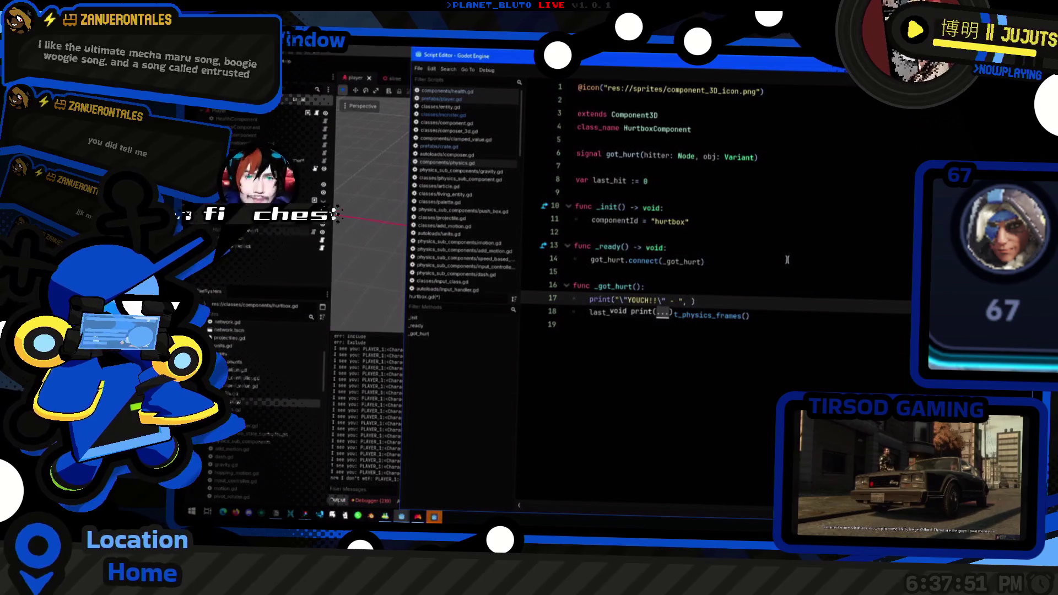
key("F5")
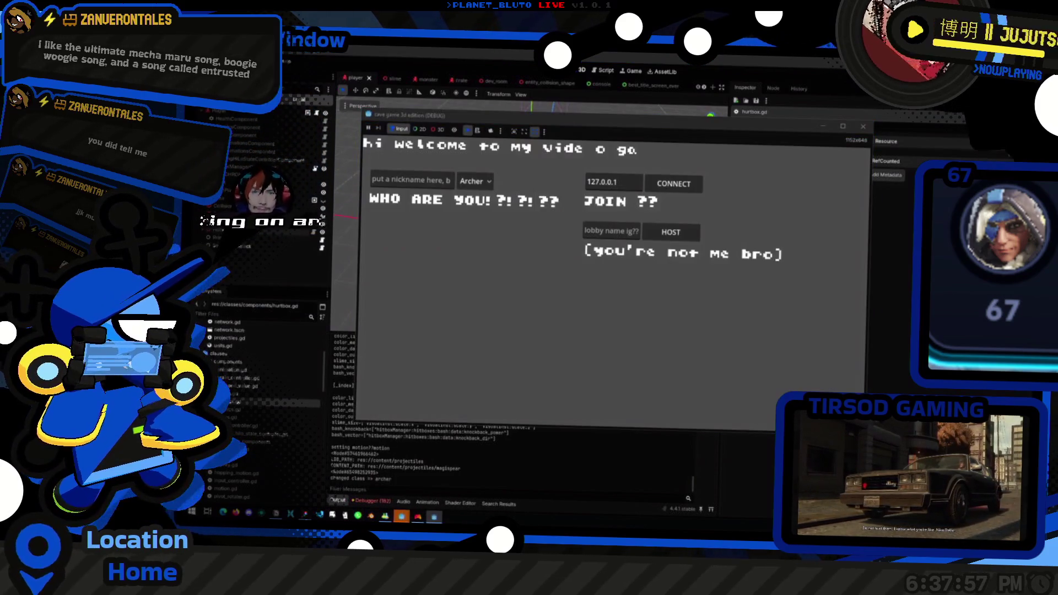
Pick the Knight class, start the dungeon, and walk toward a slime.
left_click(469, 182)
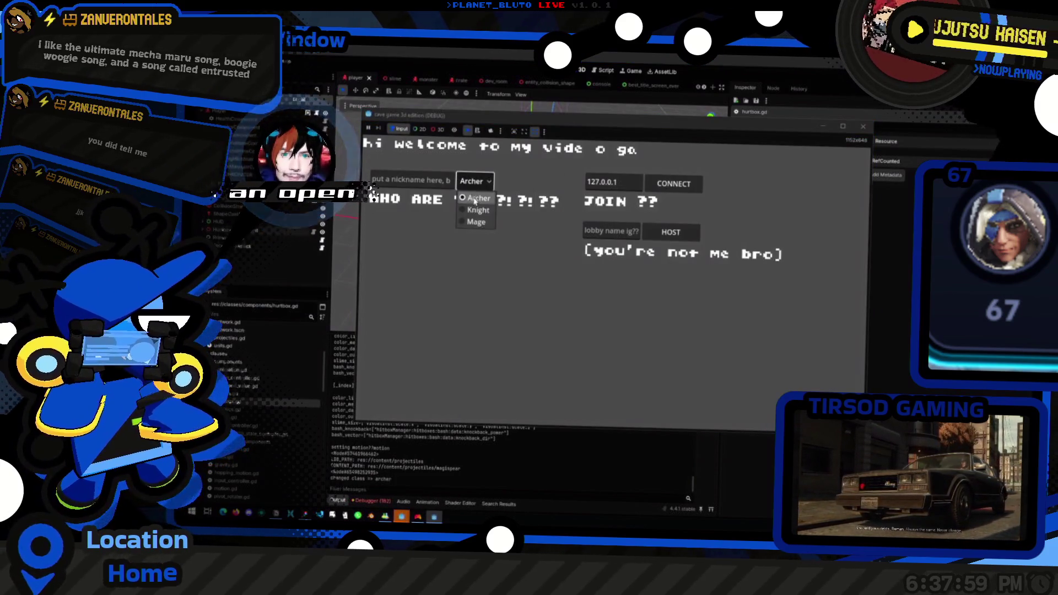
left_click(474, 210)
key("Return")
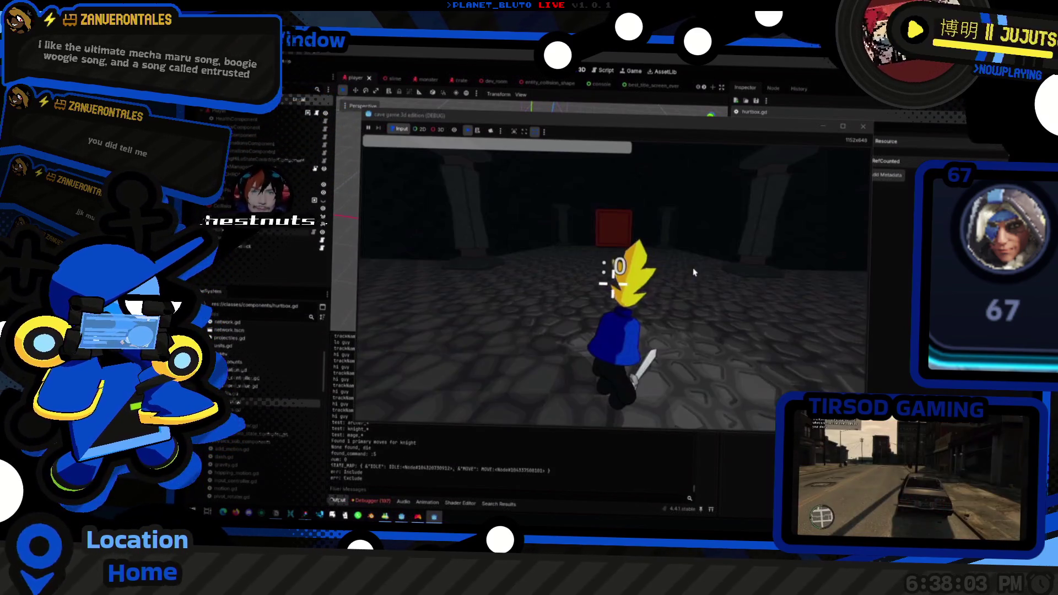
key("w")
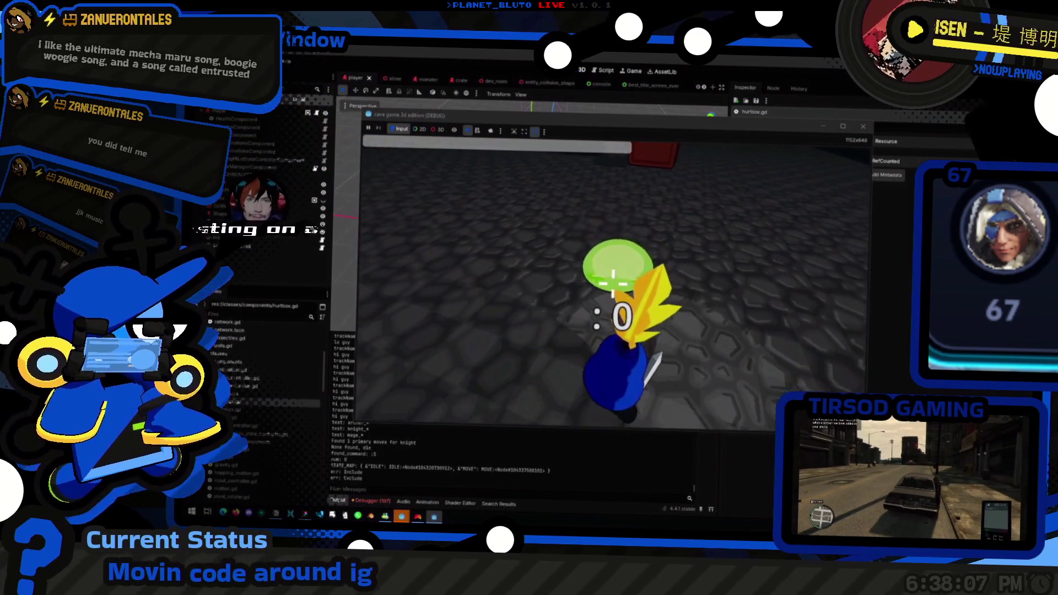
Return to the Godot editor and bring up the quick script finder.
key("alt+Tab")
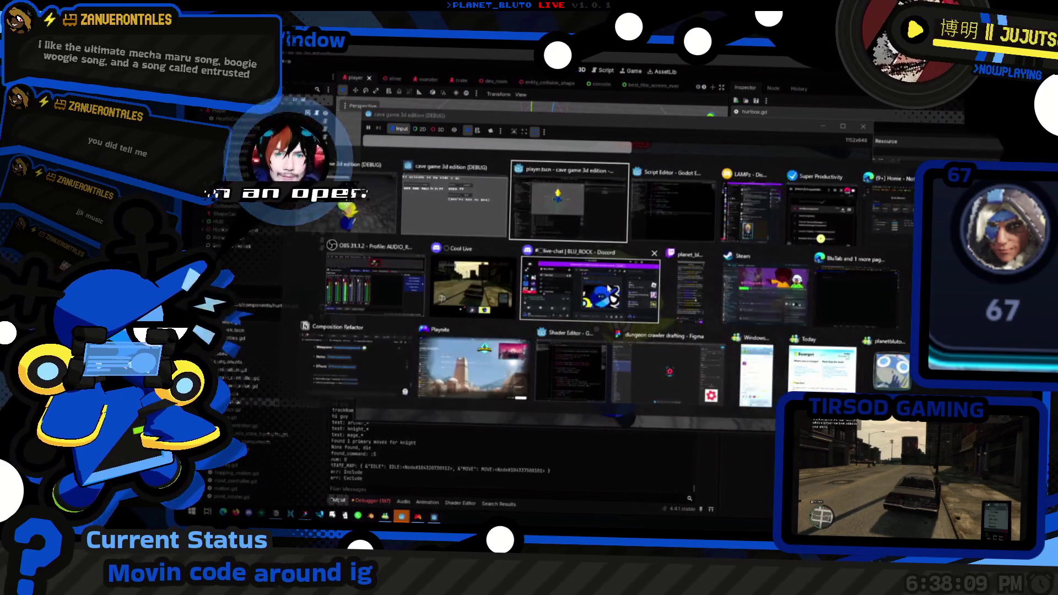
left_click(726, 267)
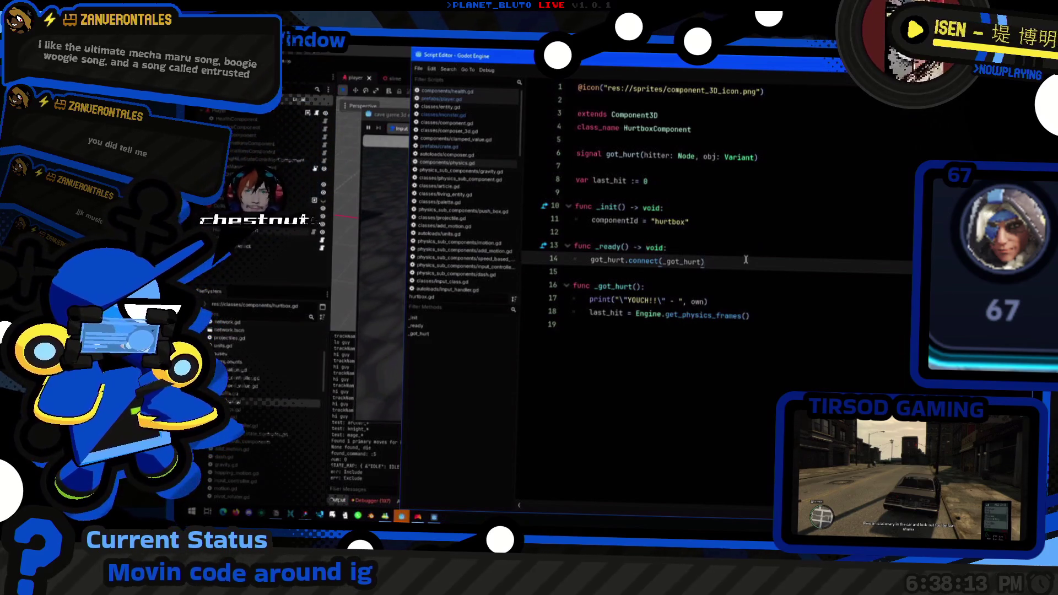
key("alt+Tab")
key("ctrl+alt+o")
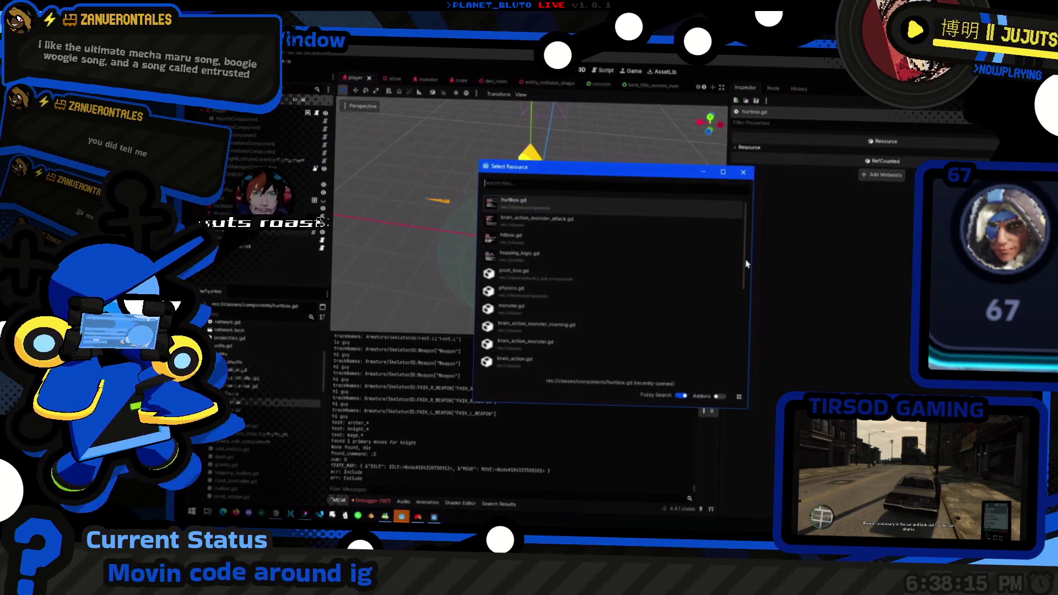
In hitbox.gd, replace damagee with hurtbox_manager in line 71's damage print, then test-run.
type("hitbox")
key("Return")
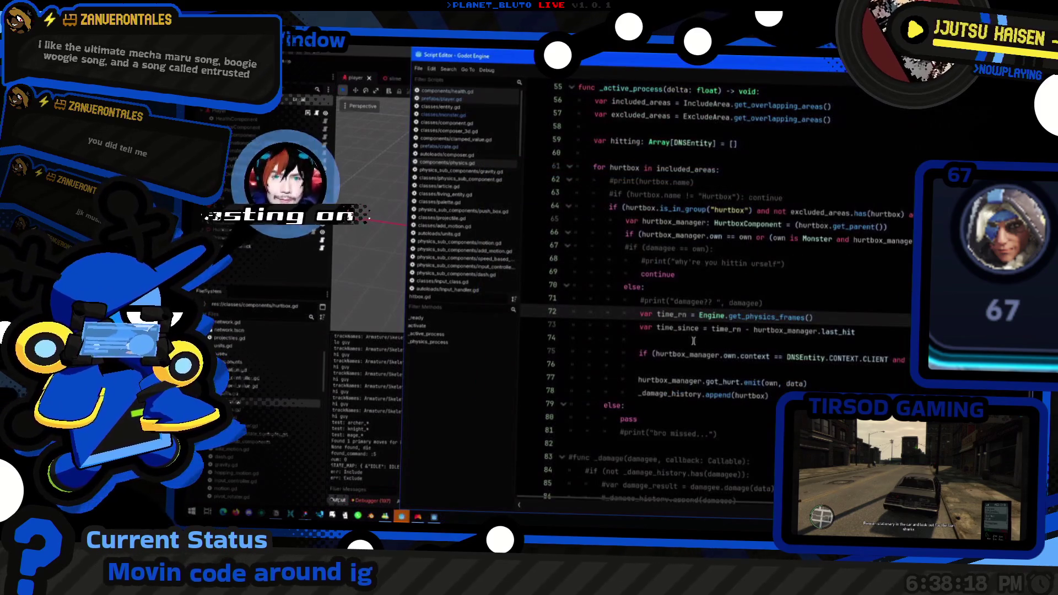
left_click(817, 307)
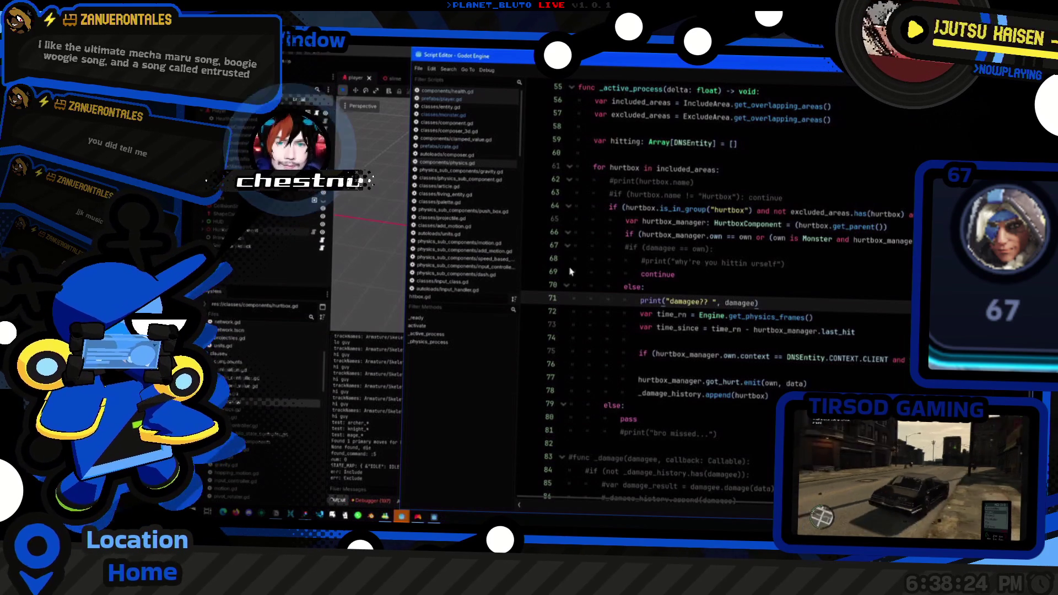
double_click(673, 222)
key("ctrl+c")
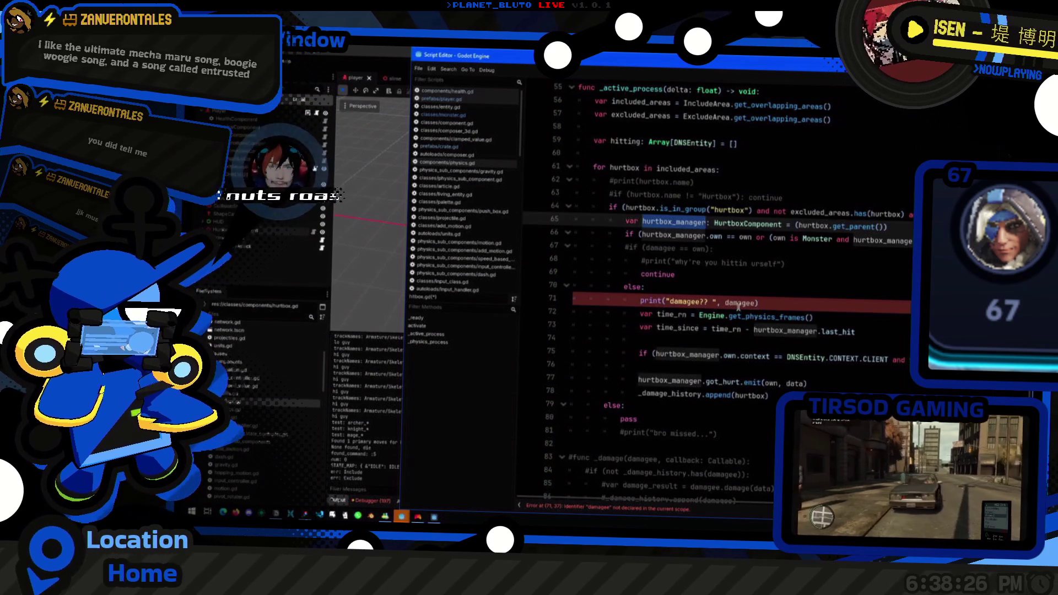
double_click(741, 303)
key("ctrl+v")
key("F5")
key("alt+Tab")
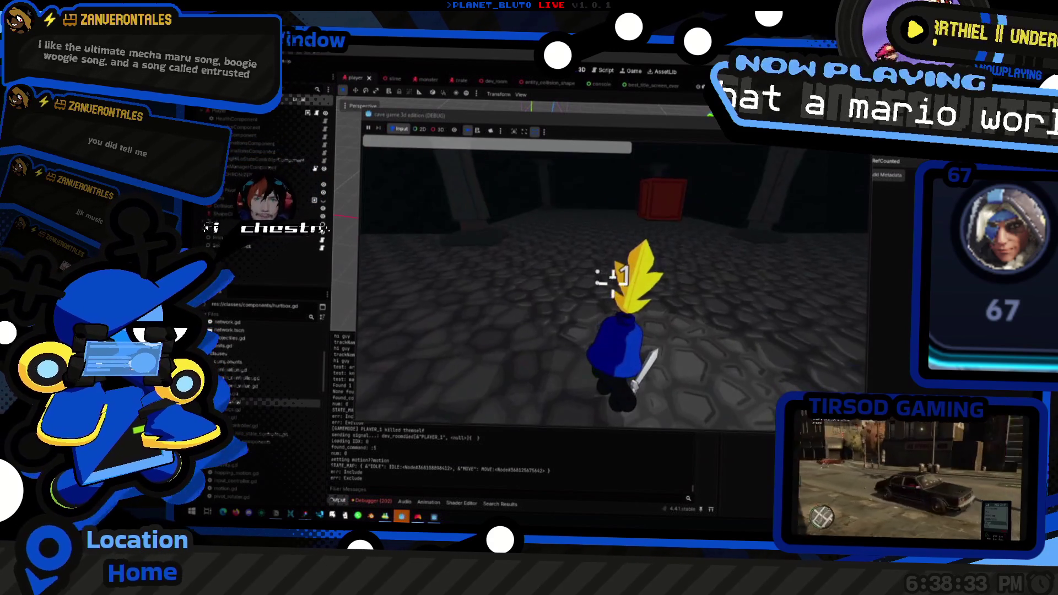
key("alt+Tab")
key("alt+Tab")
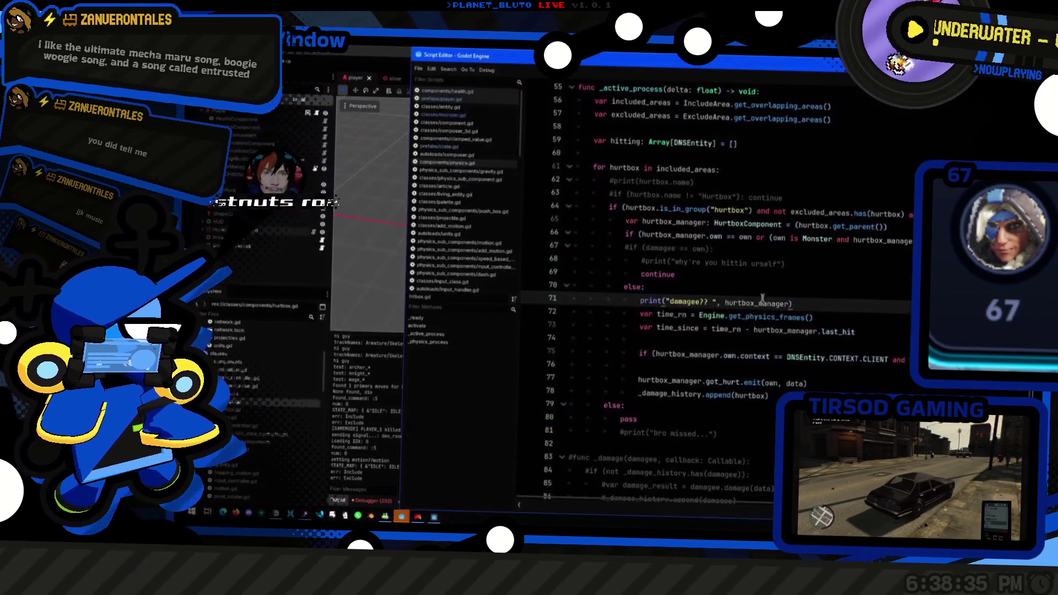
Add print("\"HIYAHH!!\" - ", own) as the first line of activate().
left_click_drag(660, 292, 832, 309)
left_click(828, 306)
scroll(827, 306, "up", 3)
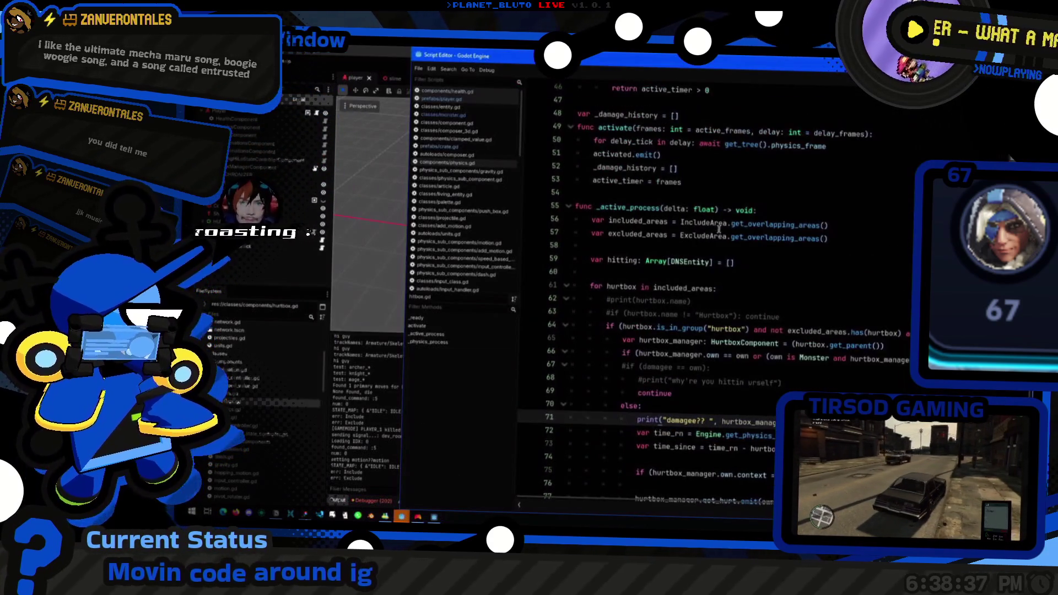
left_click(804, 207)
scroll(786, 220, "up", 1)
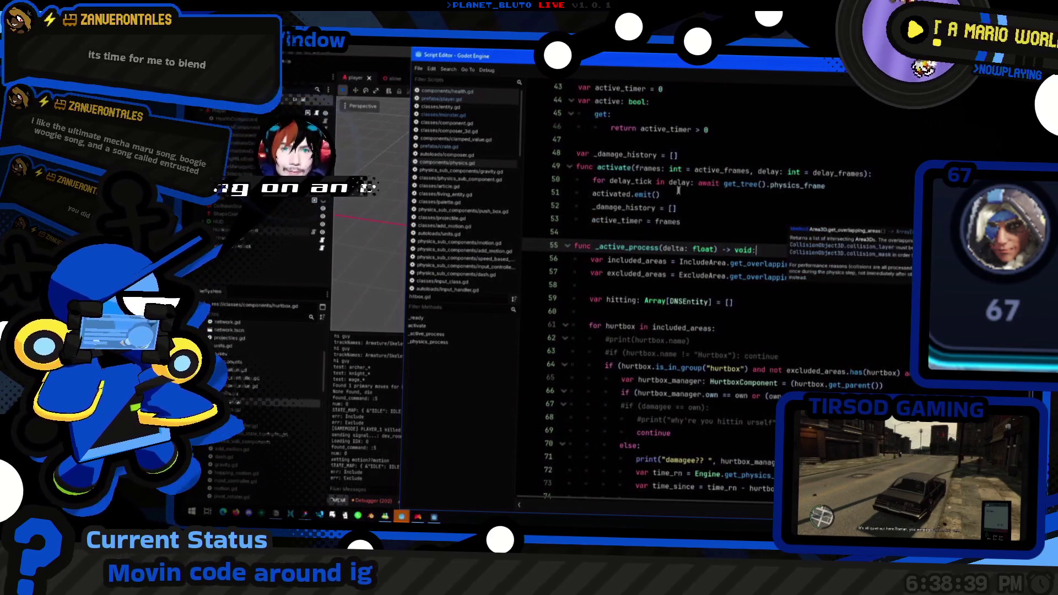
left_click(906, 176)
key("Return")
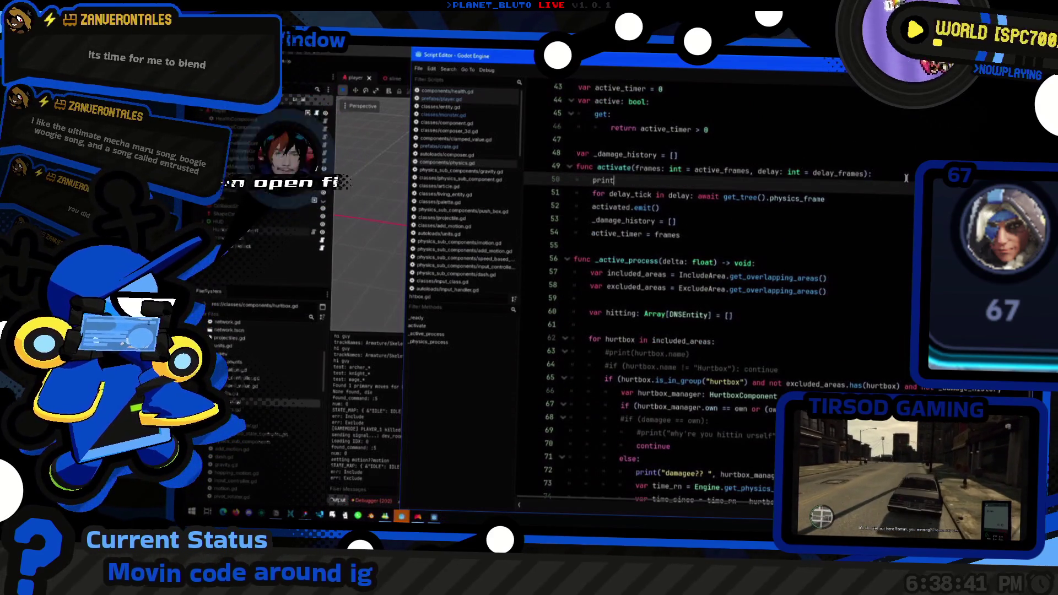
type("(\"Hi")
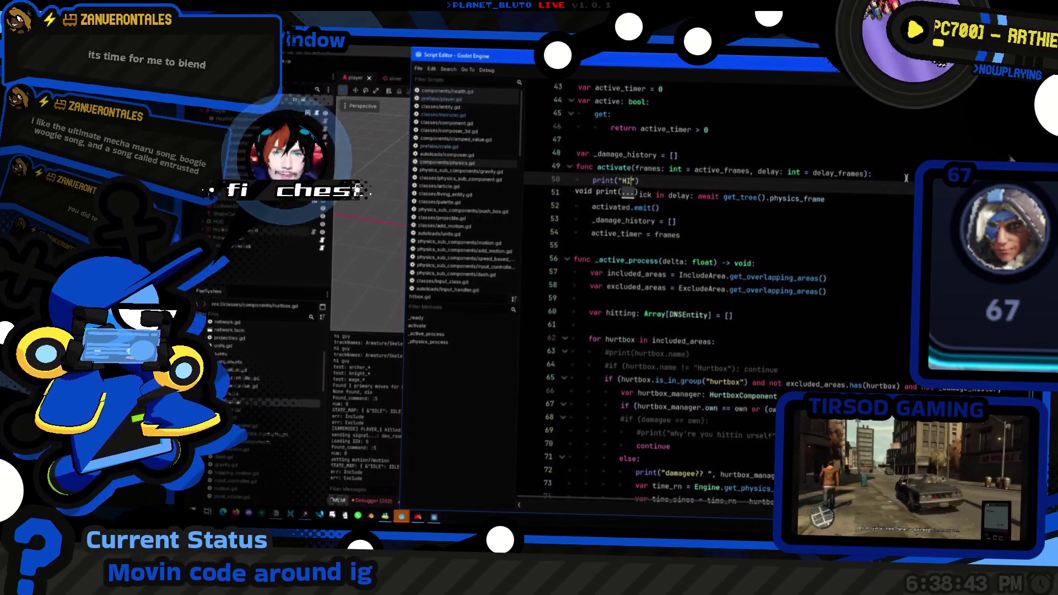
type("YAHH!!")
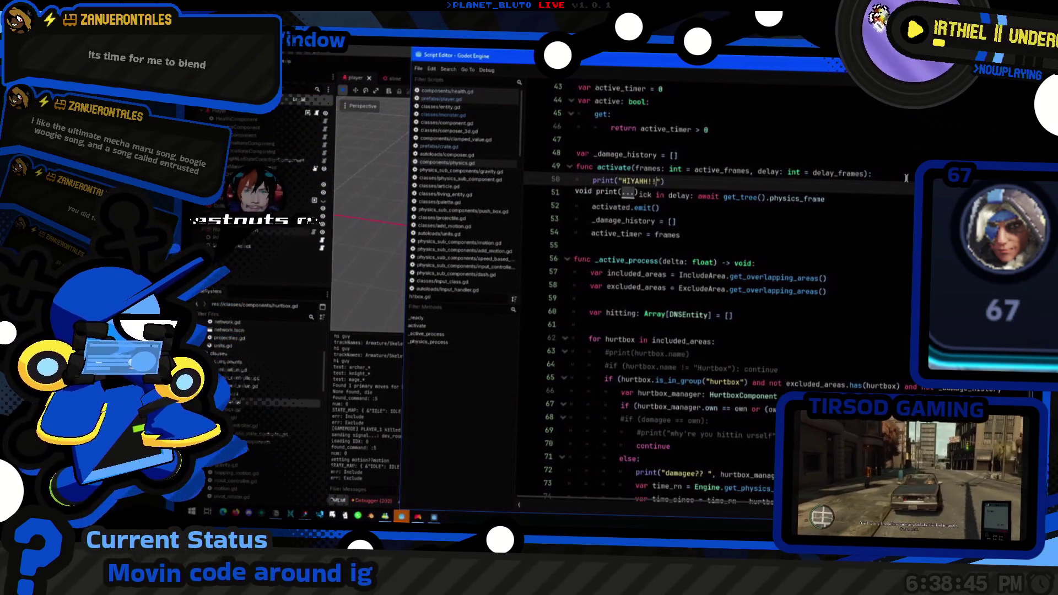
key("Left")
key("Left")
key("Left")
type("\\")
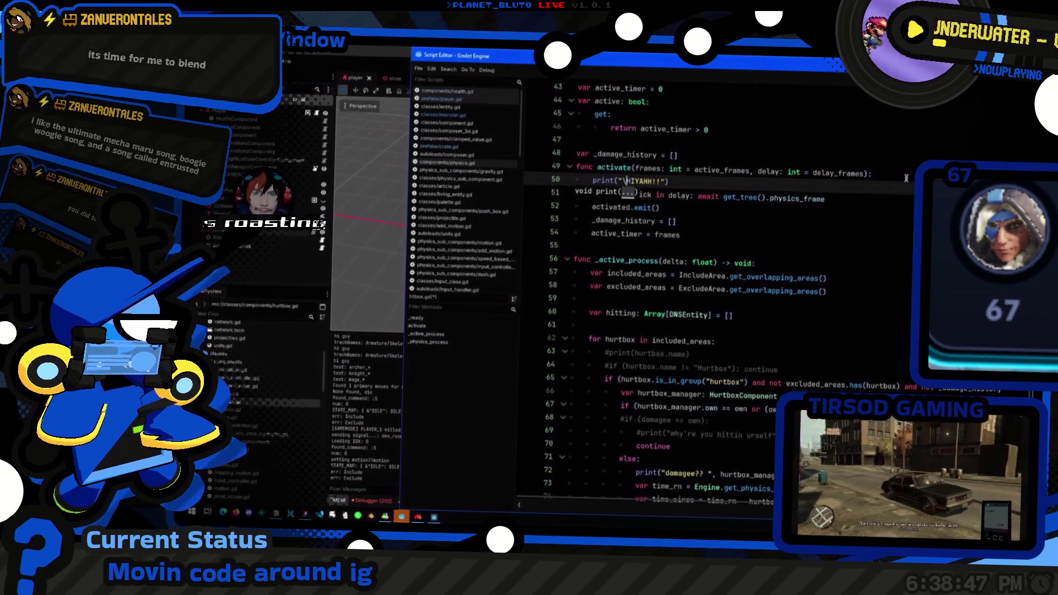
type("\"")
key("Right")
key("Right")
key("Right")
type("\\\"")
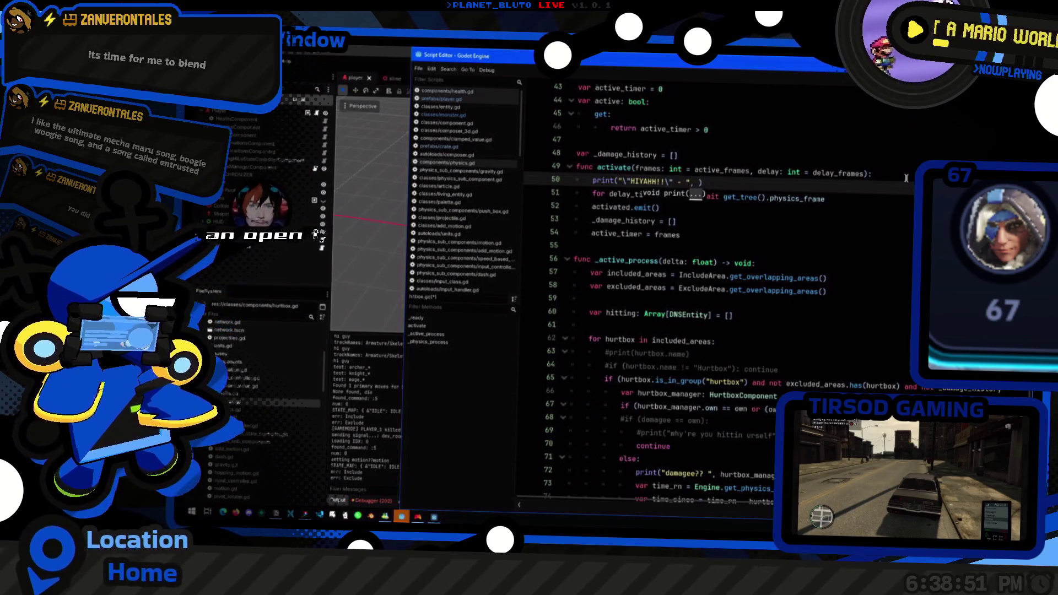
type("fr")
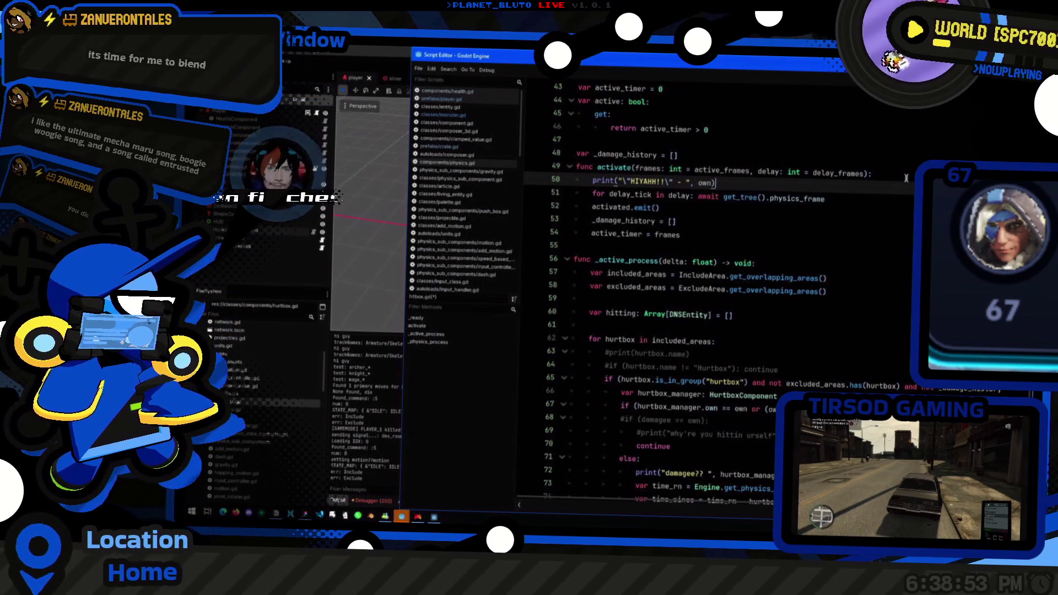
Run the game again to test the new HIYAHH!! print.
key("alt+Tab")
key("F5")
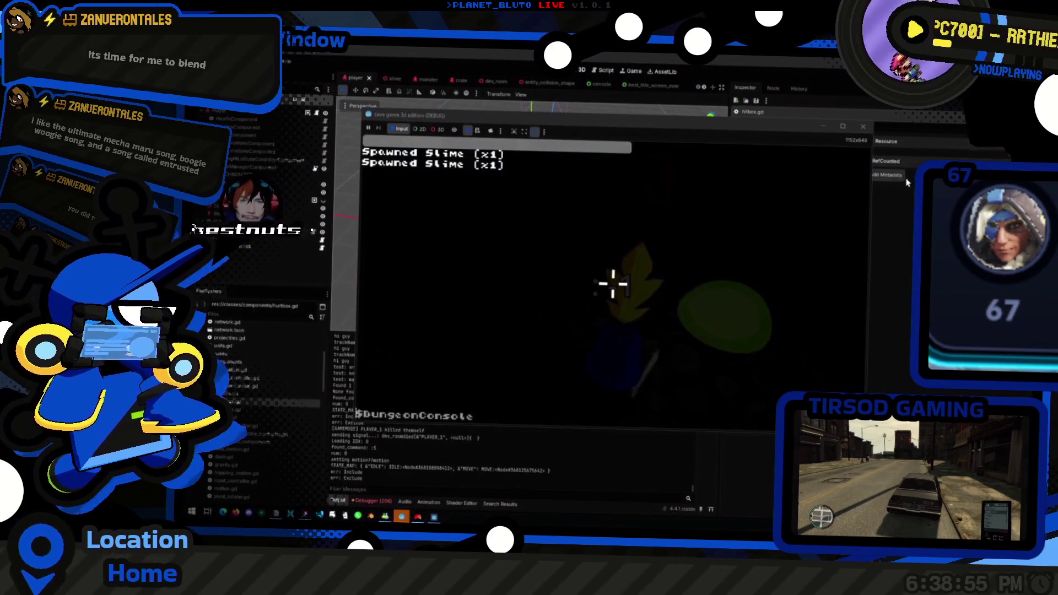
key("alt+Tab")
key("alt+Tab")
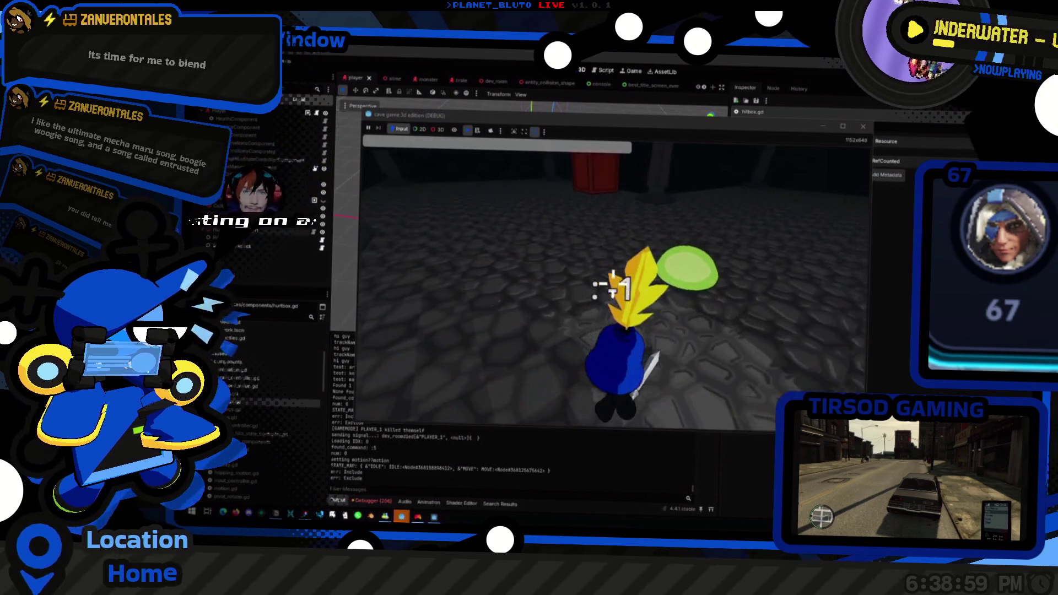
key("alt+Tab")
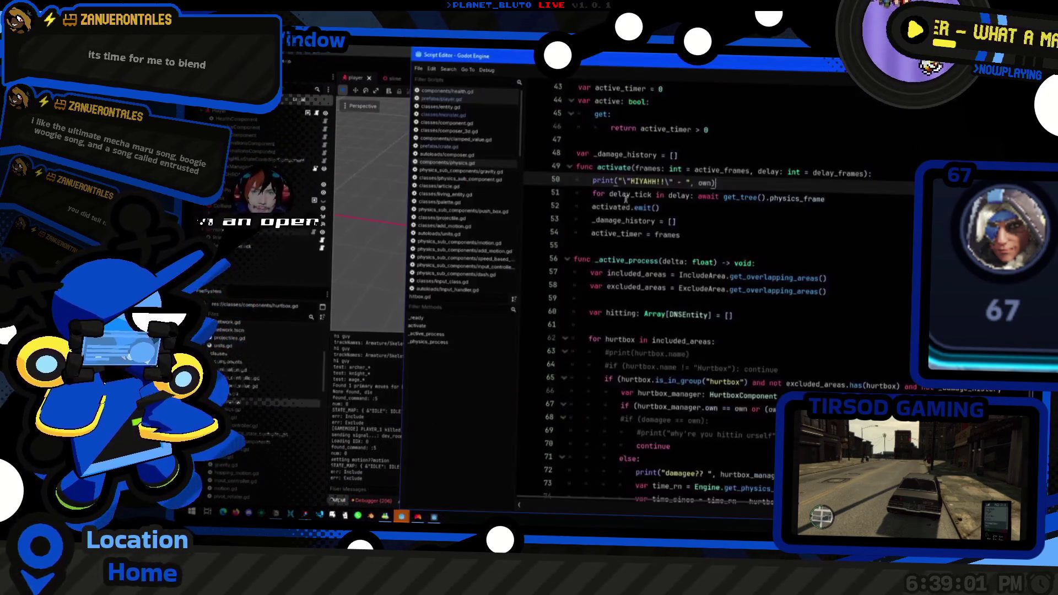
Follow player.gd's primary attack activate call on line 215 to its definition in move.gd.
left_click(439, 100)
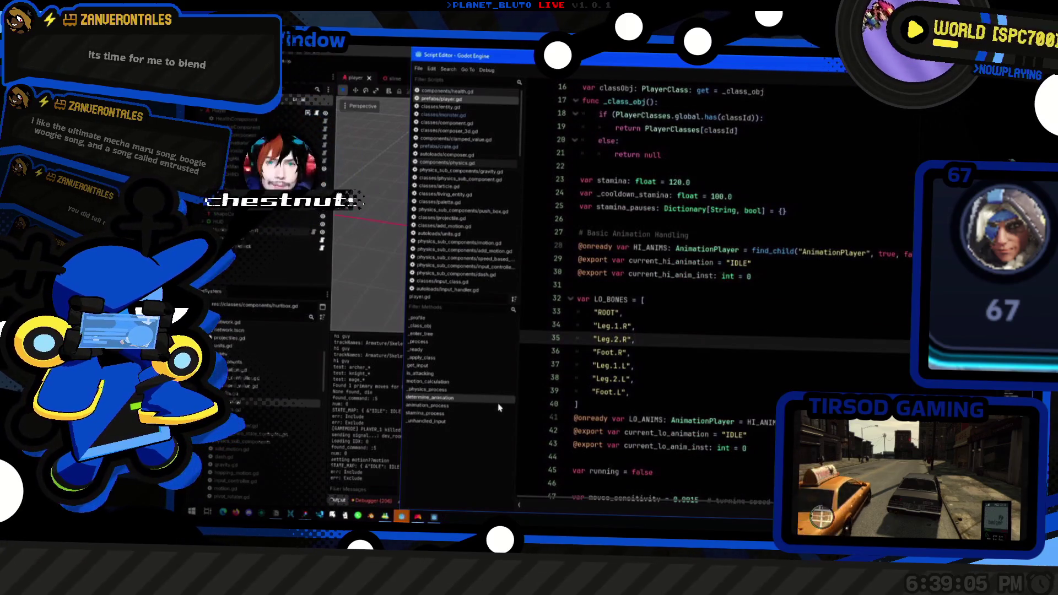
left_click(452, 365)
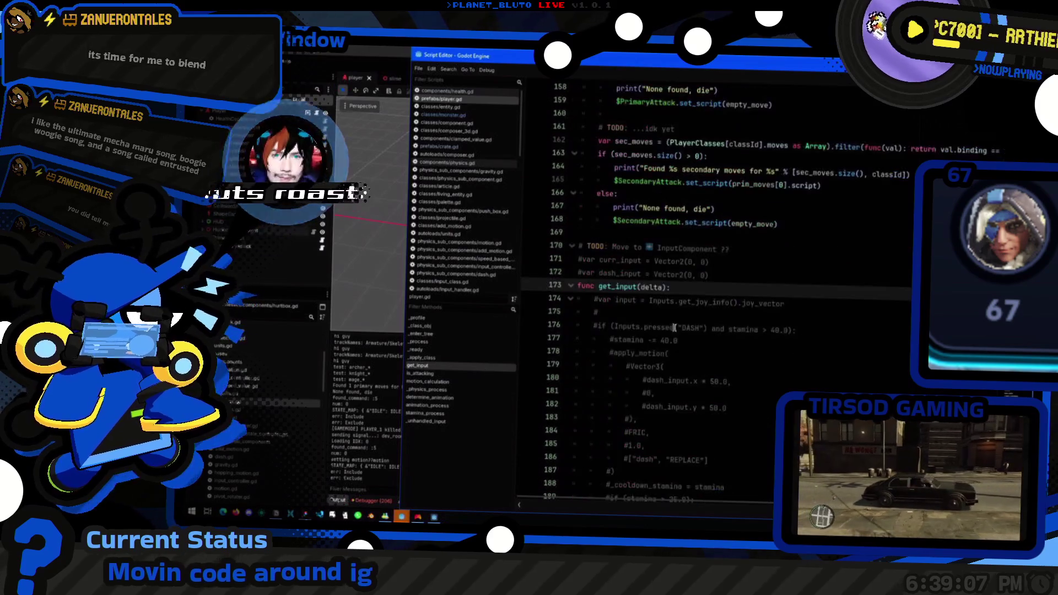
scroll(702, 339, "down", 2)
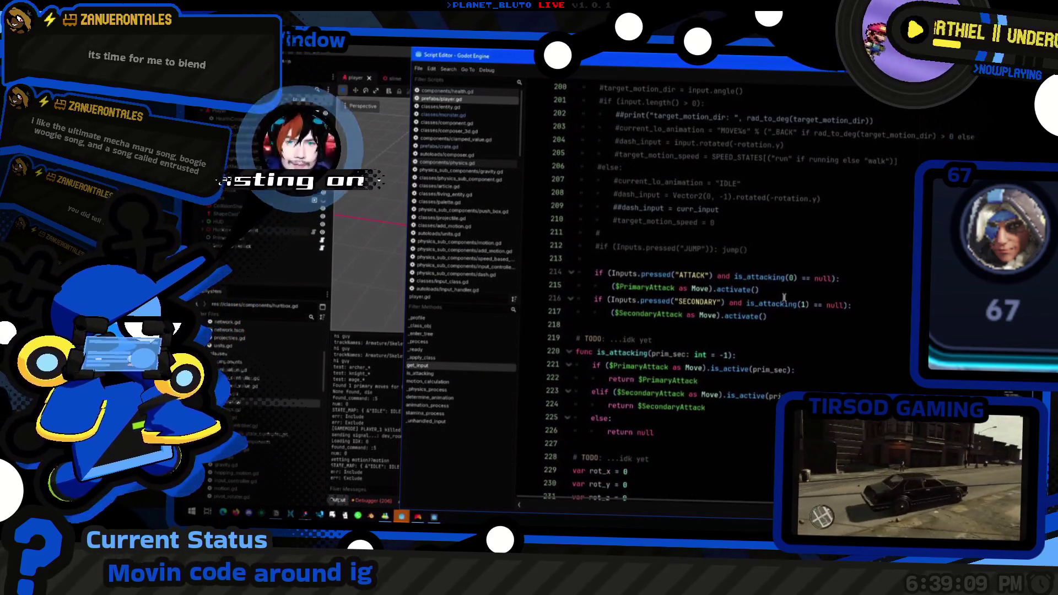
left_click(733, 292)
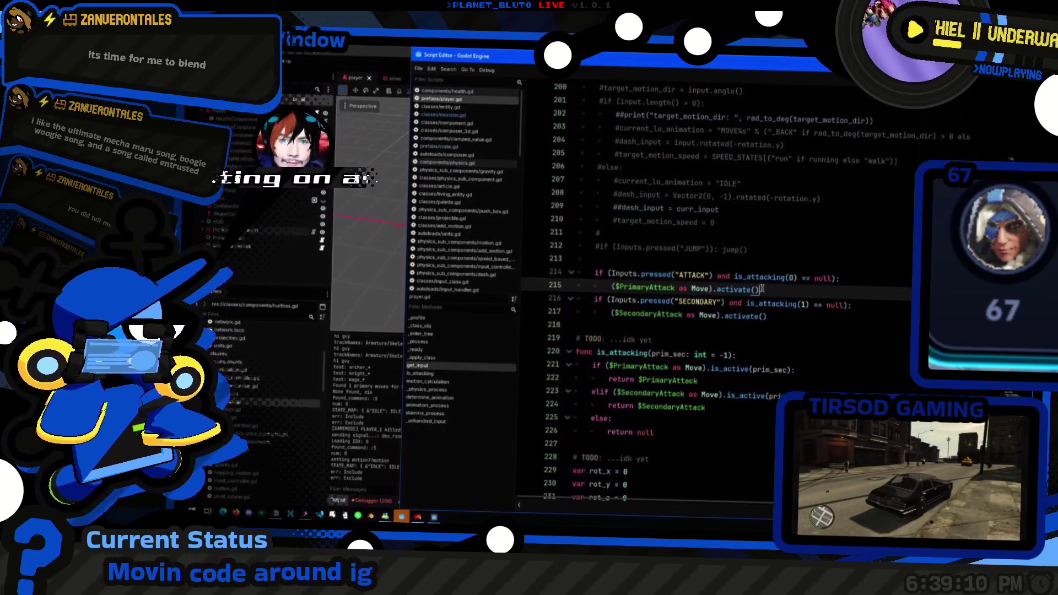
left_click(734, 292, "ctrl")
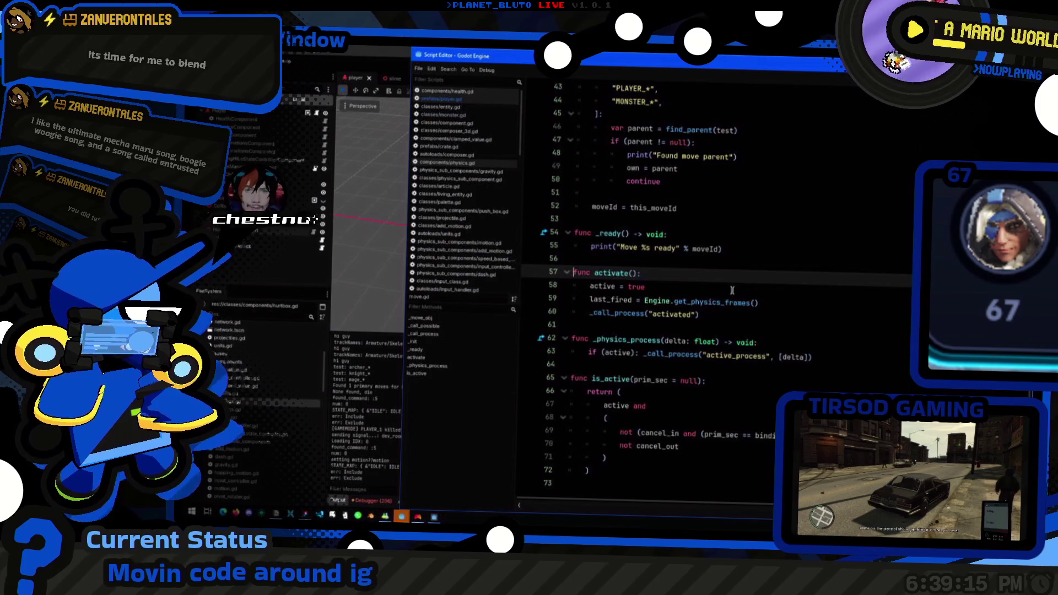
Review move.gd's activate function and select its _call_process call.
scroll(732, 290, "up", 5)
scroll(732, 290, "up", 1)
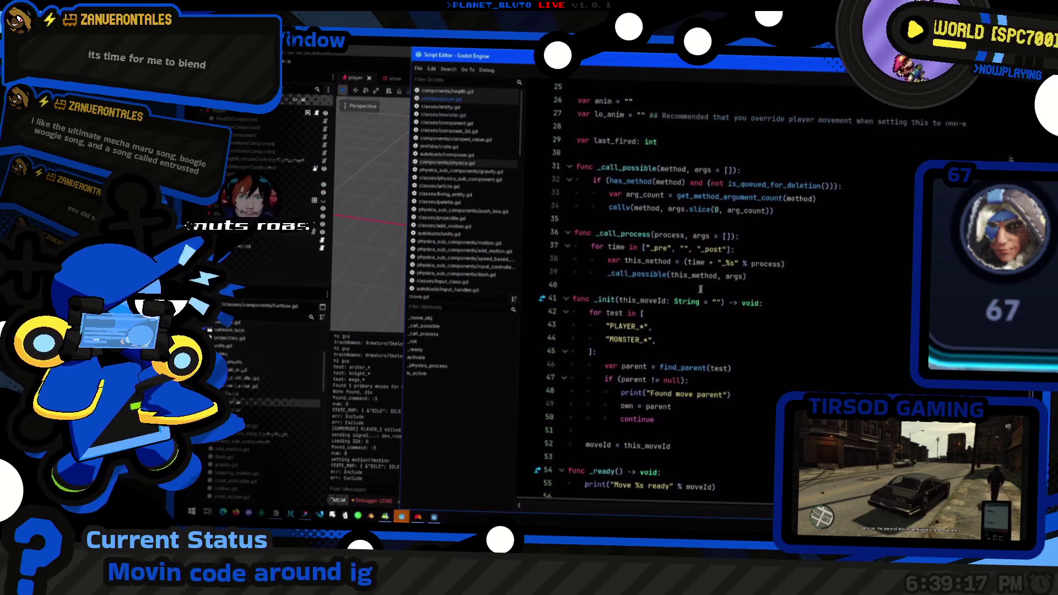
scroll(485, 231, "down", 10)
scroll(494, 253, "up", 7)
scroll(758, 281, "up", 8)
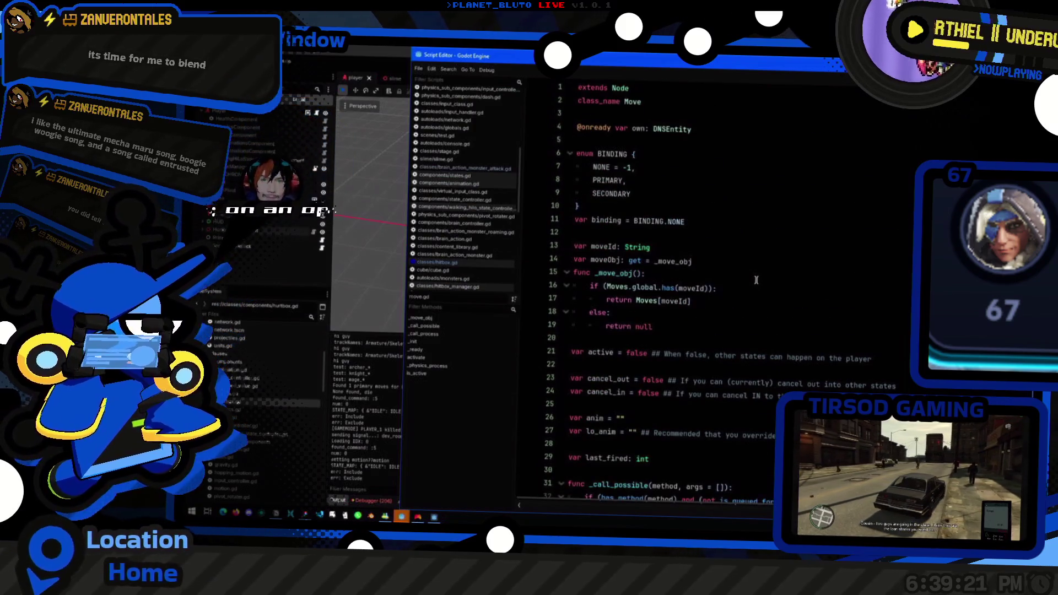
scroll(757, 280, "down", 7)
scroll(752, 284, "down", 1)
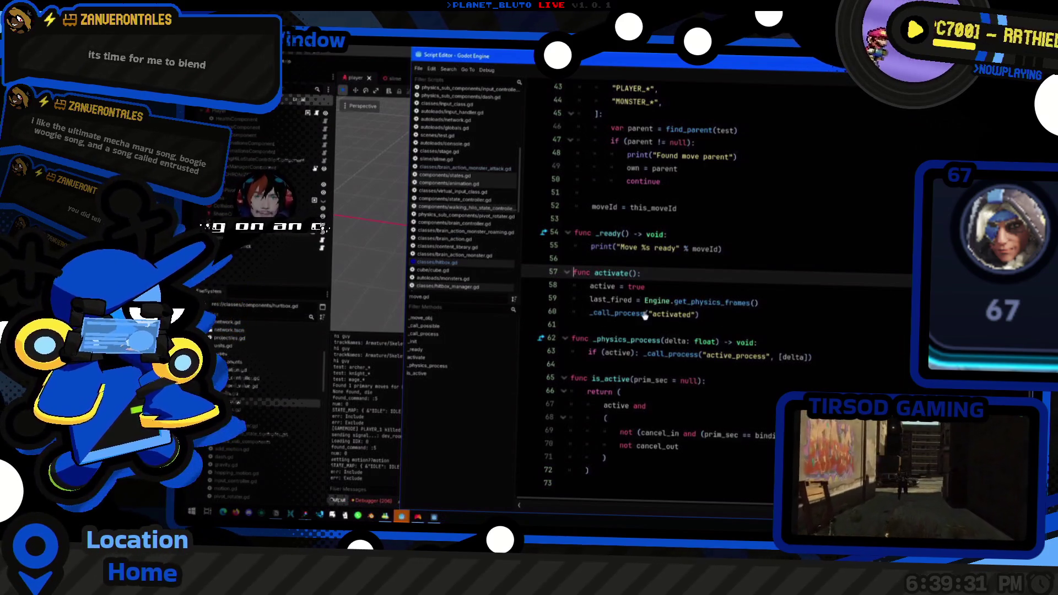
double_click(605, 314)
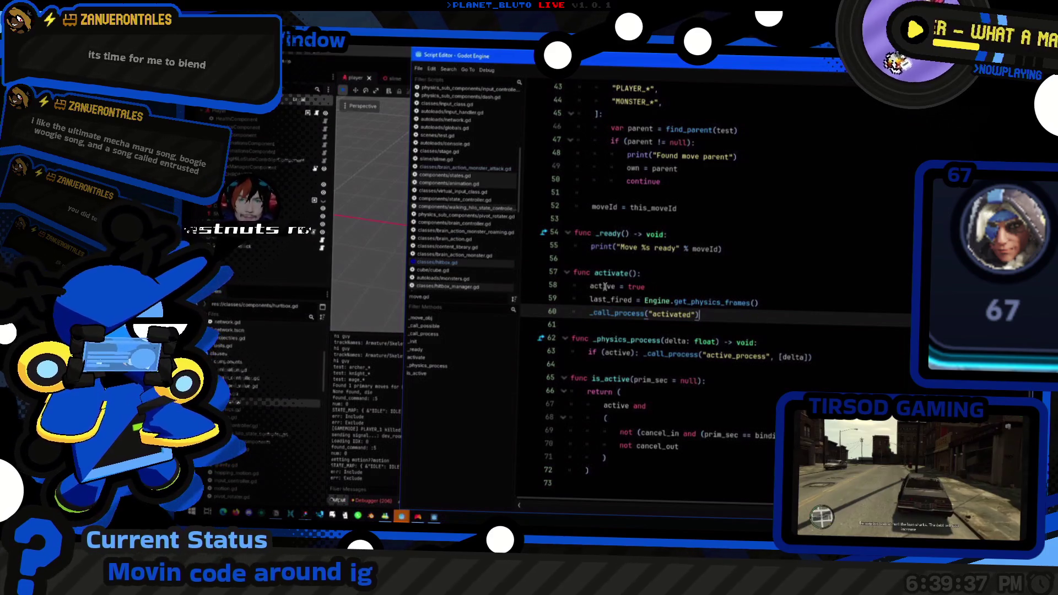
key("shift+alt+o")
Open the basic_sl slash script and add print("erm...") after hitbox.activate(5, 3).
type("basic_s")
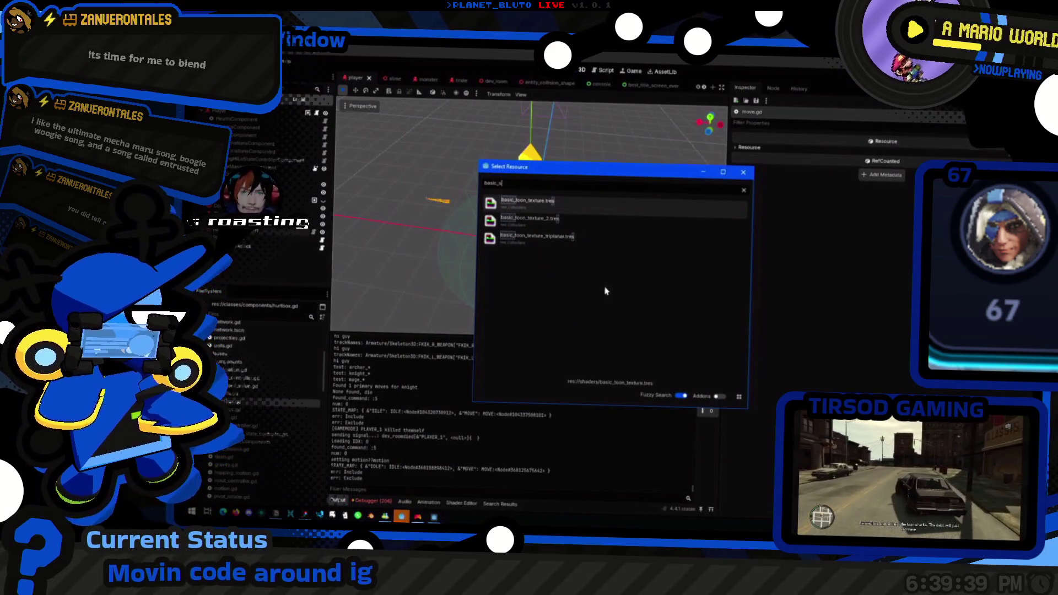
type("lash")
key("Escape")
left_click(715, 287)
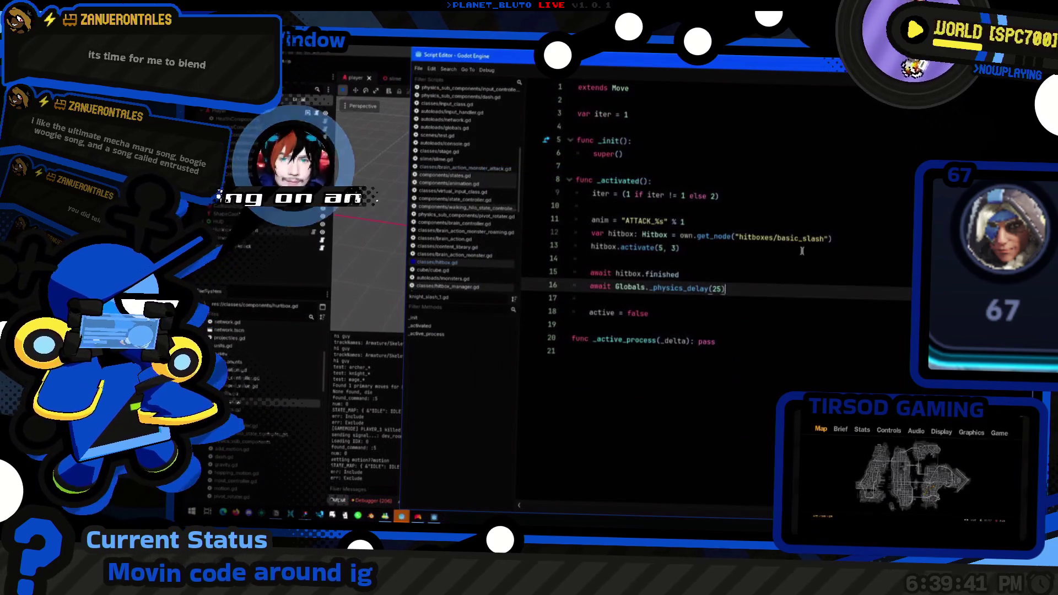
left_click(800, 247)
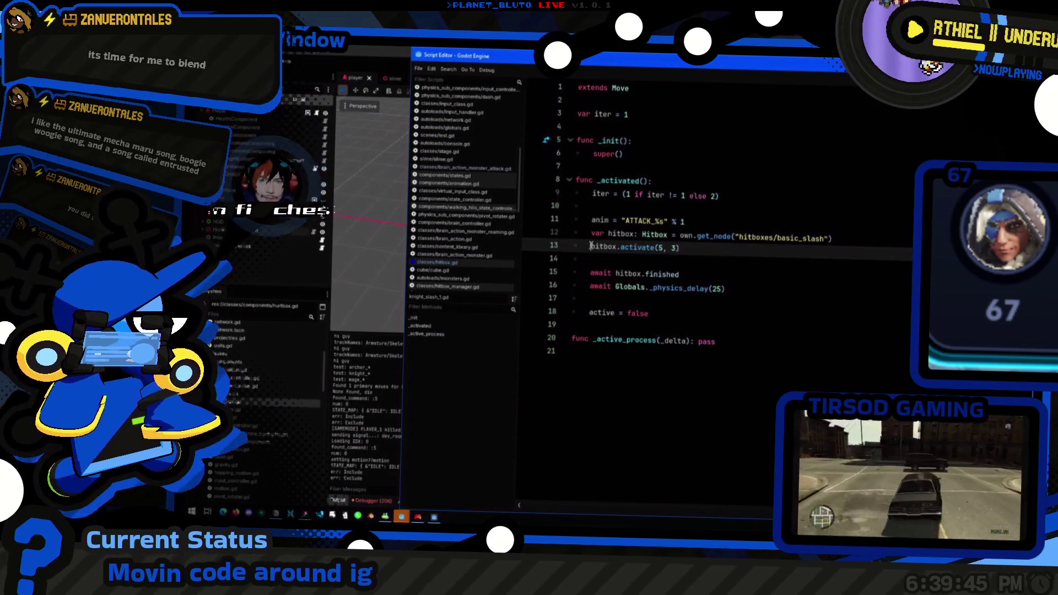
key("Return")
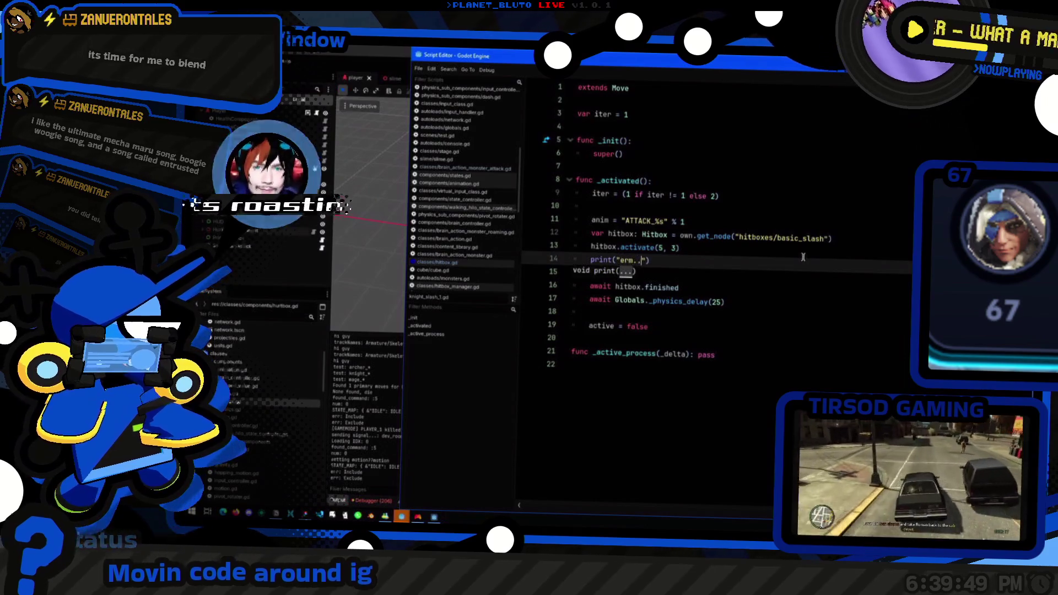
type("..")
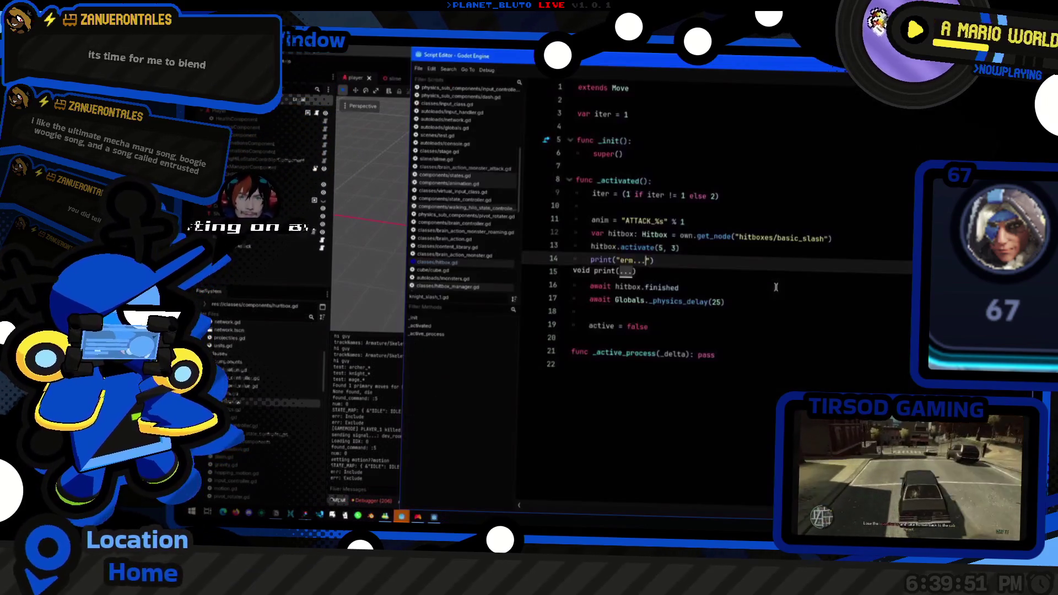
Test the attack in the running game, then go back to player.gd.
key("alt+Tab")
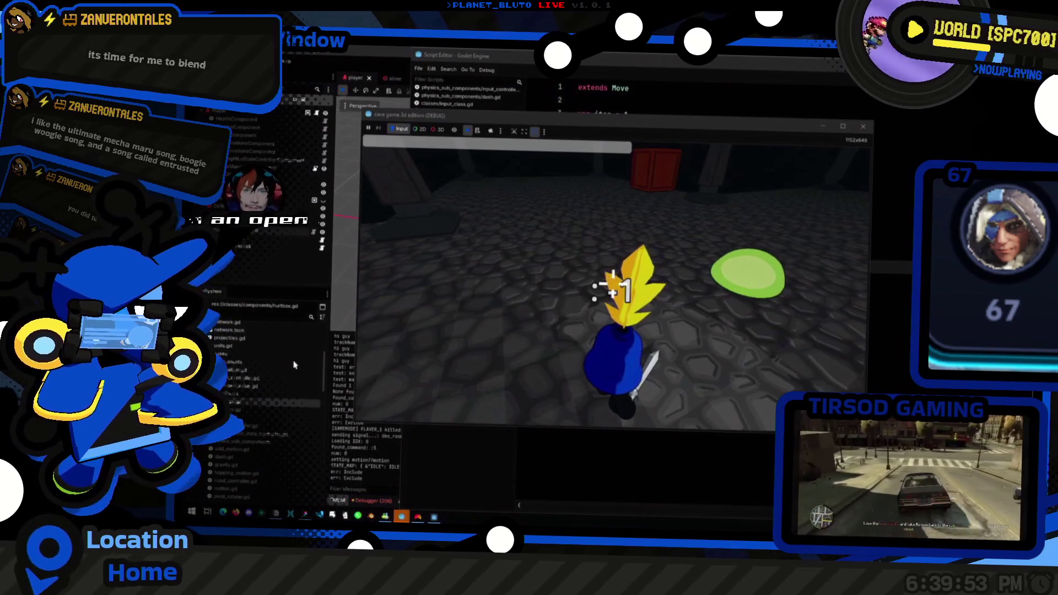
key("alt+Tab")
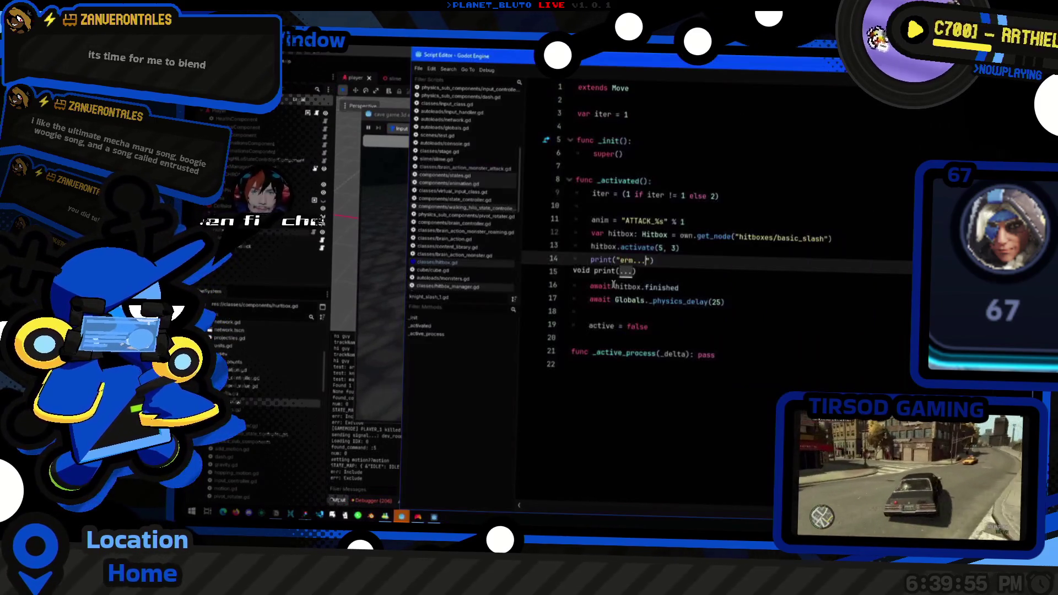
key("alt+Left")
key("alt+Left")
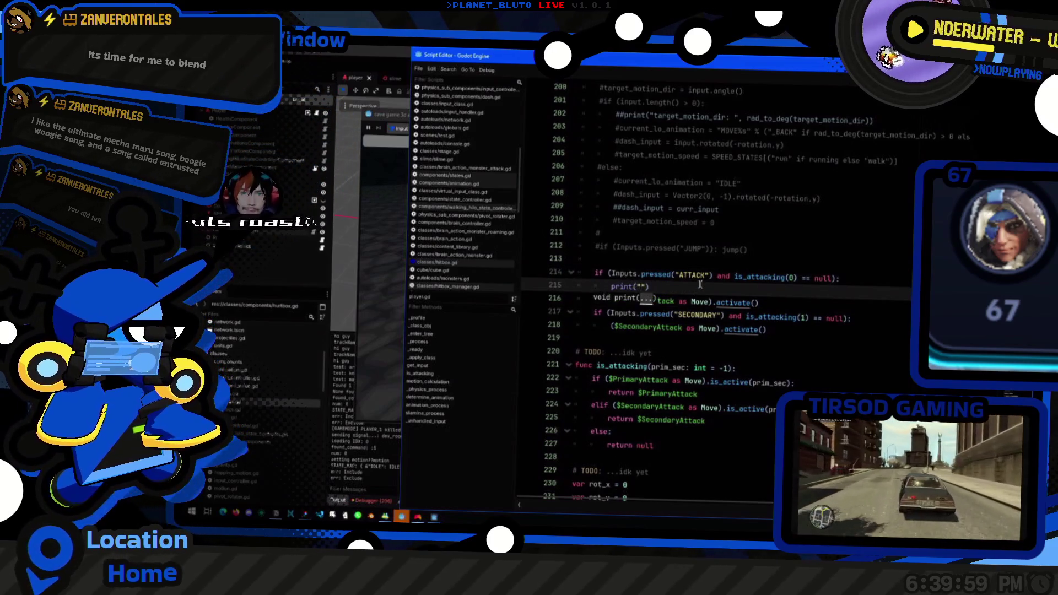
Test attacking, then locate get_input's definition and start a print("bruh") line there.
key("alt+Tab")
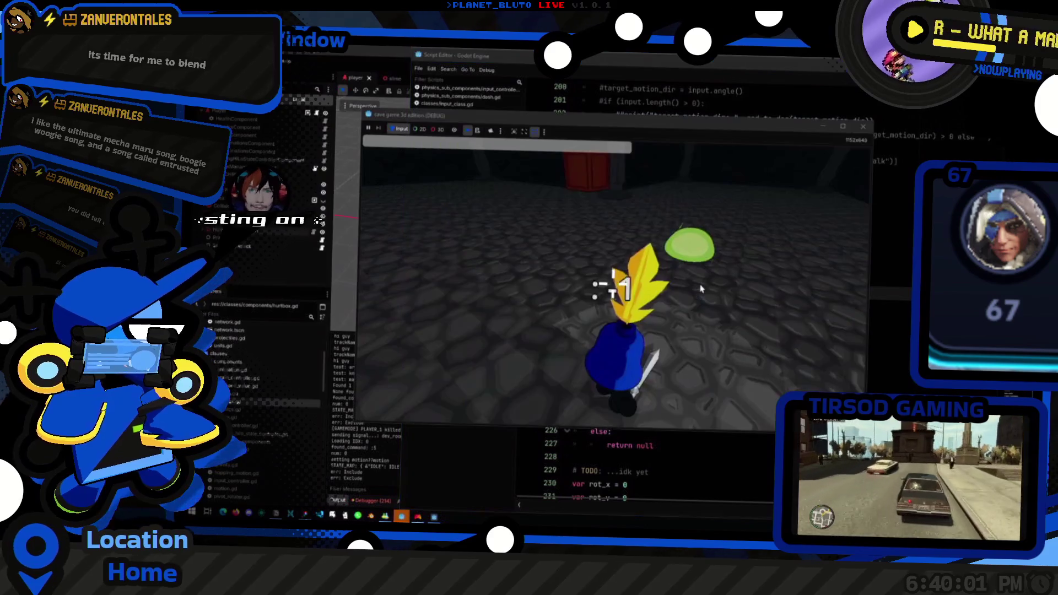
key("alt+Tab")
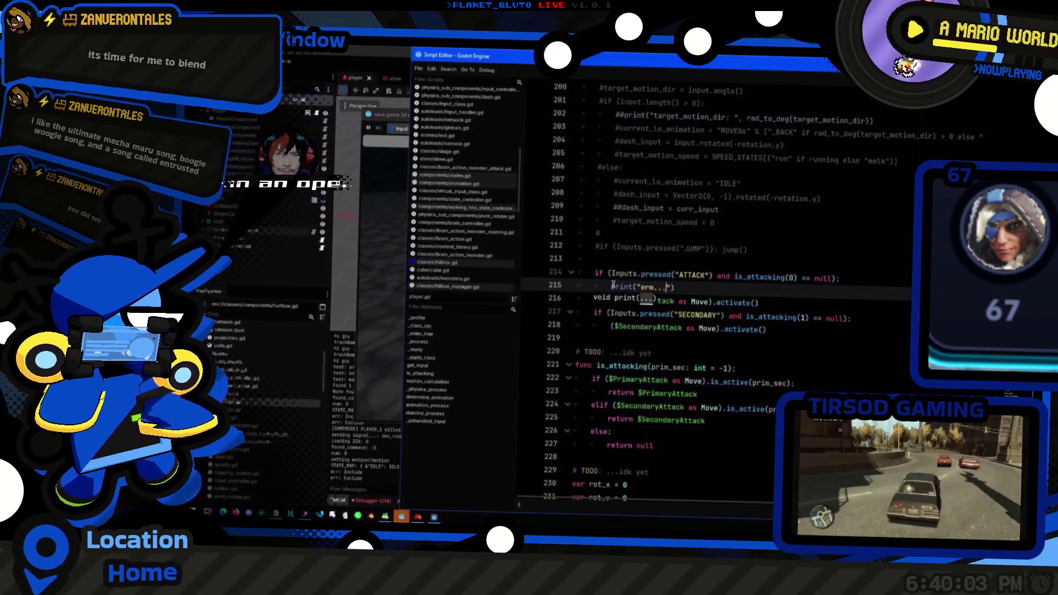
left_click(418, 366)
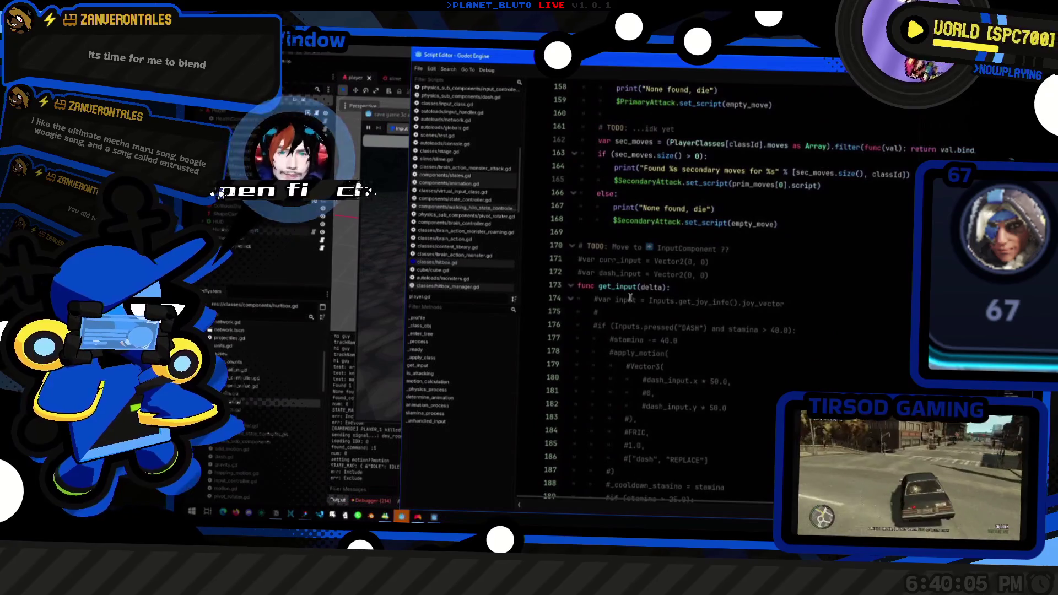
key("ctrl+f")
key("Return")
key("Return")
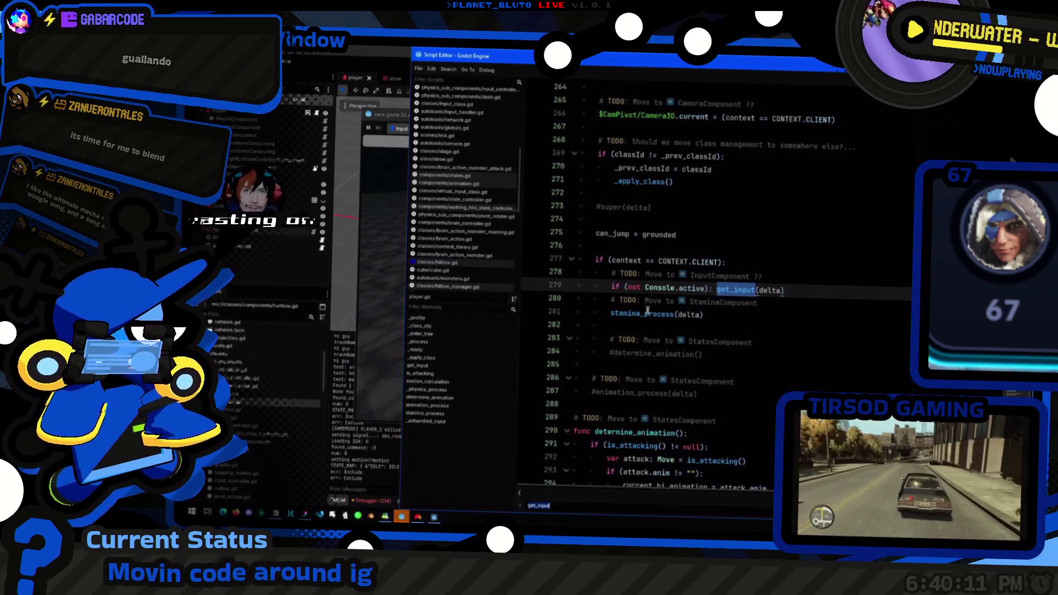
key("Return")
key("Return")
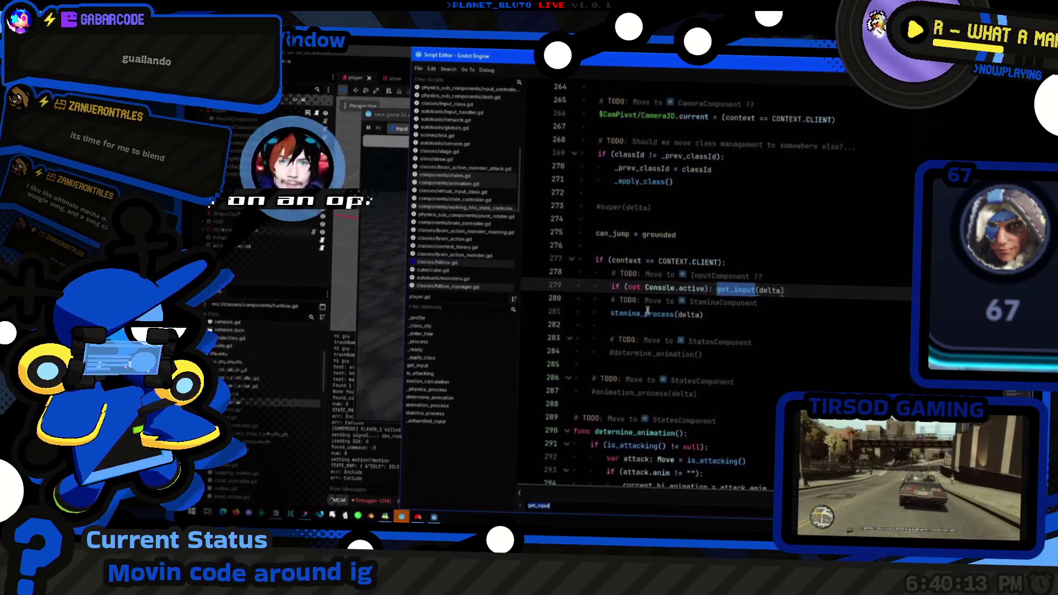
key("Return")
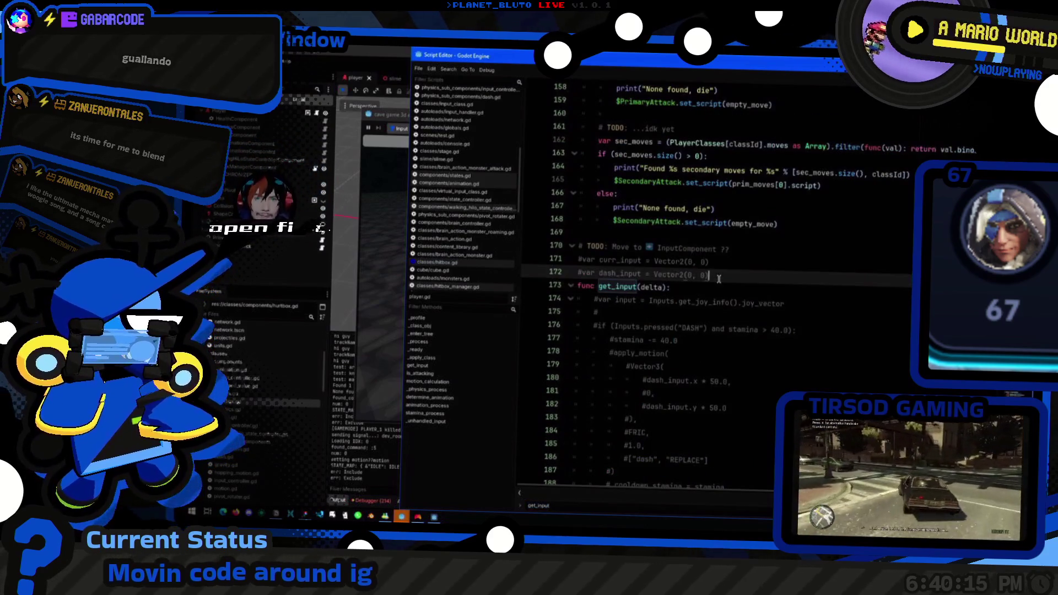
key("Return")
type("print(\"bruh")
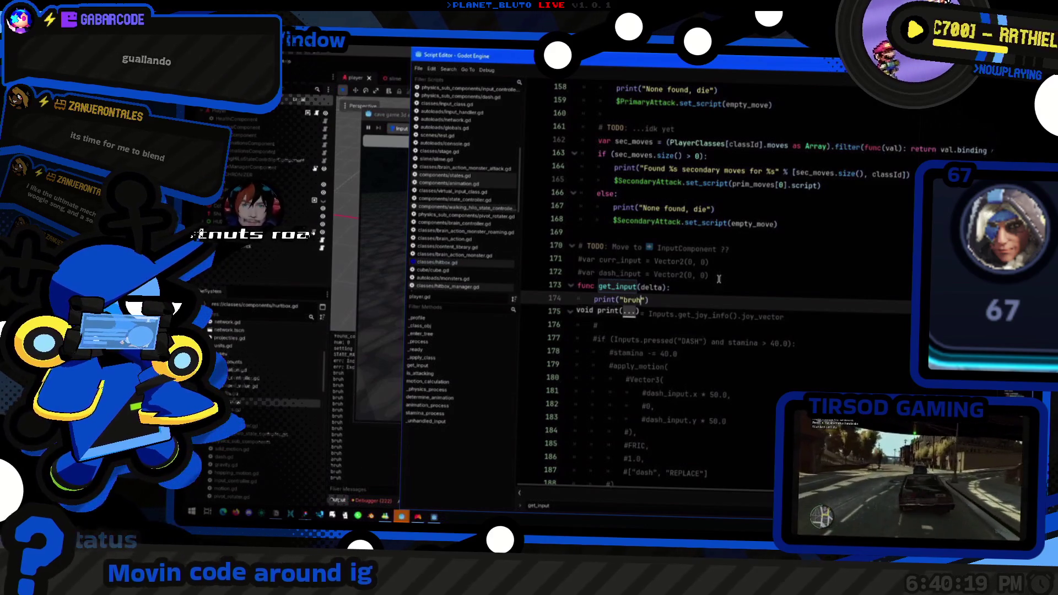
Check where Inputs is declared, then insert a new print line above the ATTACK input check.
scroll(706, 277, "down", 14)
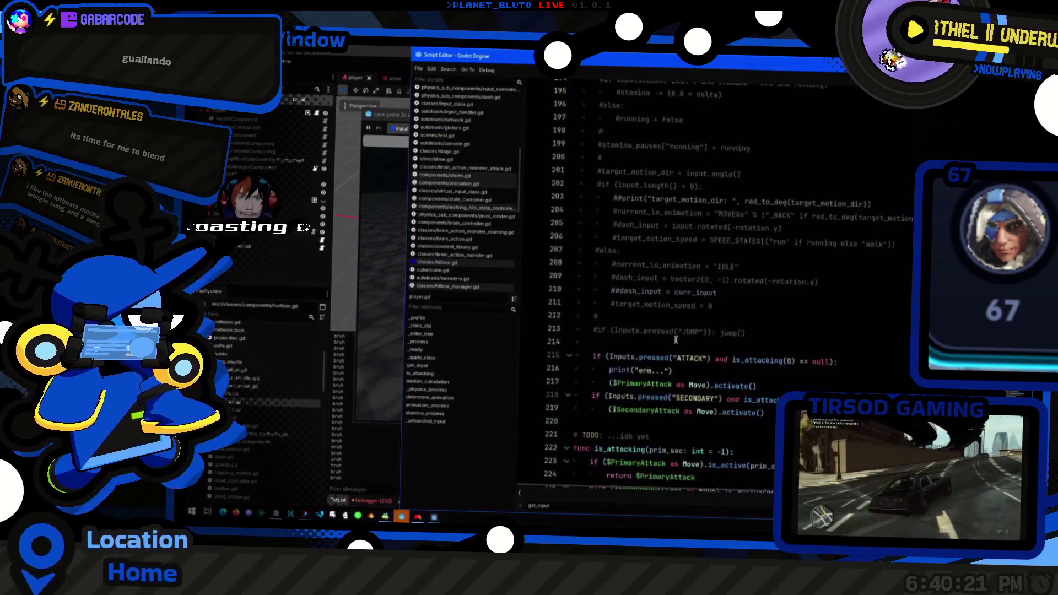
left_click(701, 301)
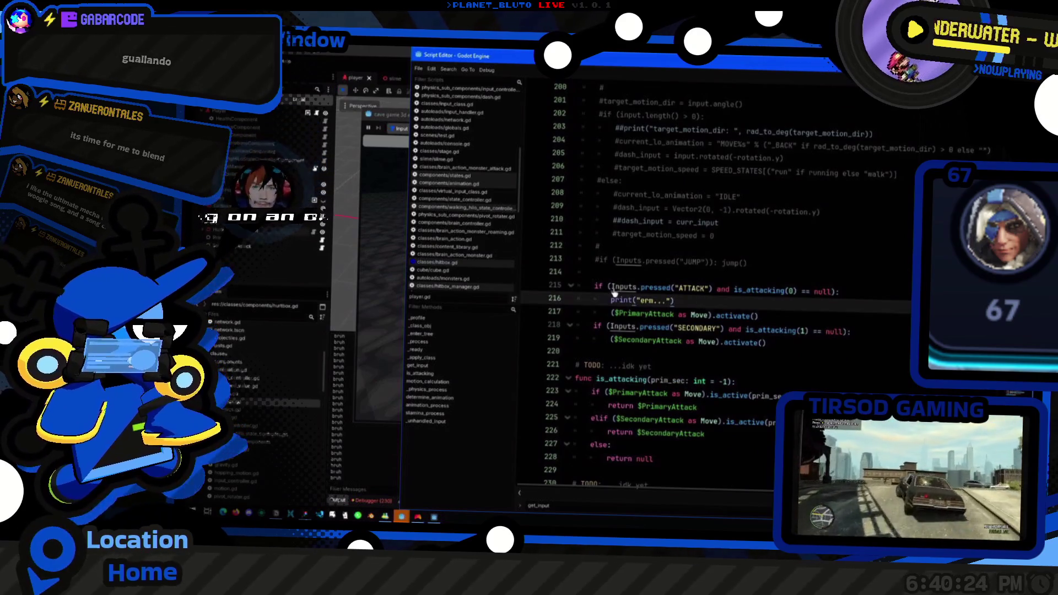
left_click(615, 289, "ctrl")
key("alt+Left")
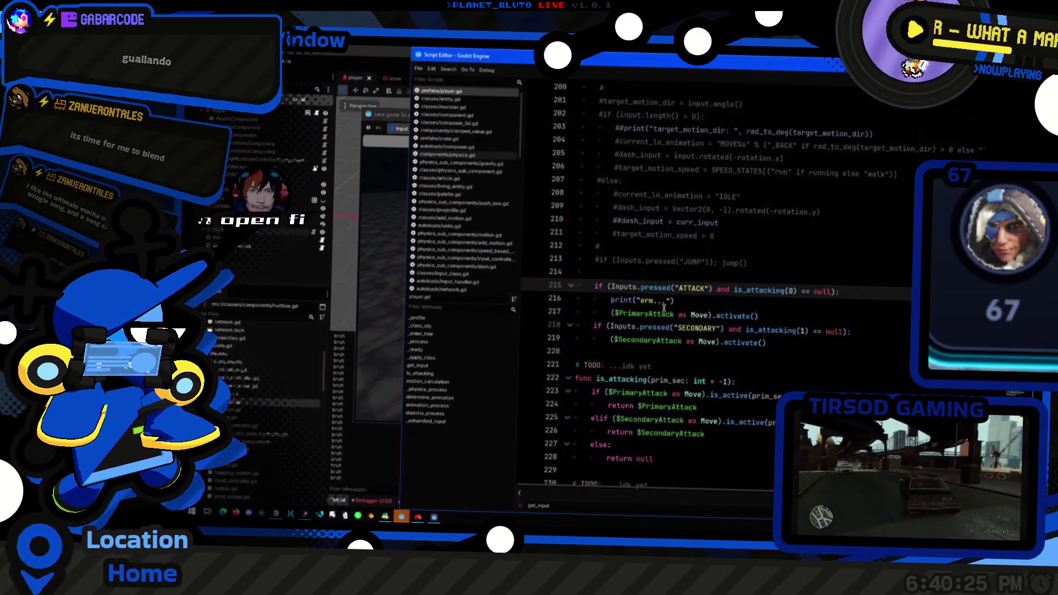
left_click(705, 300)
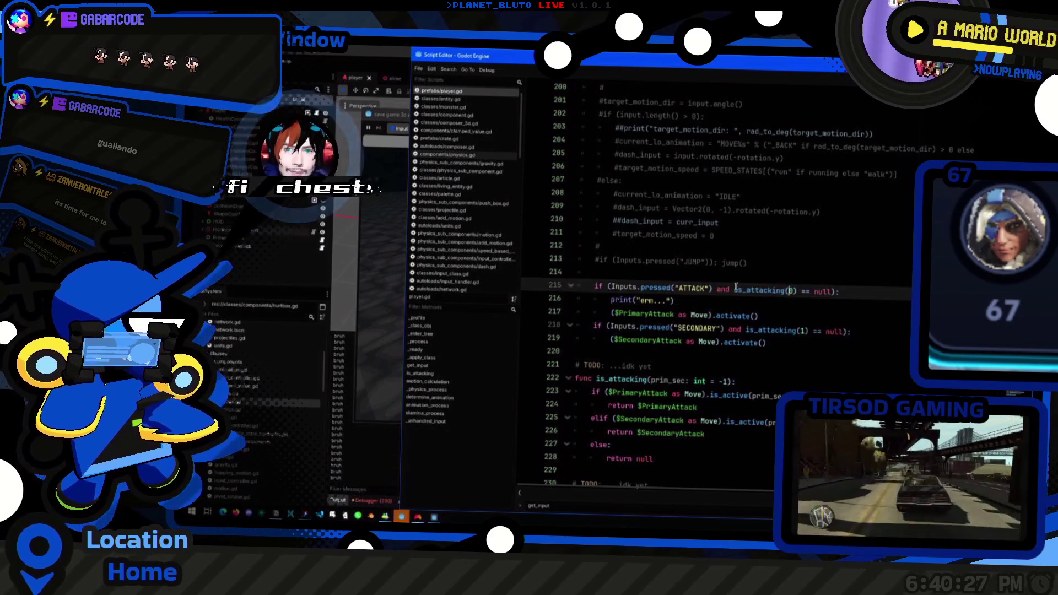
double_click(623, 291)
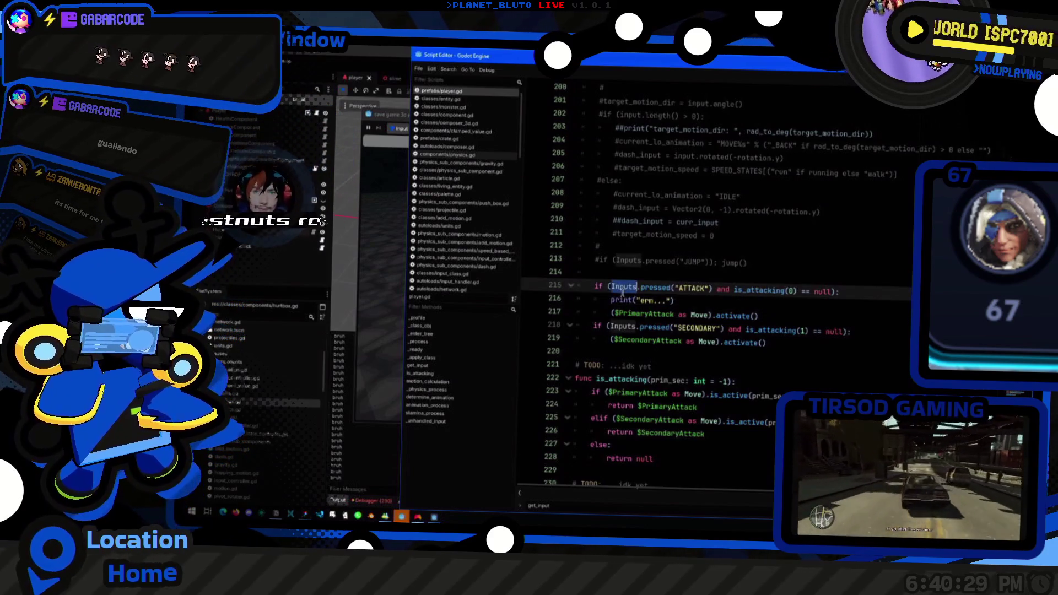
key("ctrl+shift+Right")
key("ctrl+shift+Right")
key("ctrl+shift+Return")
key("ctrl+shift+Return")
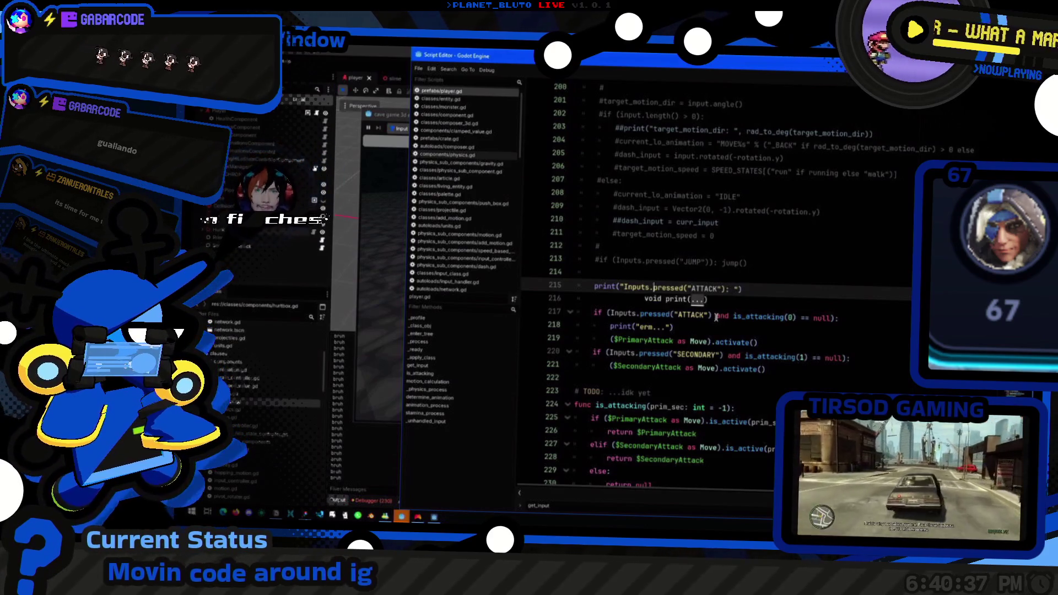
Finish line 215's print with escaped quotes and Inputs.pressed("ATTACK"), test-run with an attack, then stop.
type("\\")
key("Right")
key("Right")
key("Right")
type("\\")
key("End")
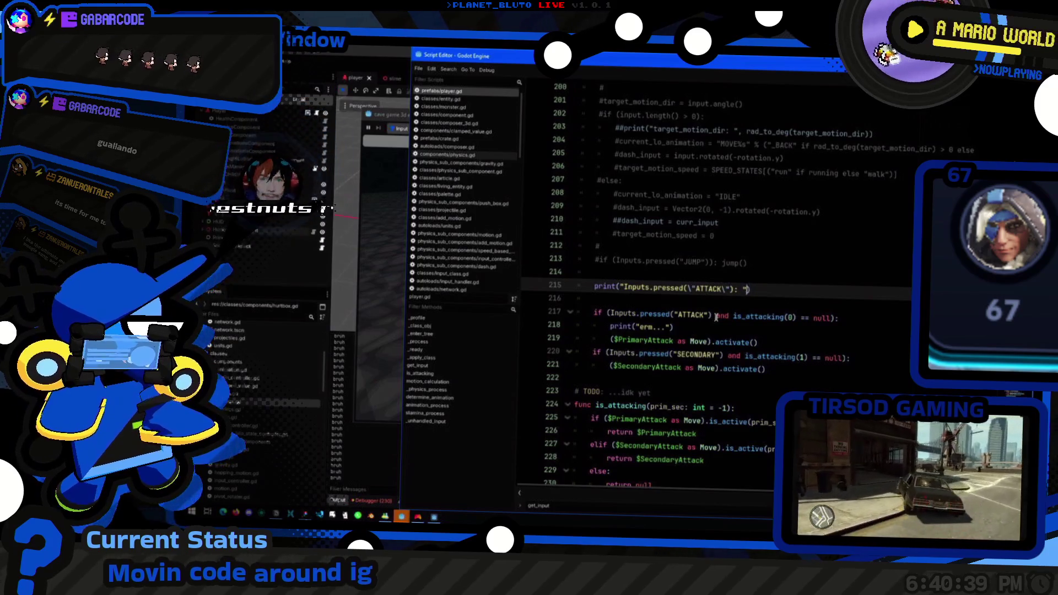
type(", Inputs.pressed(\"ATTACK\")")
key("BackSpace")
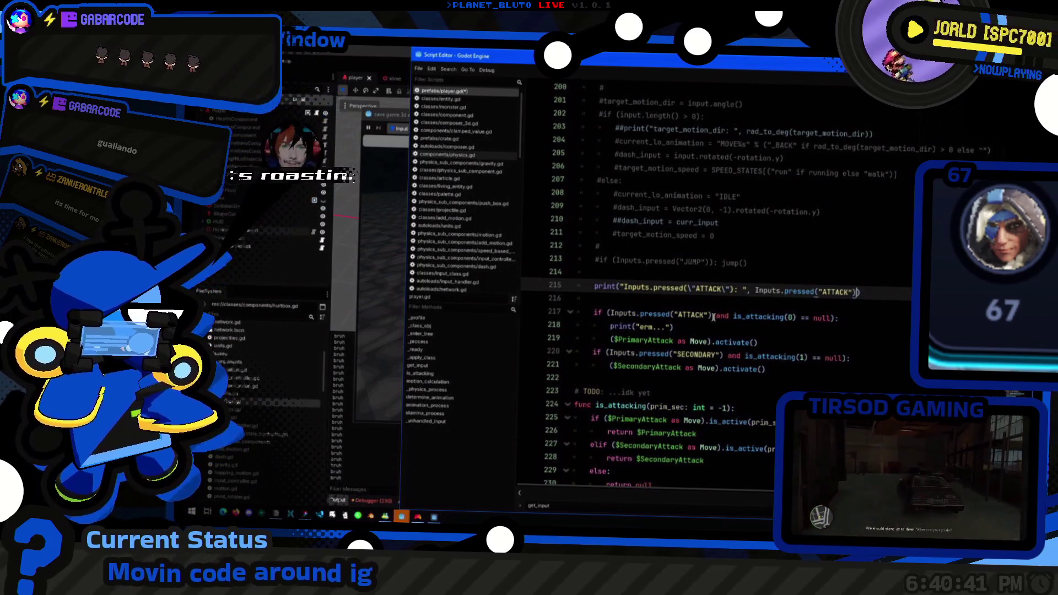
key("ctrl+s")
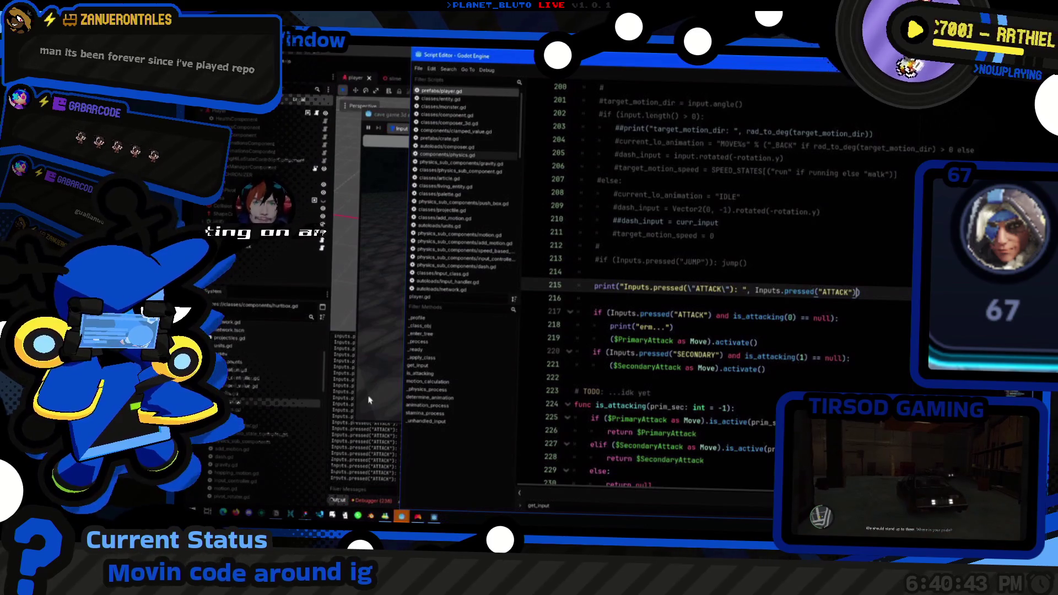
left_click(369, 400)
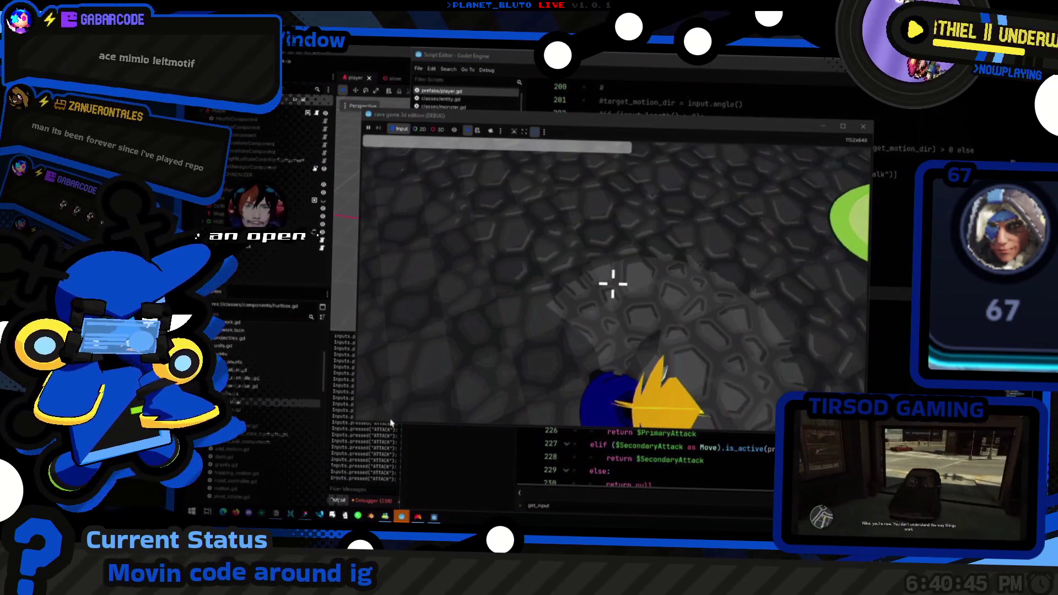
left_click(391, 422)
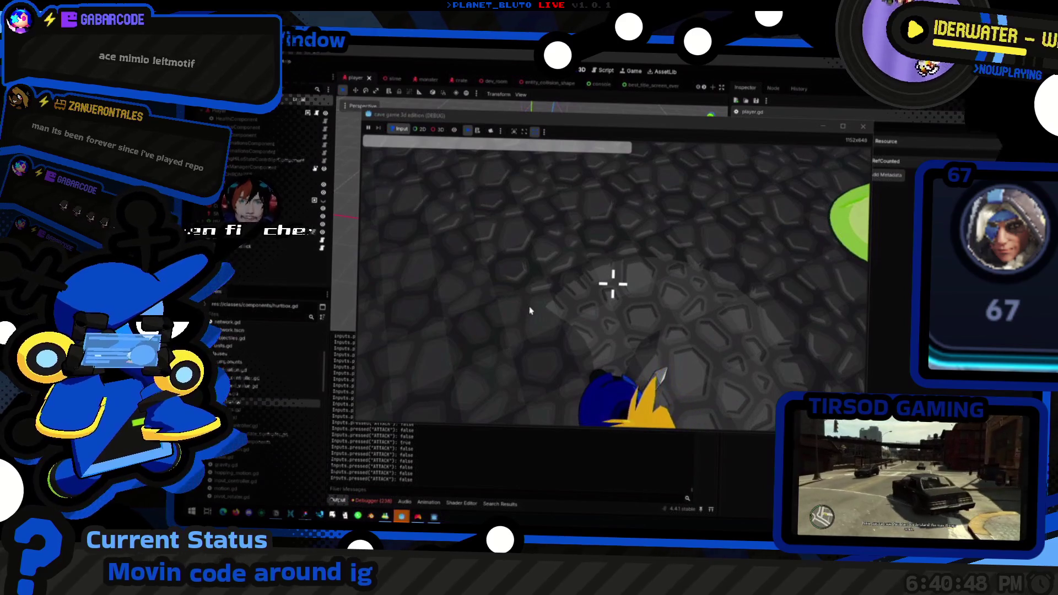
key("F8")
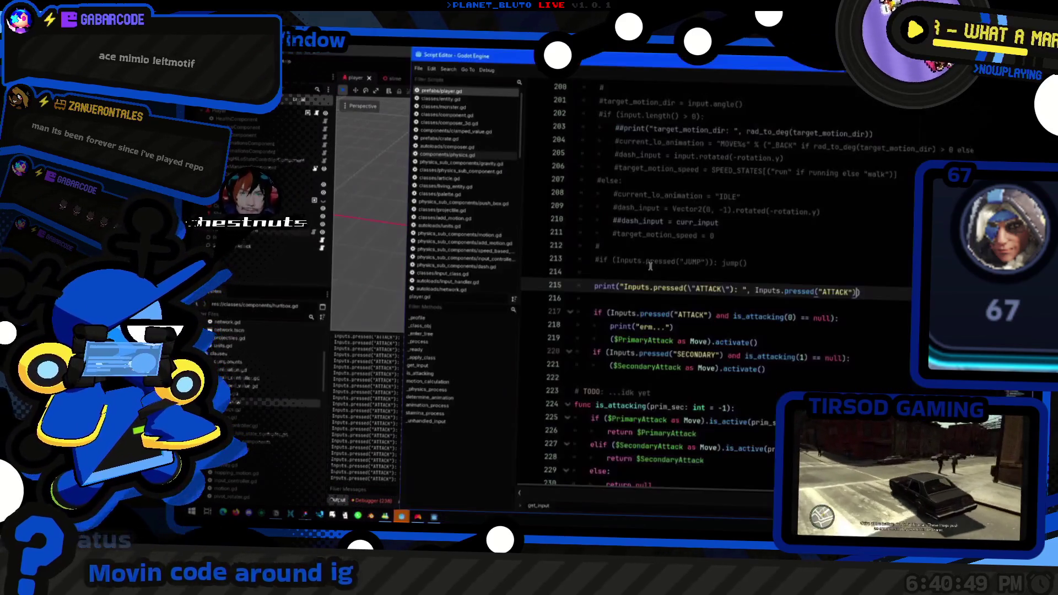
Paste is_attacking(0) into line 215's print, run the game, and look up is_active in move.gd.
left_click(733, 316)
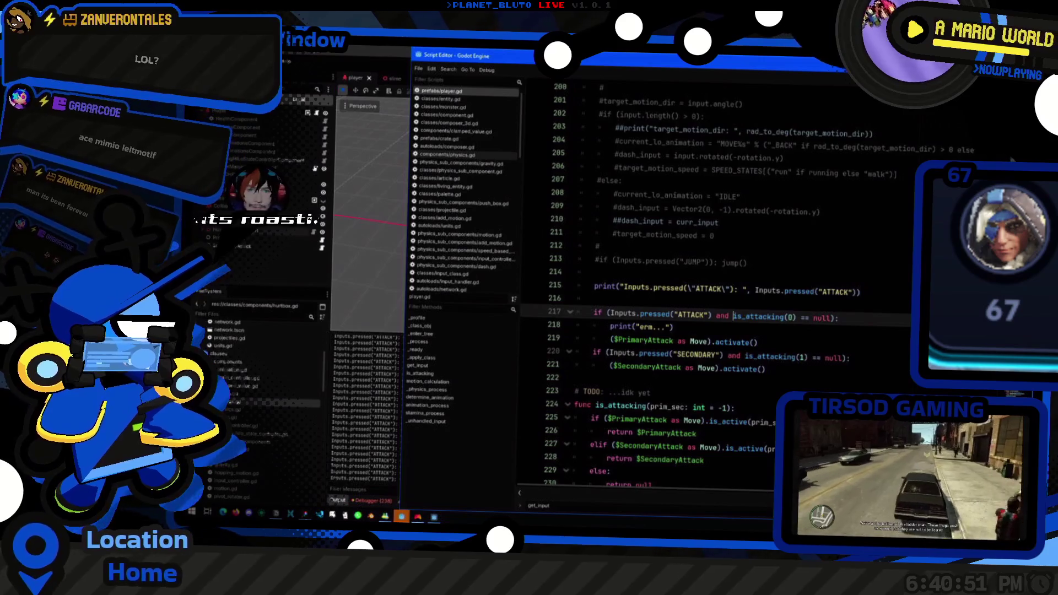
left_click(799, 291)
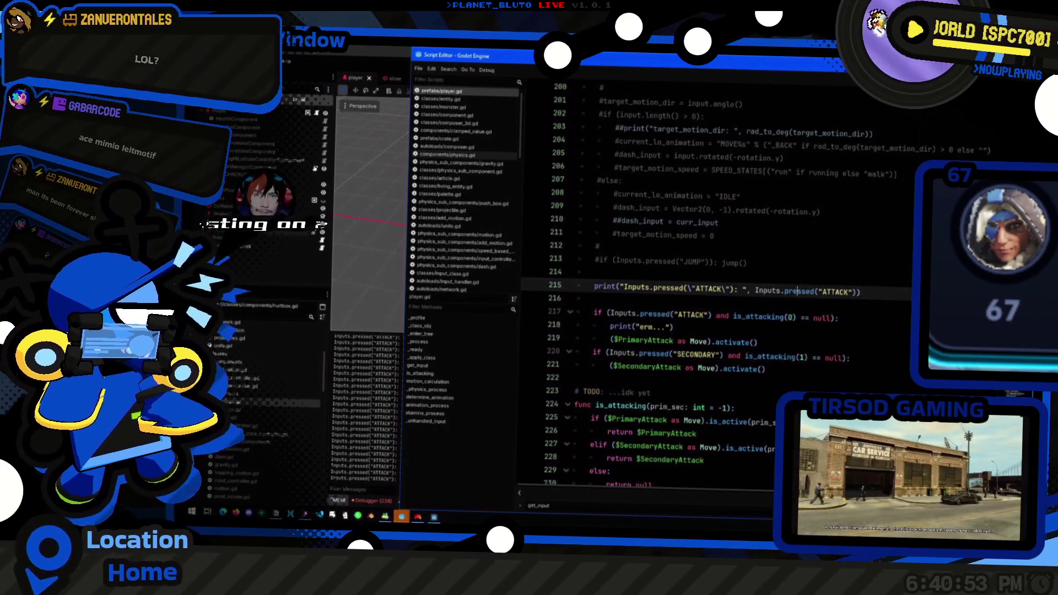
type("is_attacking(0)")
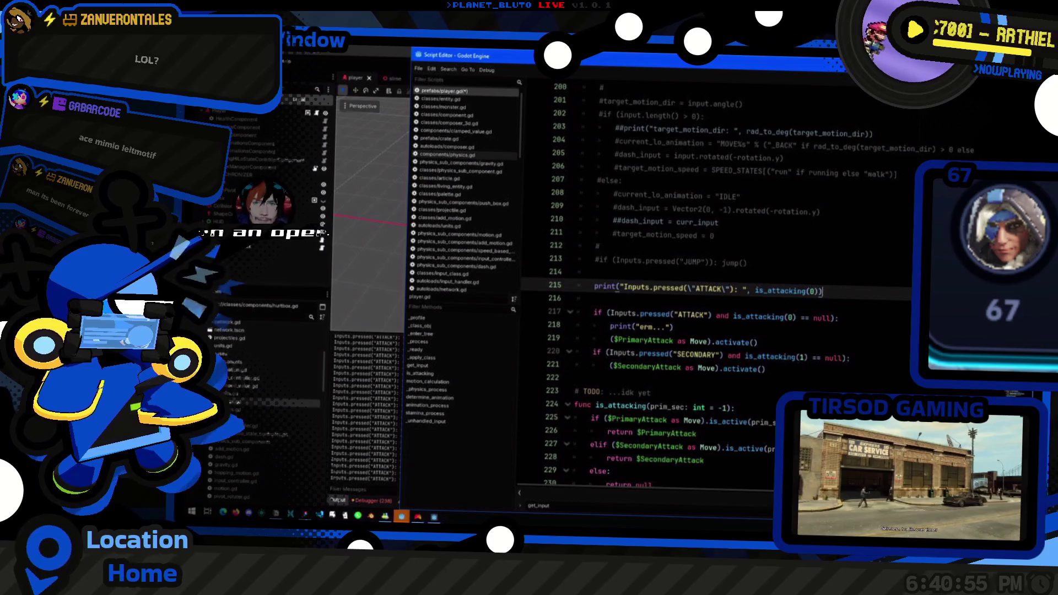
key("F5")
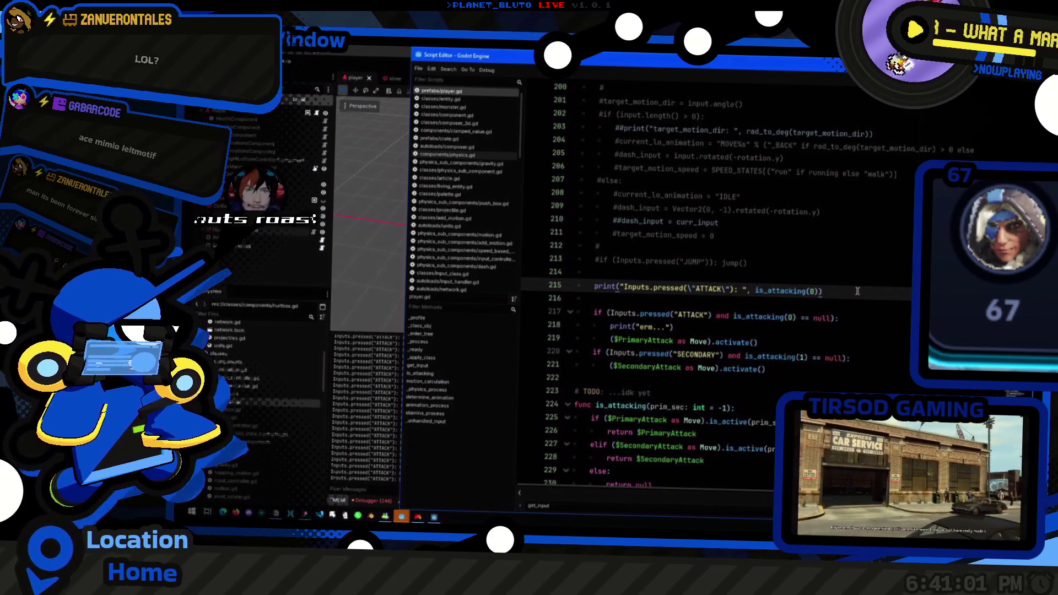
scroll(859, 358, "down", 3)
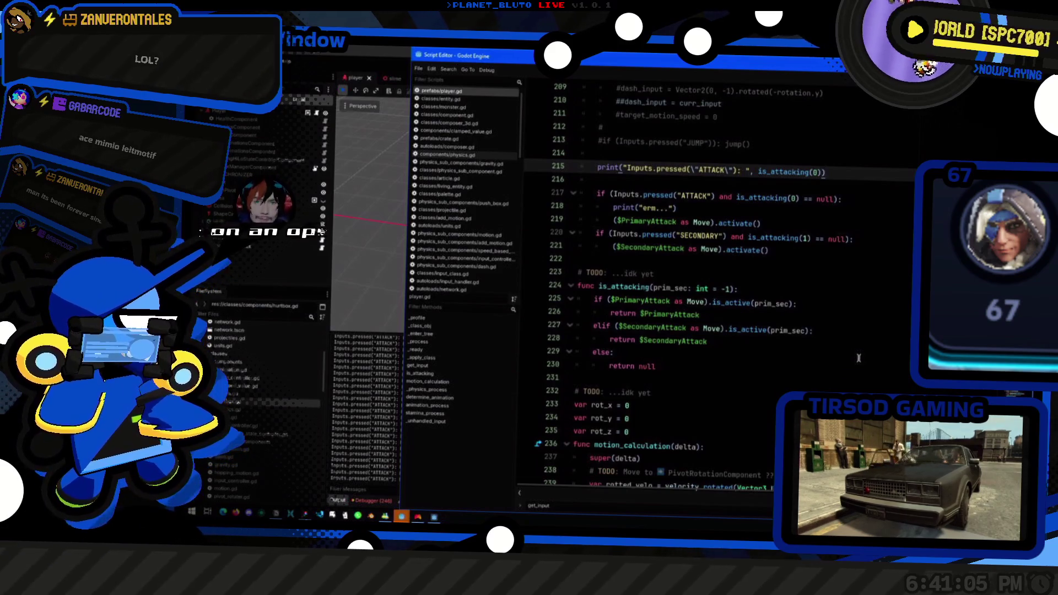
left_click(733, 308, "ctrl")
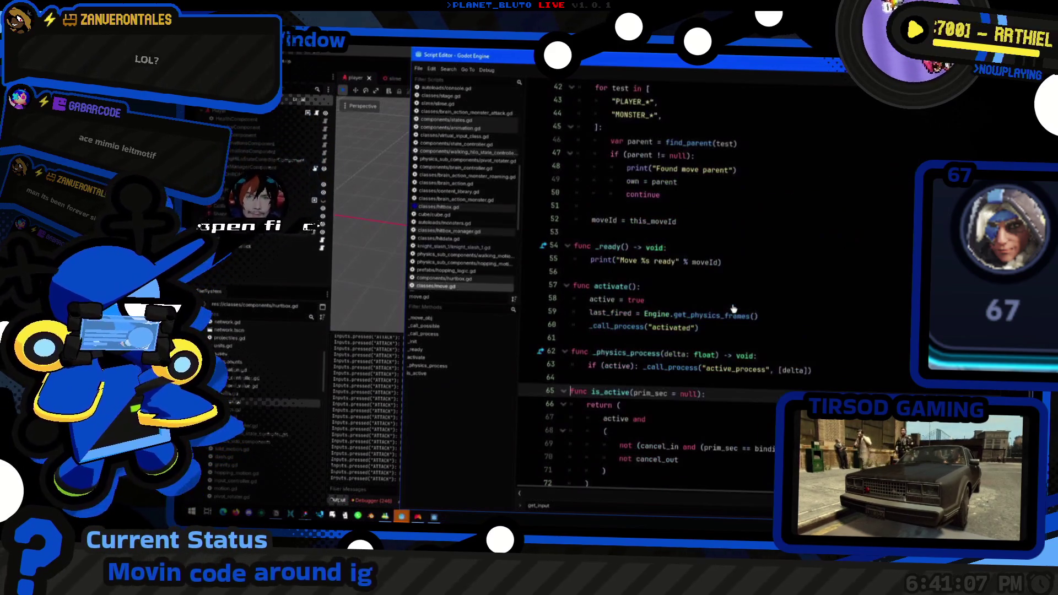
scroll(753, 320, "down", 1)
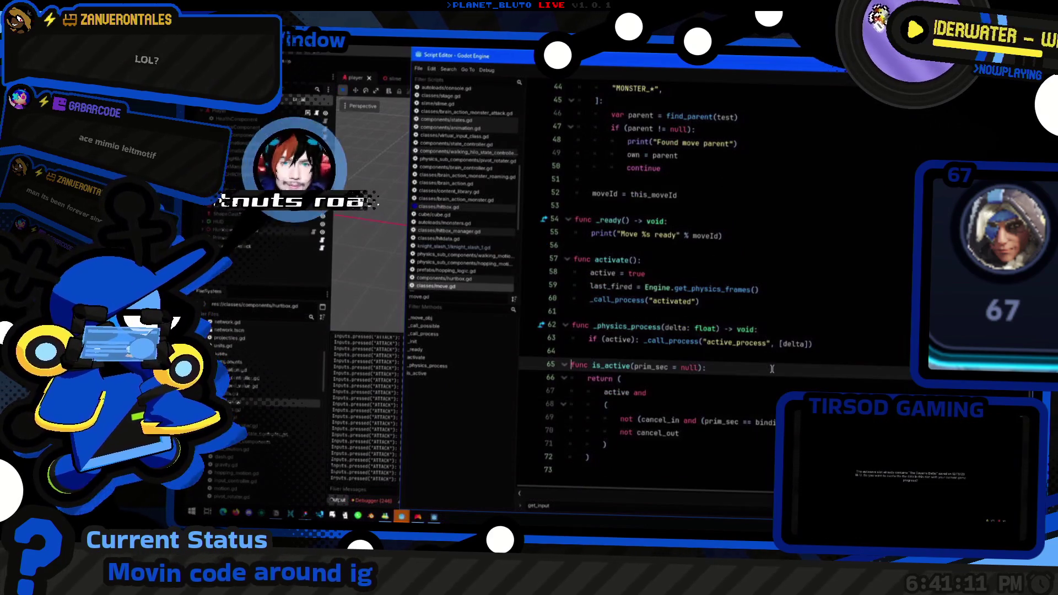
key("alt+Tab")
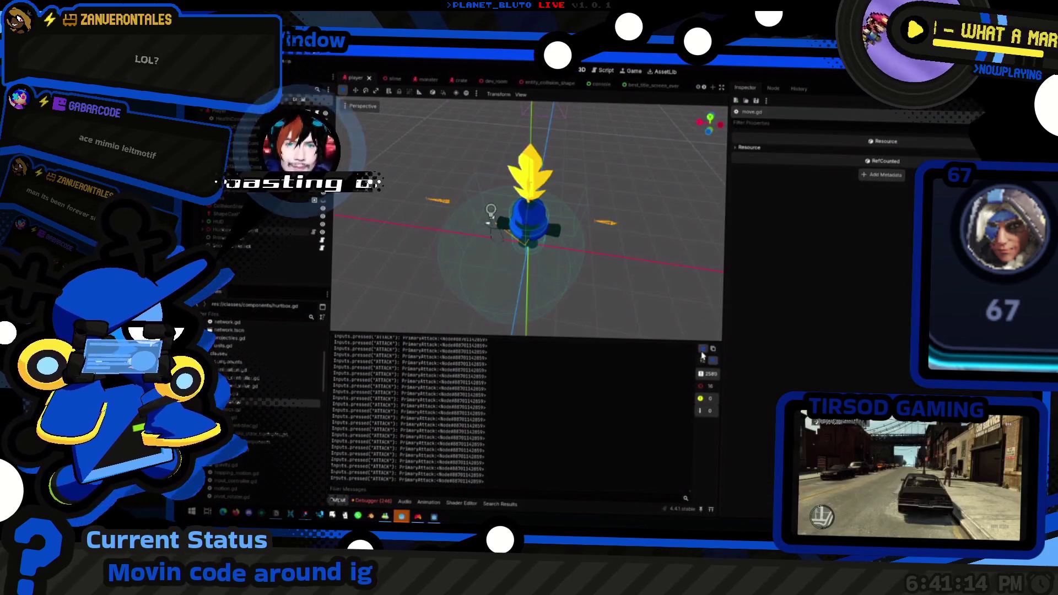
key("alt+Tab")
left_click(845, 333)
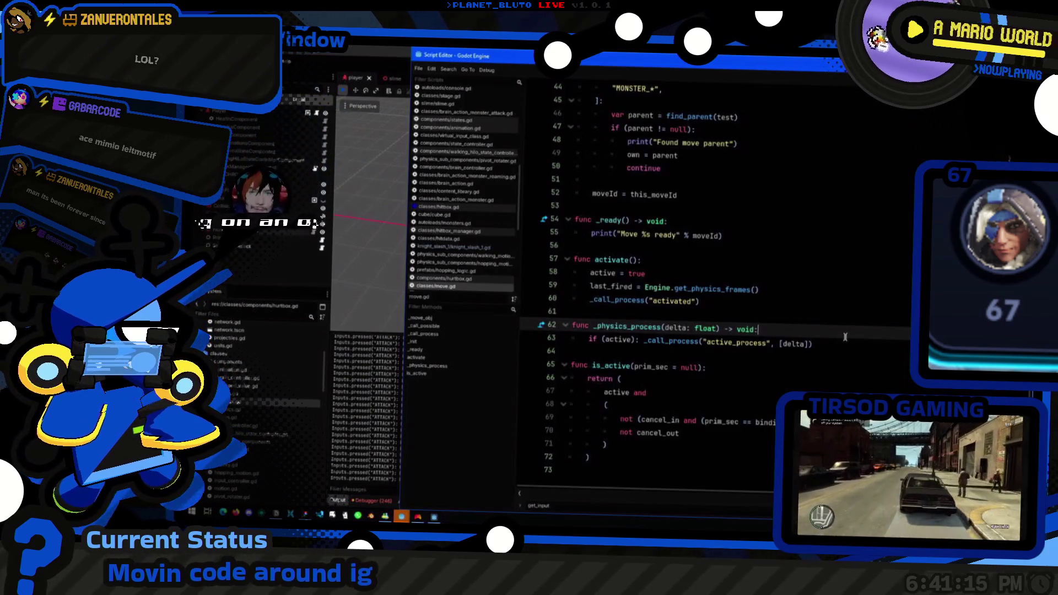
scroll(845, 337, "up", 20)
key("alt+Left")
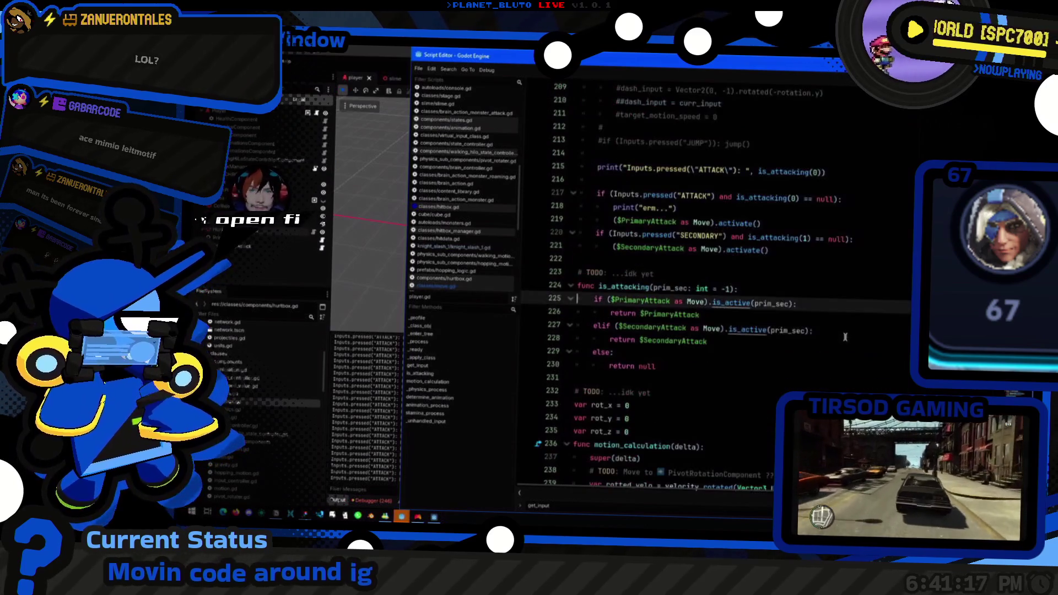
Drop the is_attacking condition on line 217 and delete the 'erm...' debug print.
left_click(722, 197)
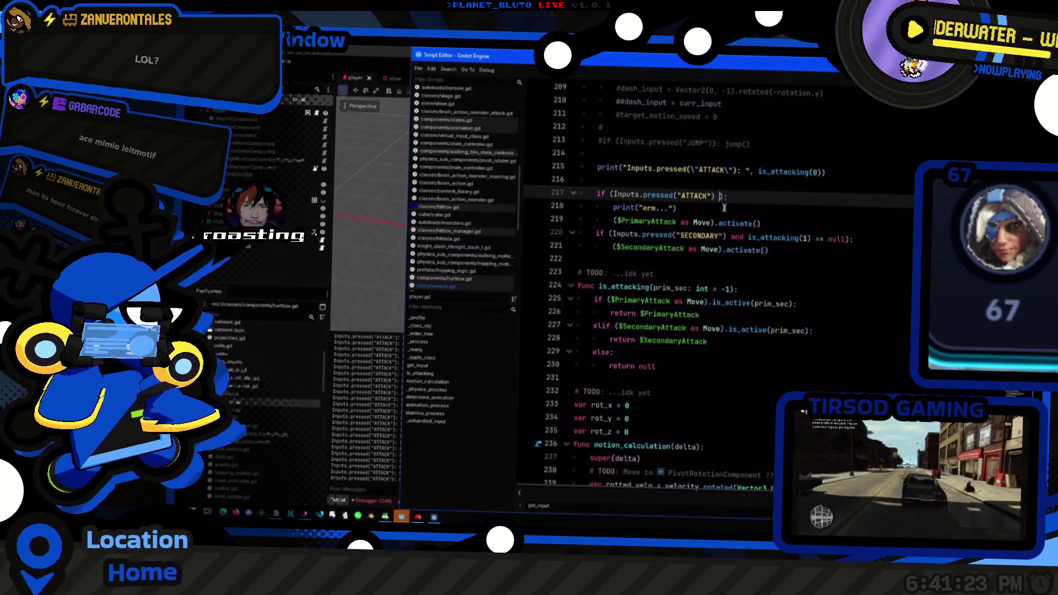
key("shift+Down")
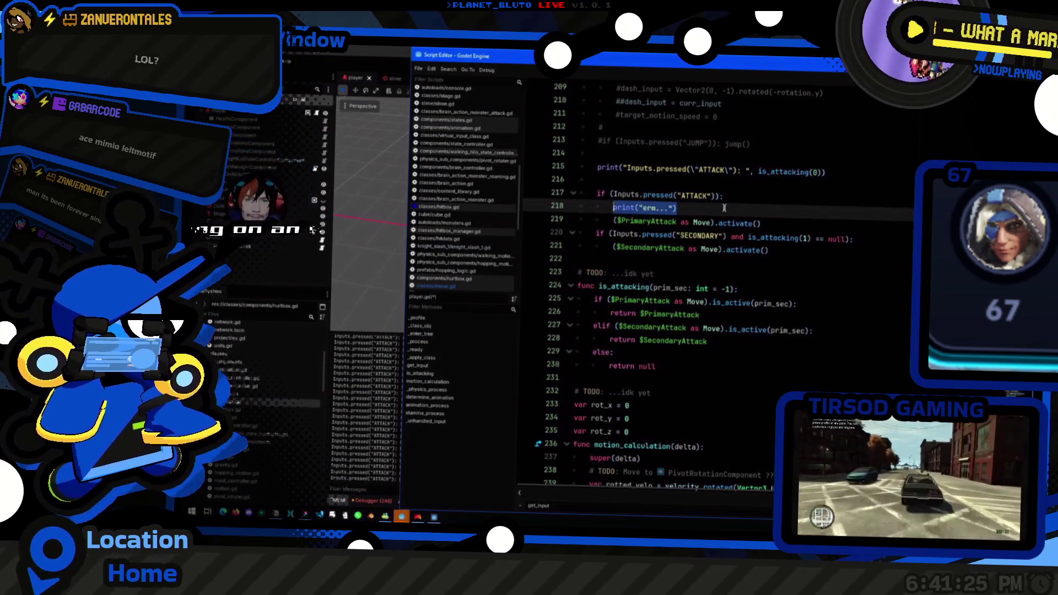
key("BackSpace")
Comment out the line-215 print, save player.gd, and bring the running game forward.
left_click(709, 170)
key("ctrl+k")
key("ctrl+s")
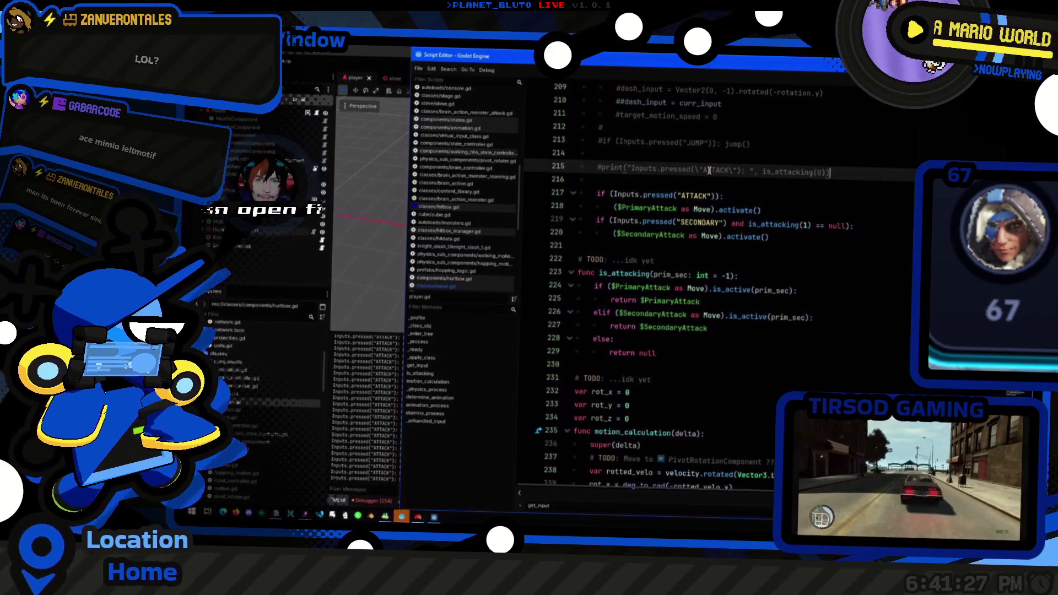
key("alt+Tab")
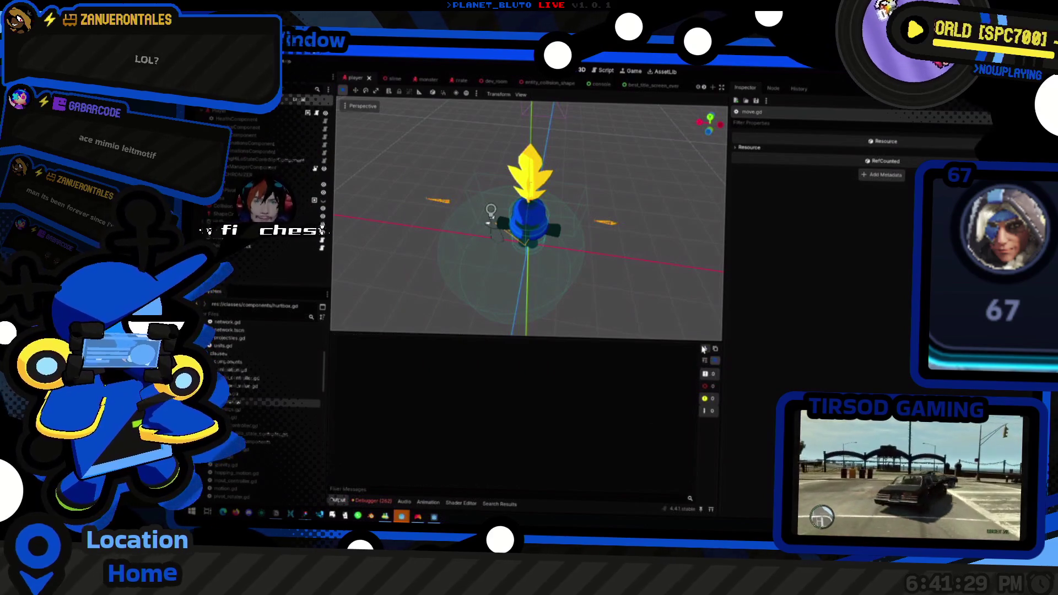
key("alt+Tab")
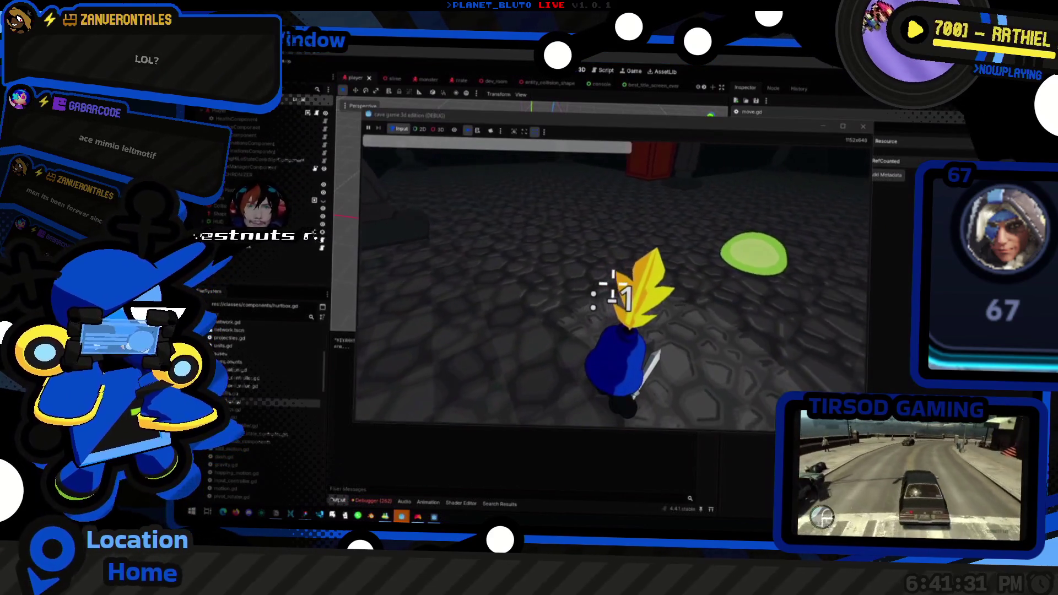
Attack the approaching slime five times in the running game.
left_click(613, 282)
left_click(613, 283)
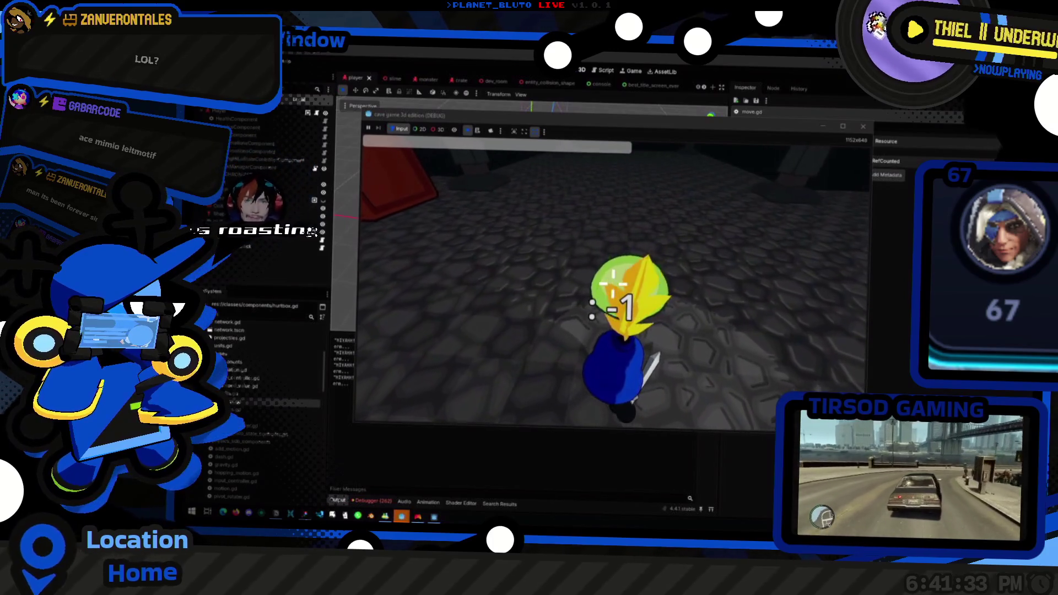
left_click(613, 283)
left_click(614, 283)
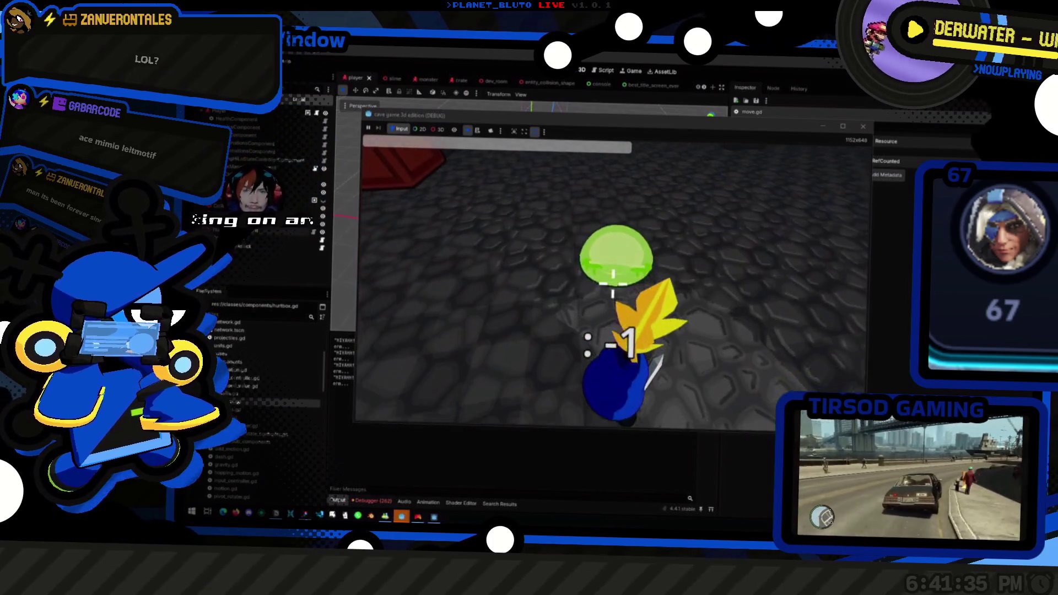
left_click(614, 283)
Hit the slime beside the player three more times, then open move.gd's activate function.
left_click(614, 283)
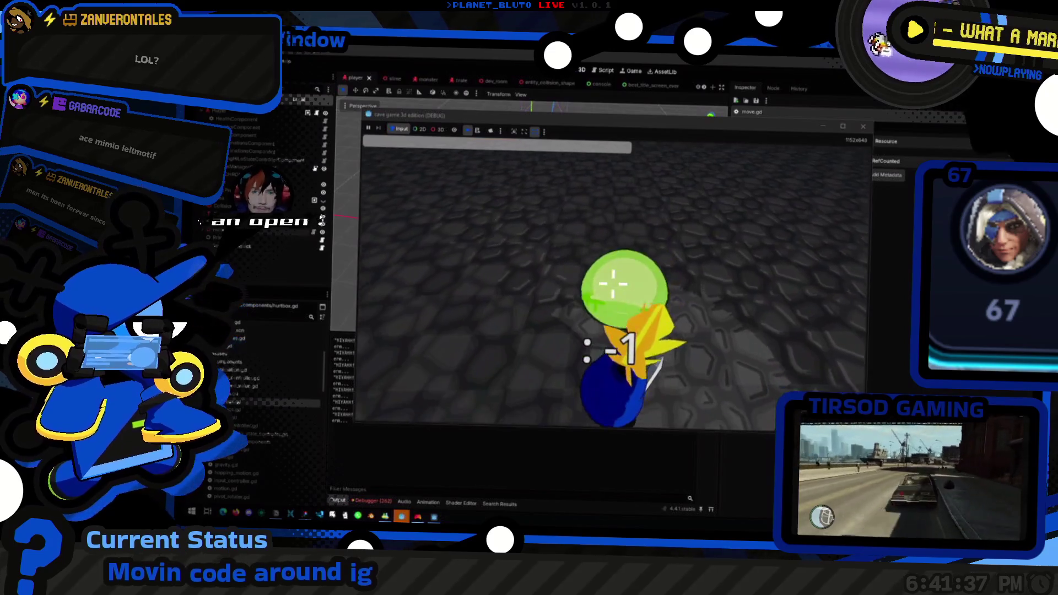
left_click(614, 283)
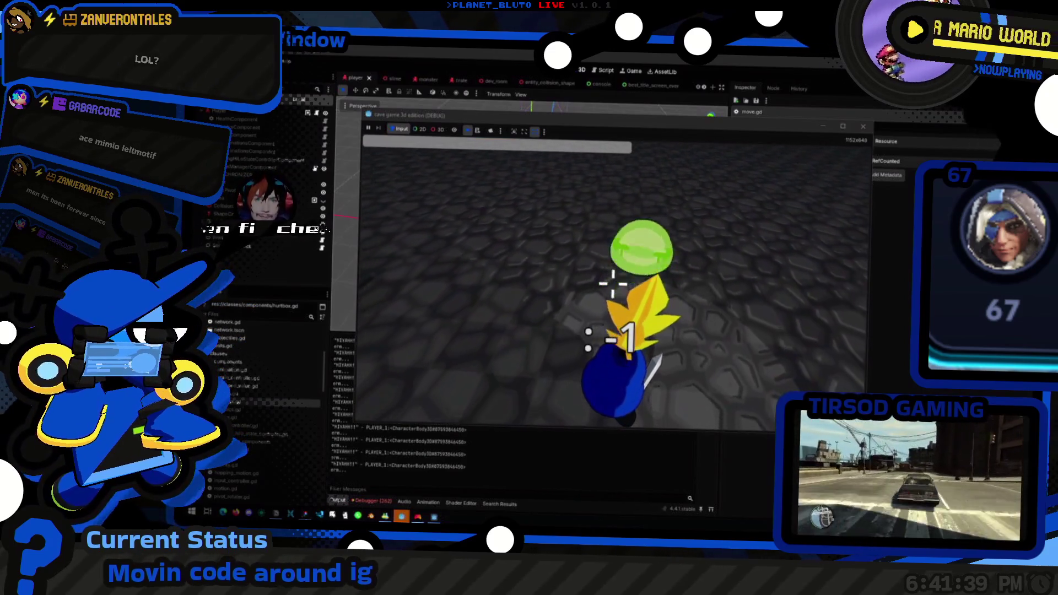
left_click(614, 282)
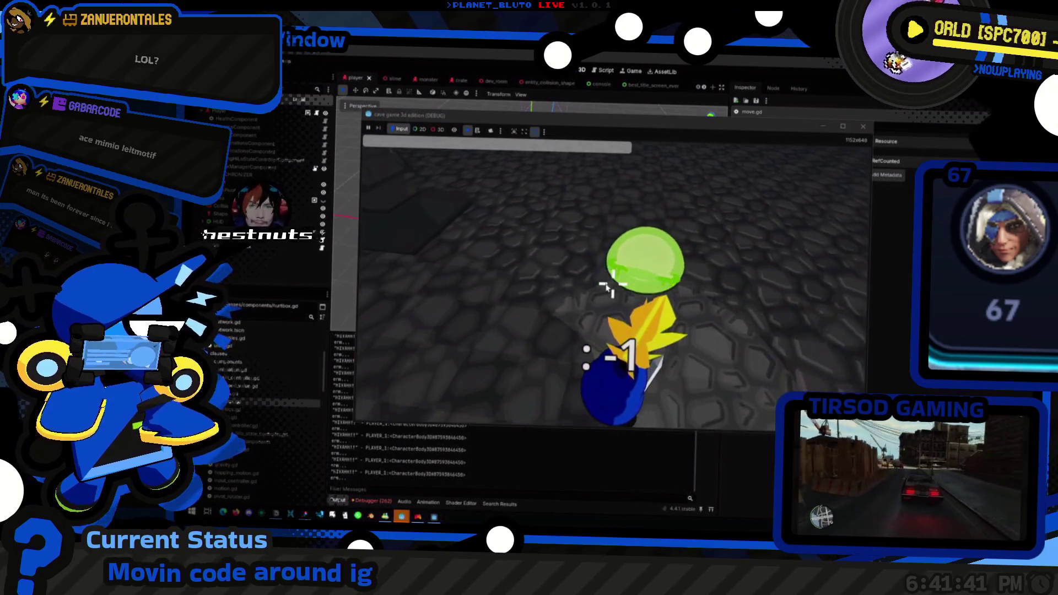
key("alt+Tab")
left_click(741, 210, "ctrl")
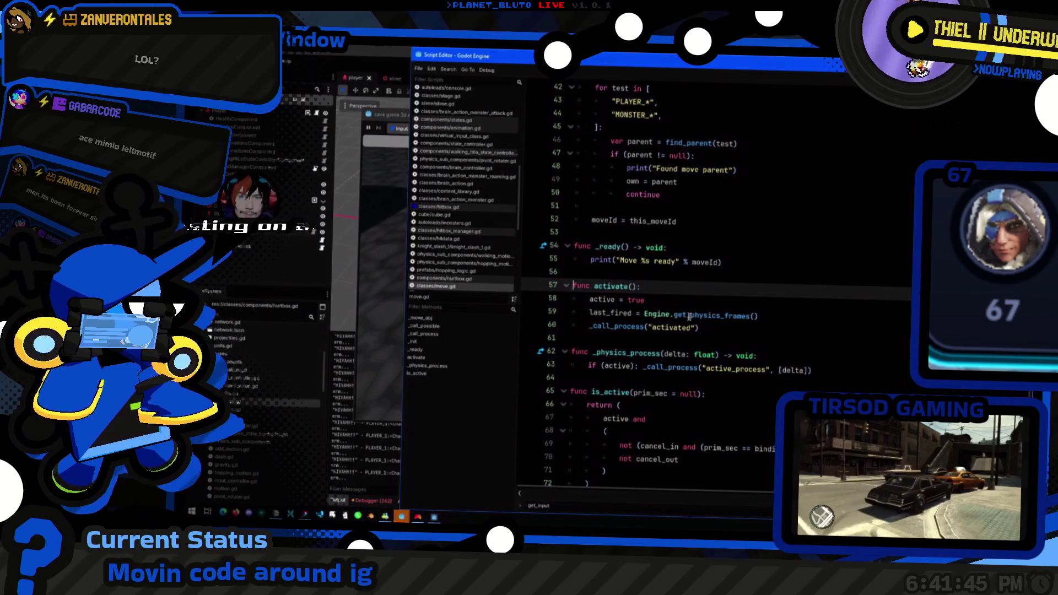
Open hitbox.gd and comment out the HIYAHH!! print on line 50.
left_click(472, 208)
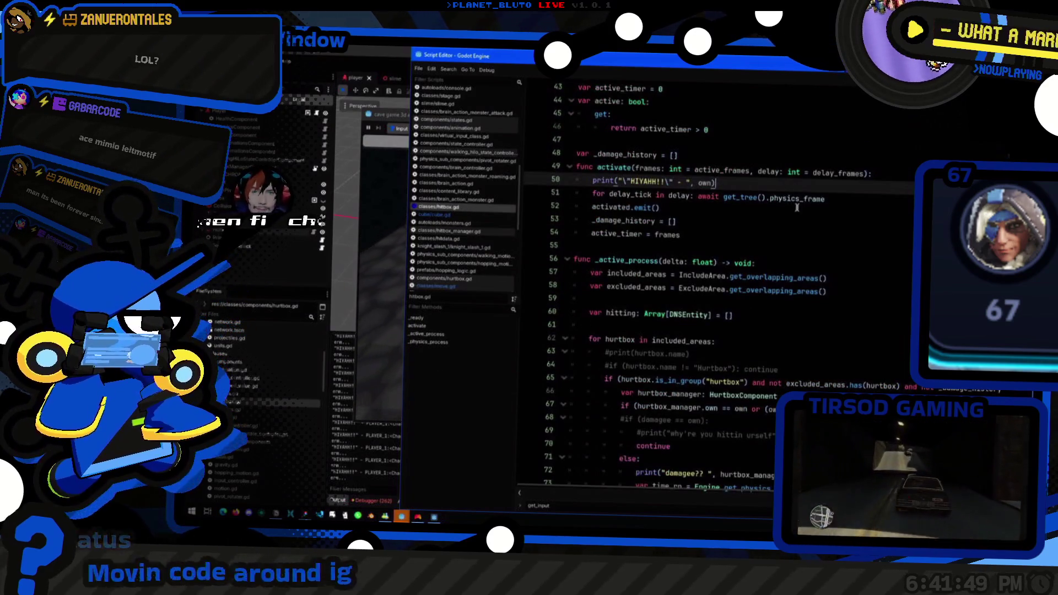
key("ctrl+k")
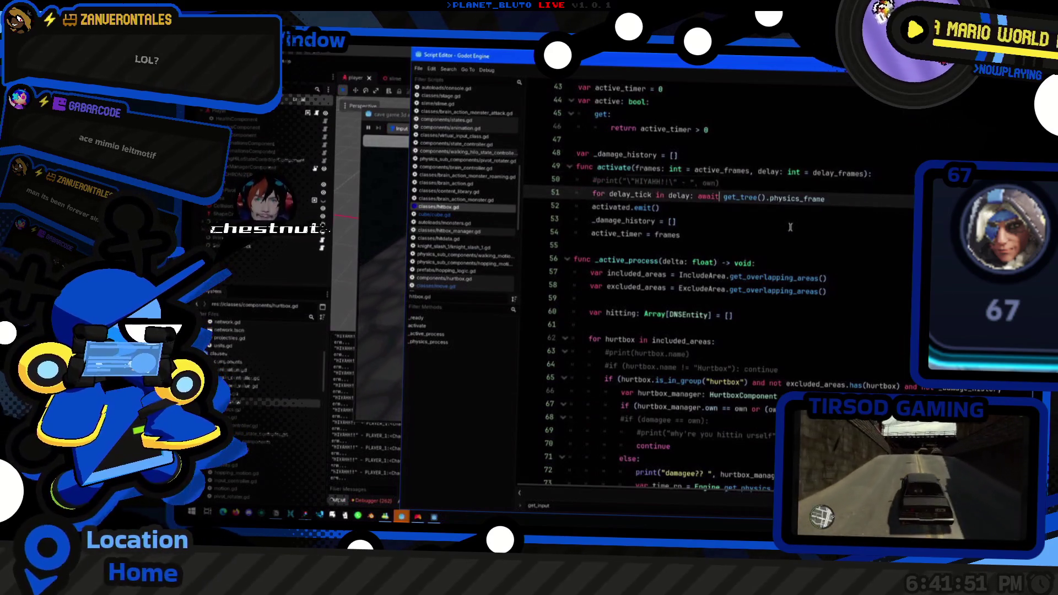
key("alt+Left")
key("alt+Left")
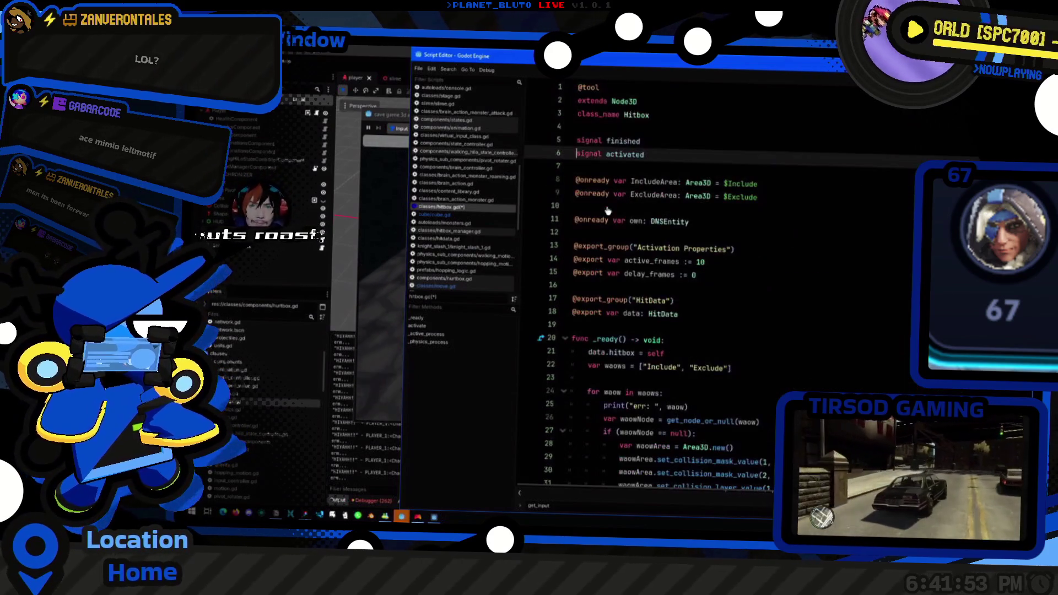
scroll(743, 245, "down", 1)
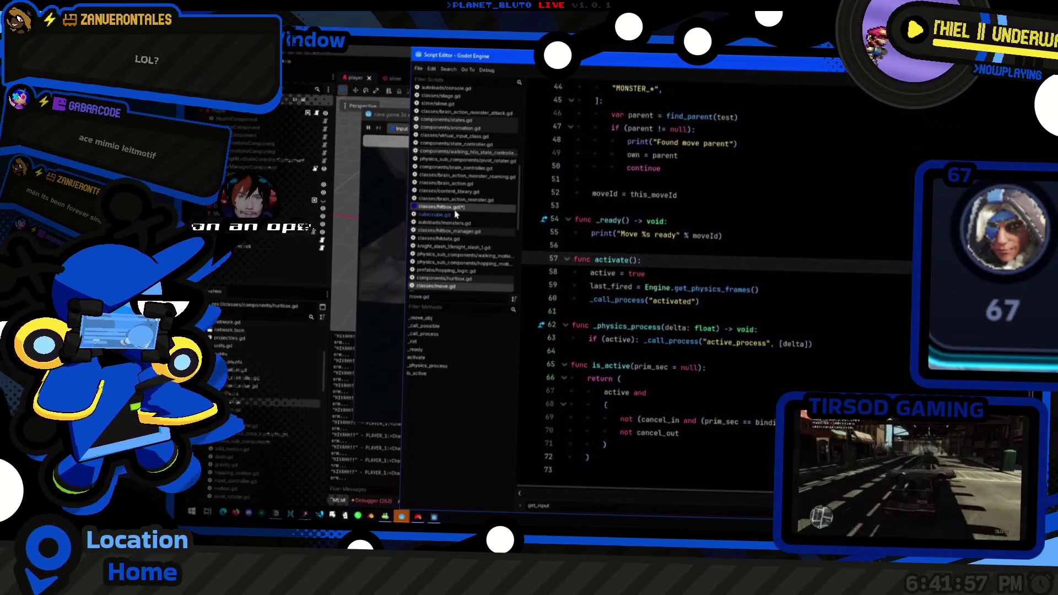
key("alt+Right")
Uncomment print(hurtbox.name) on line 63 in the hurtbox loop.
scroll(752, 335, "down", 5)
scroll(752, 335, "down", 8)
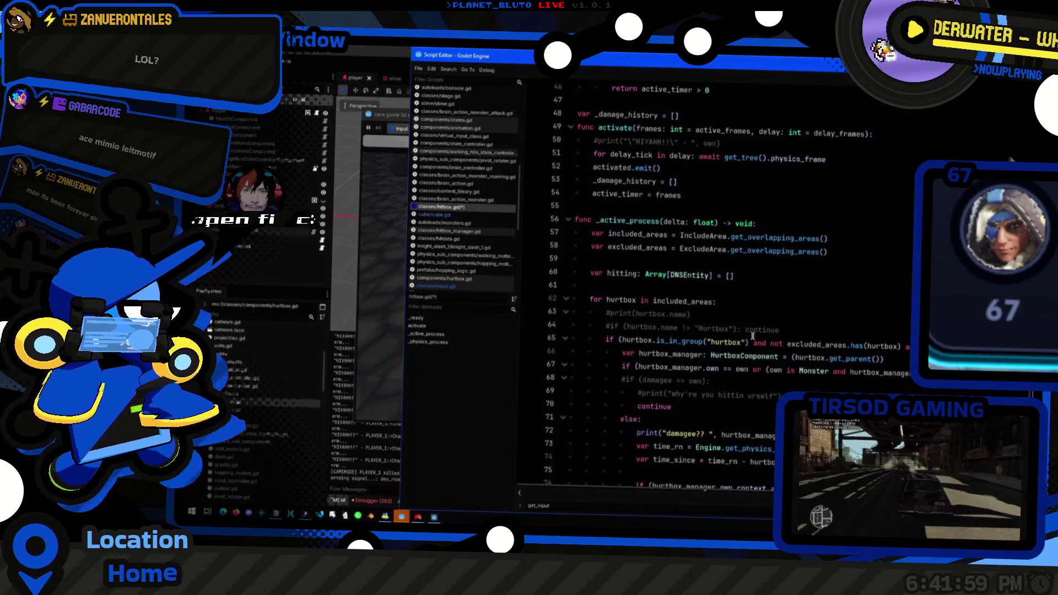
scroll(752, 335, "down", 6)
scroll(753, 336, "up", 7)
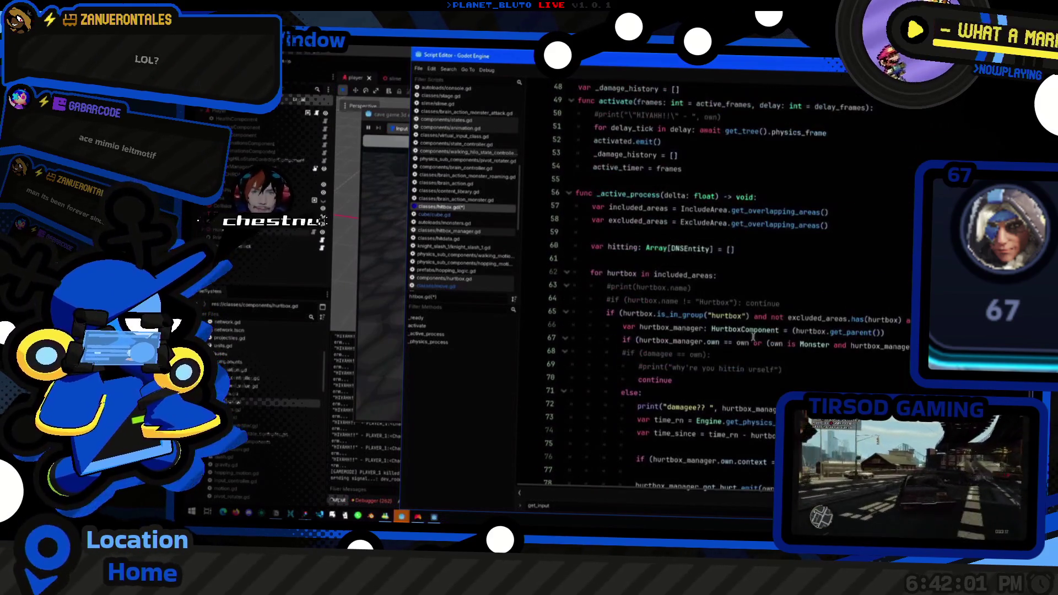
left_click(748, 276)
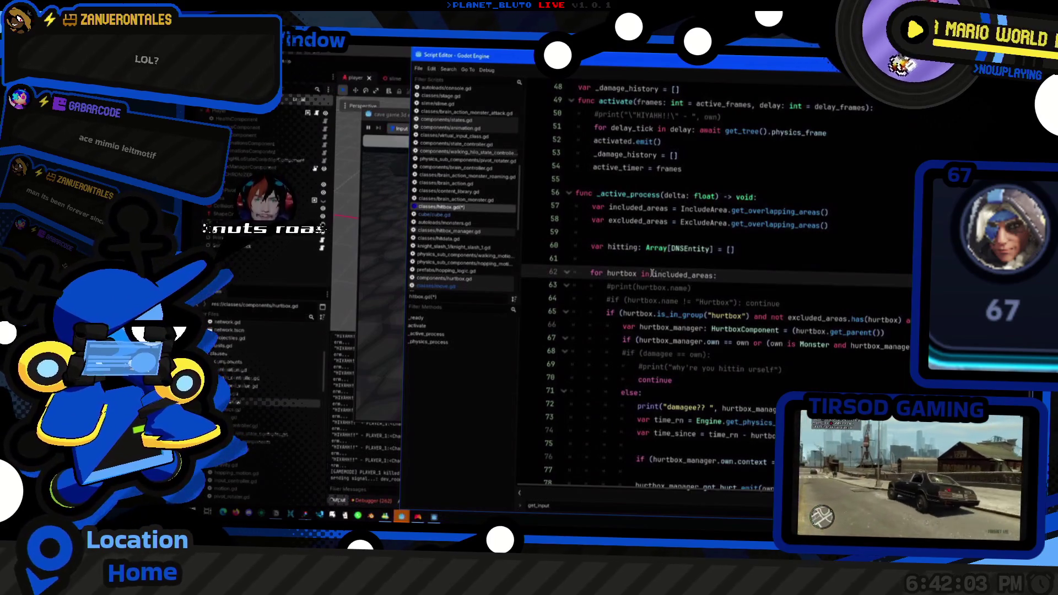
key("Down")
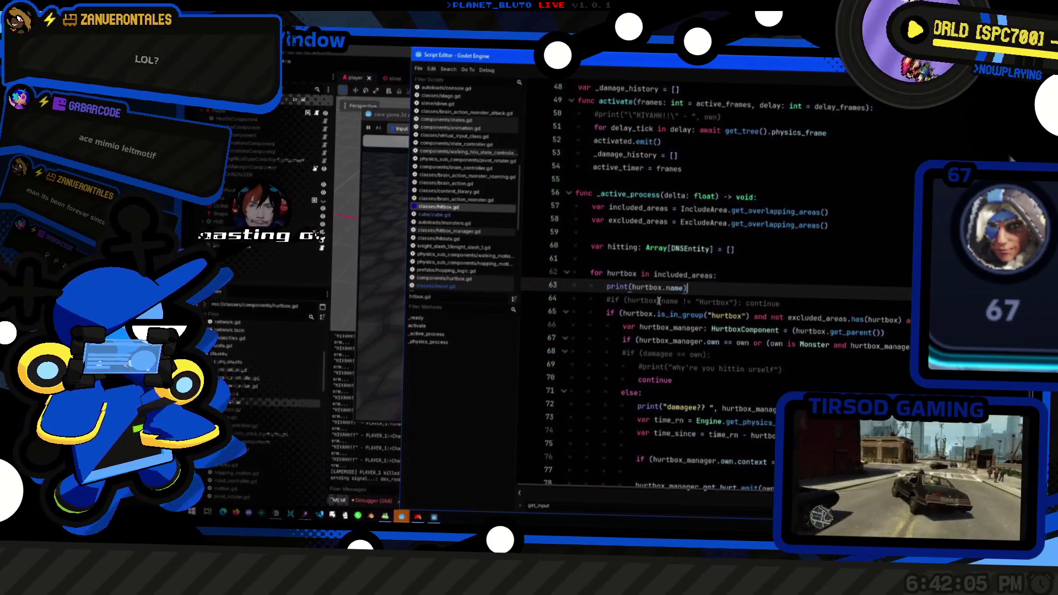
Relaunch the game and spawn a slime from the in-game console.
key("F5")
key("grave")
key("Return")
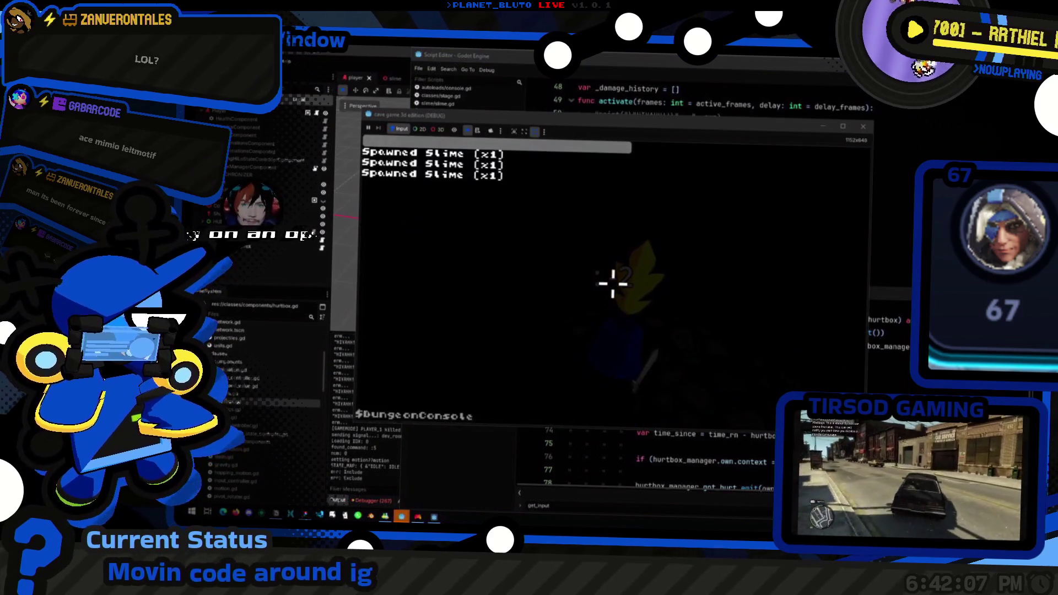
Close the console, stop the game, and save and relaunch the scene.
key("grave")
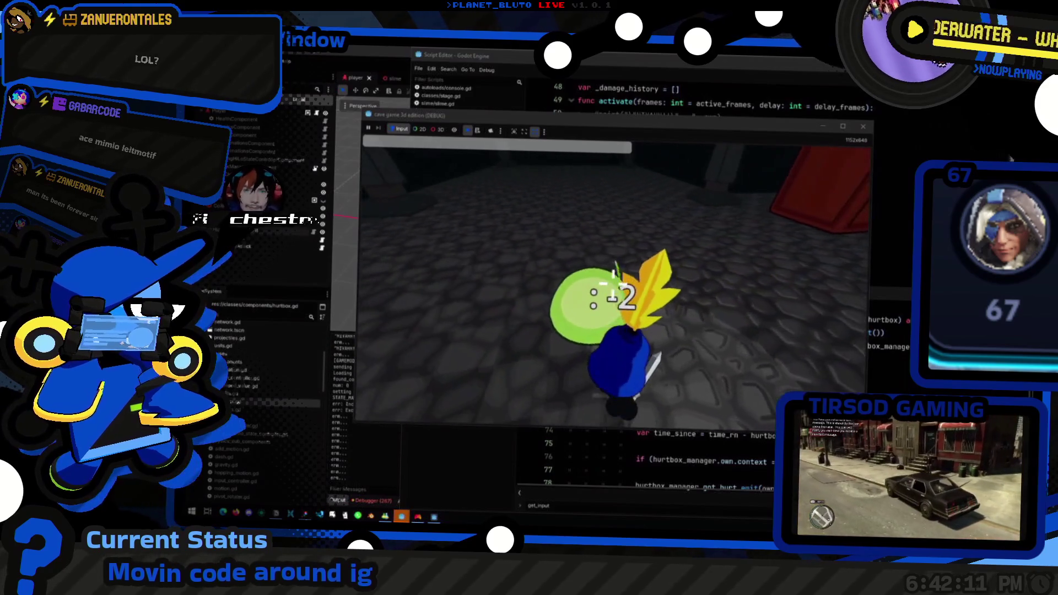
key("F8")
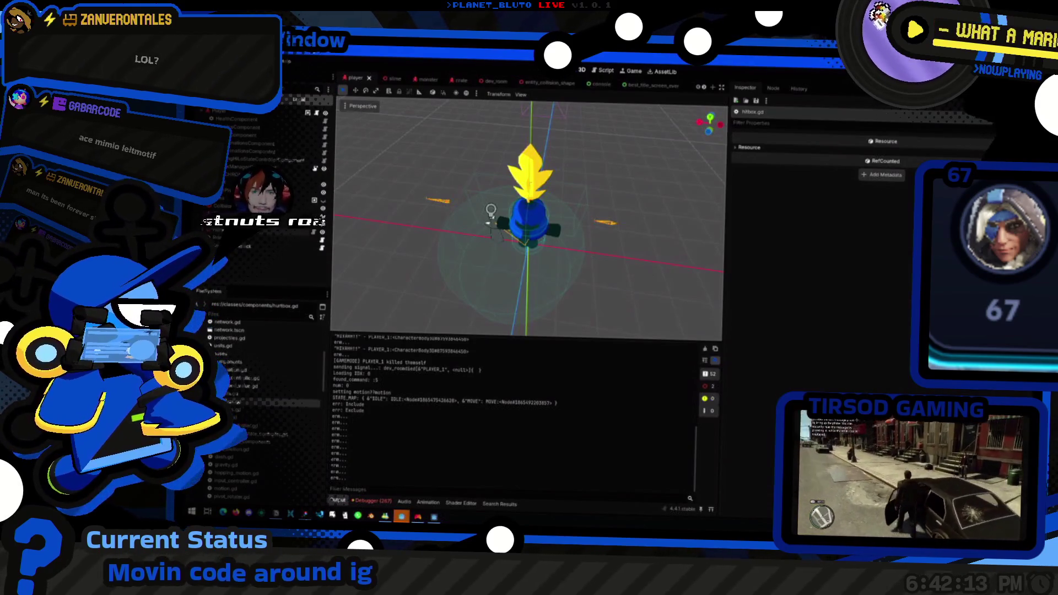
key("ctrl+s")
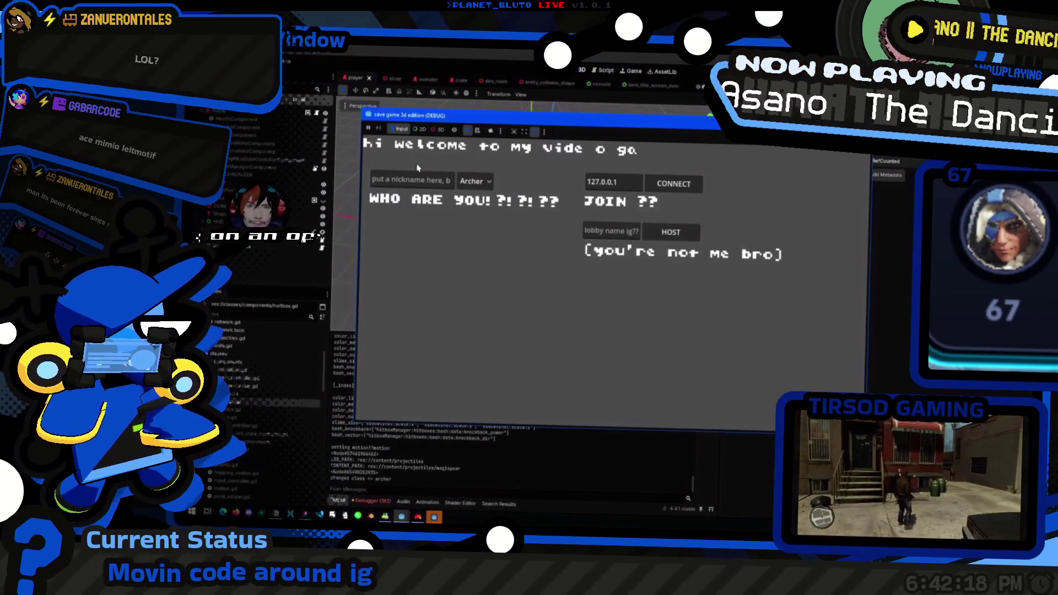
Host a game as the Knight, then bring the hitbox script editor back up.
left_click(481, 181)
left_click(478, 209)
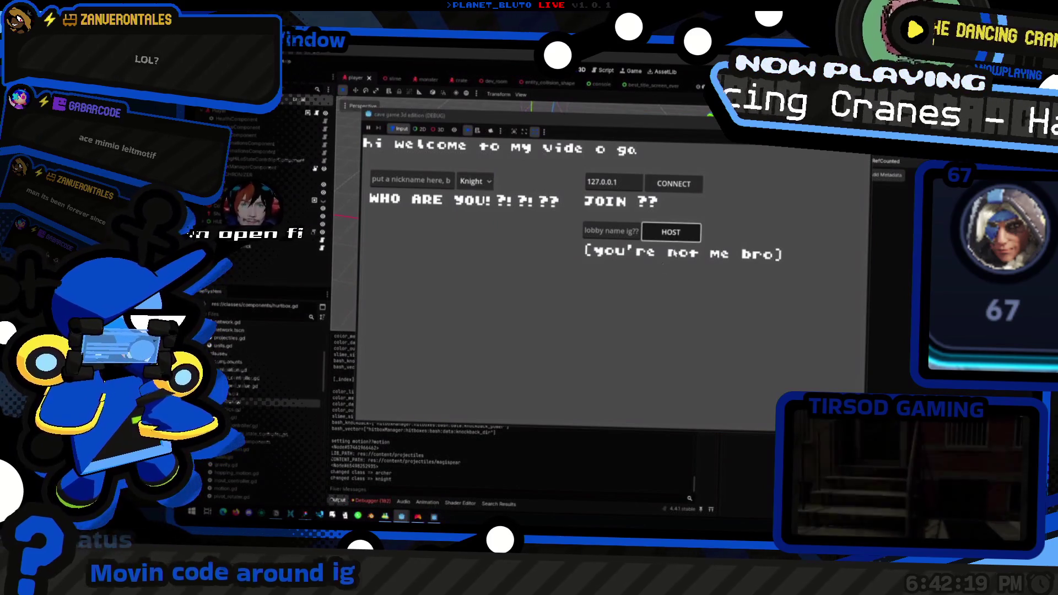
left_click(671, 232)
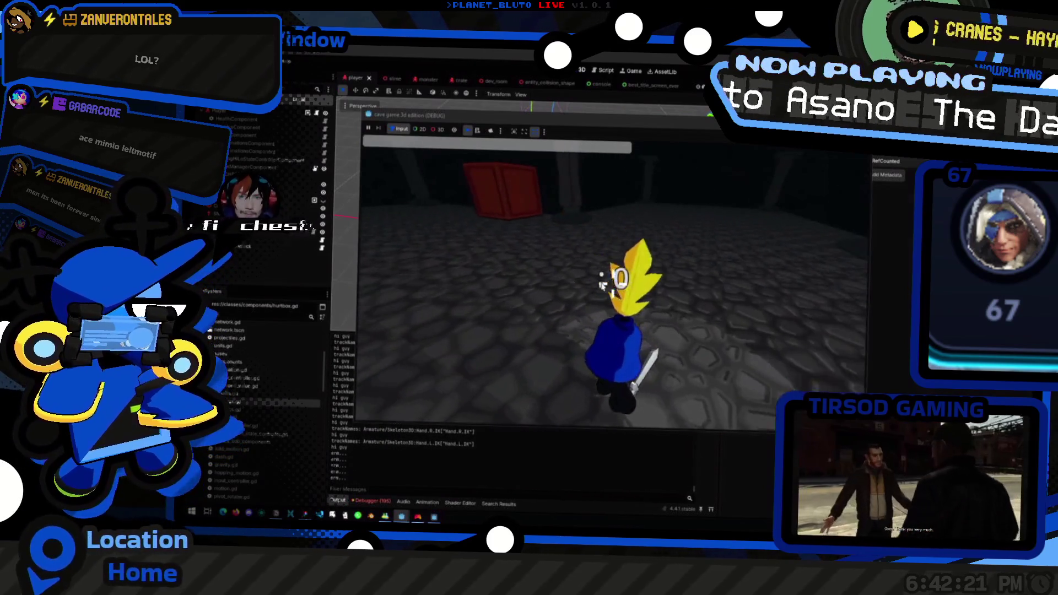
key("alt+Tab")
left_click(689, 229)
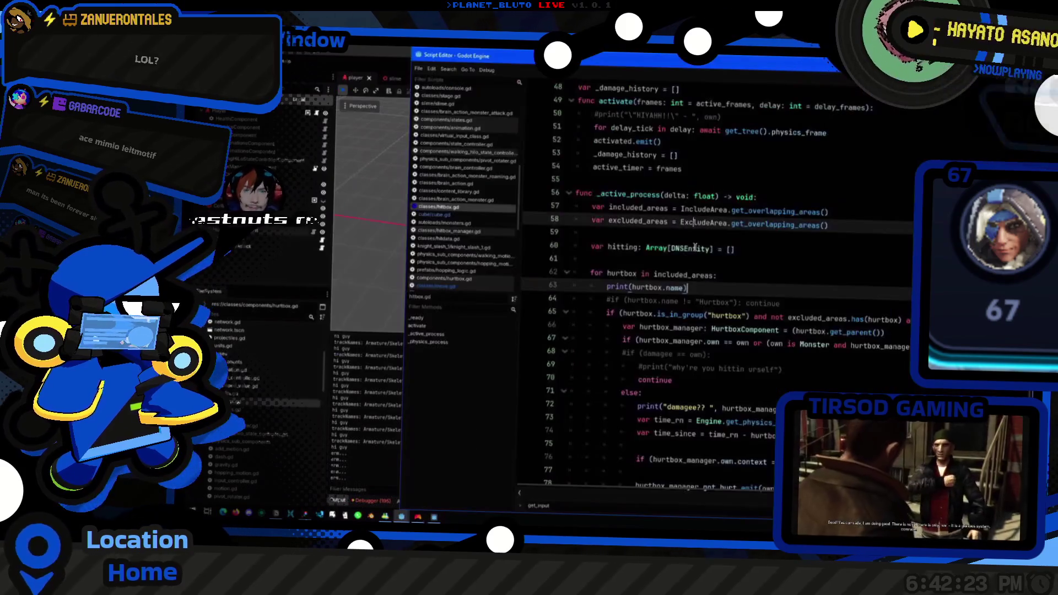
Review hitbox.gd around the line-50 print.
scroll(693, 261, "up", 7)
scroll(716, 270, "down", 7)
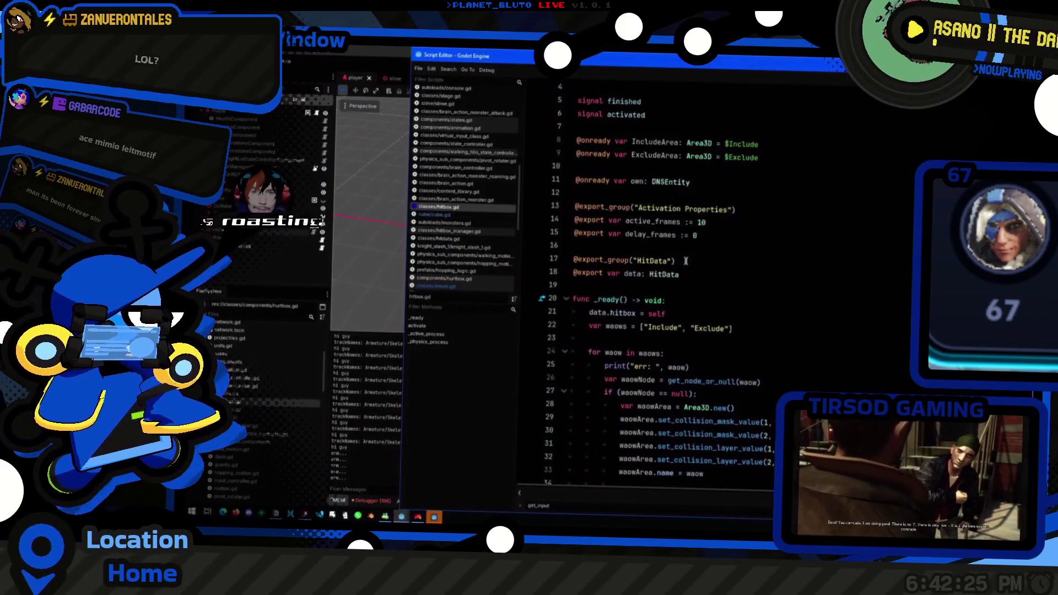
scroll(744, 277, "down", 6)
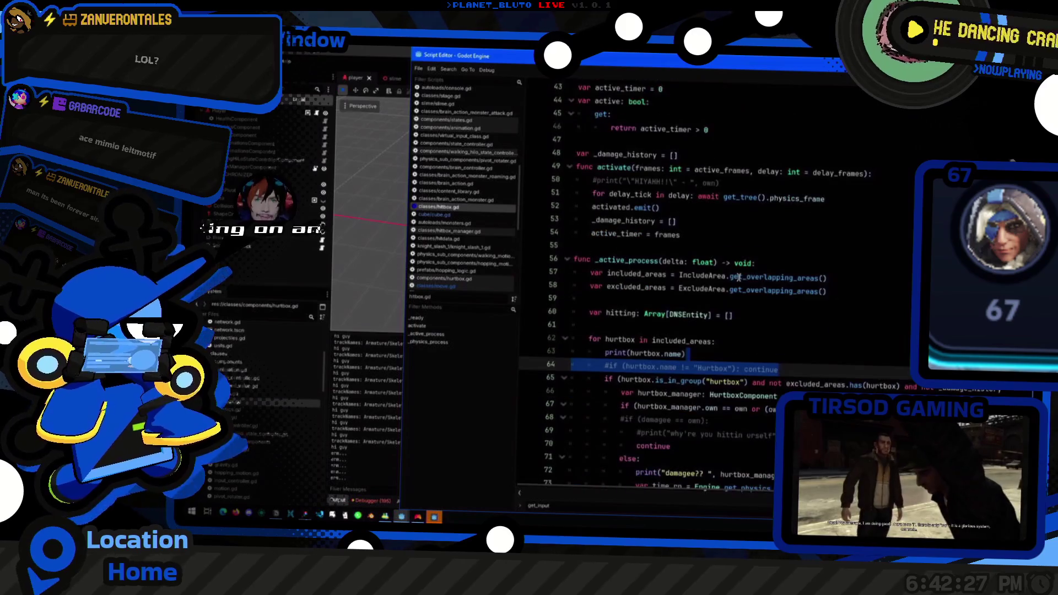
left_click(720, 184)
Switch to the game and spawn a slime with 'mon slime' in the console.
key("alt+Tab")
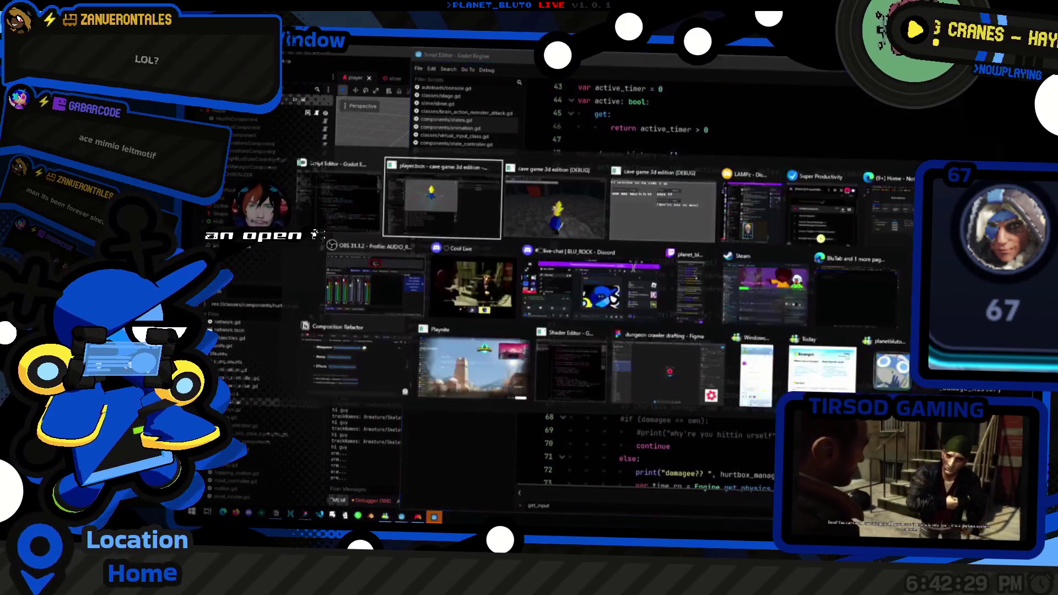
key("alt+Tab")
key("grave")
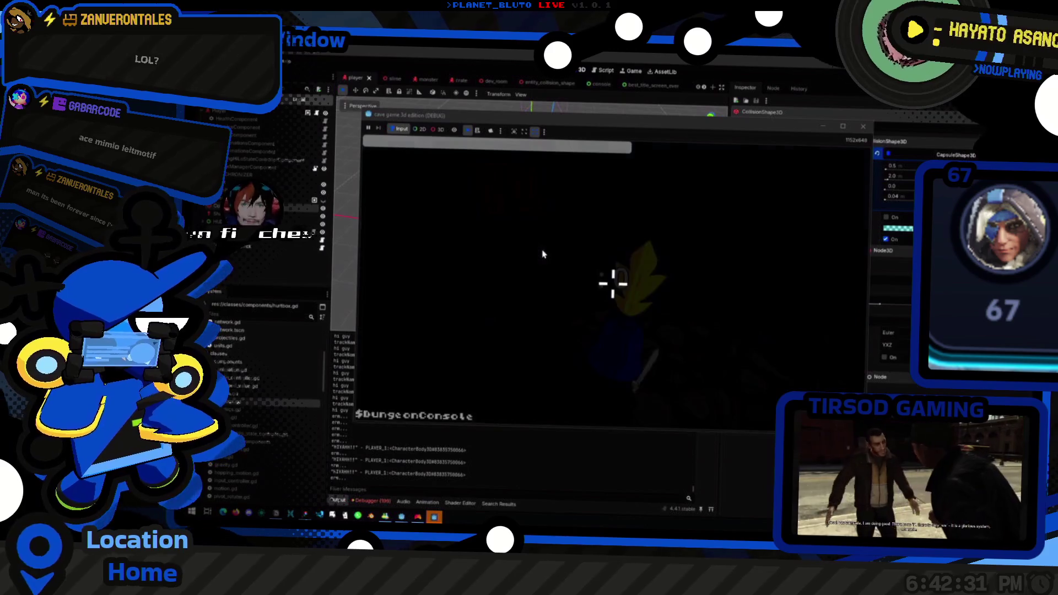
key("Return")
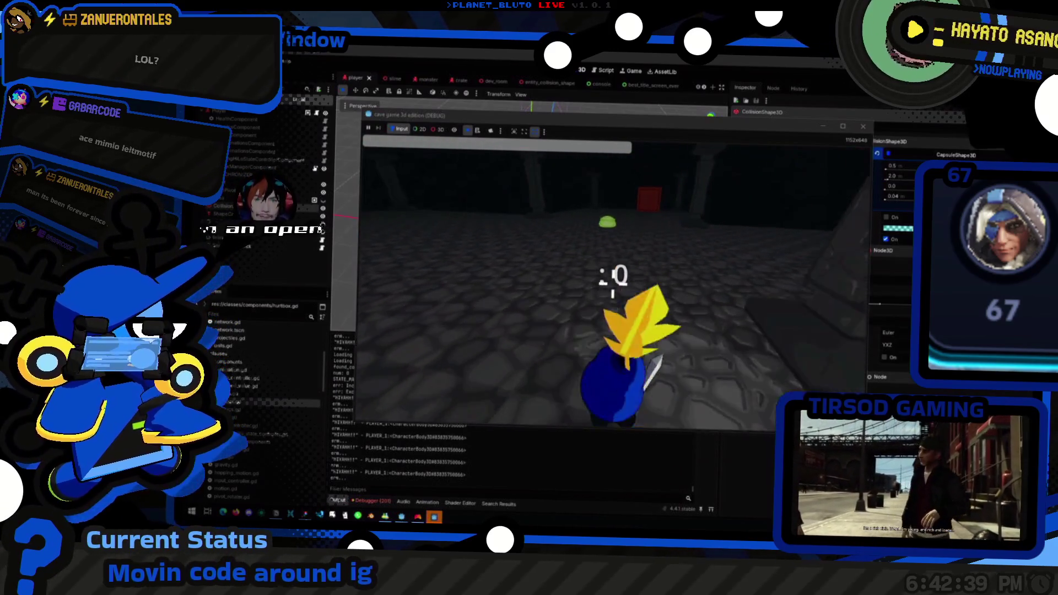
Check included_areas on line 62 in hitbox.gd, then return to the game window.
key("alt+Tab")
scroll(688, 326, "up", 2)
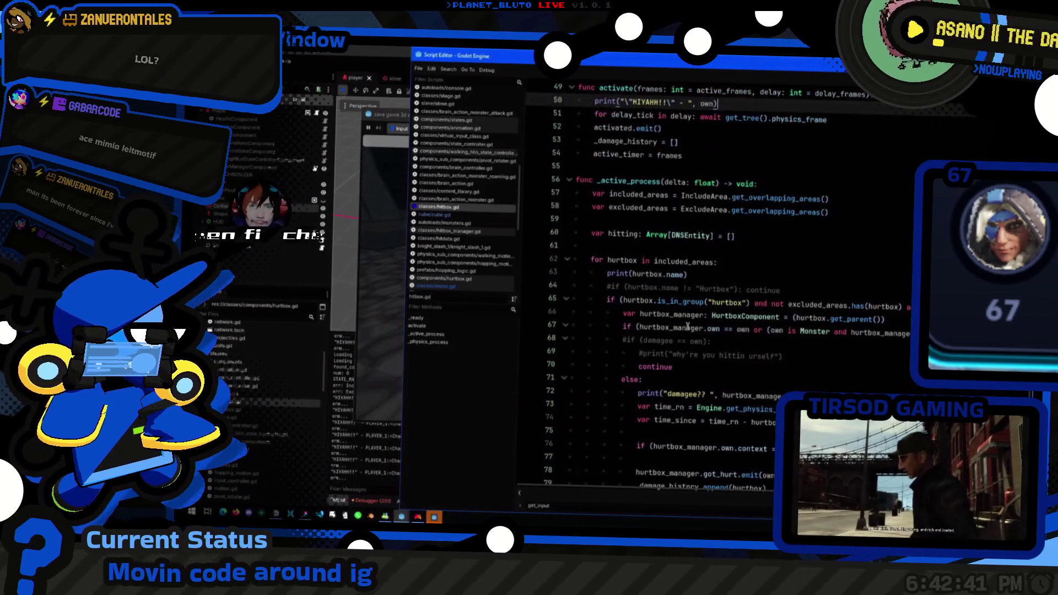
left_click(787, 265)
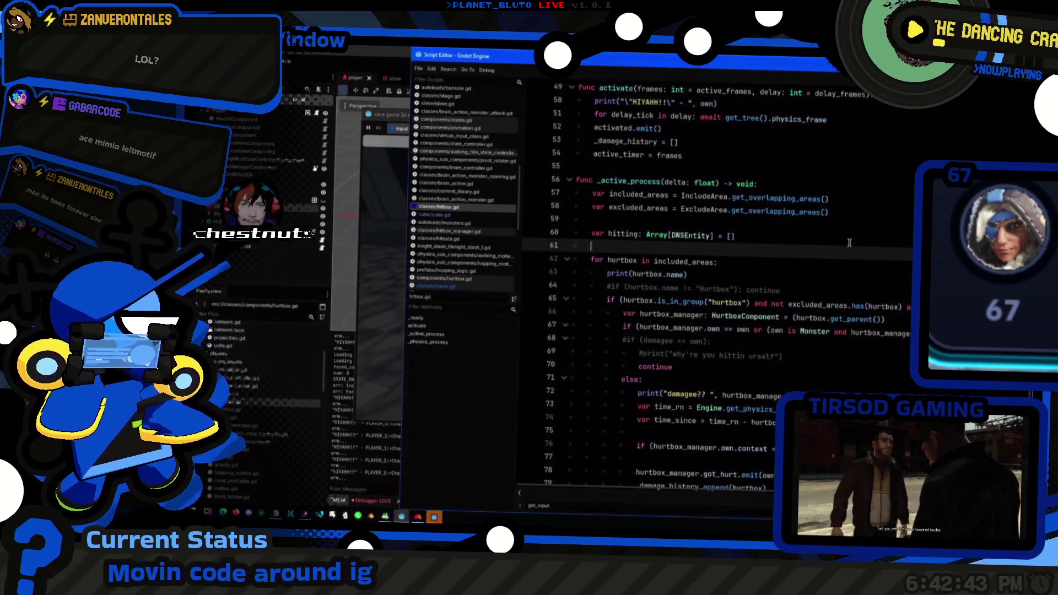
left_click(389, 224)
Add print("included_areas: ", included_areas) below line 58 of hitbox.gd.
key("a")
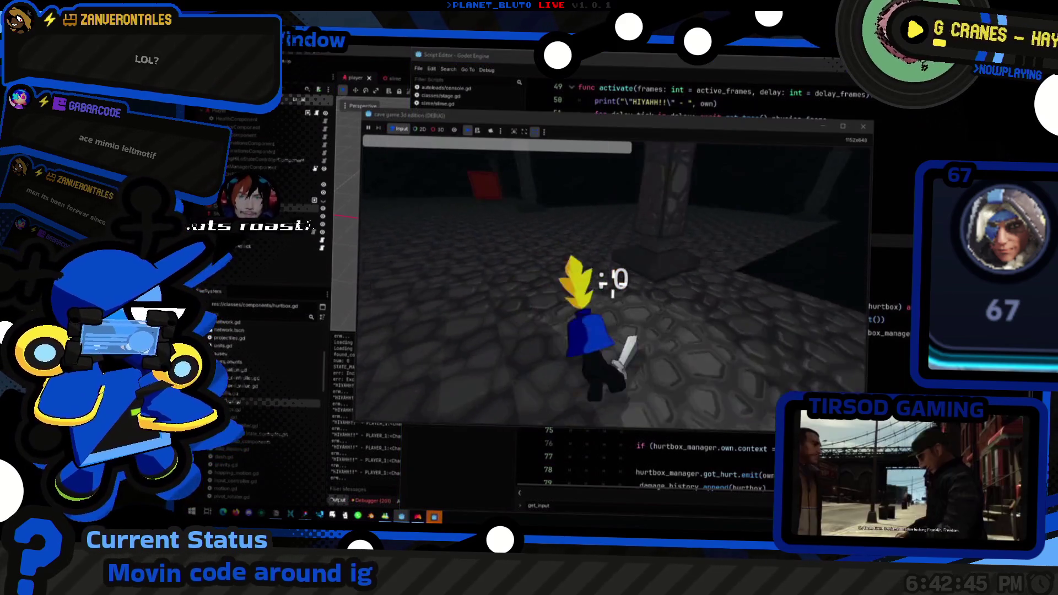
key("alt+Tab")
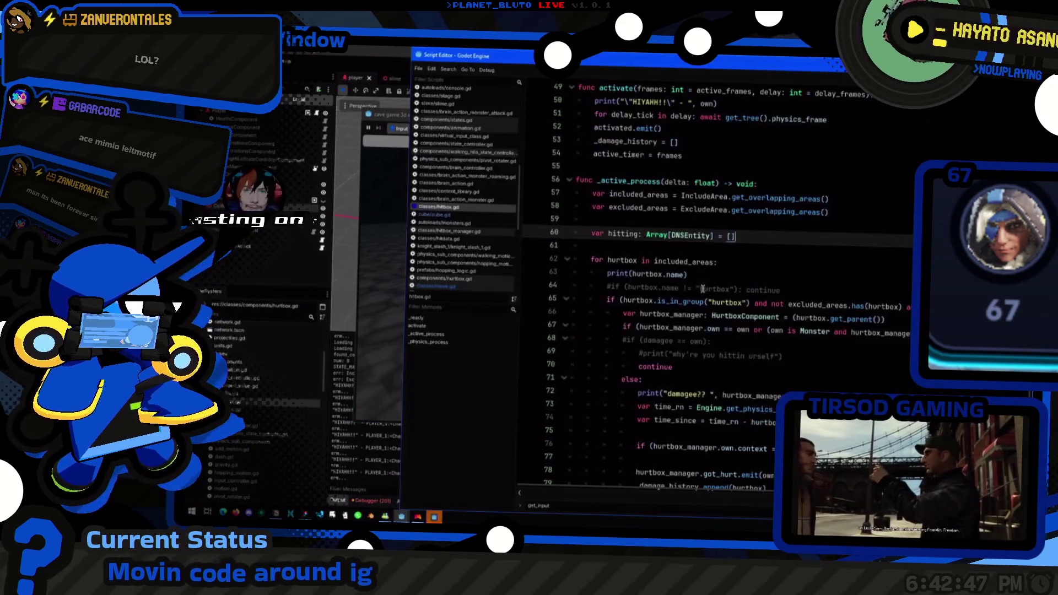
left_click(715, 261)
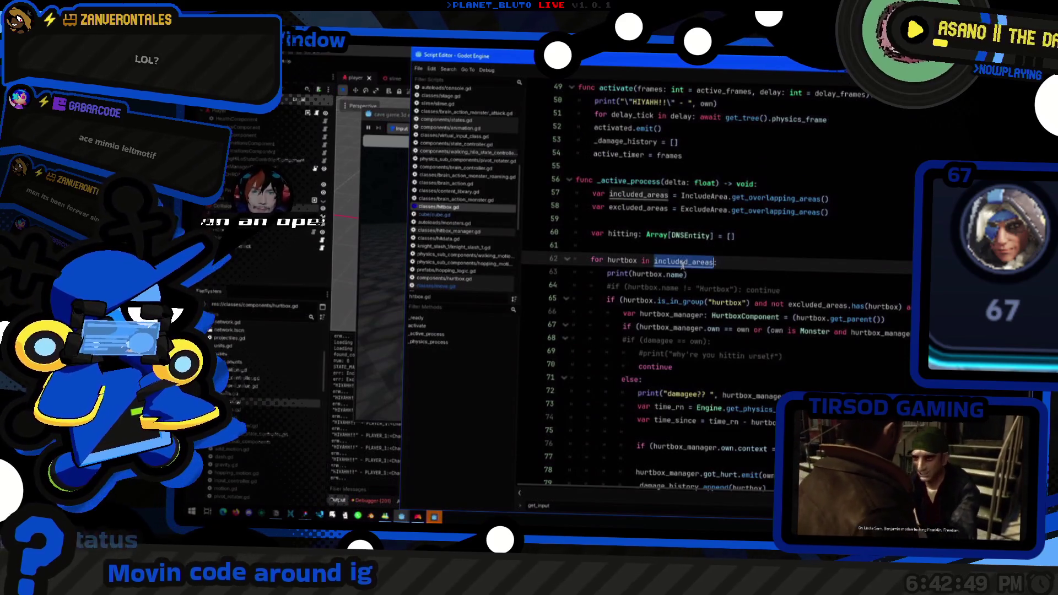
key("Up")
key("Up")
key("Up")
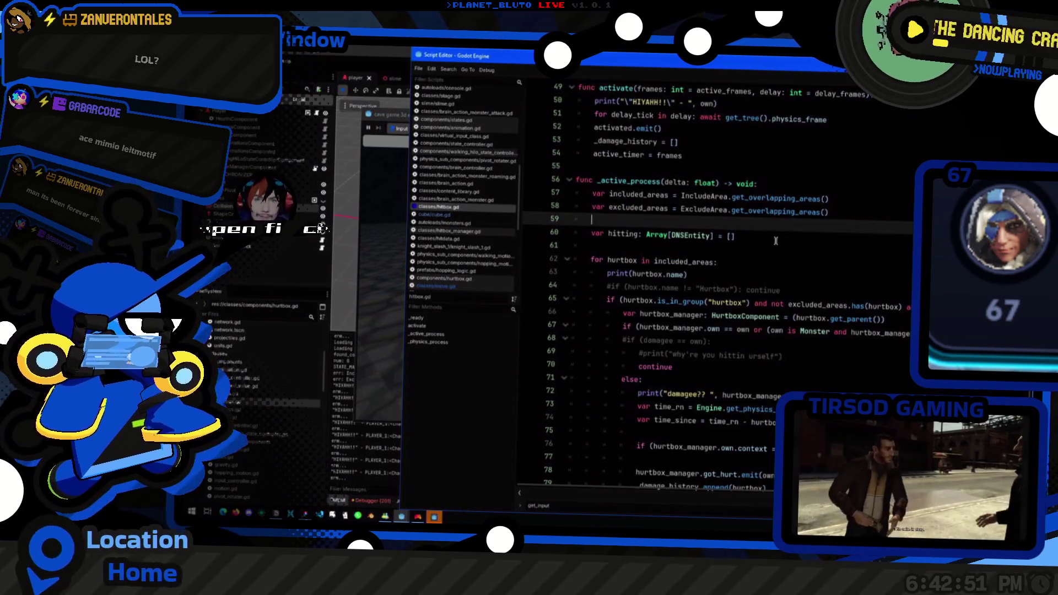
key("Up")
key("Up")
key("Down")
key("Down")
key("Up")
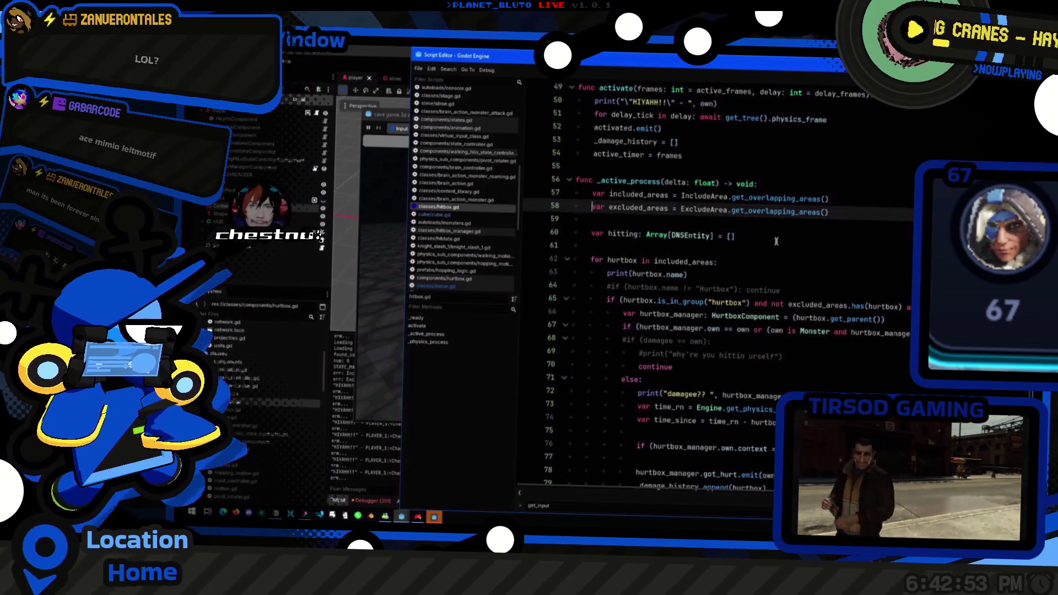
key("End")
key("Return")
key("Return")
type("print")
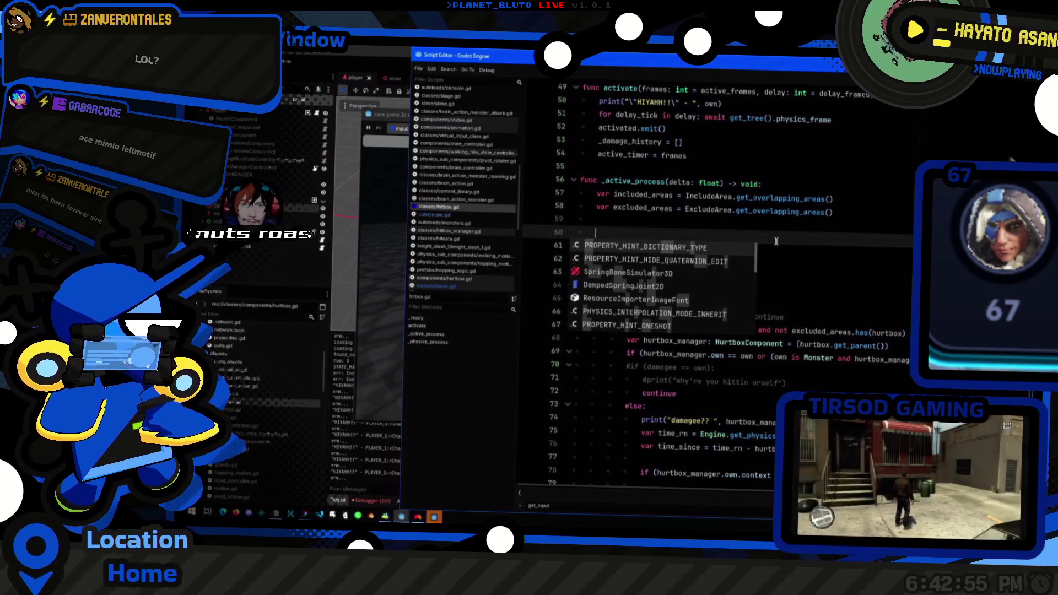
key("Return")
type("\"included_areas: \"")
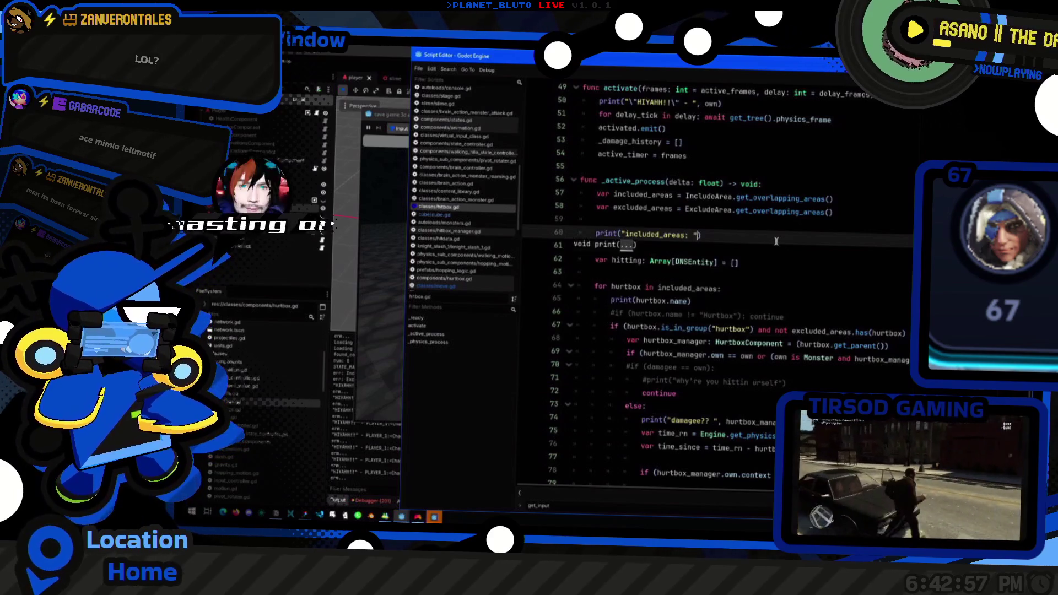
type(", included_areas")
Rerun the game, then search the script for _active_process.
key("F5")
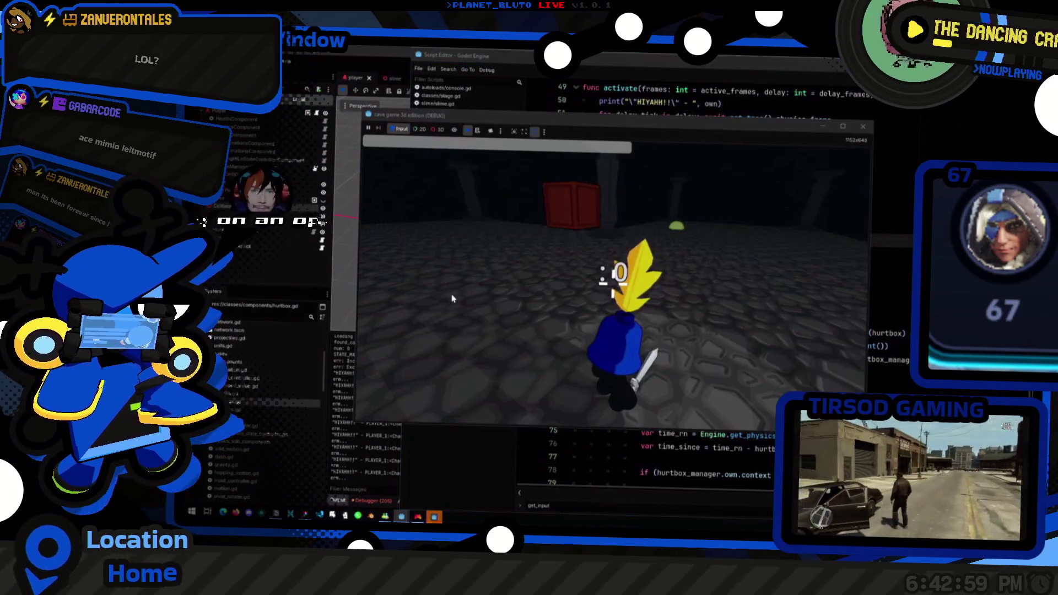
key("F8")
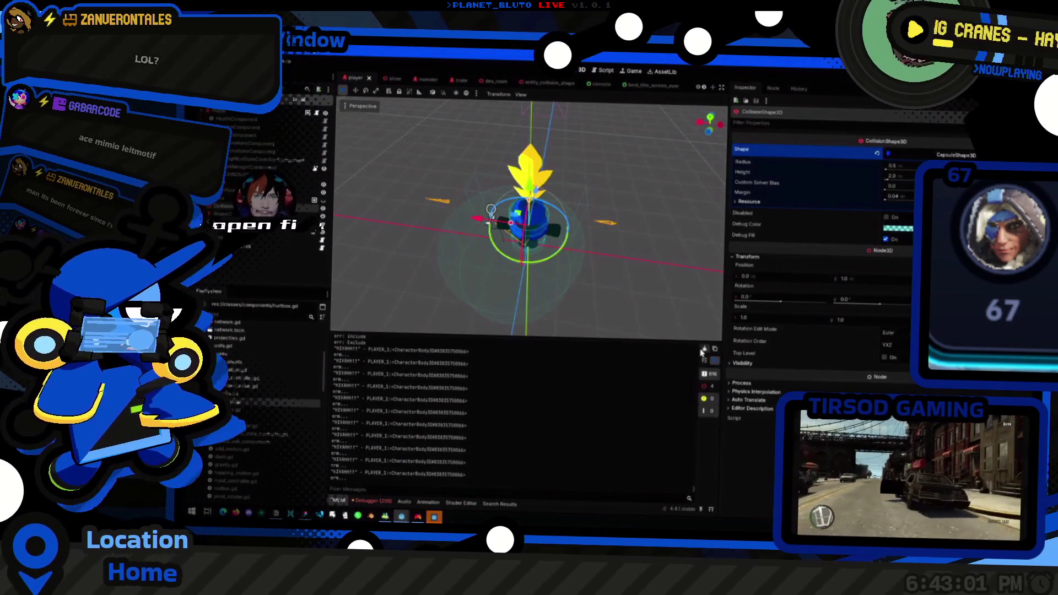
key("F5")
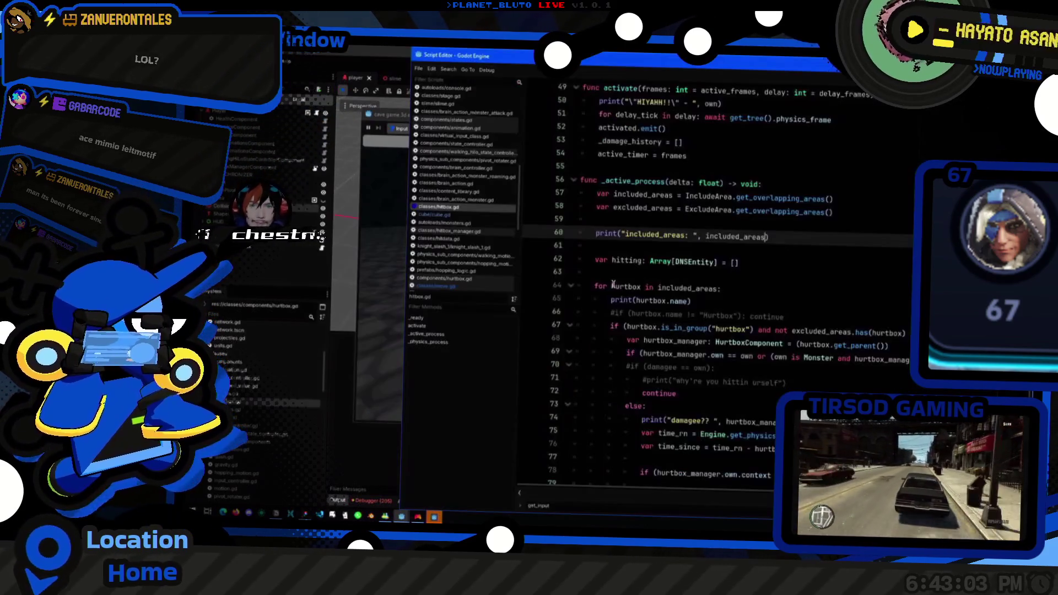
double_click(650, 180)
key("ctrl+f")
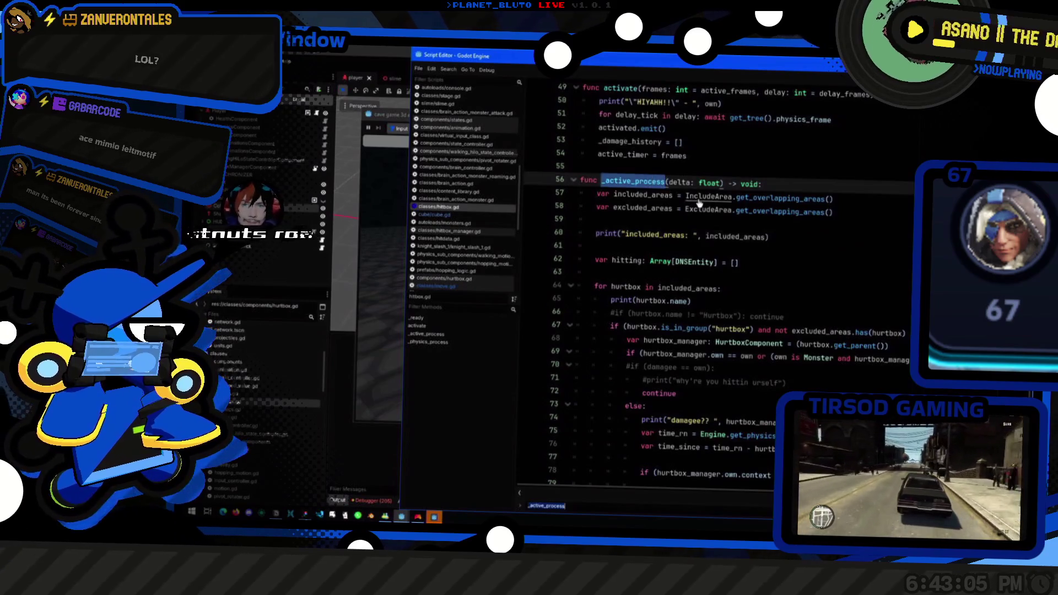
key("Return")
key("Return")
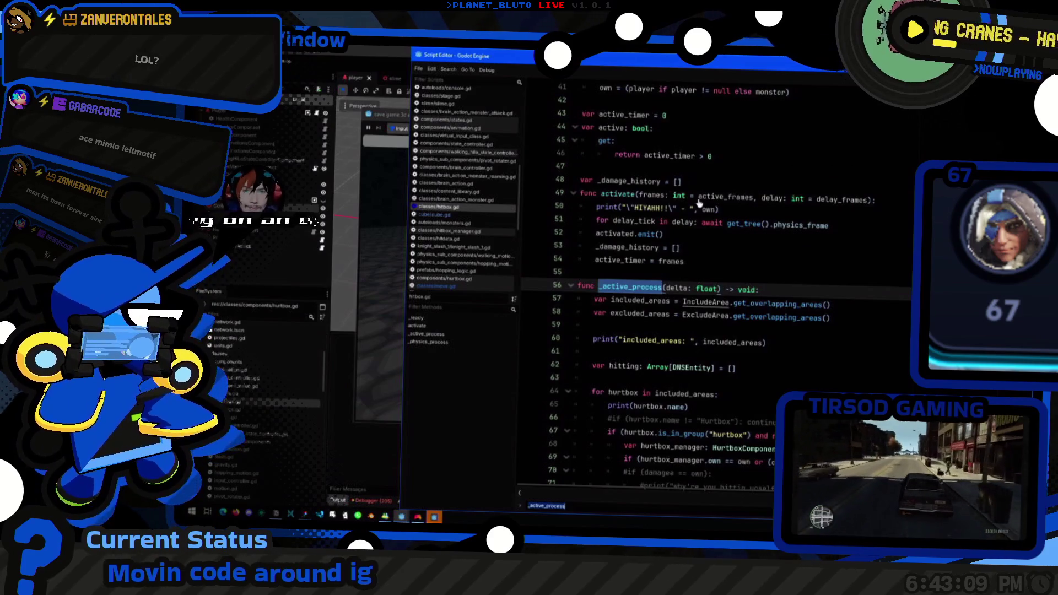
Jump to the _active_process definition and review the surrounding code.
key("Return")
key("Return")
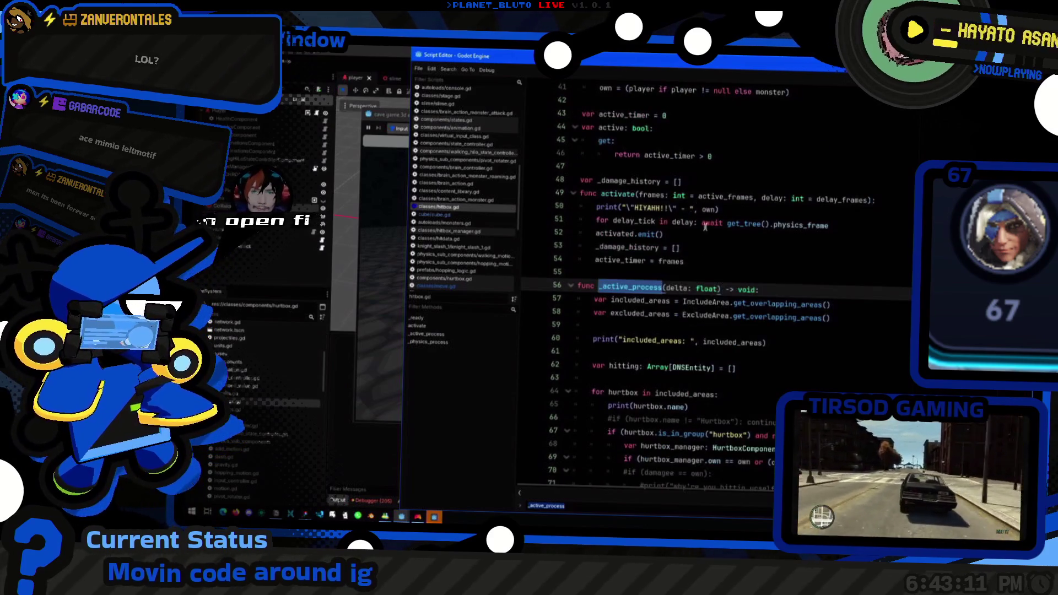
left_click(742, 268)
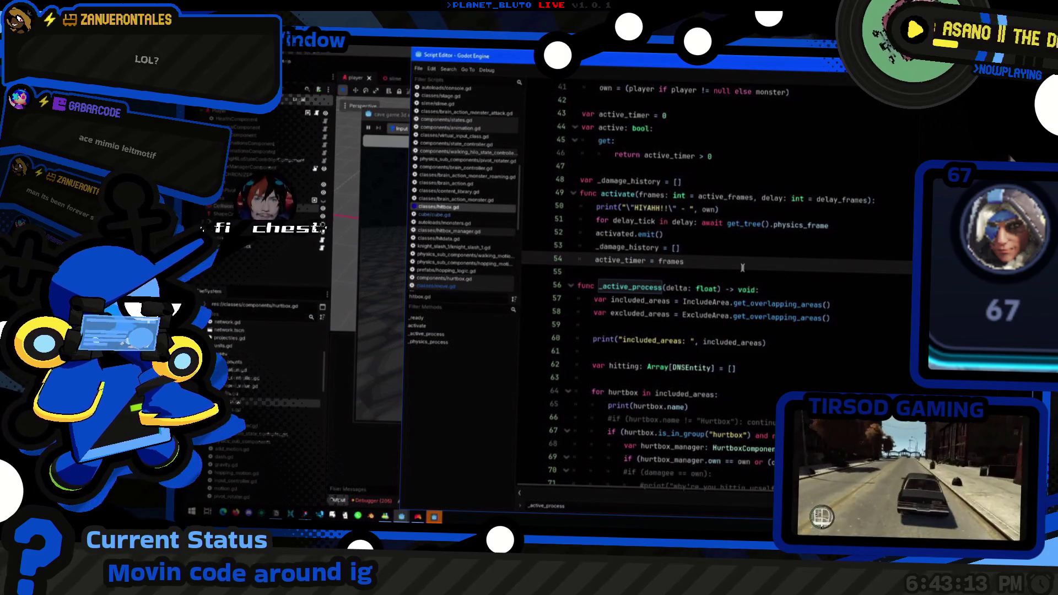
scroll(614, 235, "up", 10)
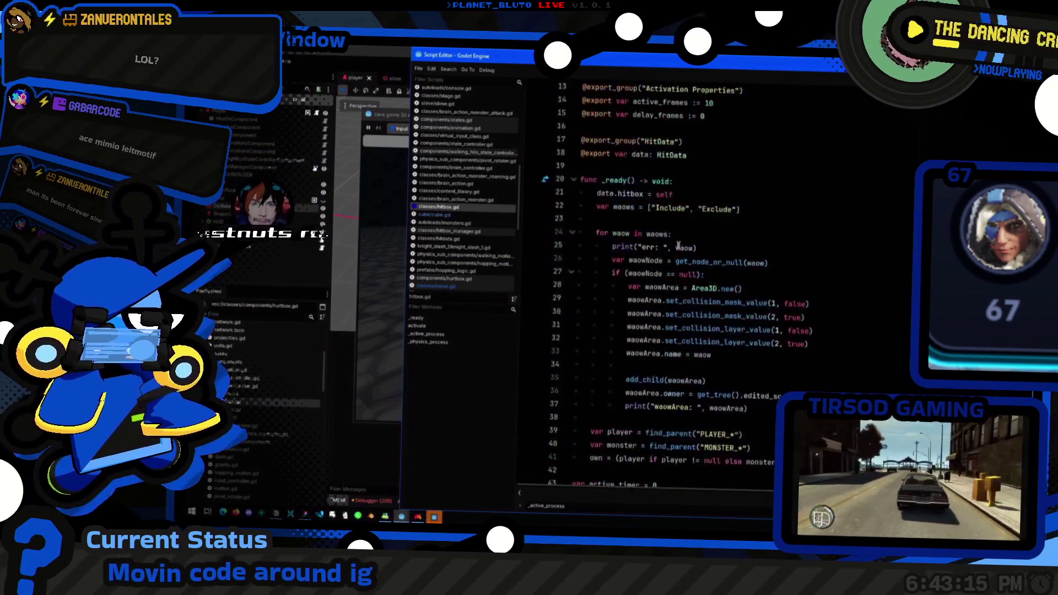
scroll(694, 296, "down", 15)
scroll(694, 296, "down", 4)
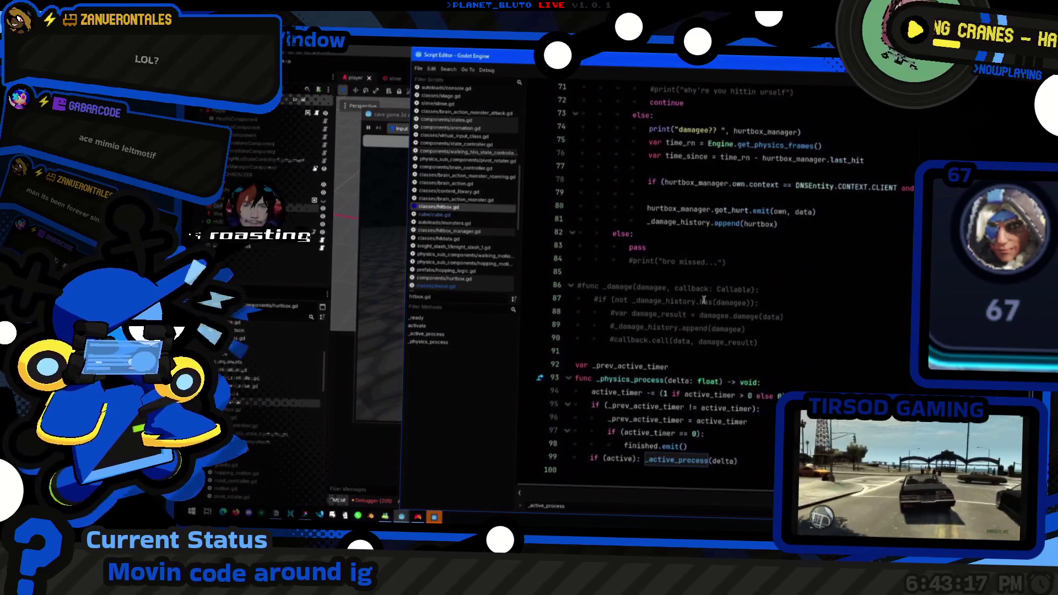
scroll(689, 275, "up", 9)
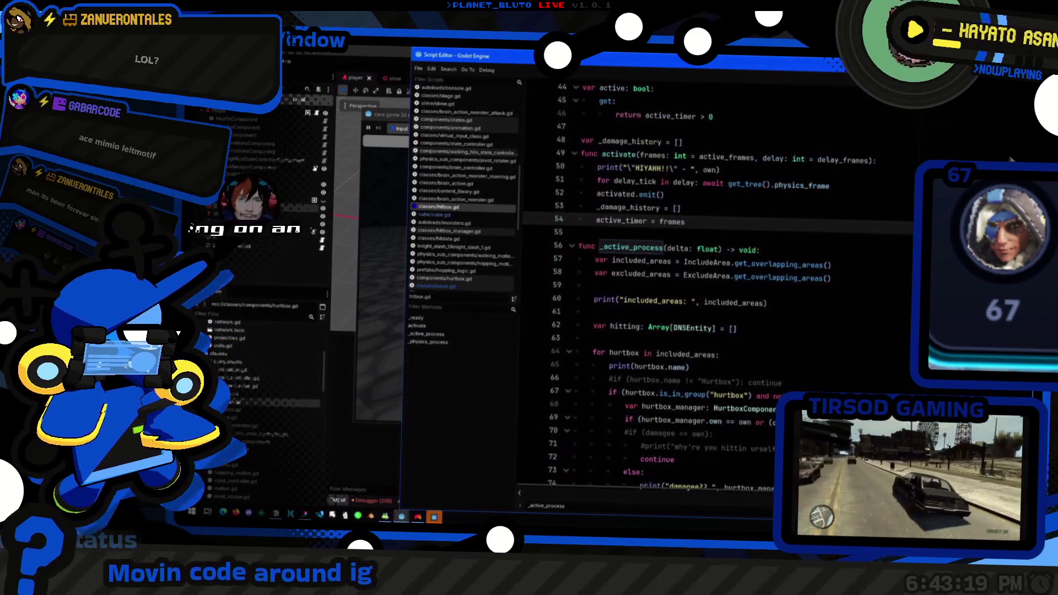
scroll(689, 275, "up", 1)
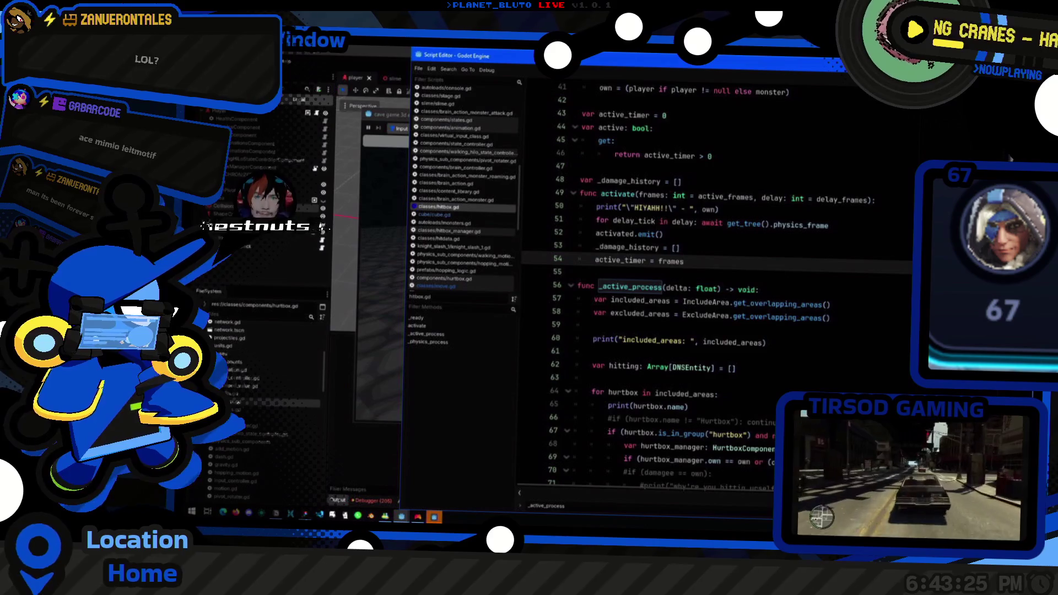
scroll(689, 276, "up", 2)
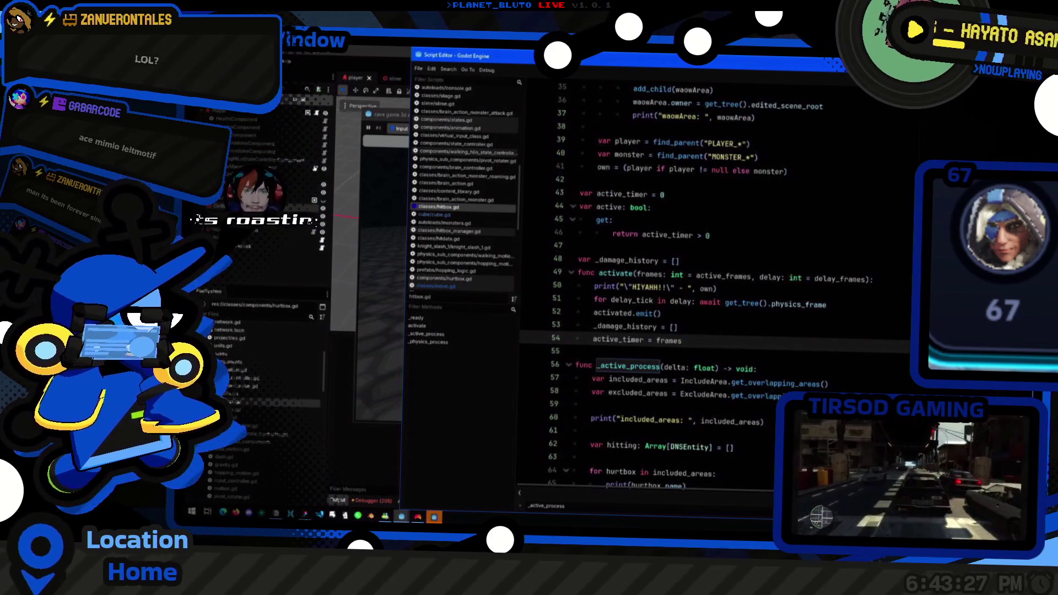
Highlight every active_timer use and move to the top of _physics_process.
left_click(660, 222)
double_click(665, 236)
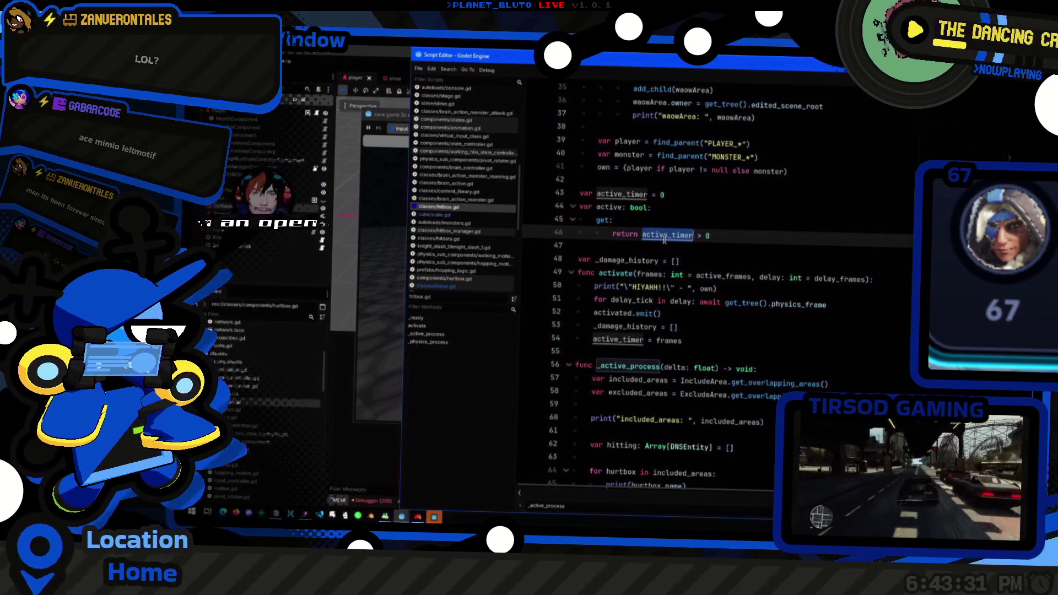
scroll(664, 241, "down", 12)
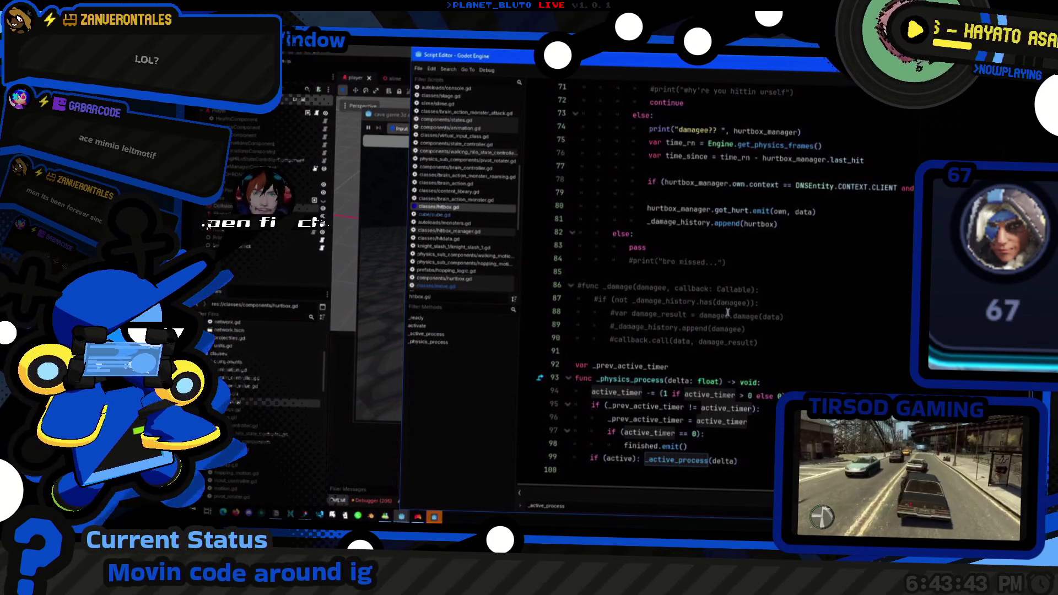
scroll(730, 313, "up", 1)
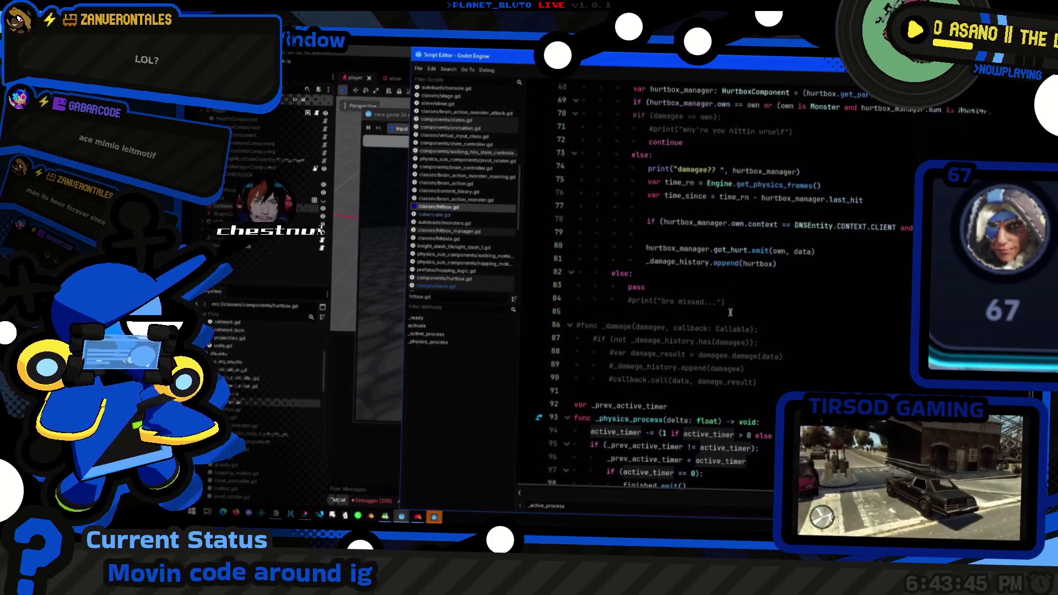
scroll(731, 313, "down", 1)
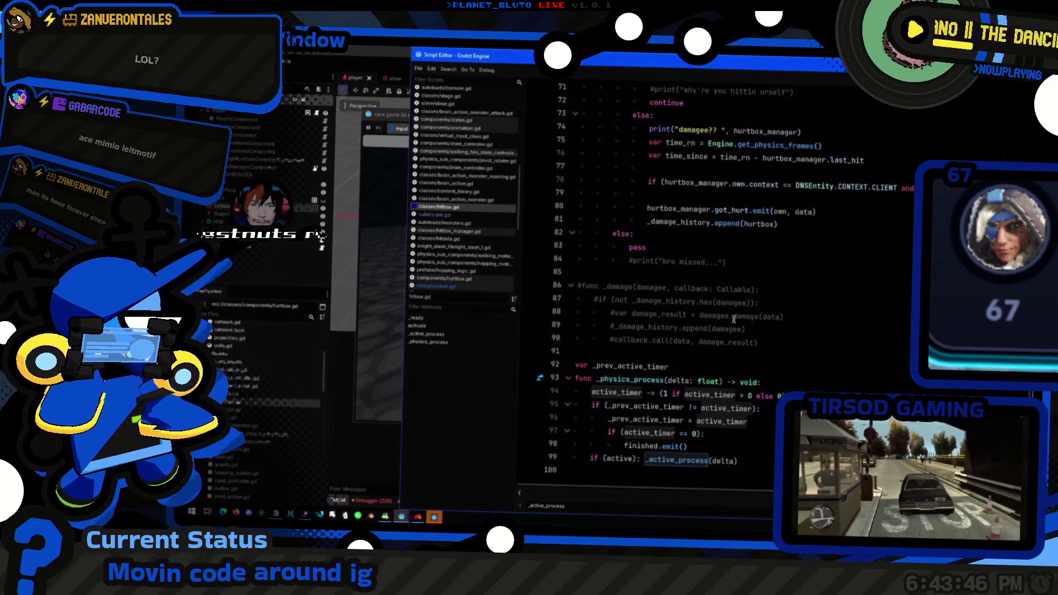
left_click(801, 382)
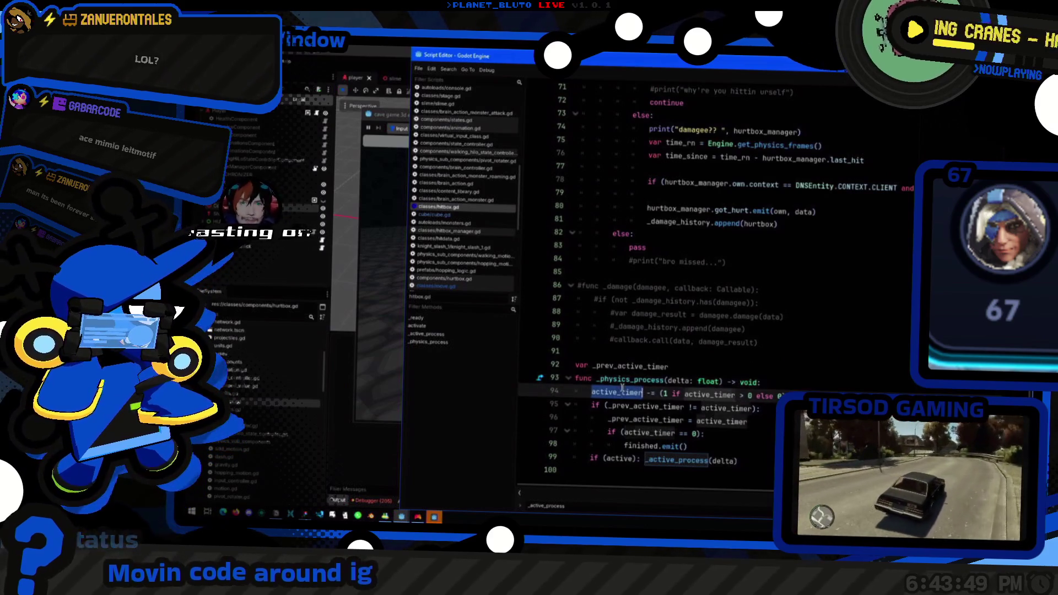
Add print("active_timer: ", active_timer) at the top of _physics_process and run the game.
key("Return")
type("print(")
type("\"active_timer: \", active_timer")
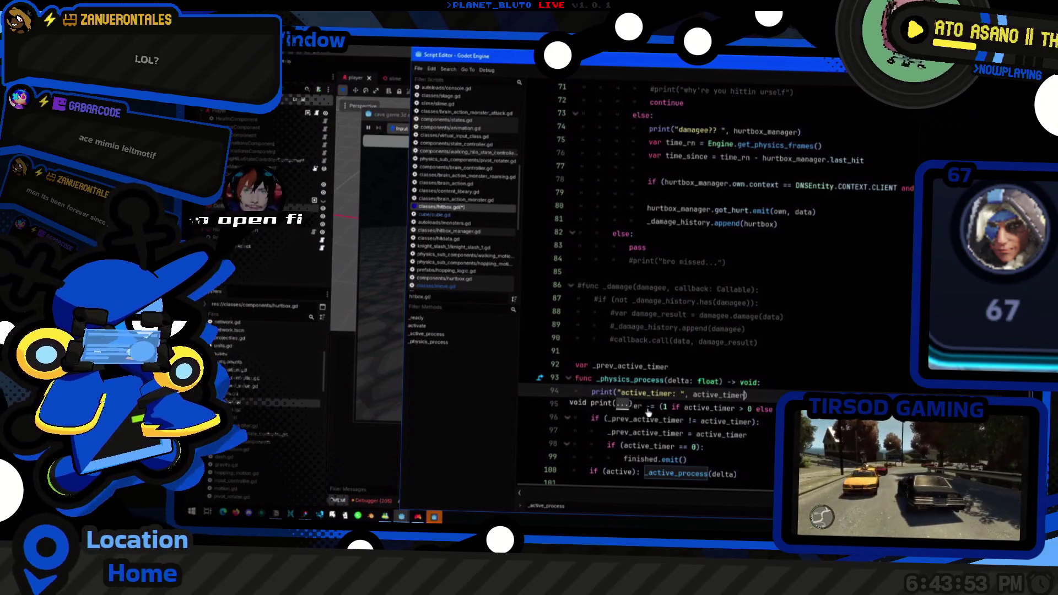
key("F5")
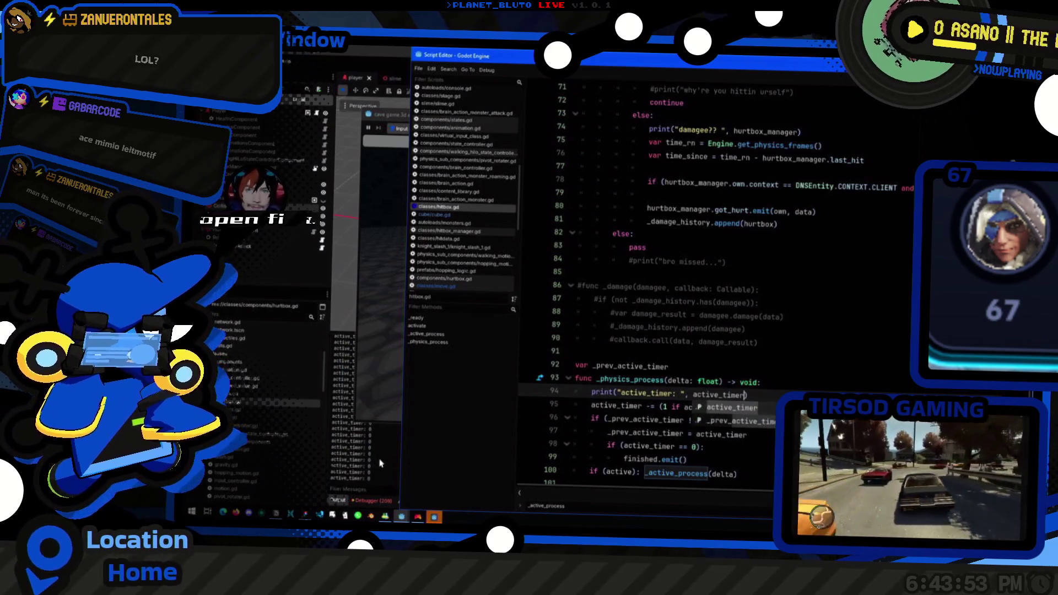
Inspect the active_frames and delay_frames definitions, then return to the player scene's 3D view.
key("alt+Tab")
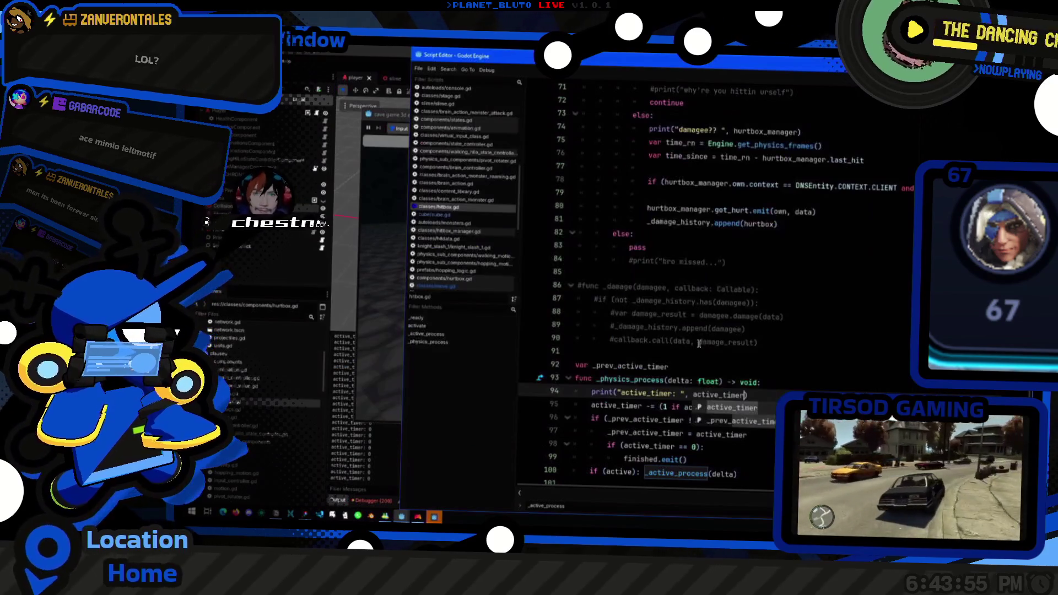
scroll(827, 350, "up", 15)
scroll(828, 350, "down", 1)
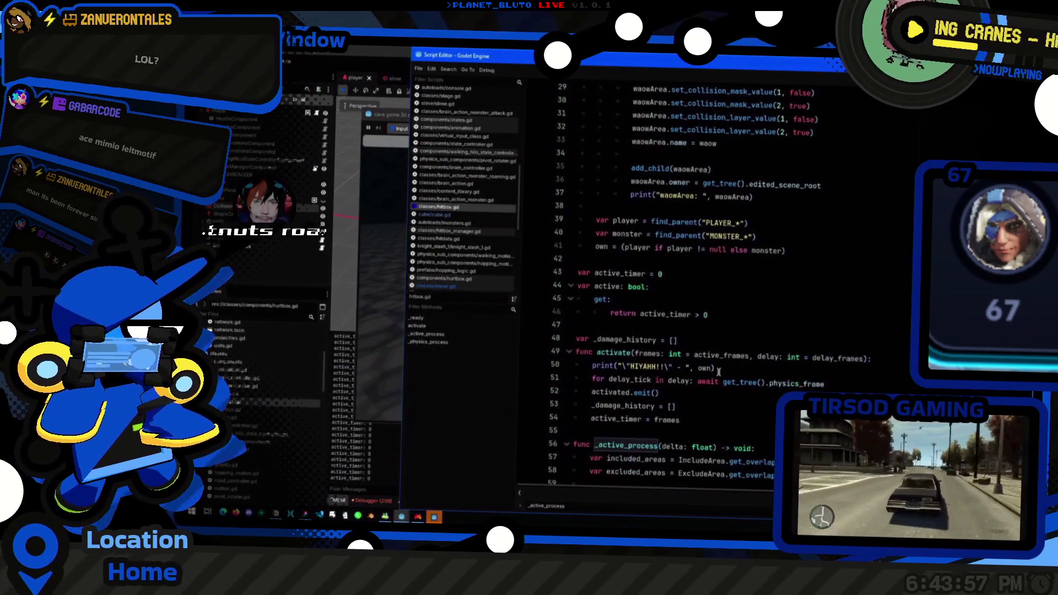
left_click(723, 360, "ctrl")
left_click(740, 271)
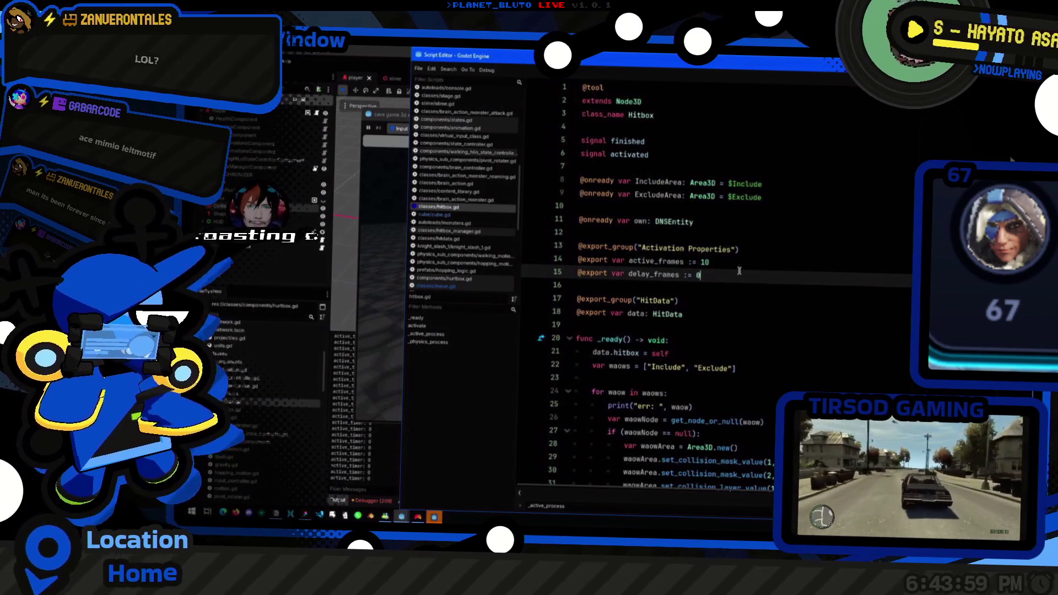
left_click(357, 78)
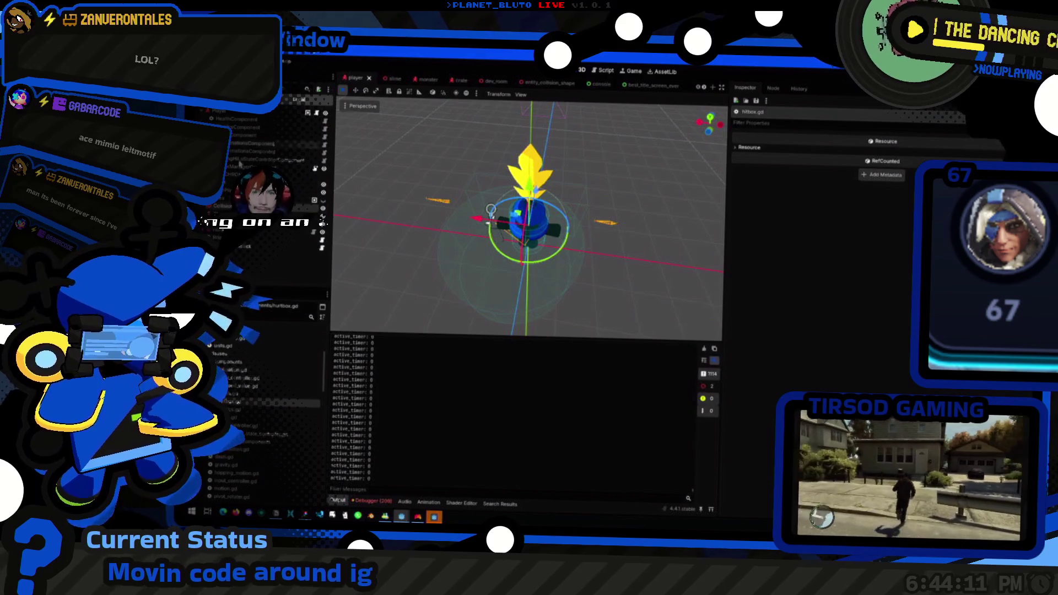
Select the basic_slash hitbox and show its Active Frames 10 and Delay Frames 0.
left_click(264, 159)
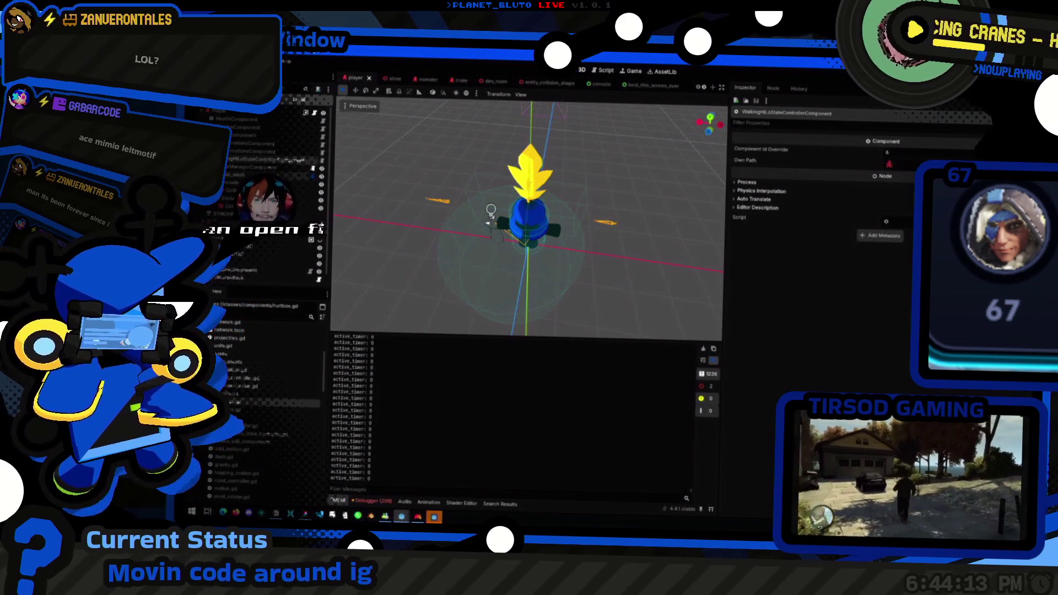
left_click(239, 174)
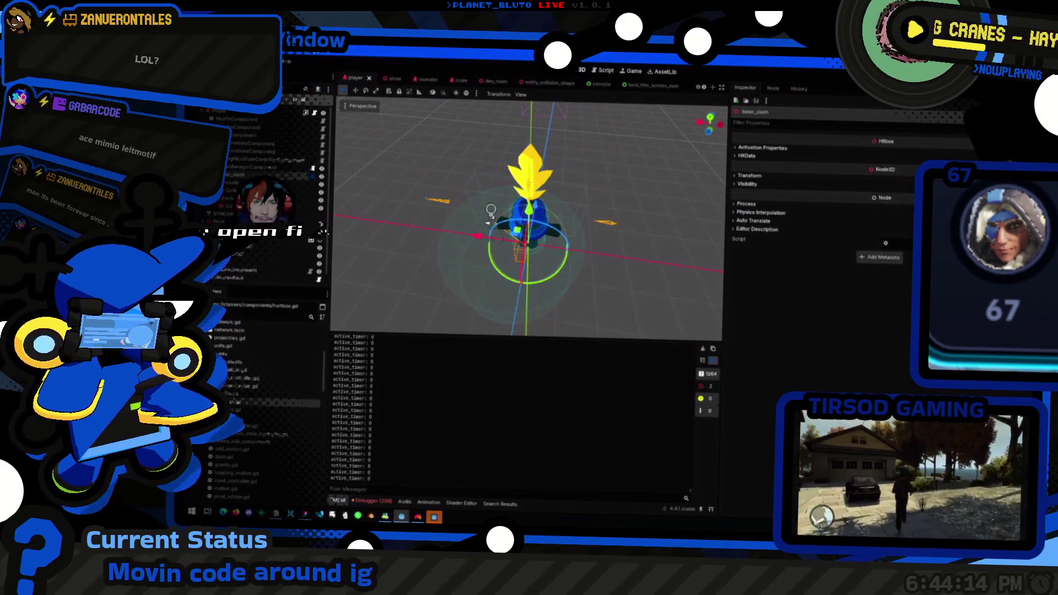
left_click(763, 148)
Save the player scene and bring the script editor to the front.
key("alt+Tab")
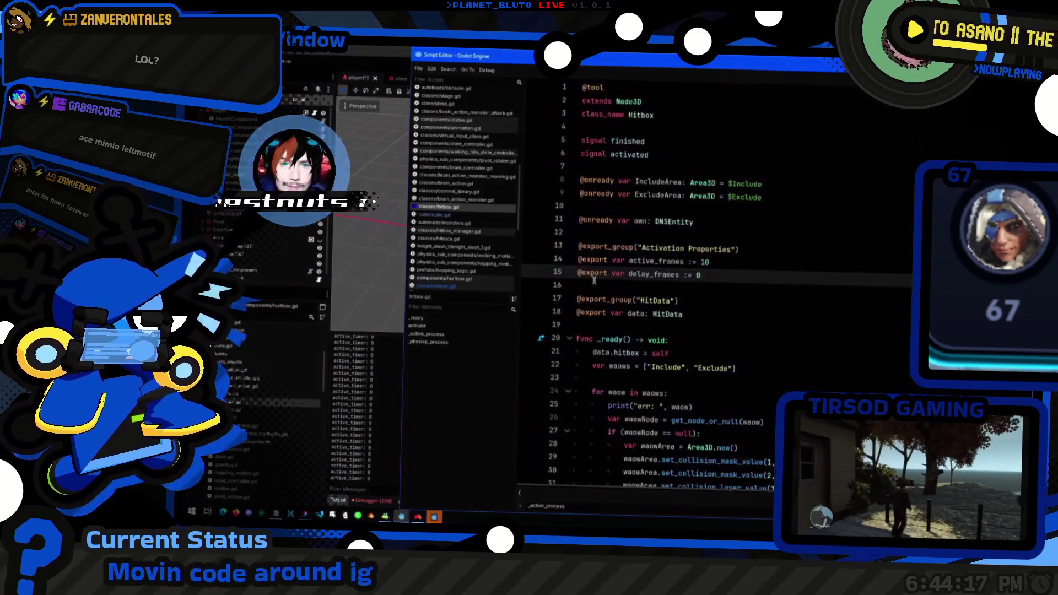
key("alt+Tab")
key("alt+Tab")
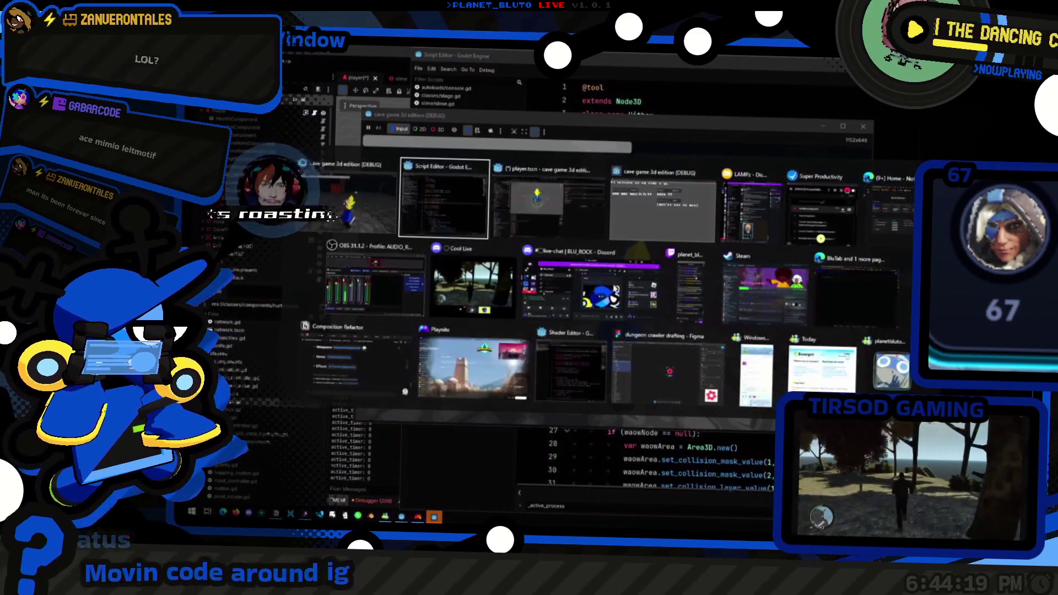
key("alt+Tab")
key("Tab")
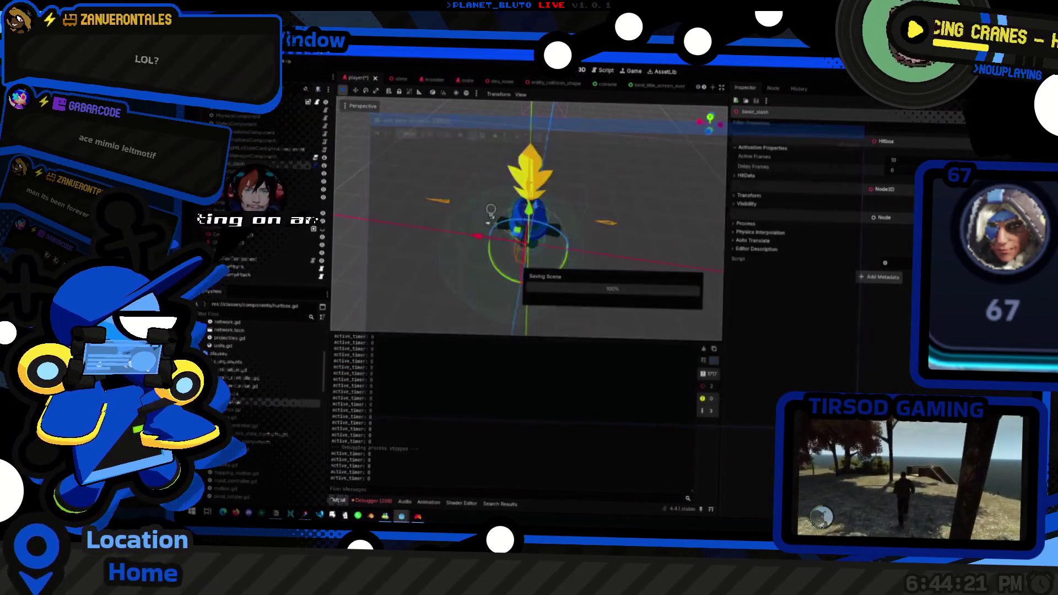
key("Escape")
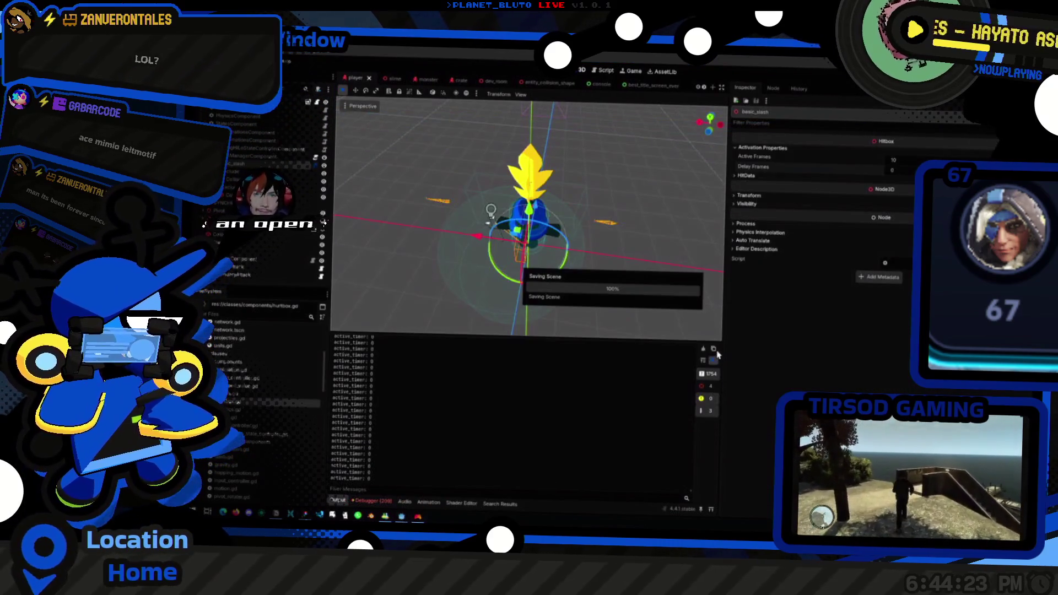
key("alt+Tab")
key("Escape")
key("alt+Tab")
key("Tab")
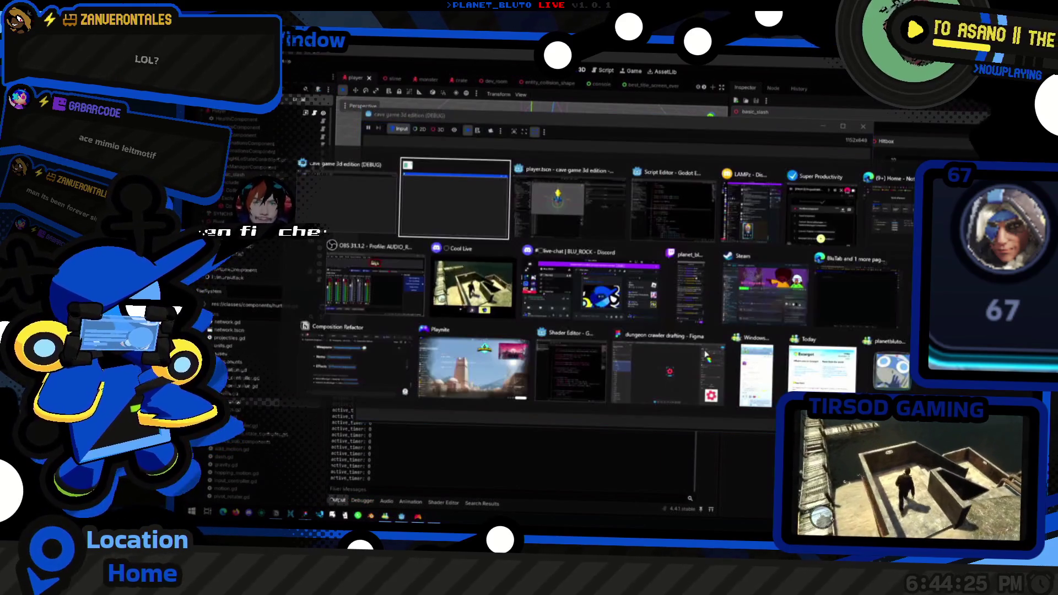
Comment out the active_timer print on line 94 and launch the game.
scroll(624, 291, "down", 15)
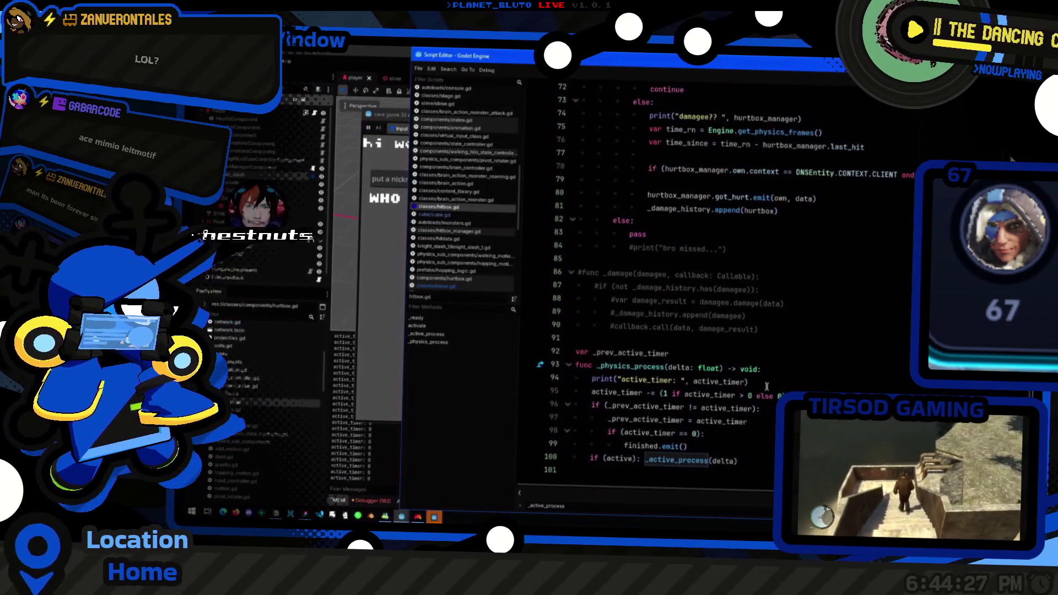
left_click(797, 385)
key("ctrl+k")
key("F5")
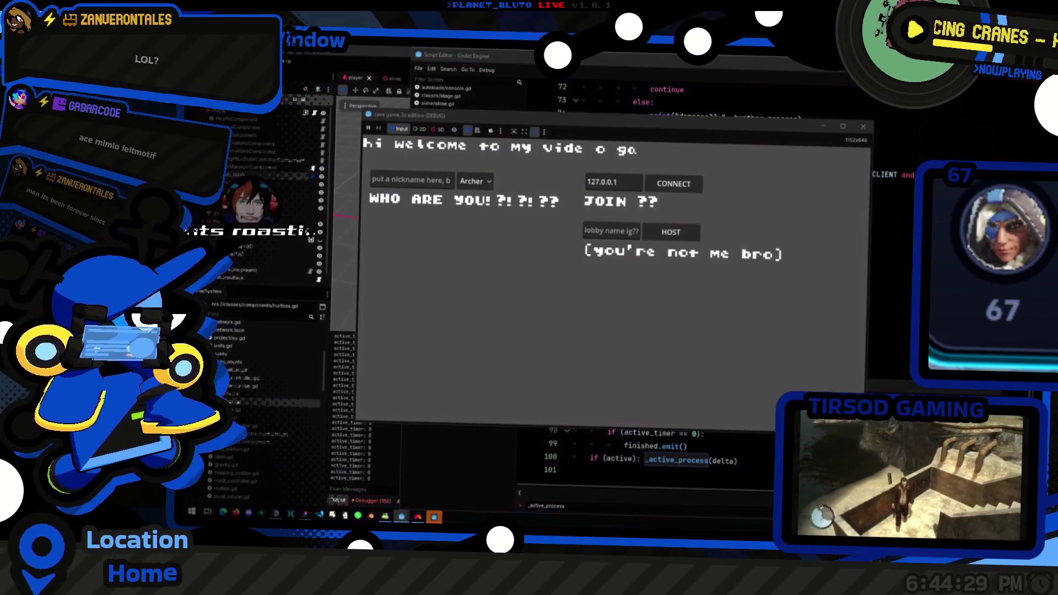
Host a game as the Knight class.
left_click(479, 182)
left_click(475, 222)
left_click(475, 181)
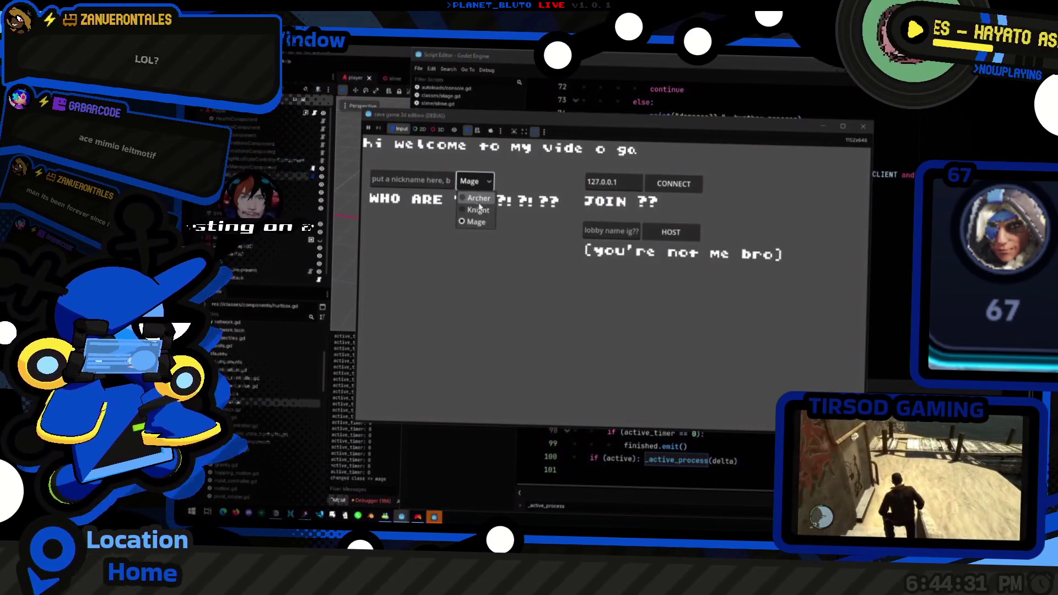
left_click(476, 209)
left_click(676, 231)
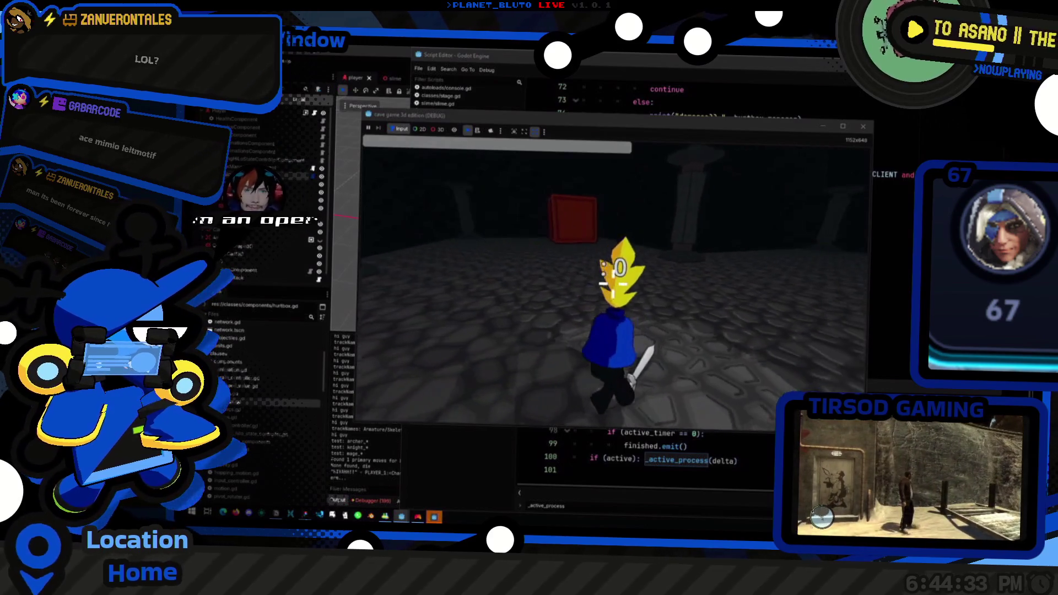
Spawn a slime with 'spawn slime', run the Knight toward the red box, then stop the game.
key("grave")
type("spawn slime")
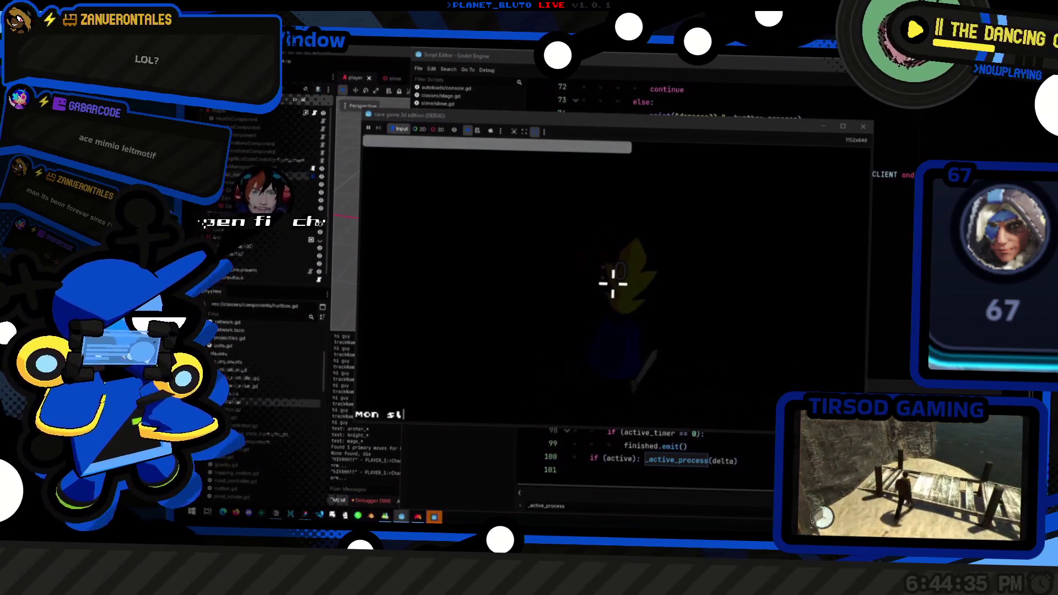
key("Return")
key("grave")
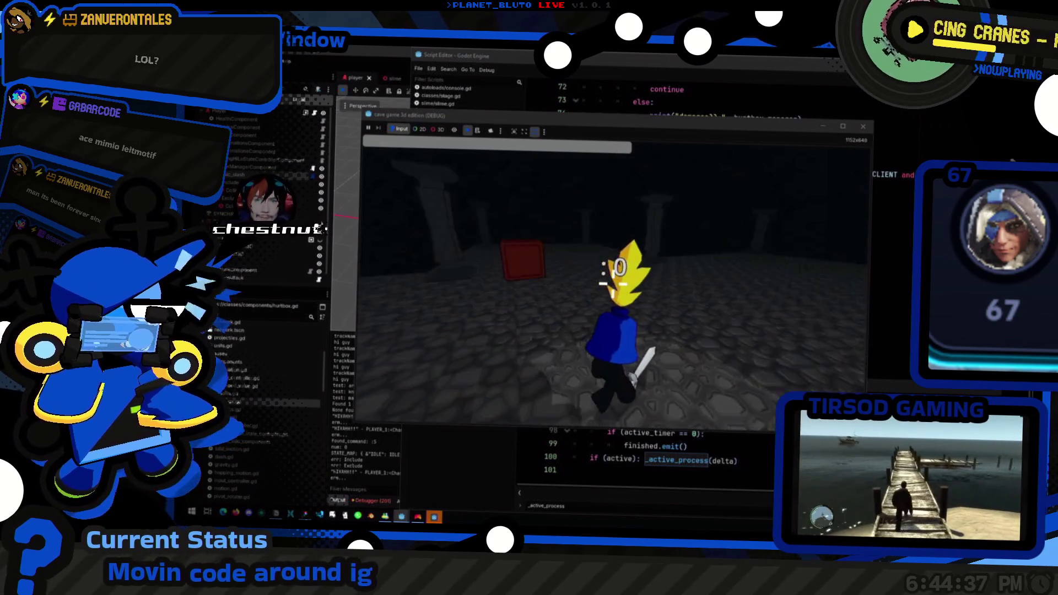
key("w")
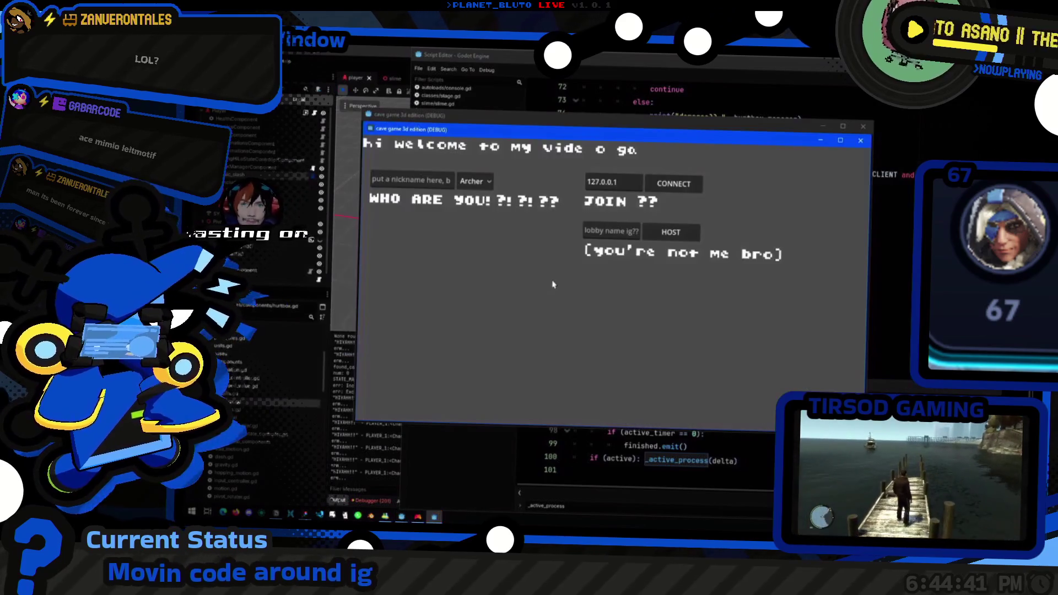
key("F8")
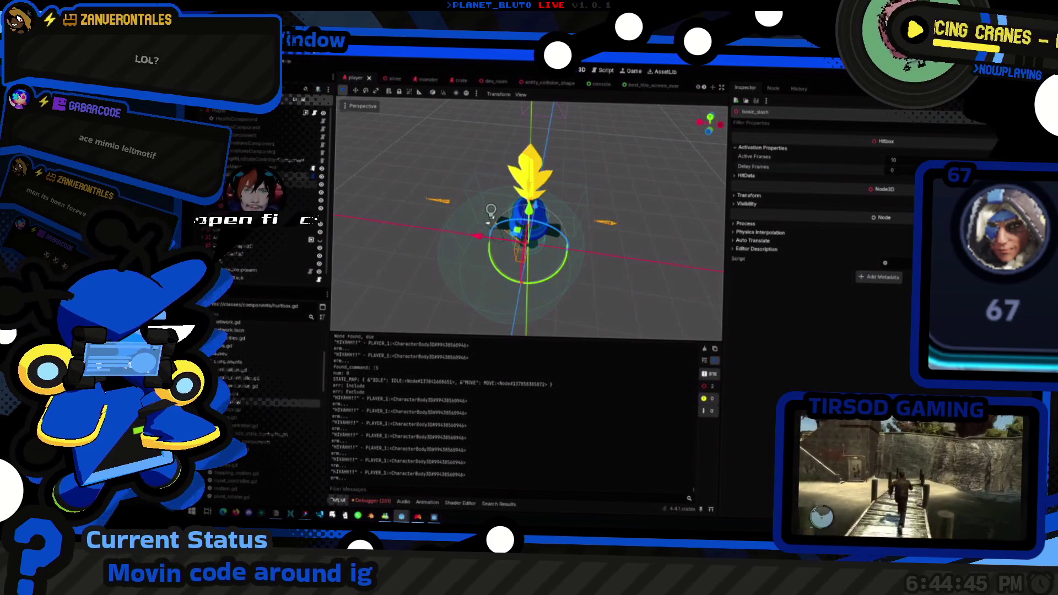
Re-enable the active_timer print in hitbox.gd and save the script.
left_click(237, 270)
left_click(237, 254)
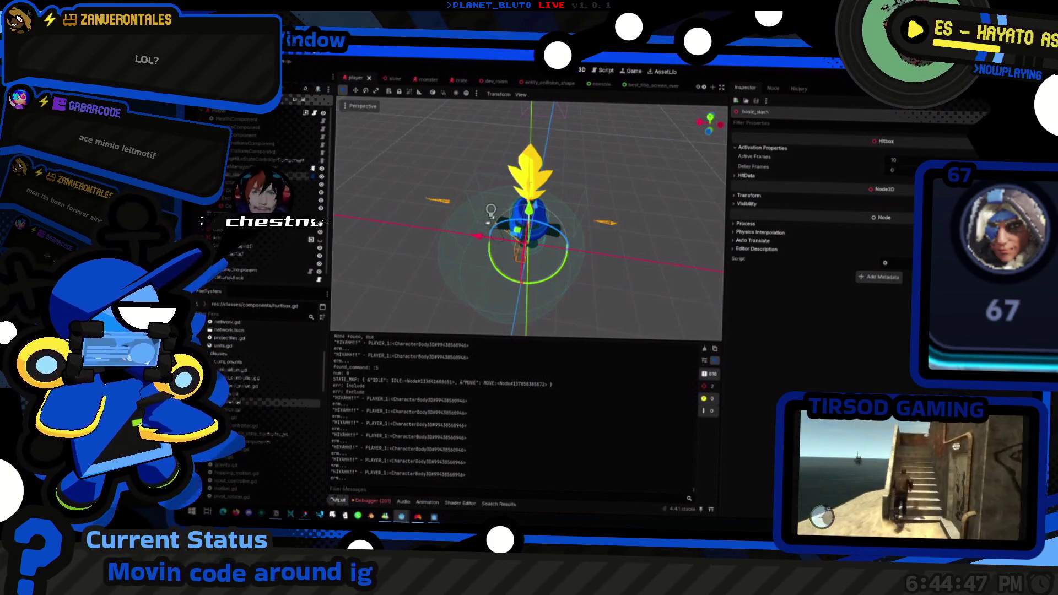
key("alt+Tab")
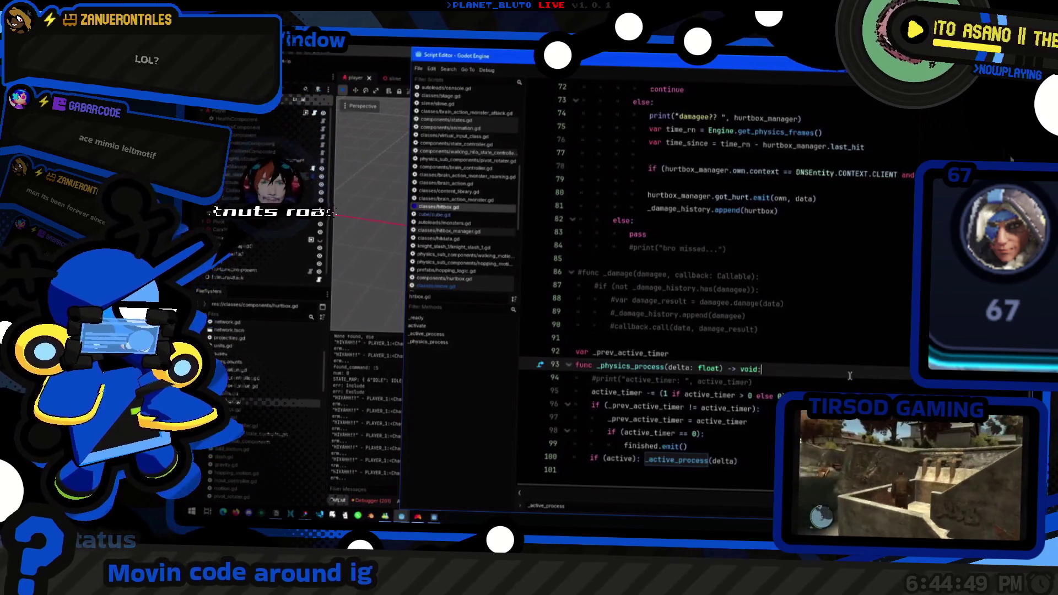
key("ctrl+k")
key("ctrl+s")
key("alt+Tab")
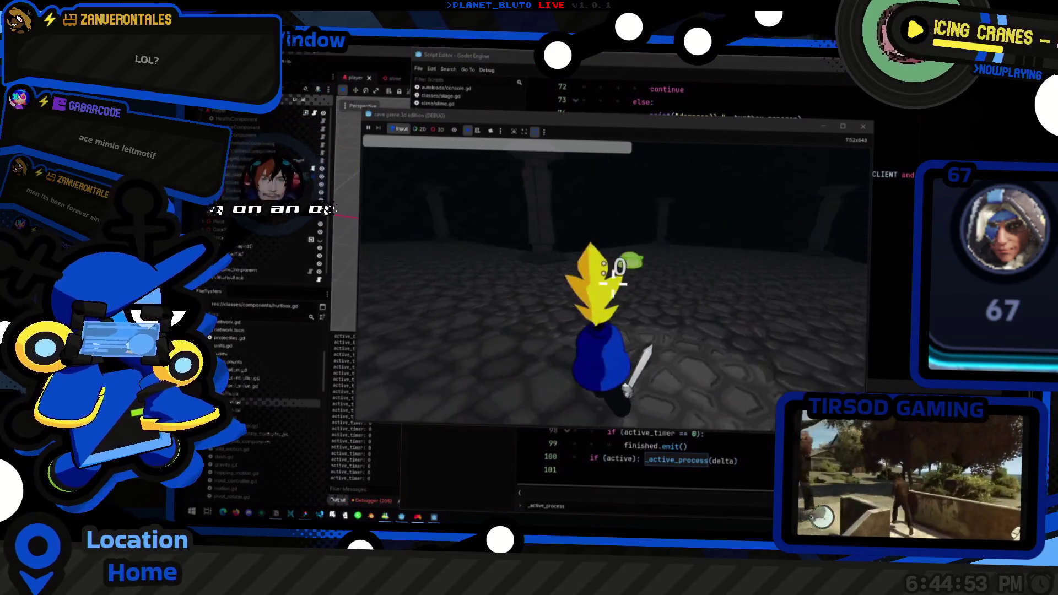
key("alt+Tab")
Append ', " - ", frames' to the HIYAHH print on line 50.
scroll(782, 320, "up", 11)
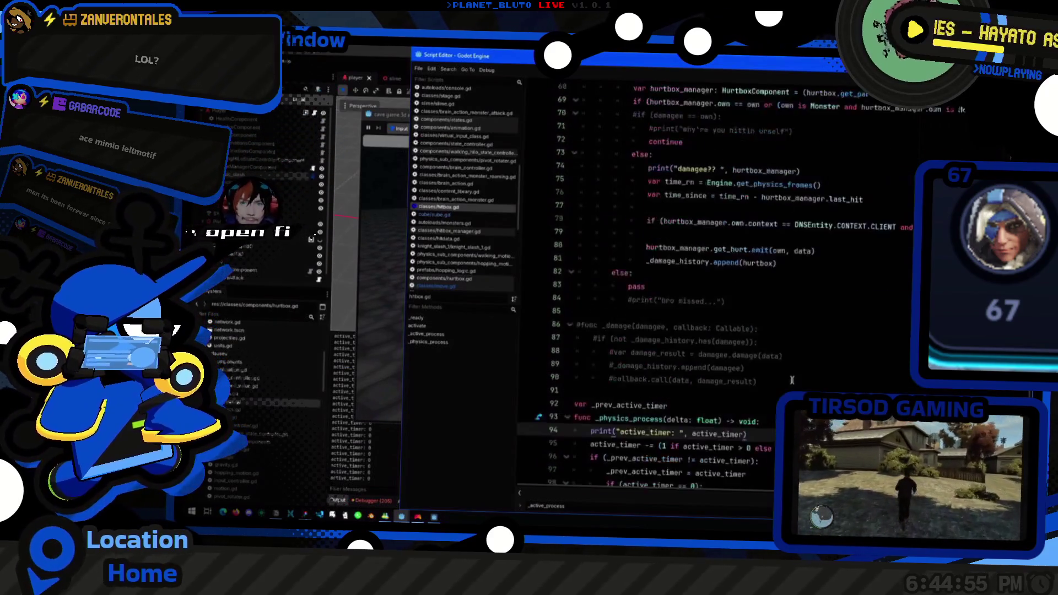
left_click(735, 279)
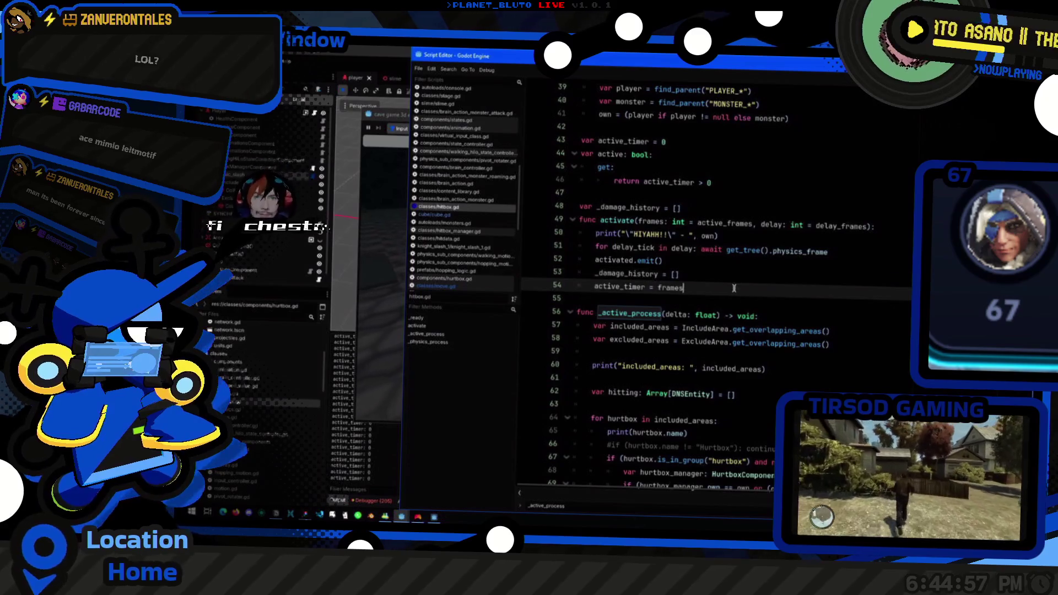
key("Up")
key("Up")
key("Up")
key("Left")
key("Left")
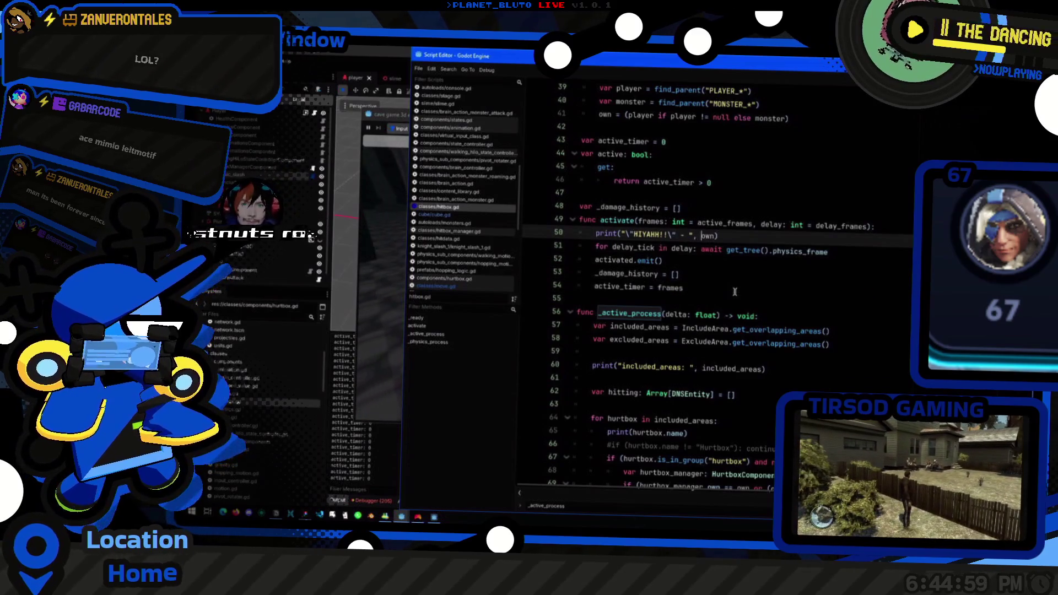
type(", \" - \", frames")
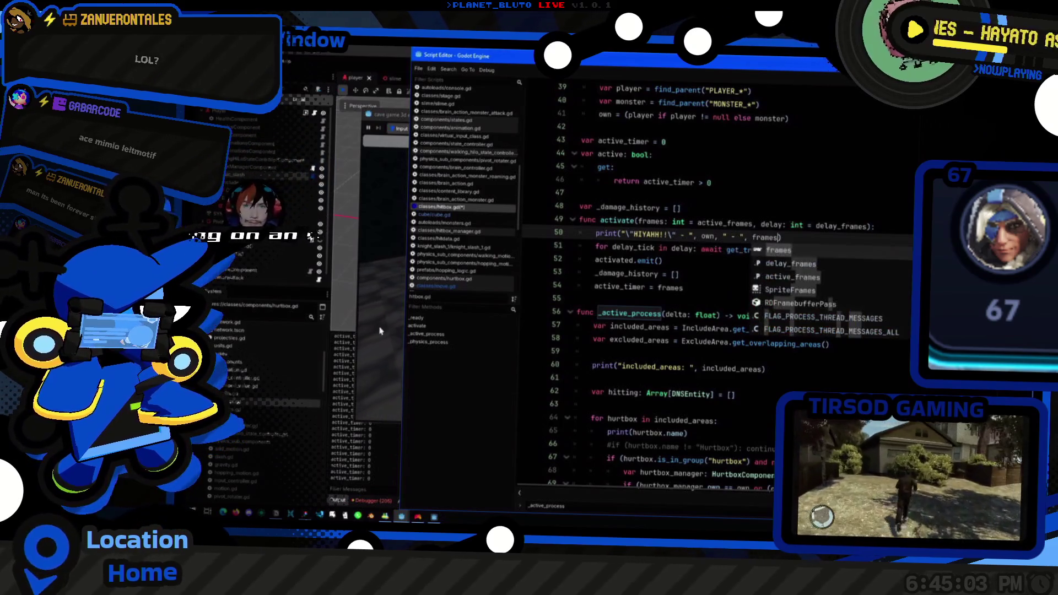
Run the project with F5 to test, then close the game and return to the script.
key("F5")
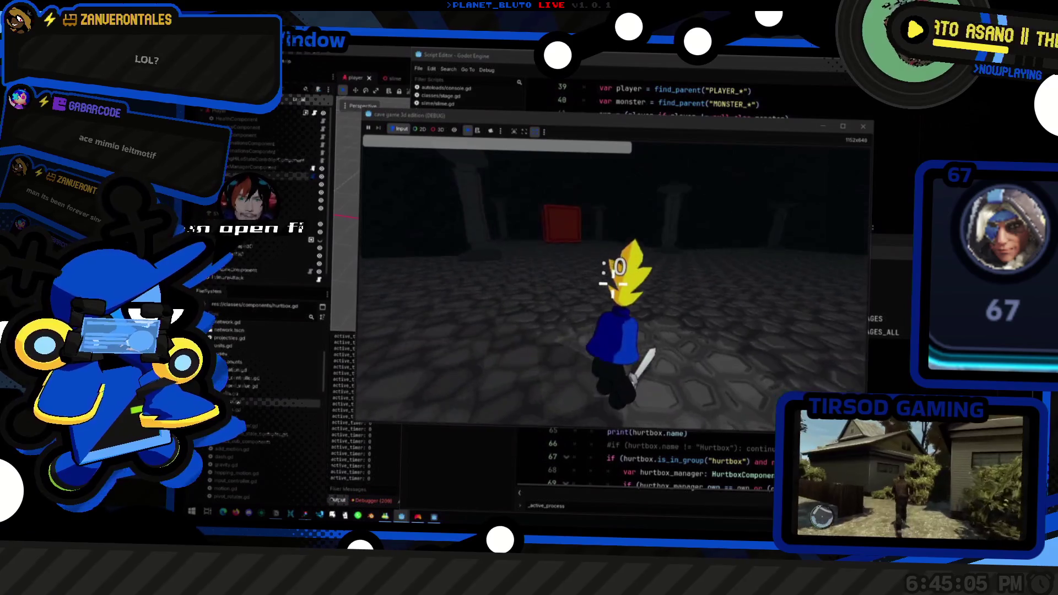
key("F8")
key("ctrl+F2")
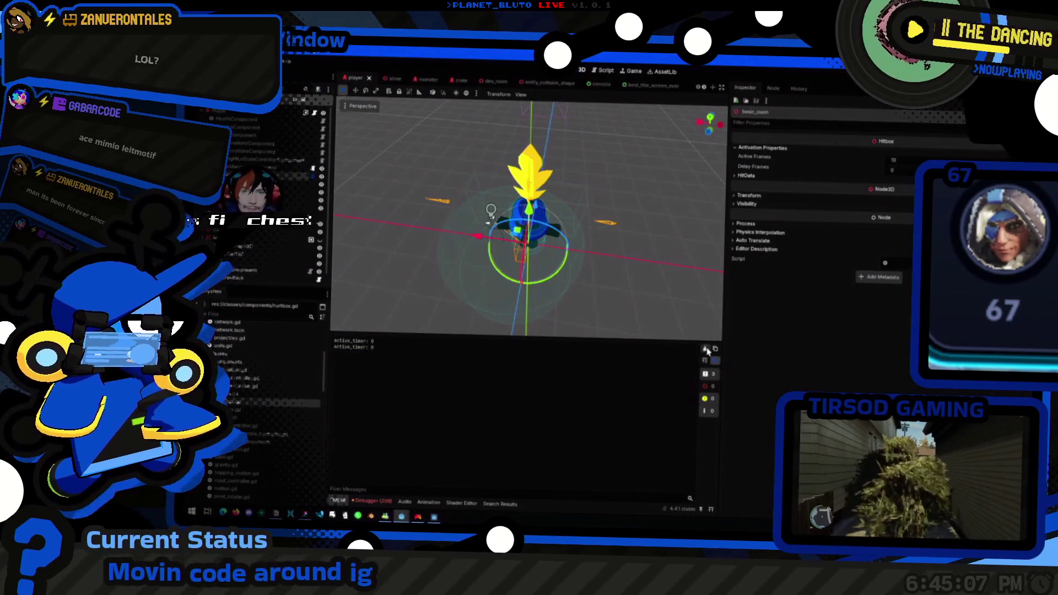
key("alt+Tab")
scroll(761, 403, "down", 2)
left_click(787, 380)
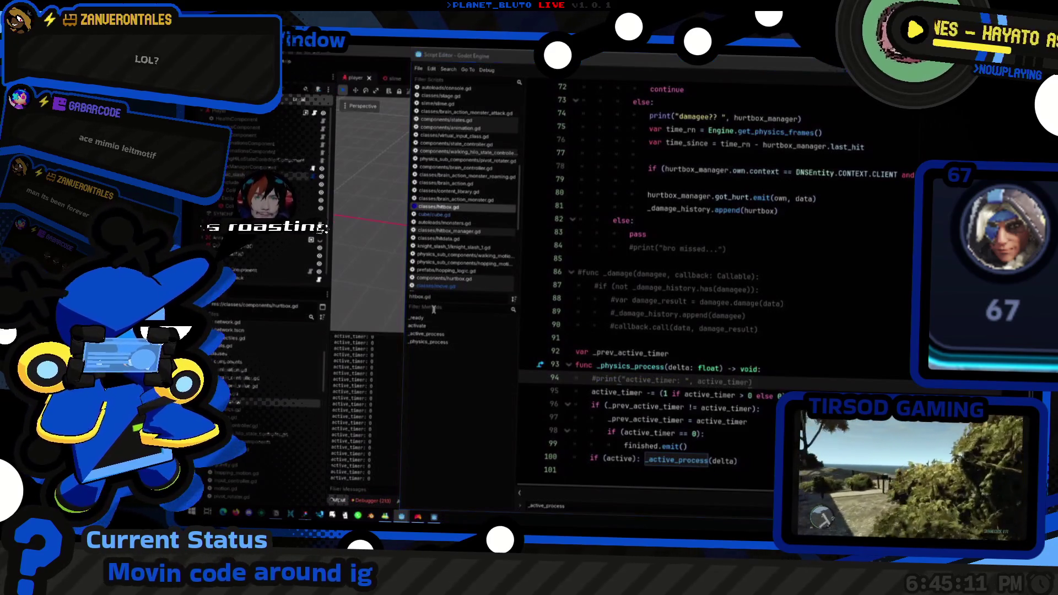
Close the running game and relaunch it with F5.
key("alt+Tab")
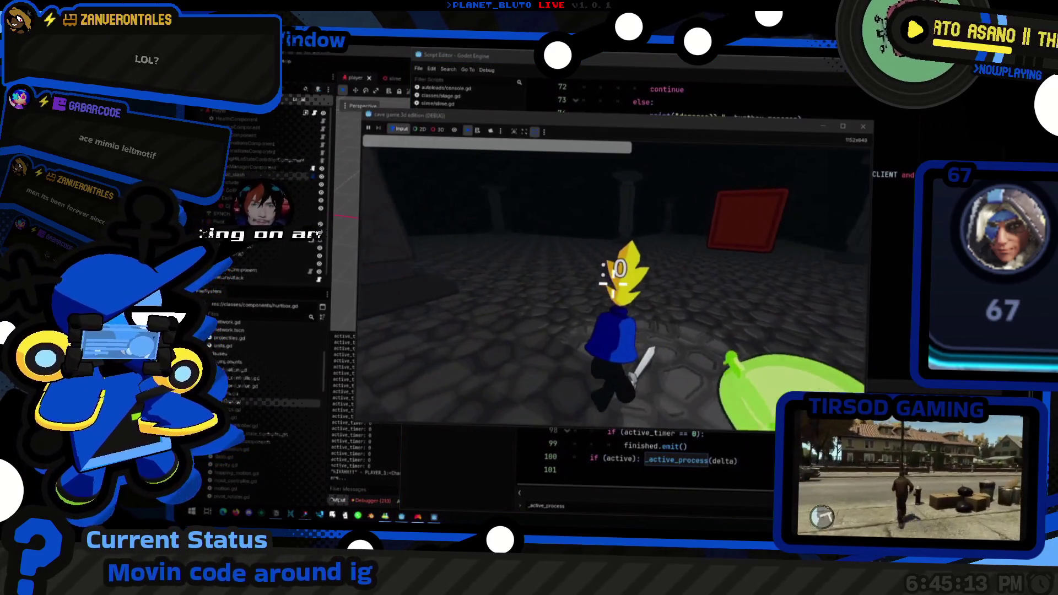
key("F8")
key("F5")
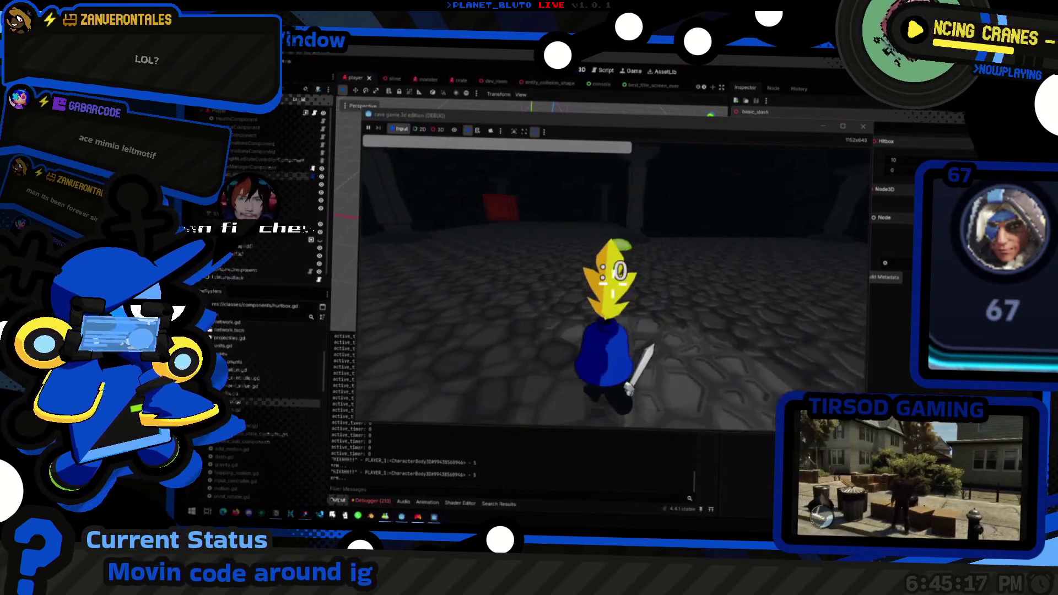
key("alt+Tab")
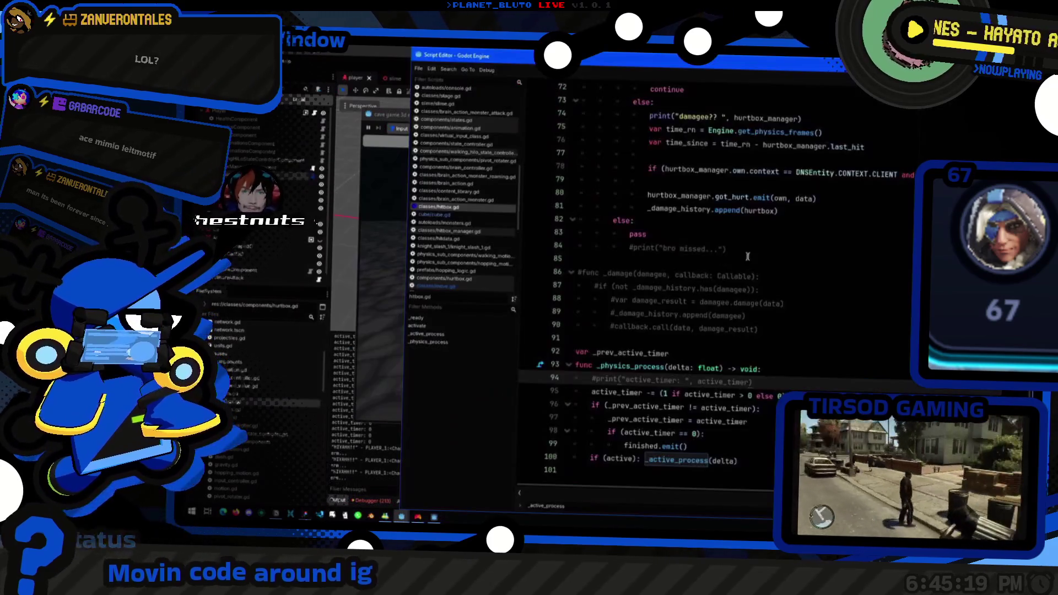
Highlight every active_timer use in hitbox.gd and scroll to the delay wait loop.
double_click(650, 433)
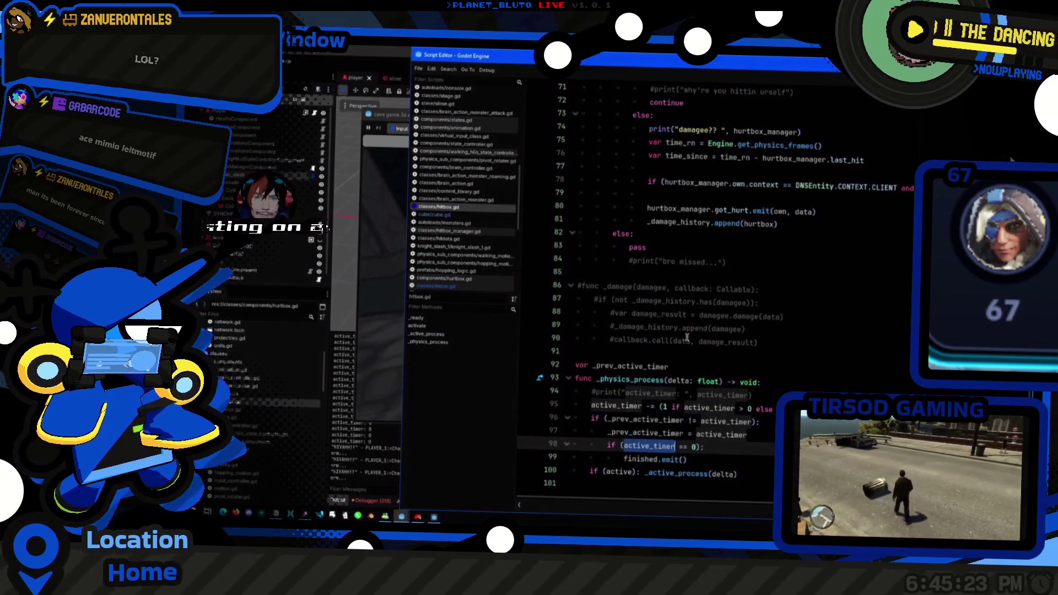
scroll(682, 346, "up", 8)
scroll(734, 358, "up", 6)
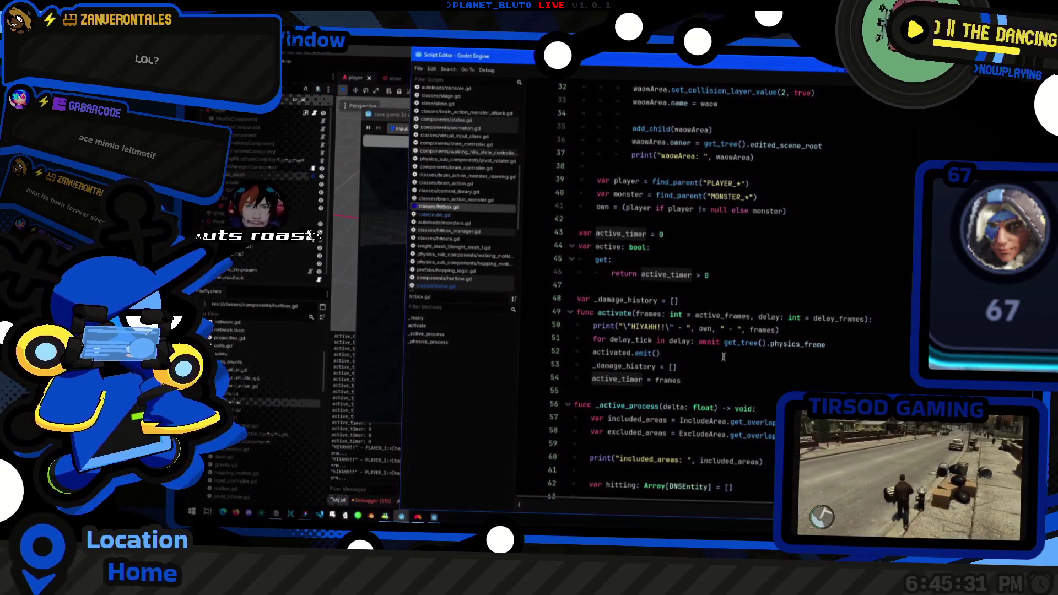
scroll(723, 357, "down", 5)
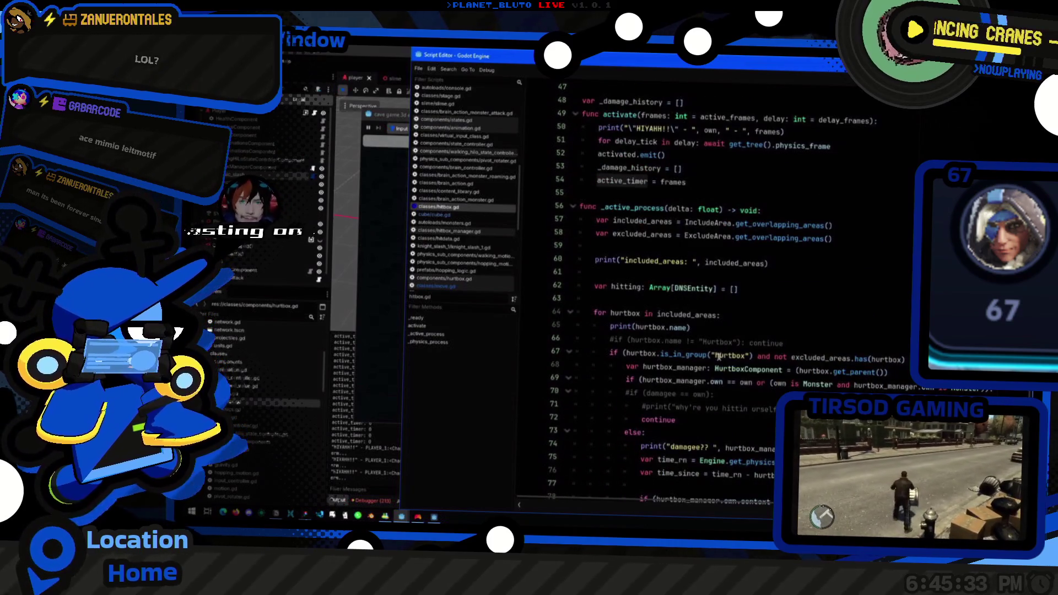
scroll(718, 357, "down", 5)
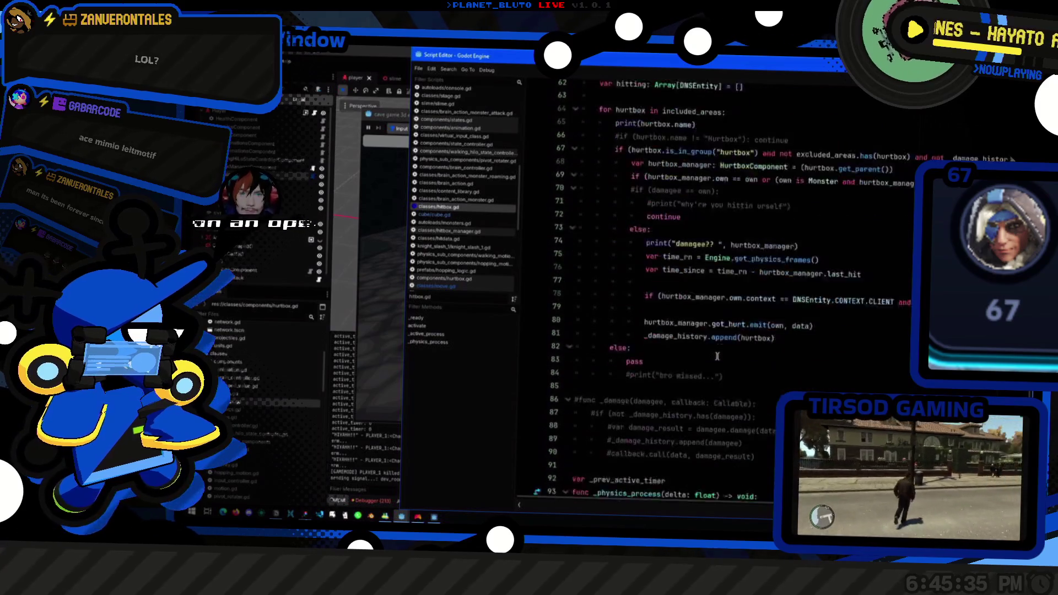
scroll(717, 356, "down", 3)
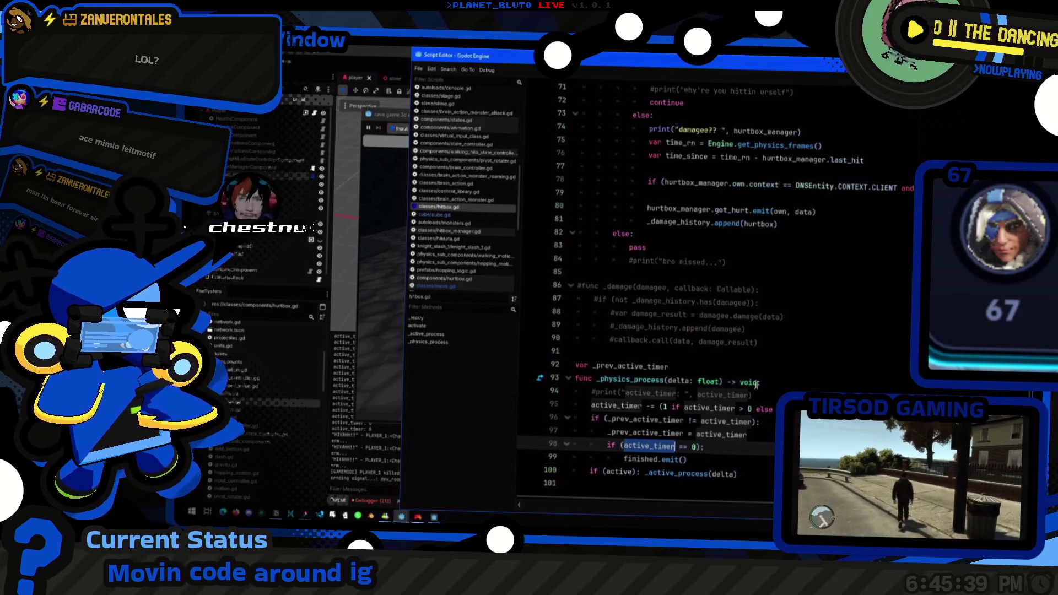
scroll(766, 381, "up", 10)
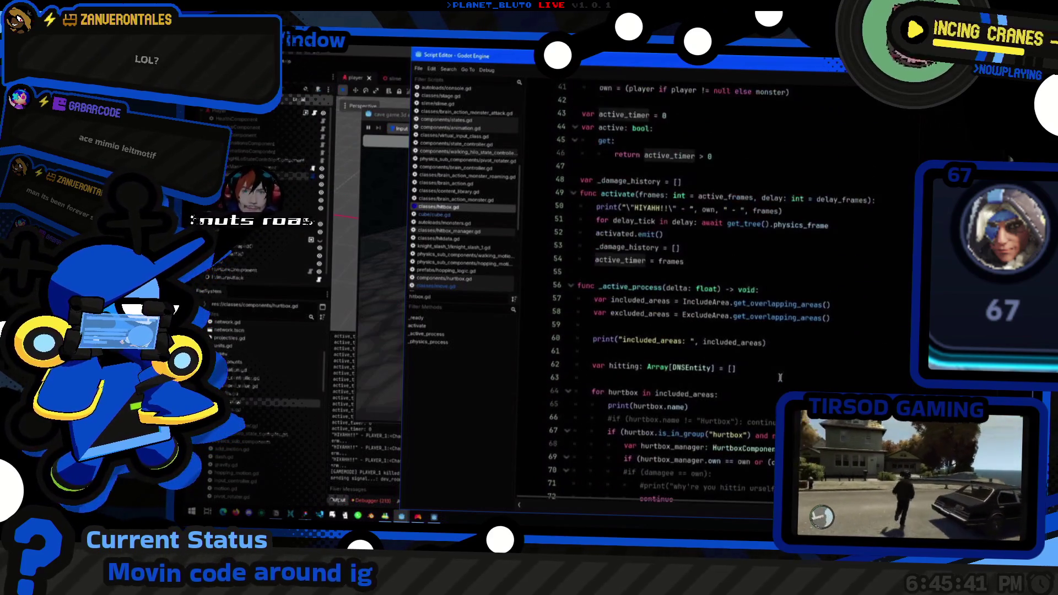
scroll(776, 380, "up", 2)
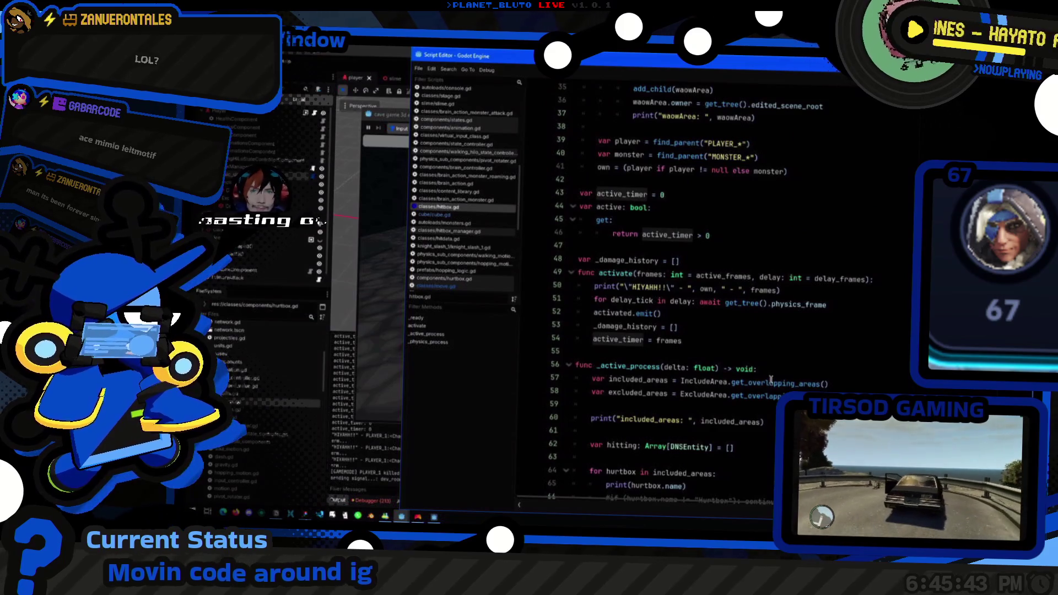
left_click(809, 295)
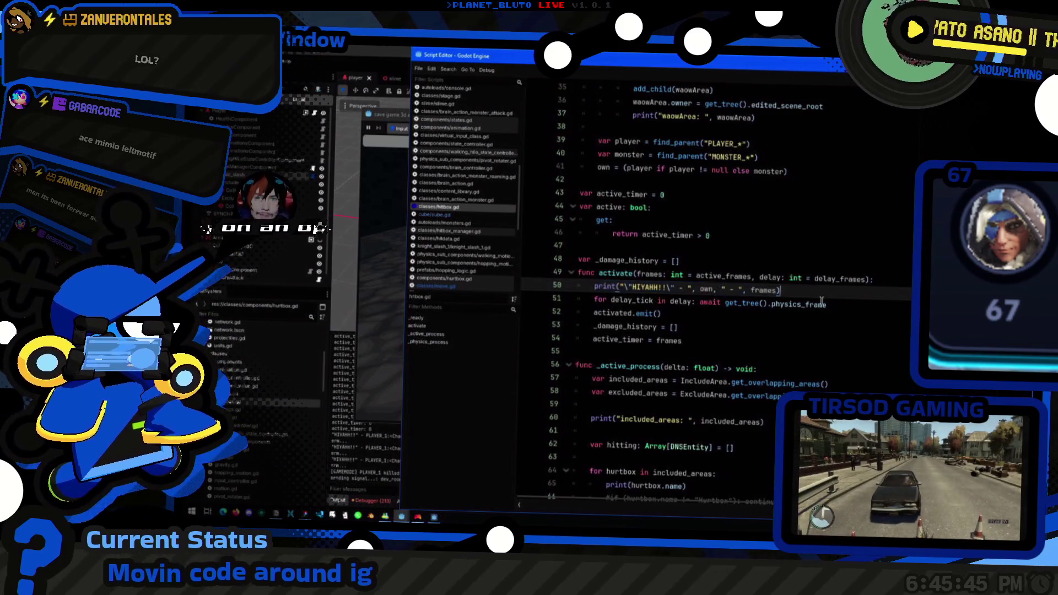
Wrap the for delay_tick loop in a new 'if (delay > 0):' condition.
left_click(822, 300)
key("ctrl+shift+Return")
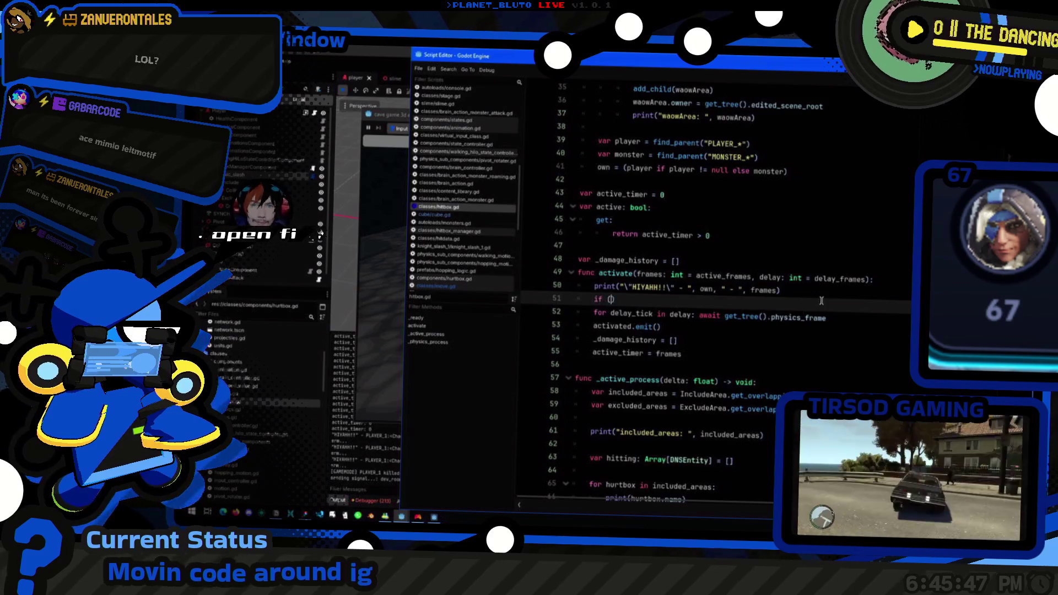
type("ay >")
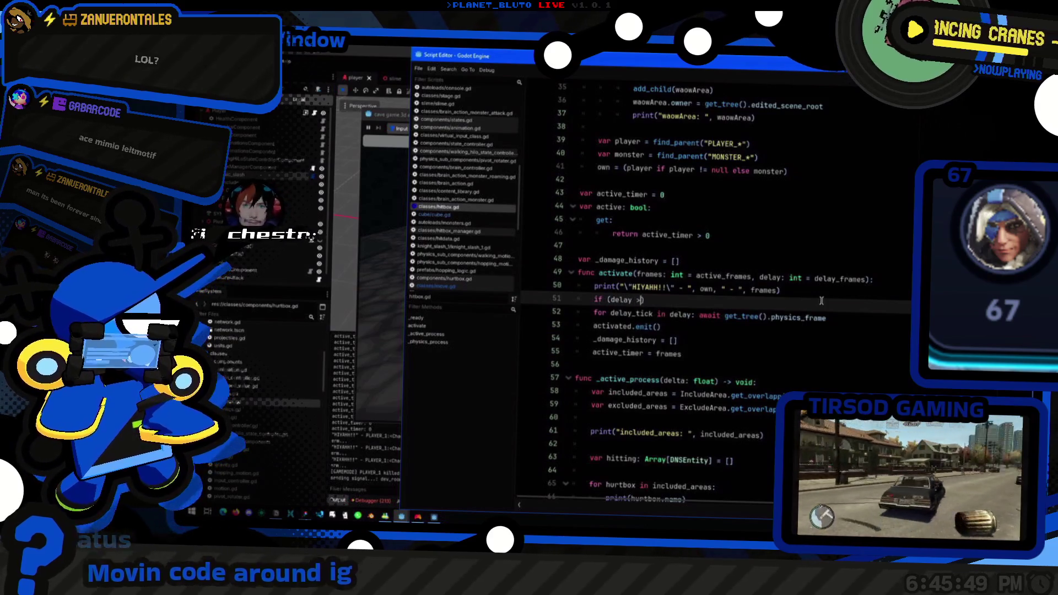
key("Down")
key("Tab")
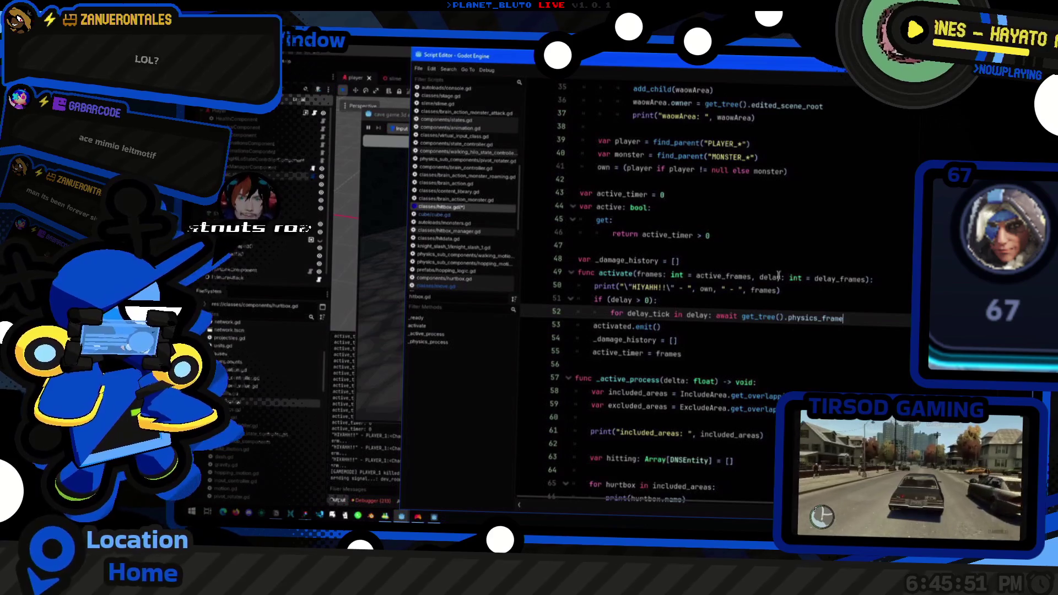
left_click(388, 279)
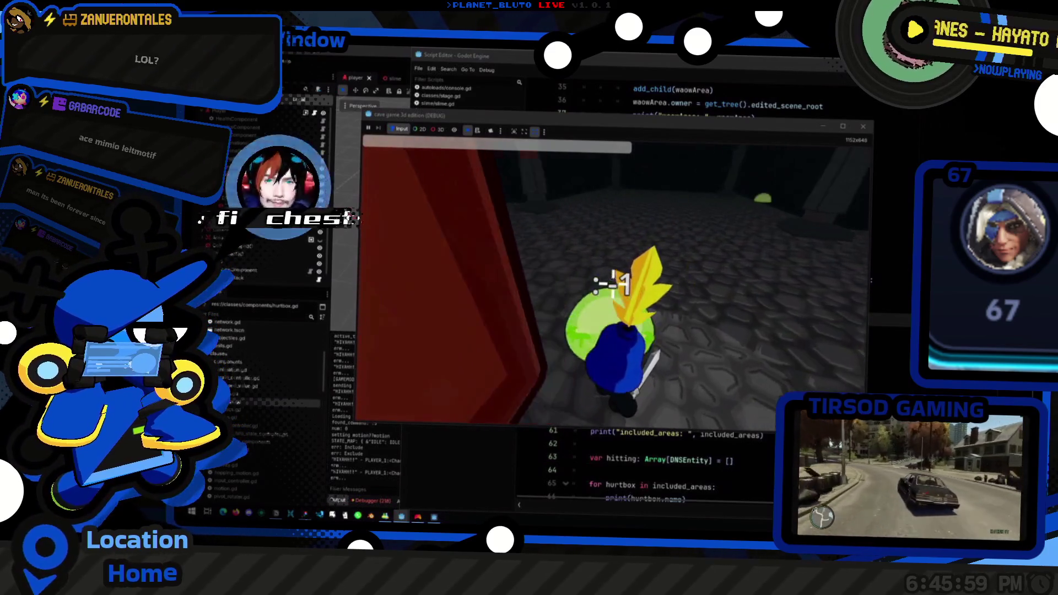
key("alt+Tab")
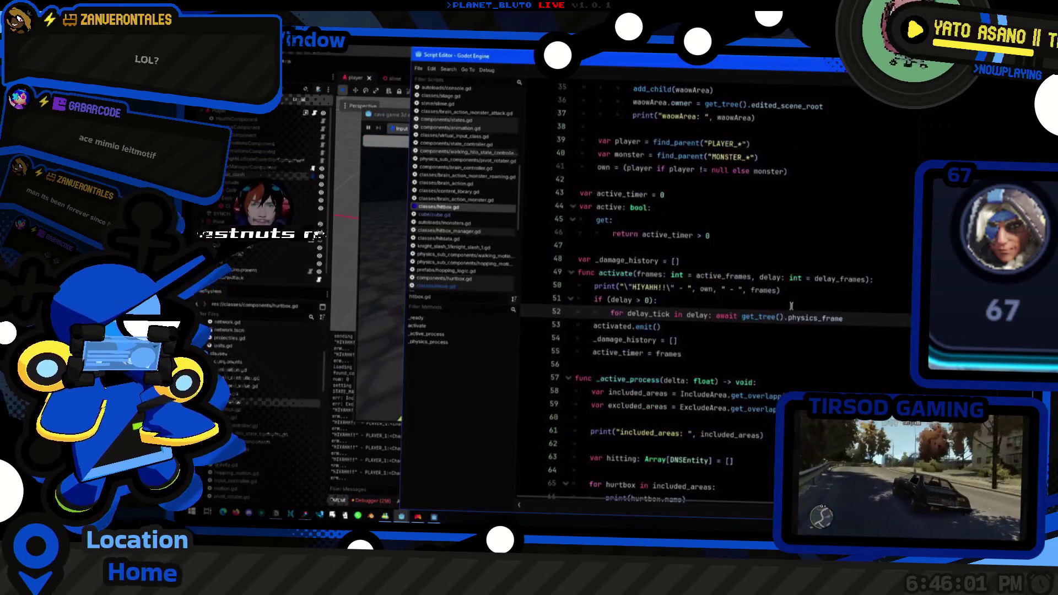
Add delay after frames in the HIYAHH print and rerun the game with F5.
left_click(621, 297)
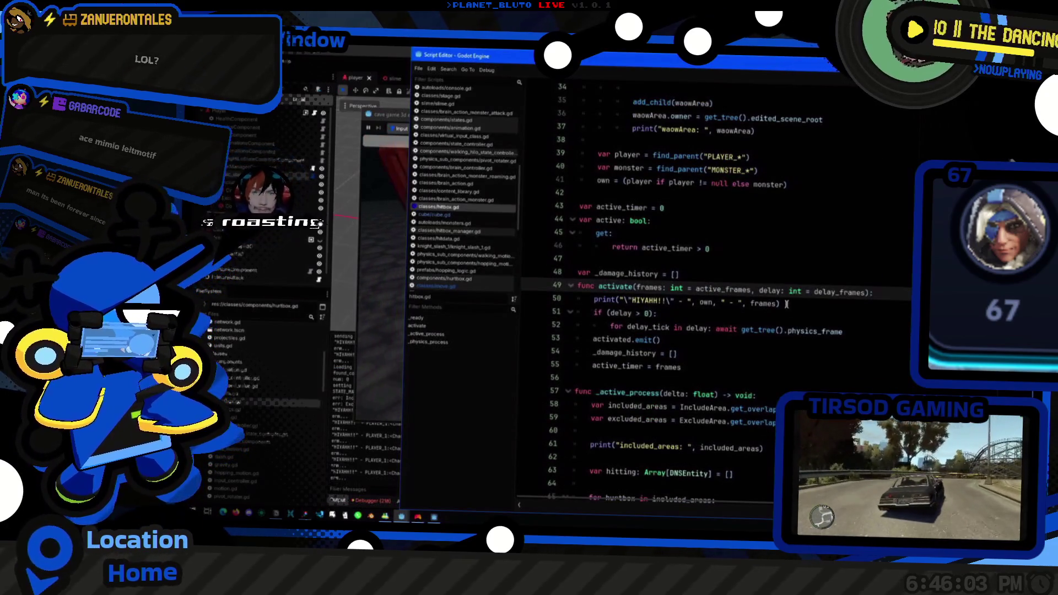
left_click(773, 304)
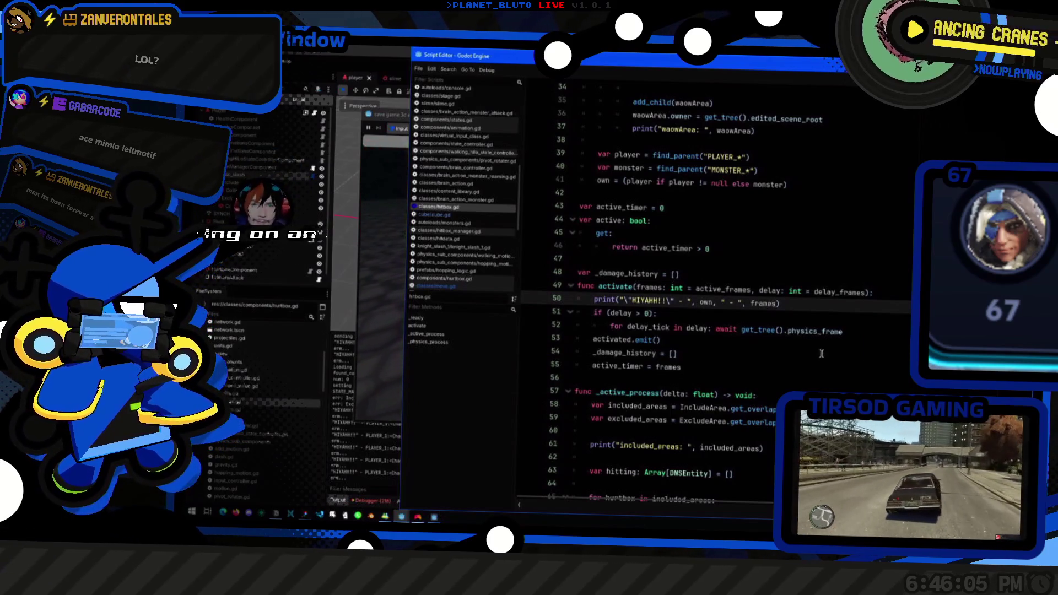
type(", \" - \", frames")
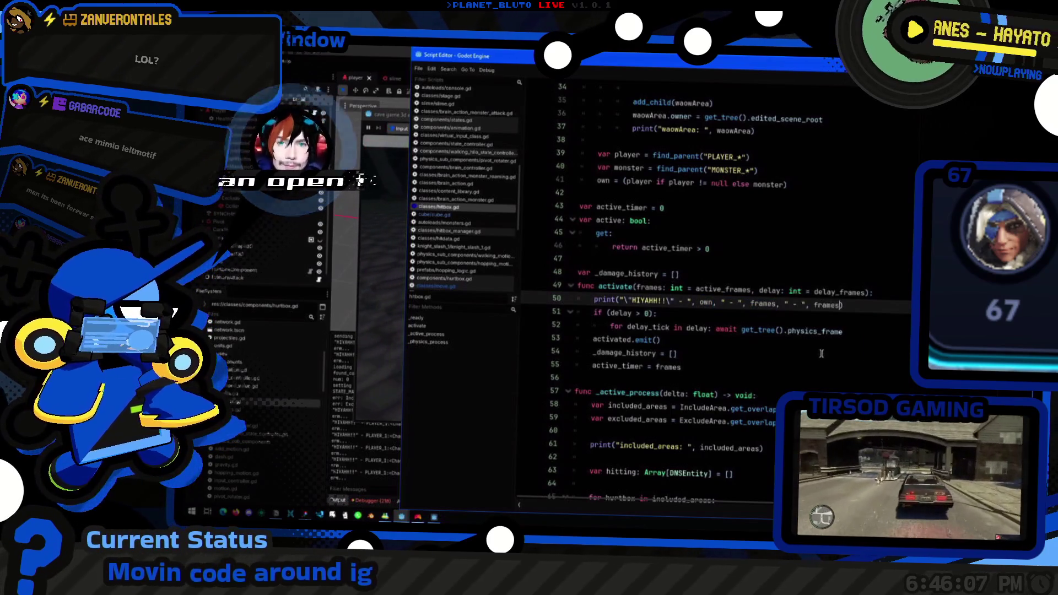
key("BackSpace")
key("BackSpace")
key("BackSpace")
type("delay")
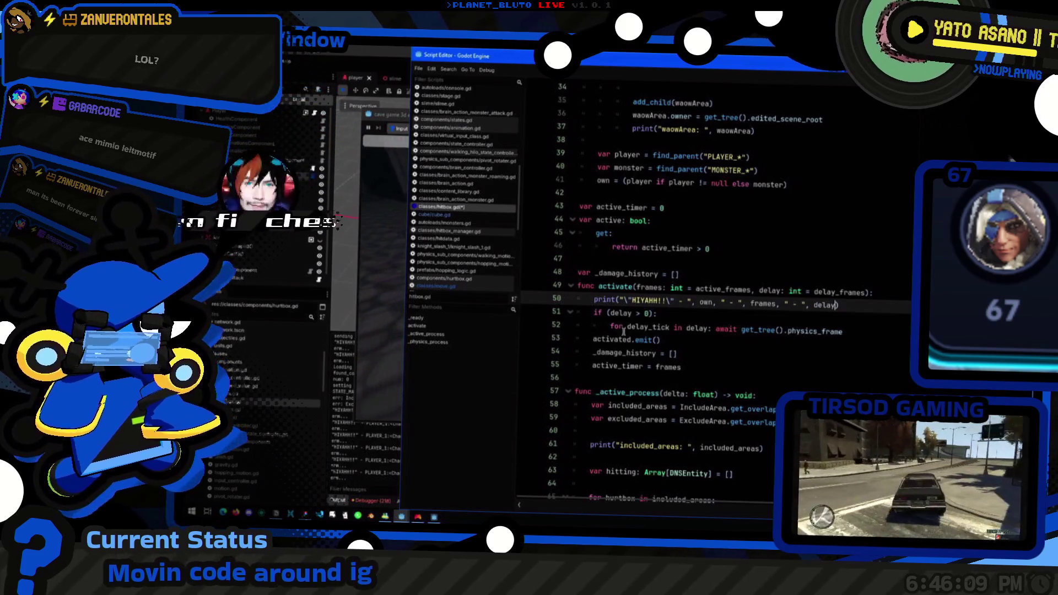
key("F5")
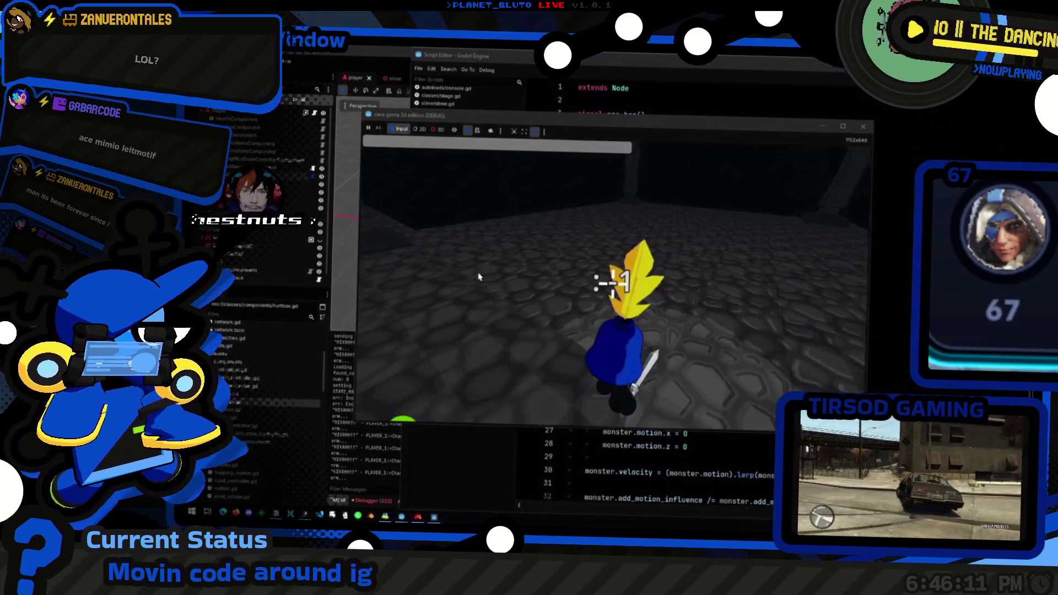
left_click_drag(347, 467, 367, 465)
Return to hitbox.gd and look up the physics_frame signal documentation.
key("alt+Tab")
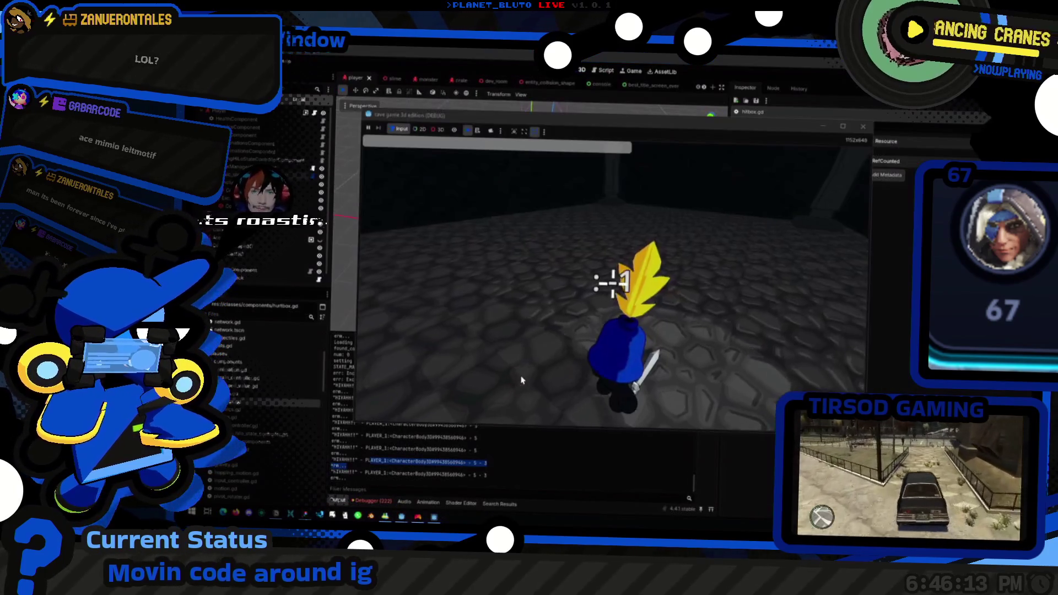
key("alt+Tab")
key("alt+Tab")
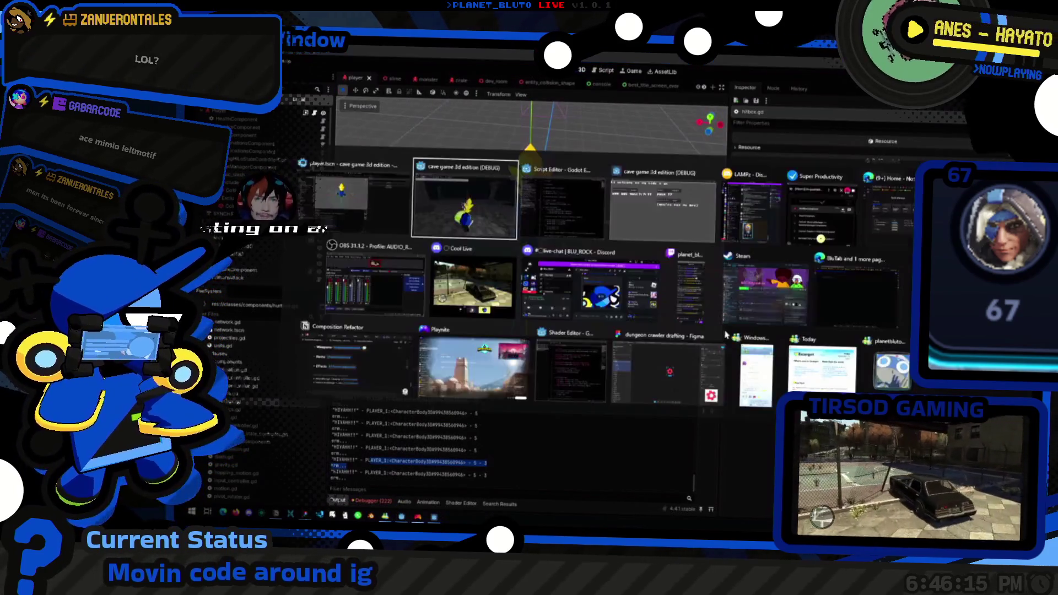
key("alt+Tab")
key("alt+Tab")
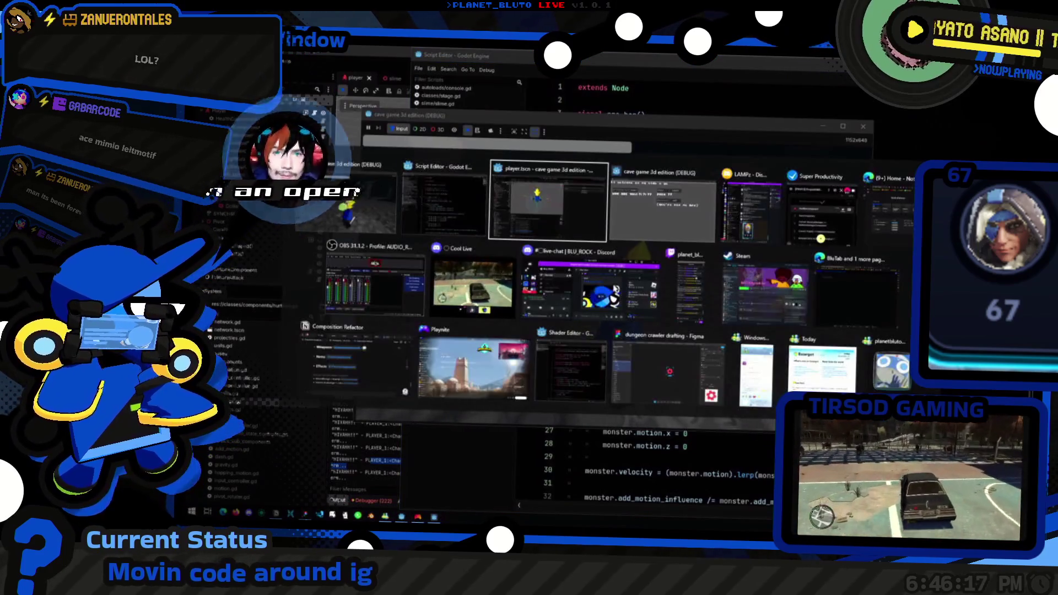
scroll(739, 313, "down", 3)
key("ctrl+z")
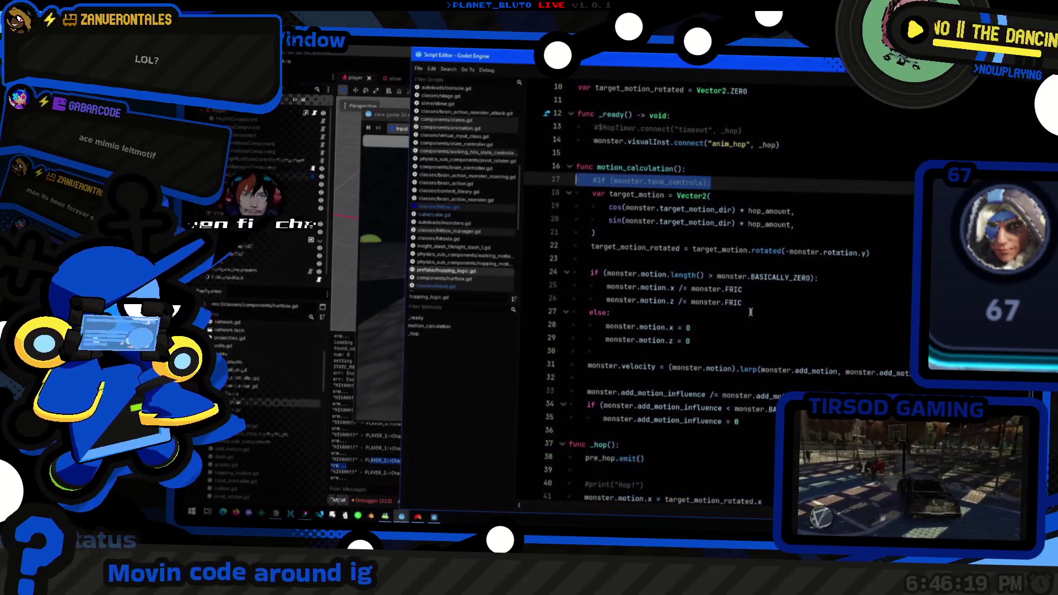
key("alt+Left")
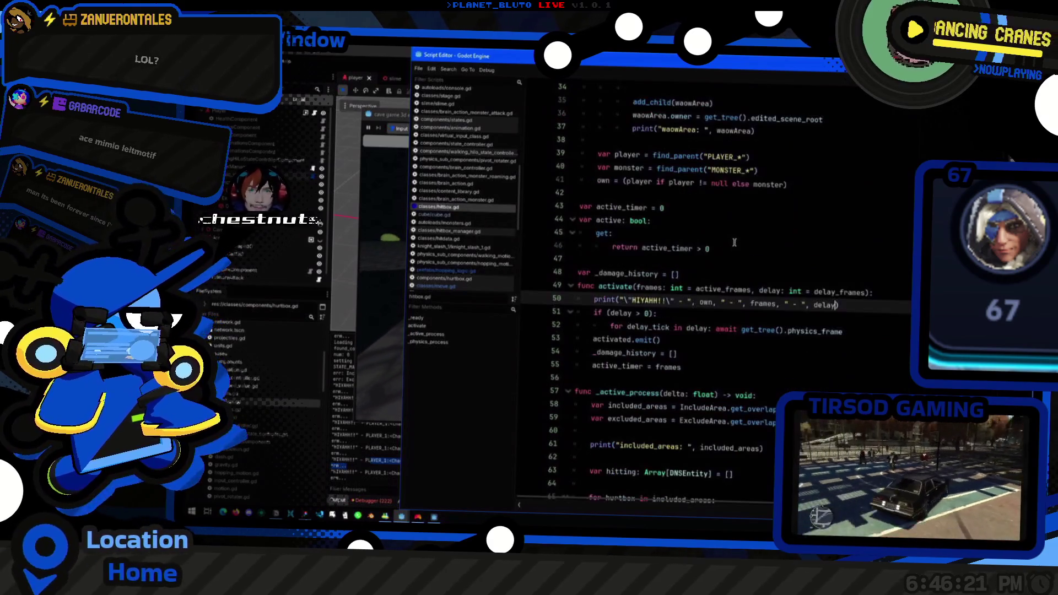
left_click(845, 330)
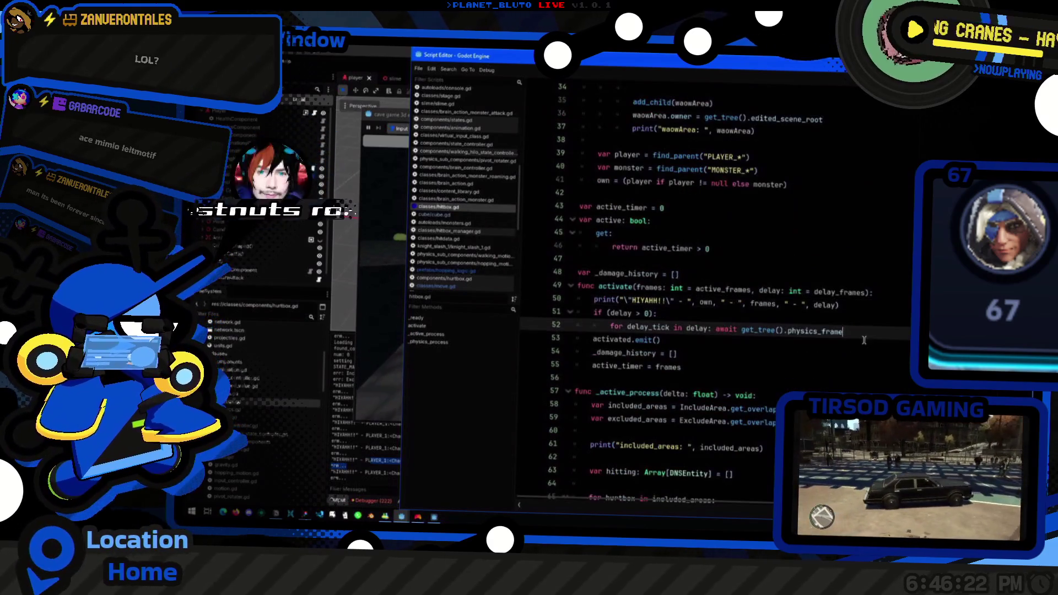
left_click(811, 334, "ctrl")
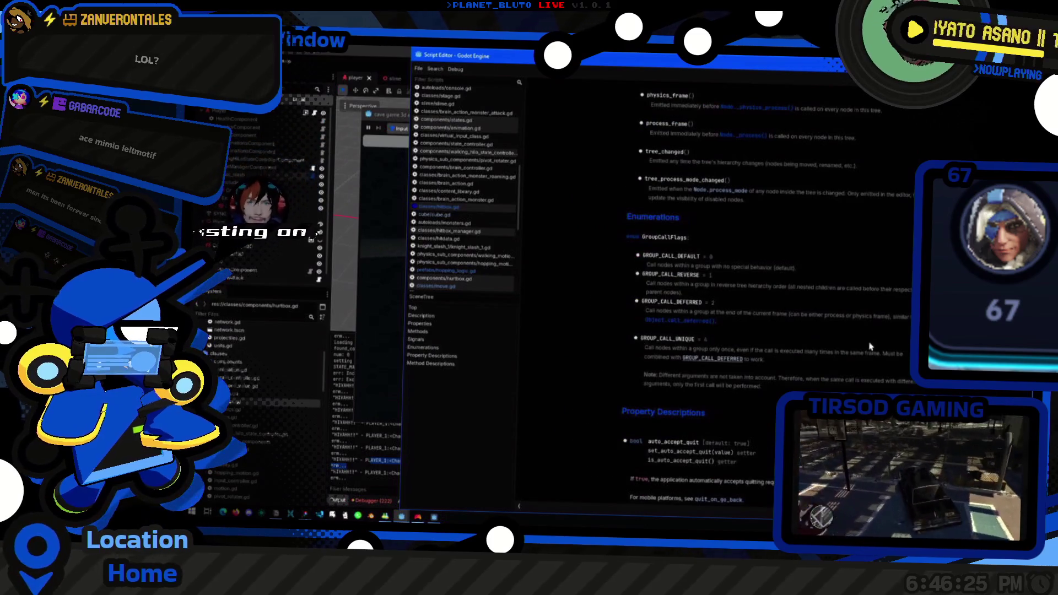
key("alt+Left")
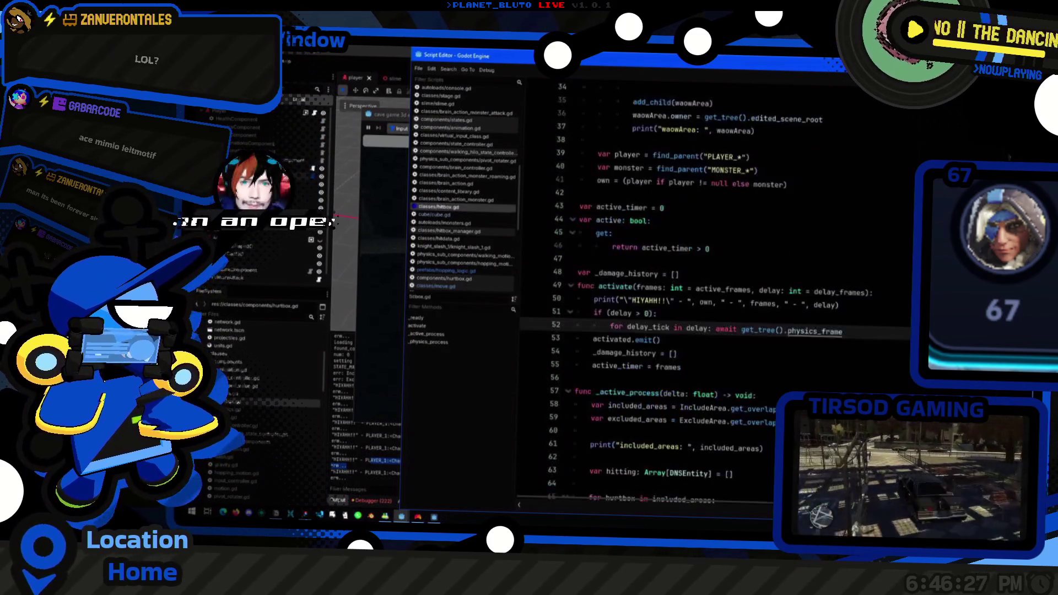
scroll(666, 276, "down", 1)
Move the HIYAHH print below the delay loop and run the game with F5.
key("Up")
key("Up")
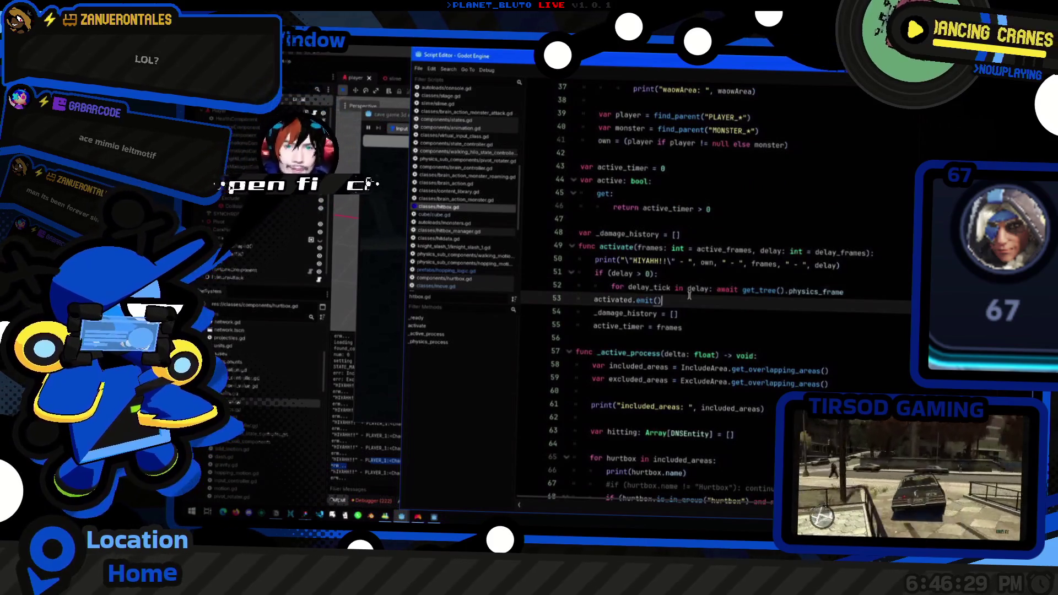
key("shift+Home")
key("BackSpace")
key("Delete")
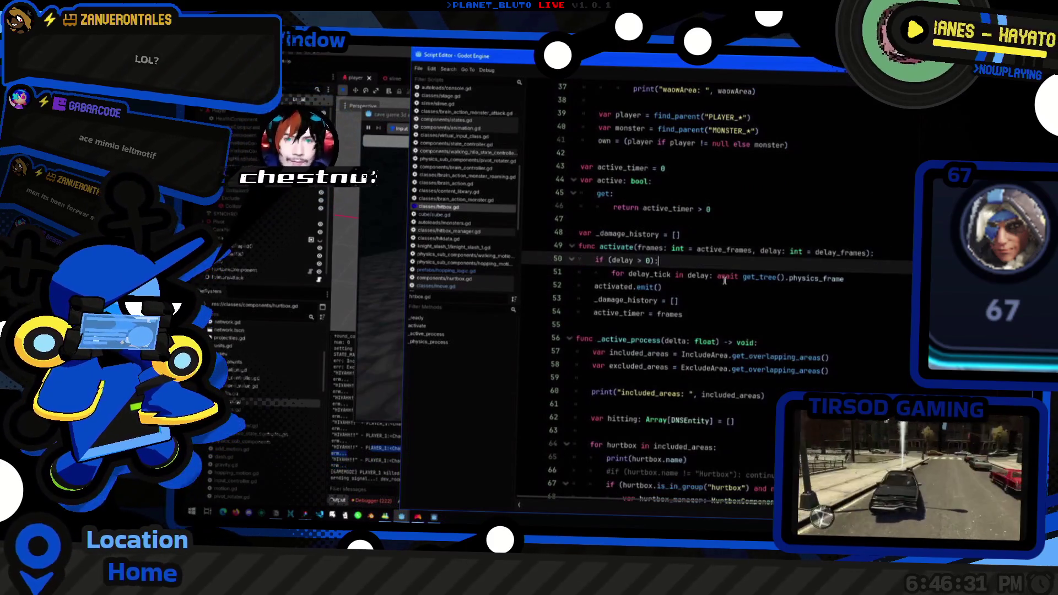
key("Down")
key("End")
key("Return")
key("Return")
type("print(\"\\\"HIYAHH!\\\" - \", own, \" - \", frames, \" - \", delay)")
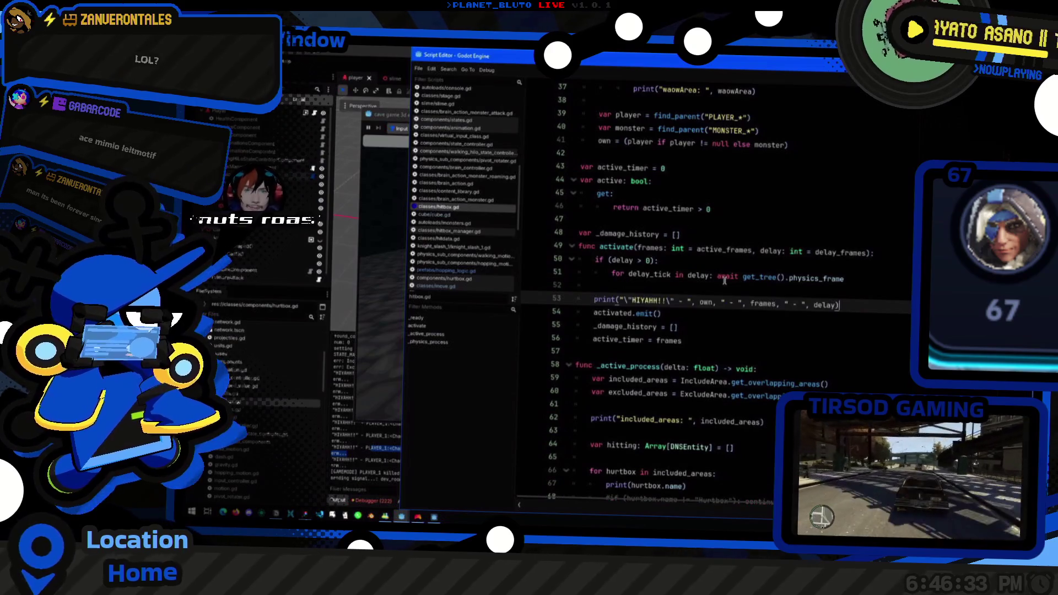
key("F5")
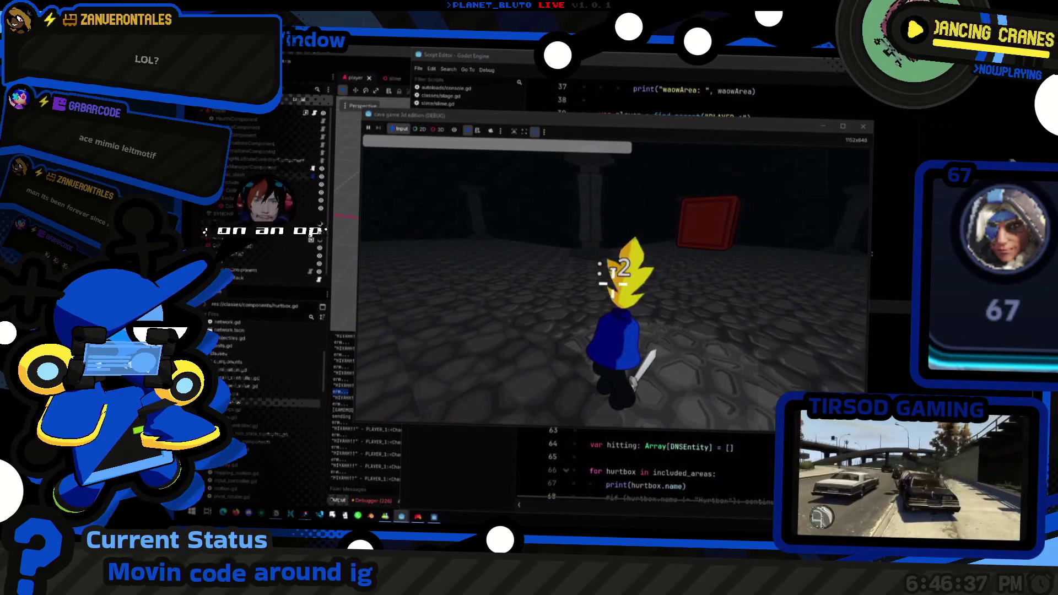
key("alt+Tab")
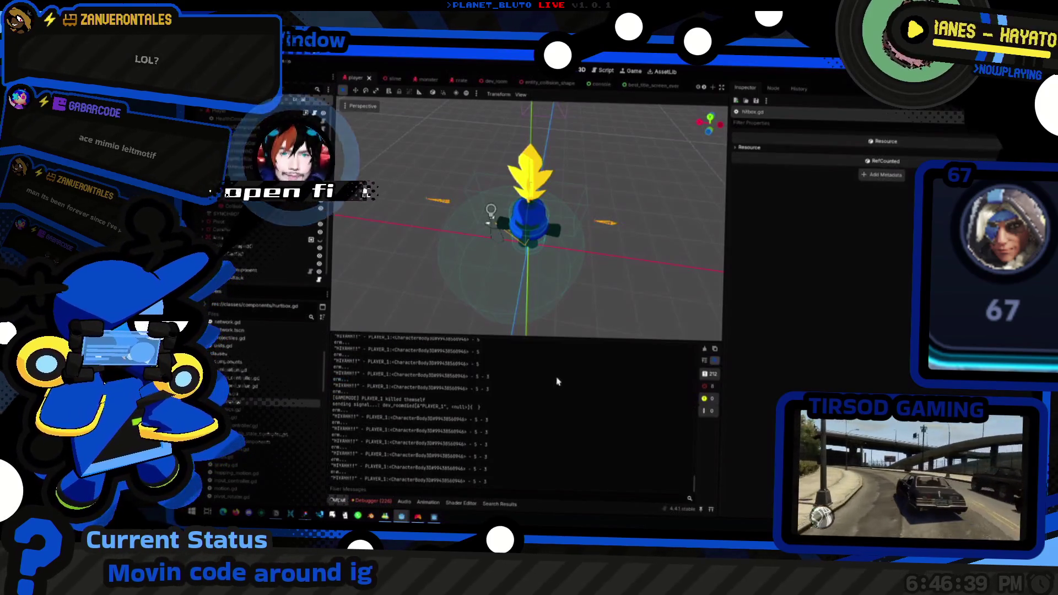
Bring hitbox.gd back and review _active_process and the finished.emit() check.
key("alt+Tab")
key("alt+Tab")
key("alt+Tab")
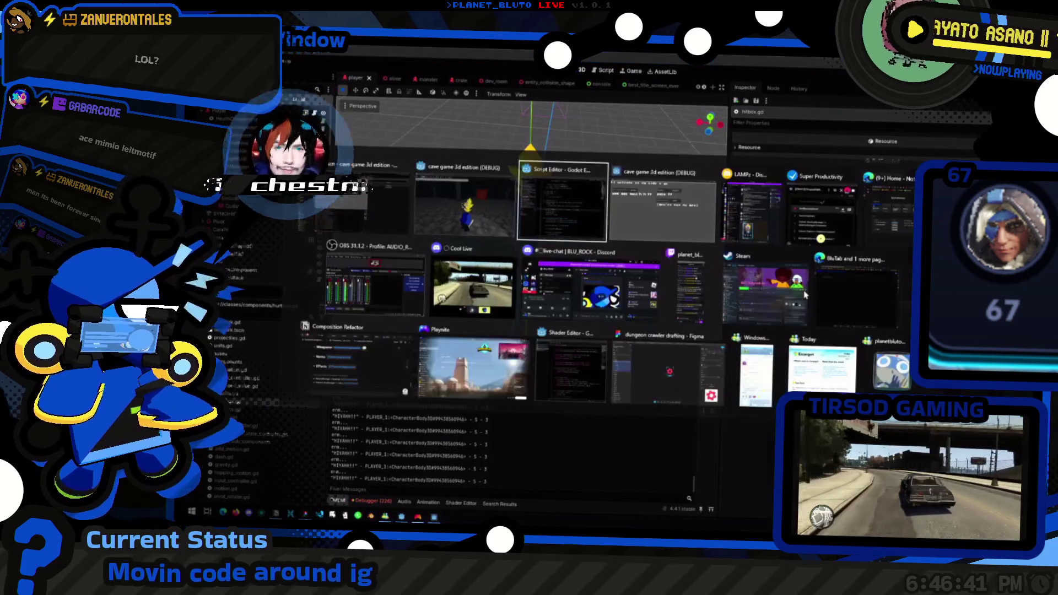
left_click(611, 313, "ctrl")
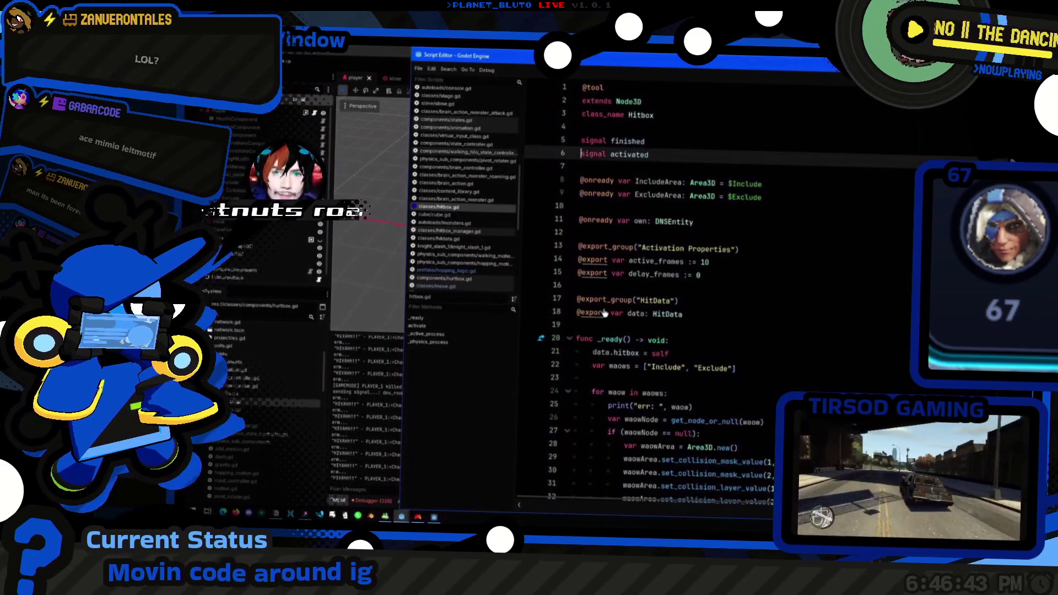
scroll(719, 323, "down", 15)
left_click(855, 256)
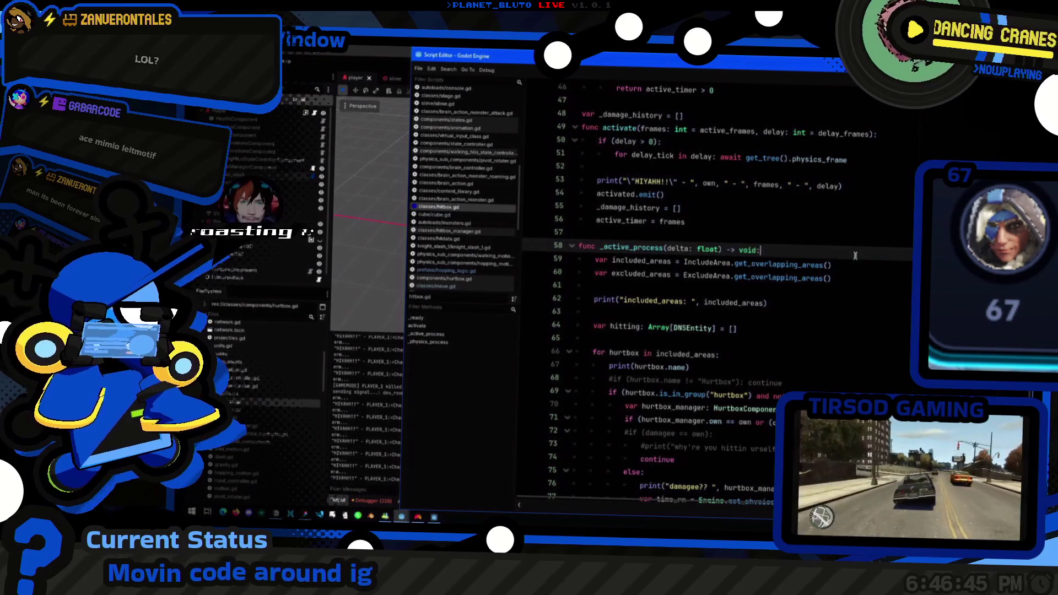
scroll(709, 298, "down", 9)
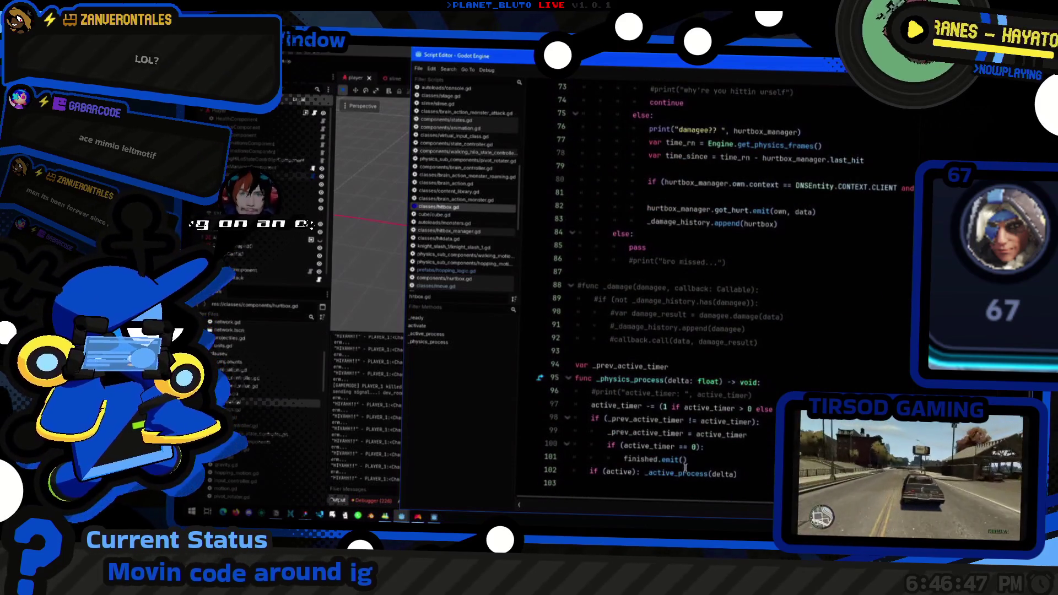
left_click(720, 458)
left_click(769, 450)
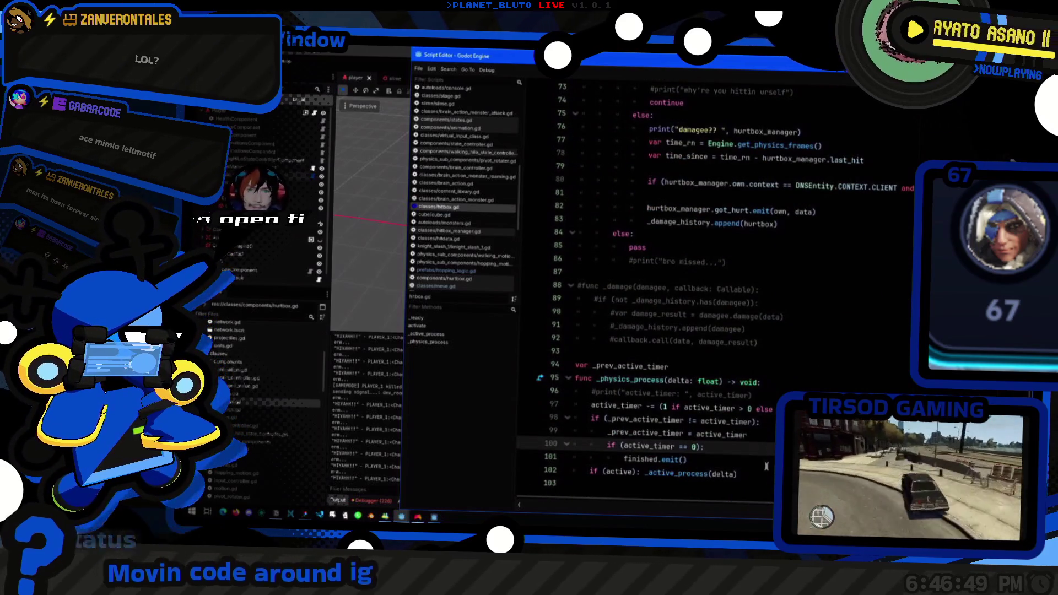
left_click(767, 464)
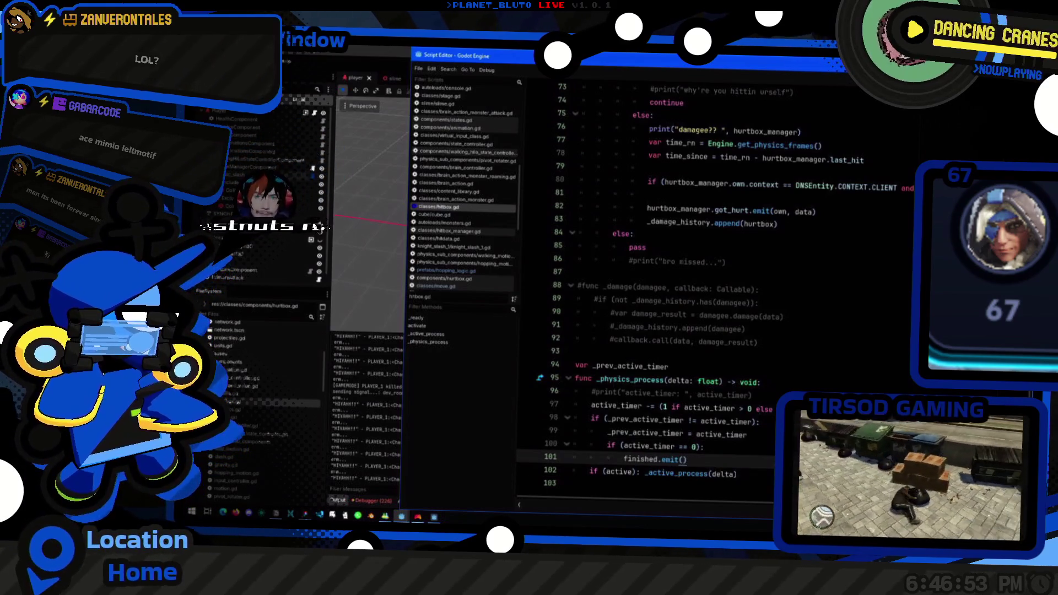
Move the 'if (active): _active_process(delta)' call above the active_timer decrement and rerun the game.
left_click(766, 477)
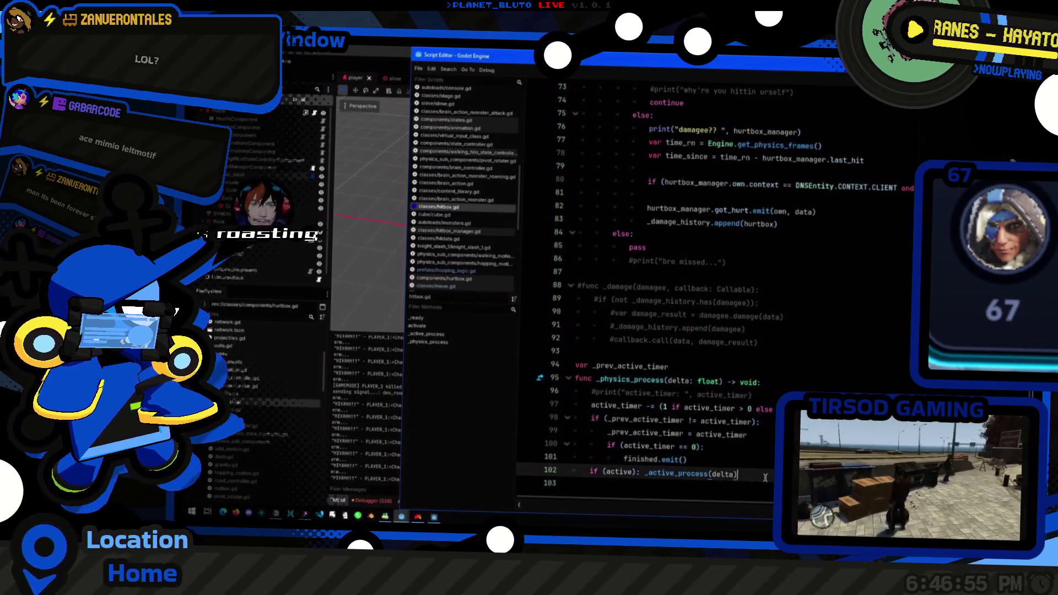
key("shift+Home")
key("BackSpace")
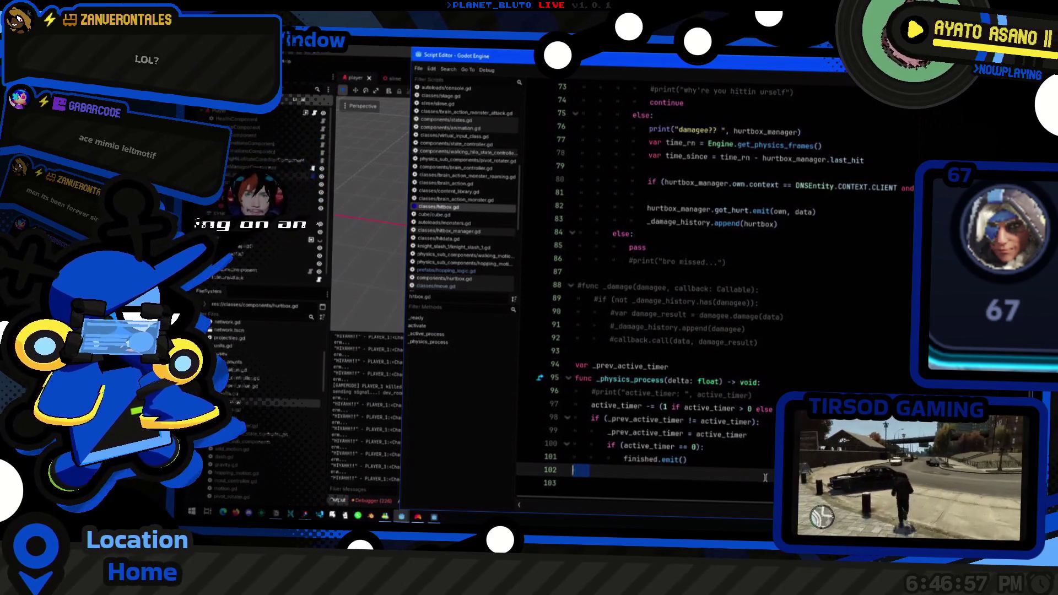
key("alt+Up")
key("alt+Up")
key("alt+Up")
type("if (active): _active_process(delta)")
key("Return")
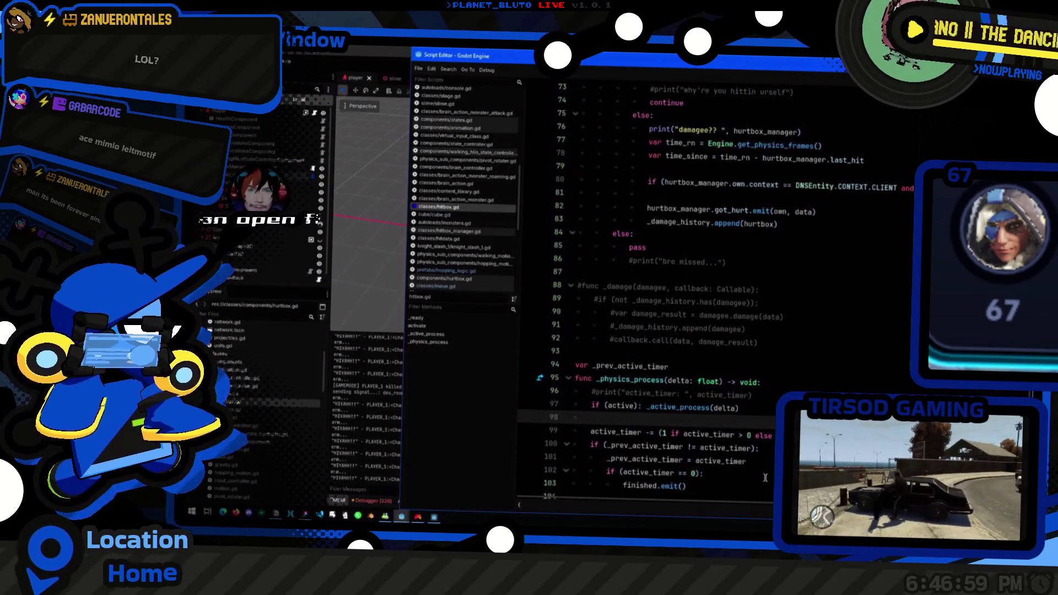
key("alt+Tab")
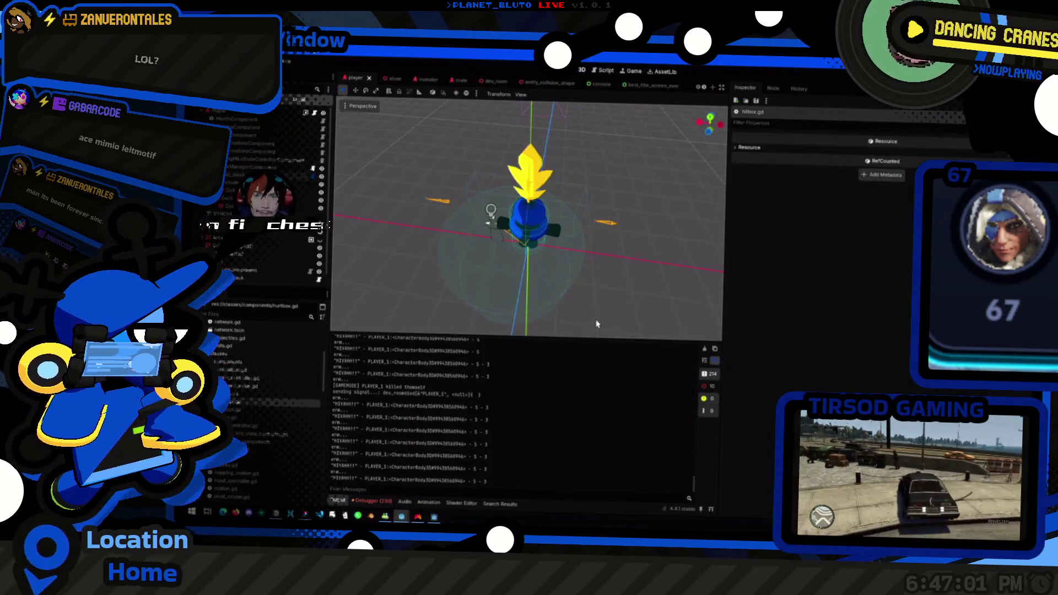
key("alt+Tab")
key("alt+Tab")
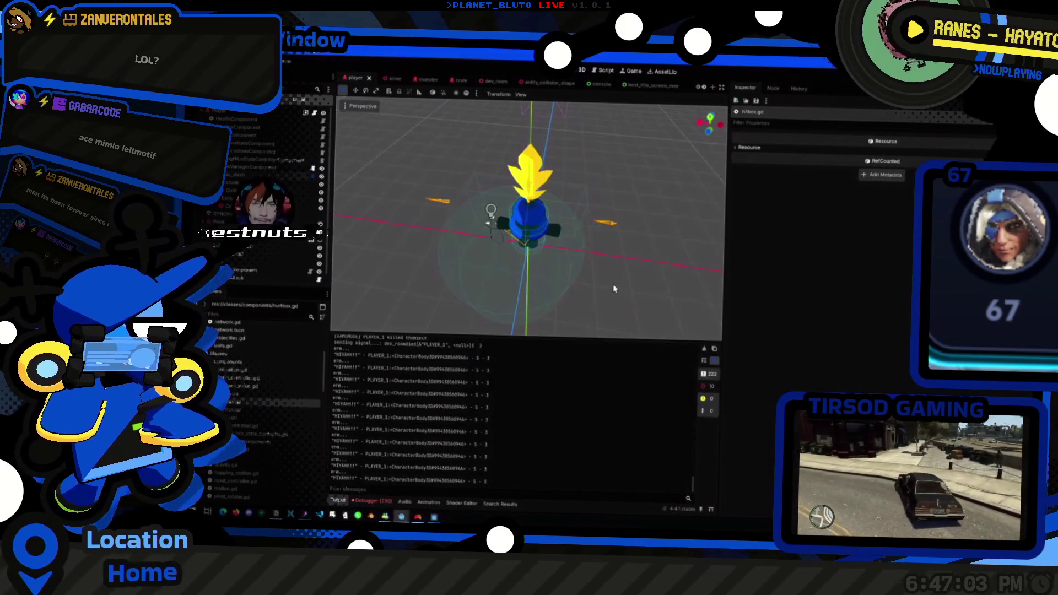
key("alt+Tab")
Move the 'active_timer = frames' assignment to just below the HIYAHH print.
scroll(758, 277, "up", 10)
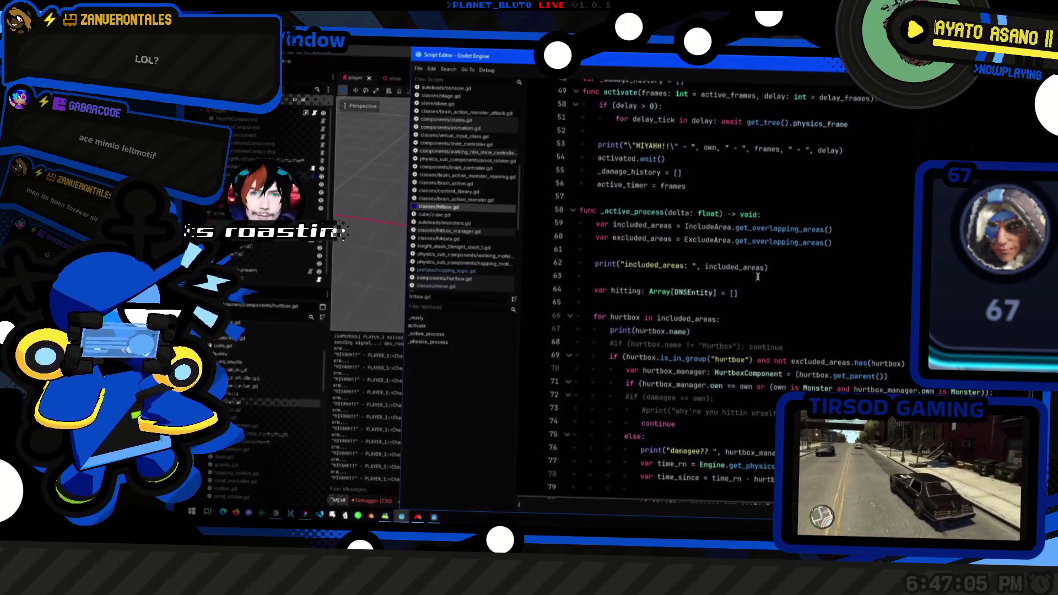
scroll(757, 276, "up", 7)
scroll(765, 289, "down", 10)
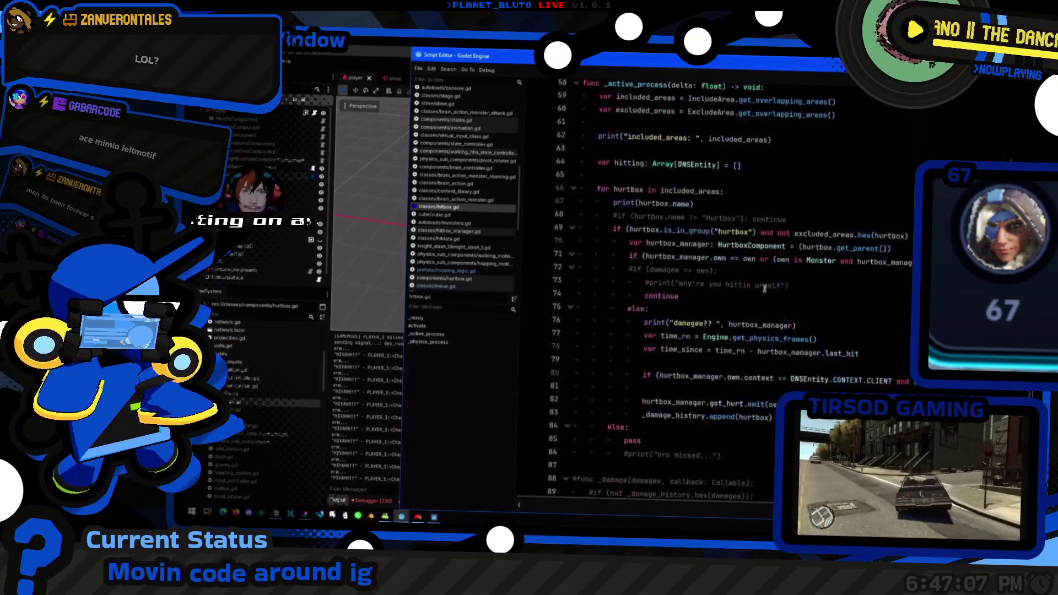
scroll(758, 287, "down", 5)
scroll(747, 288, "up", 14)
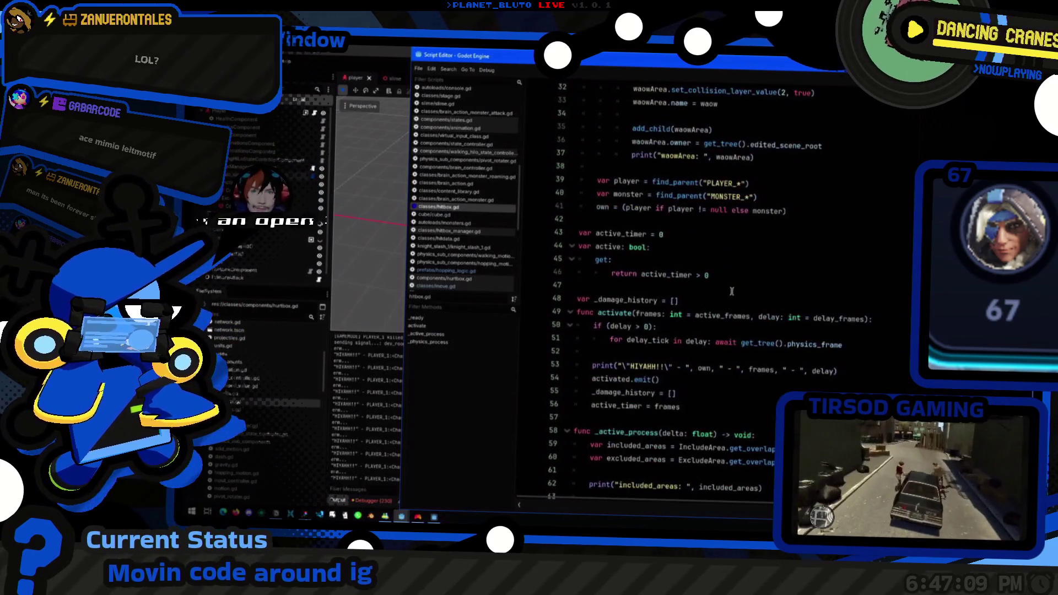
left_click(877, 372)
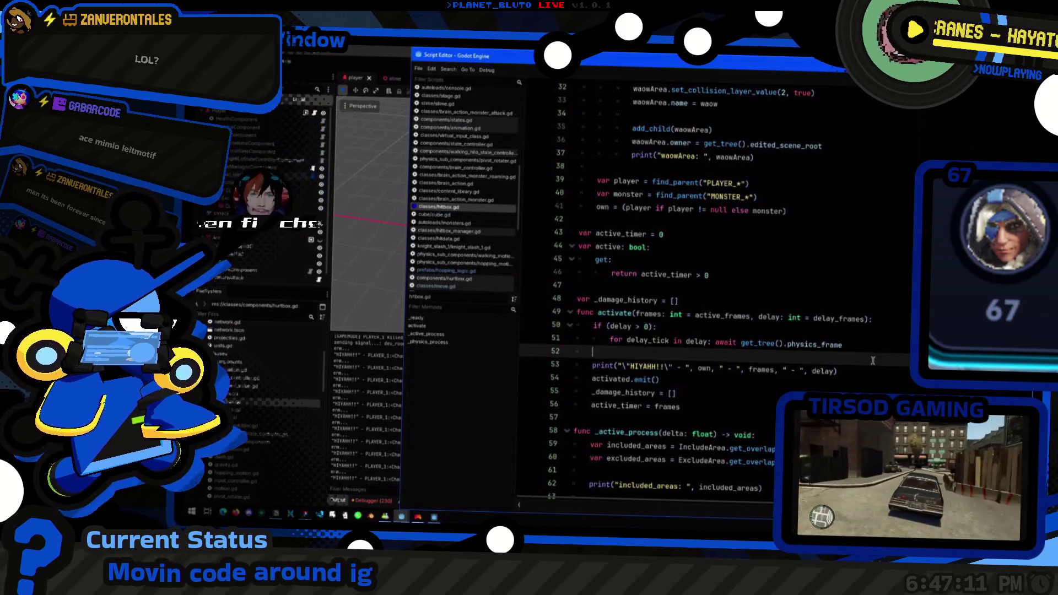
left_click(734, 407)
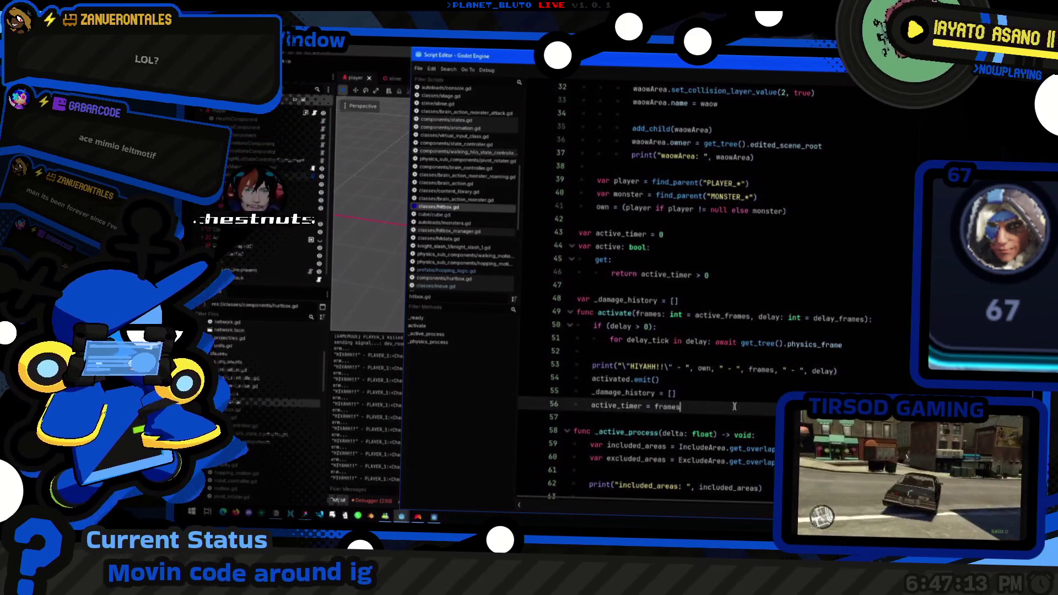
key("shift+Home")
key("ctrl+x")
key("alt+Up")
key("alt+Up")
key("ctrl+v")
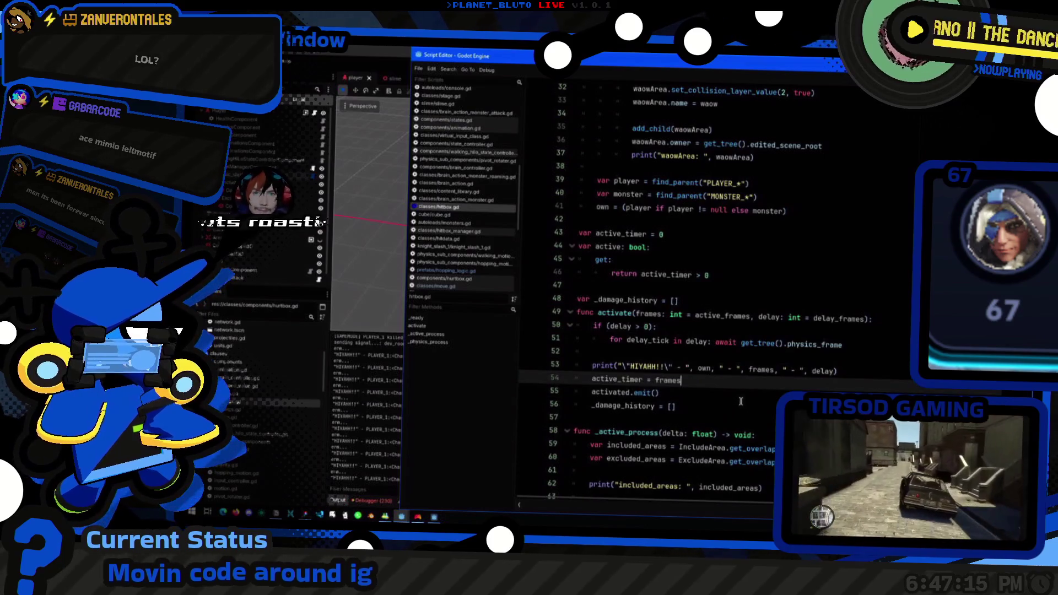
scroll(634, 361, "down", 4)
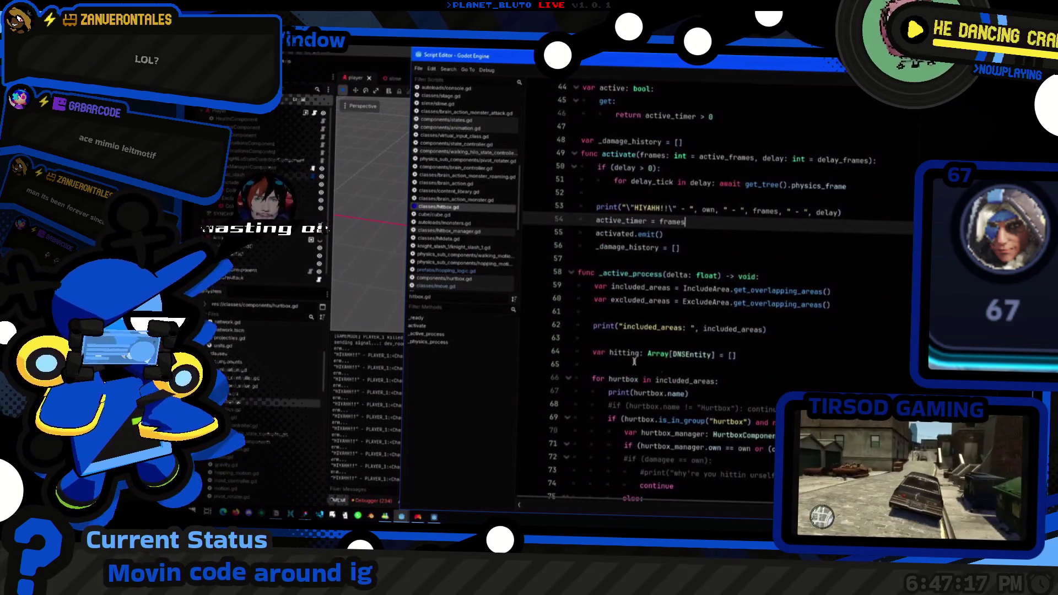
Change line 43's declaration to 'active_timer := 0'.
double_click(621, 224)
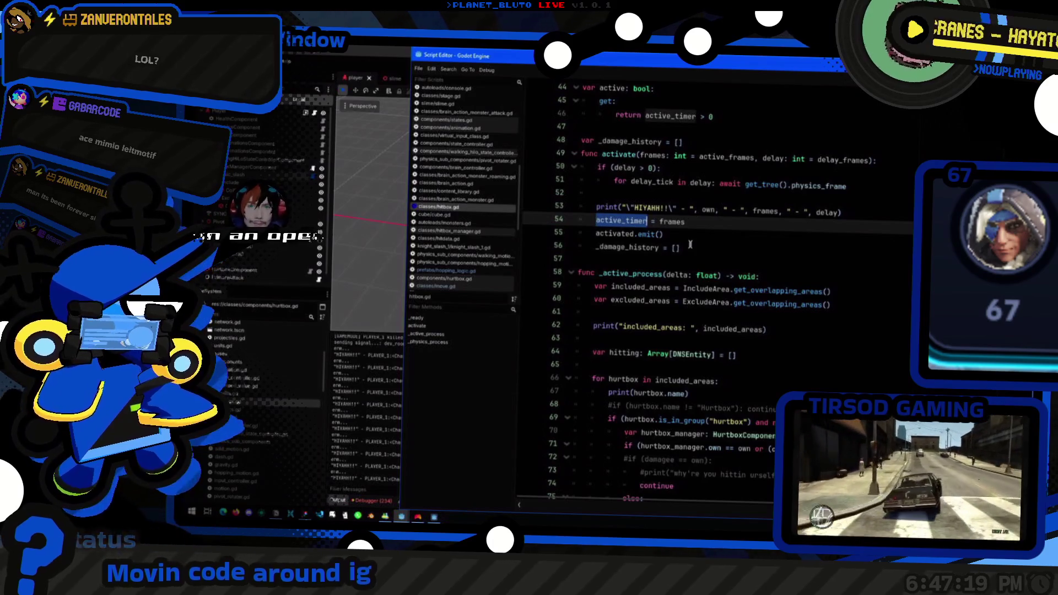
scroll(691, 244, "up", 6)
scroll(702, 264, "down", 1)
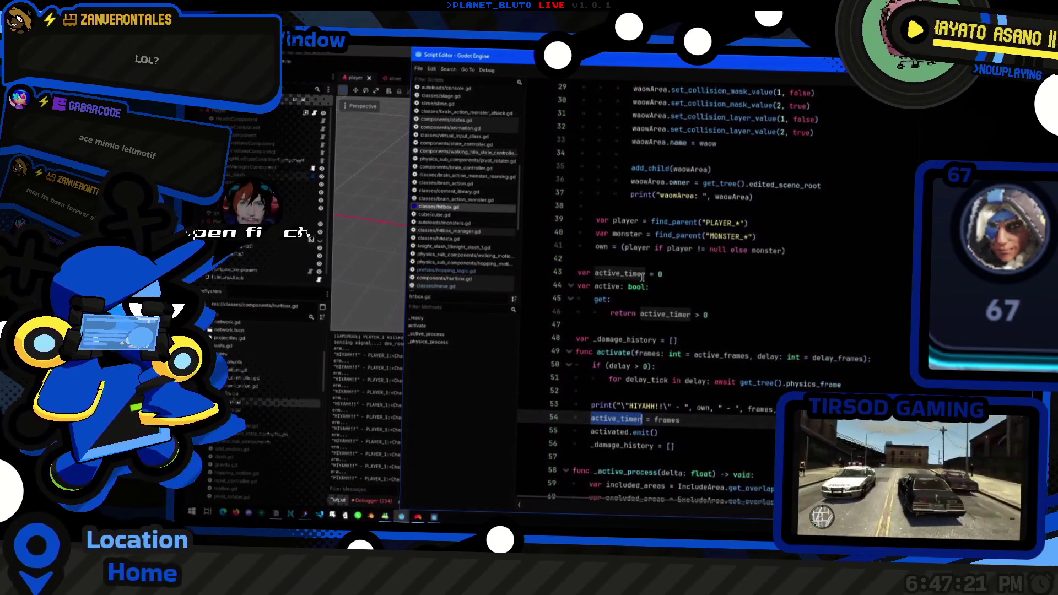
left_click(647, 274)
type(":")
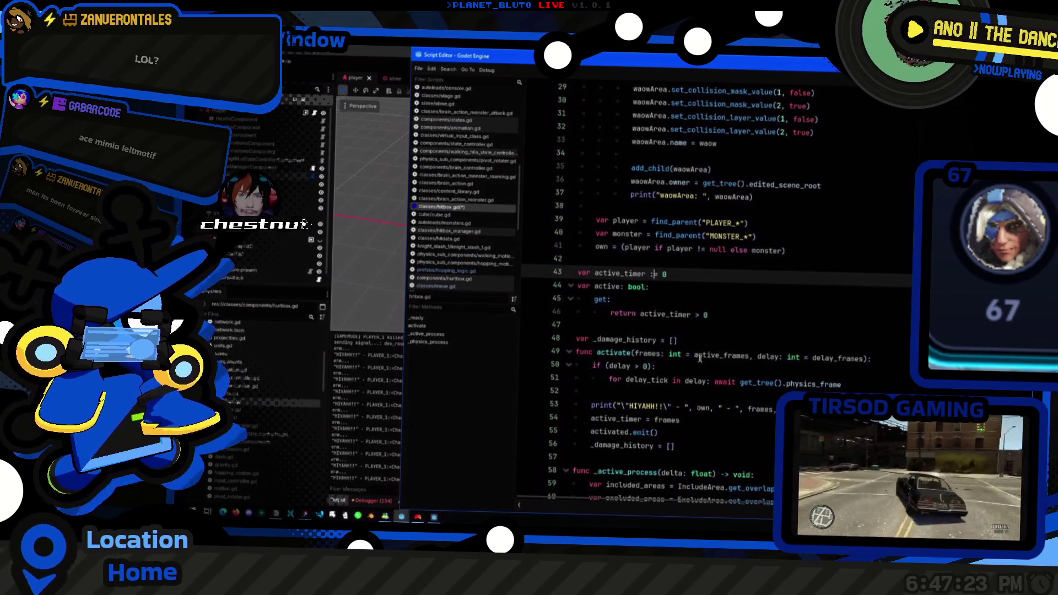
Search all project files for active_timer with Find in Files.
double_click(633, 420)
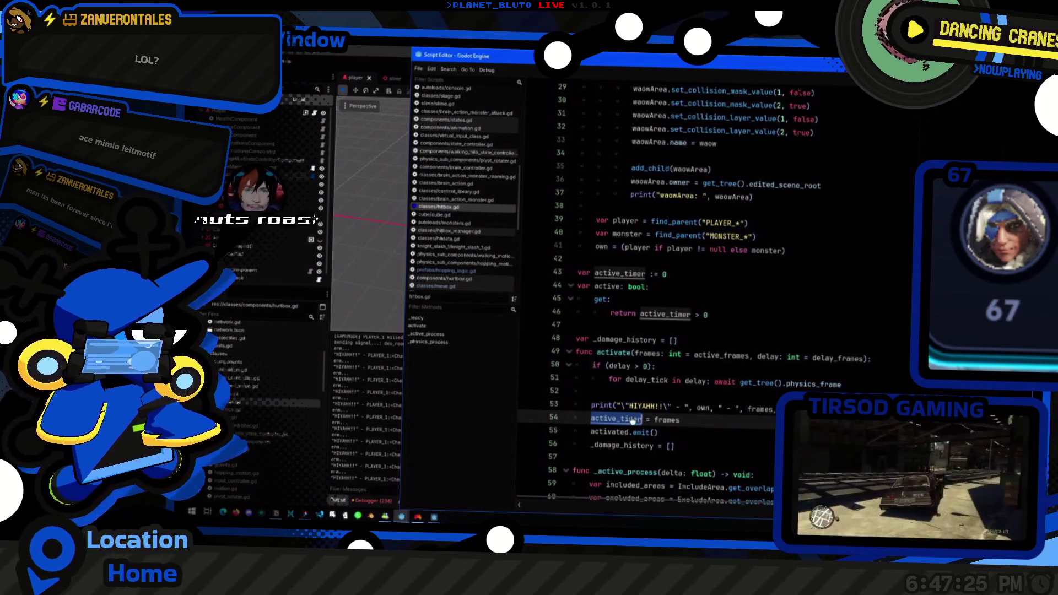
key("ctrl+shift+f")
key("Return")
left_click(355, 473)
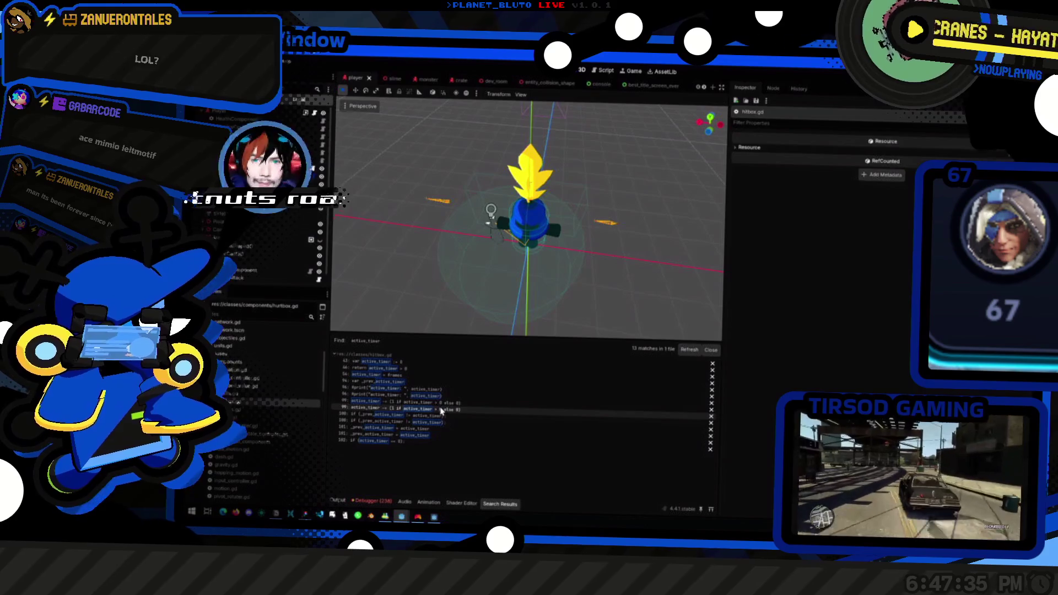
Jump through the active_timer search matches on lines 99, 101, 102 and 54.
left_click(441, 411)
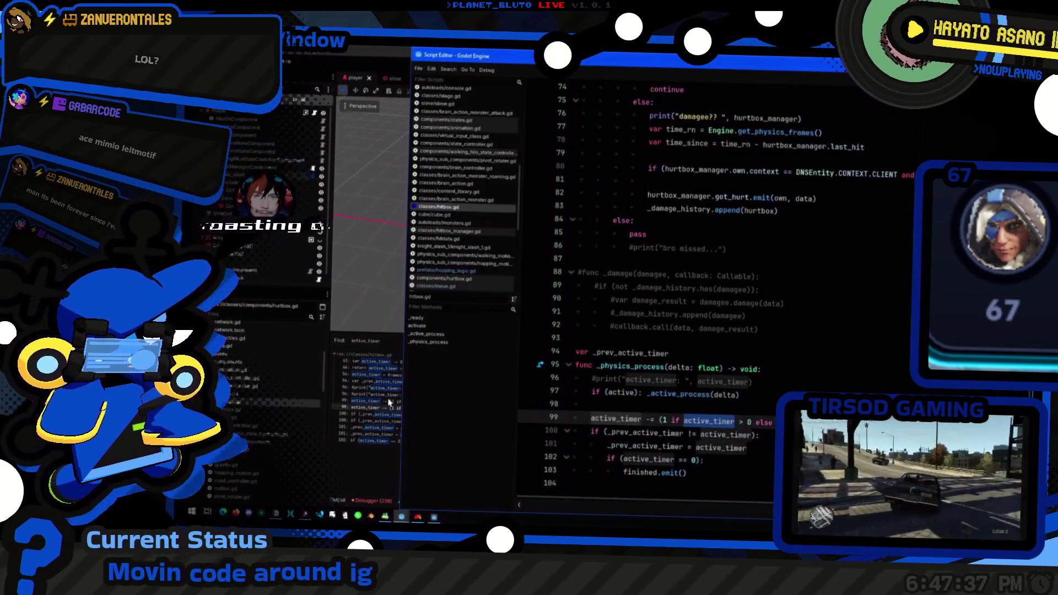
left_click(374, 428)
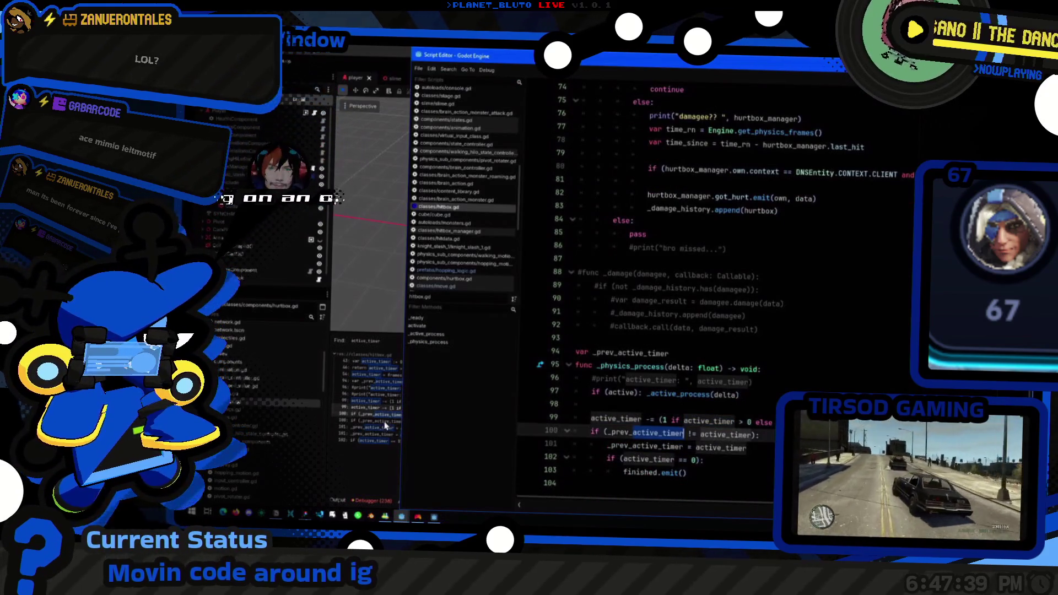
left_click(397, 419)
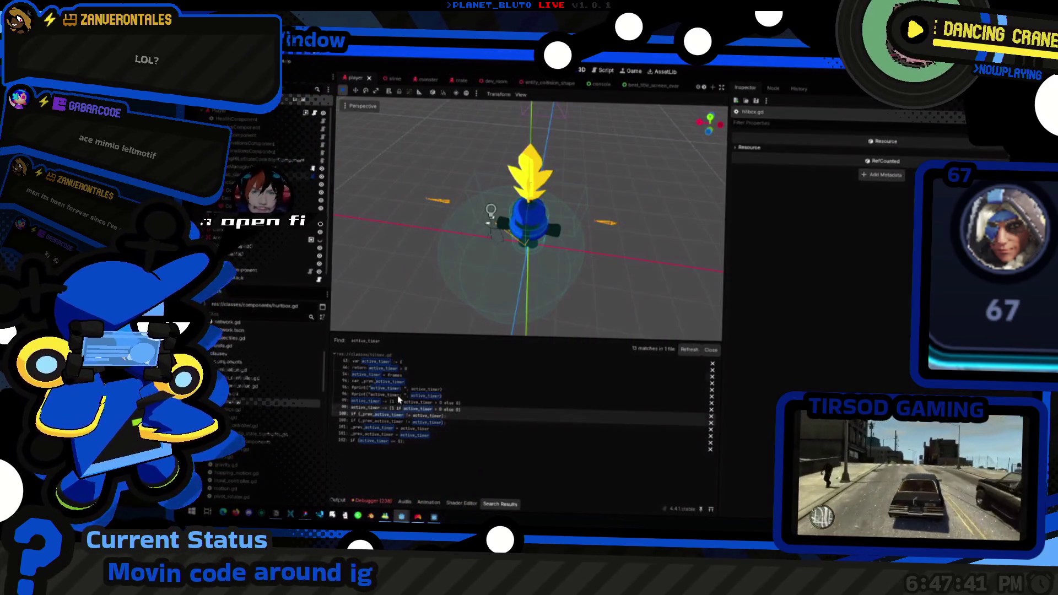
left_click(383, 444)
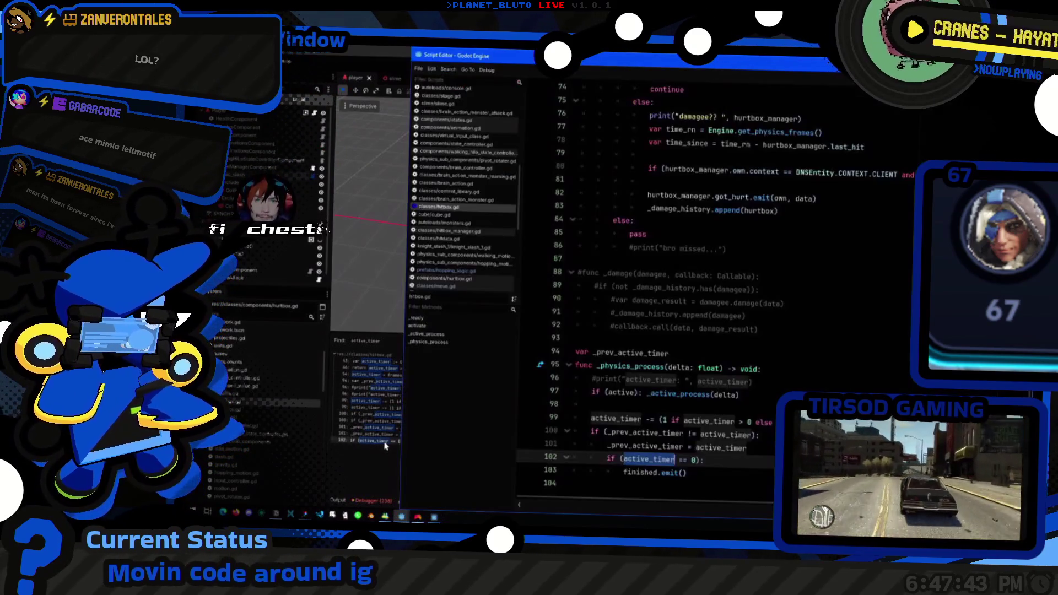
left_click(400, 372)
left_click(400, 372)
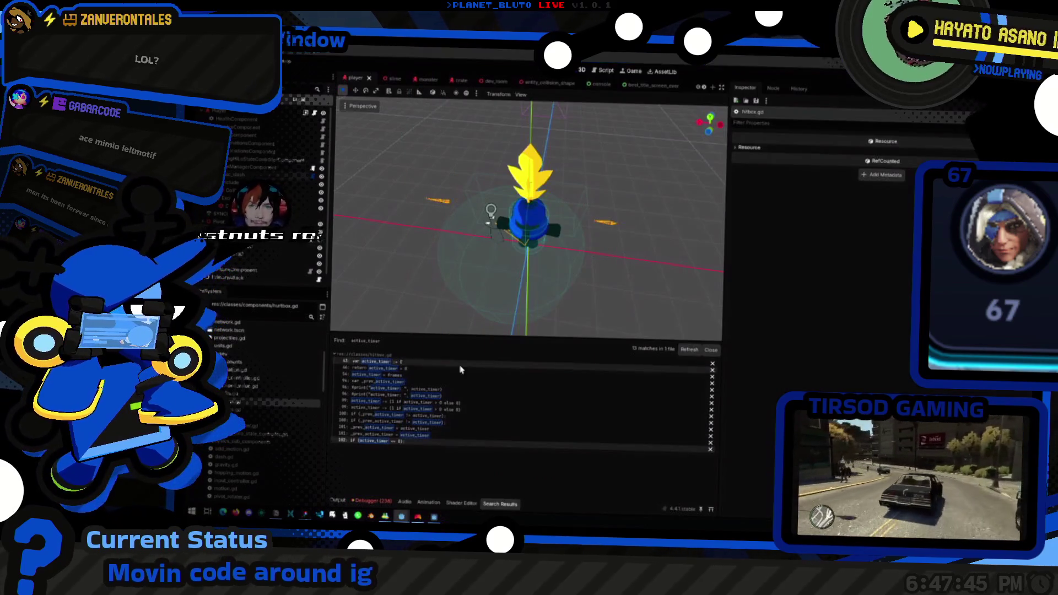
Uncomment the active_timer print on line 96 in _physics_process.
scroll(747, 298, "up", 1)
left_click(778, 288)
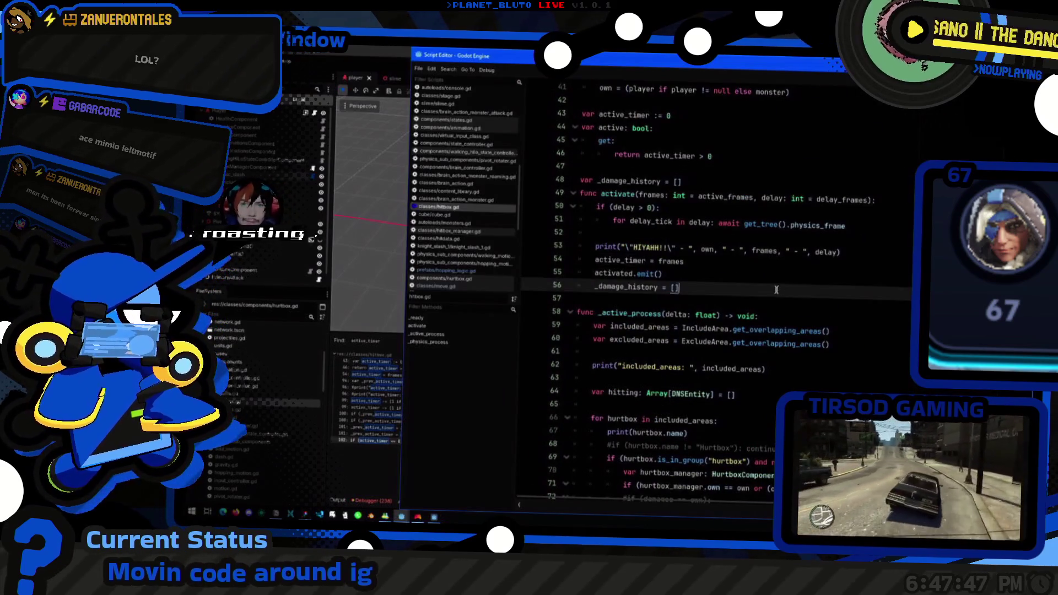
scroll(771, 292, "down", 3)
left_click(843, 278)
left_click(817, 252)
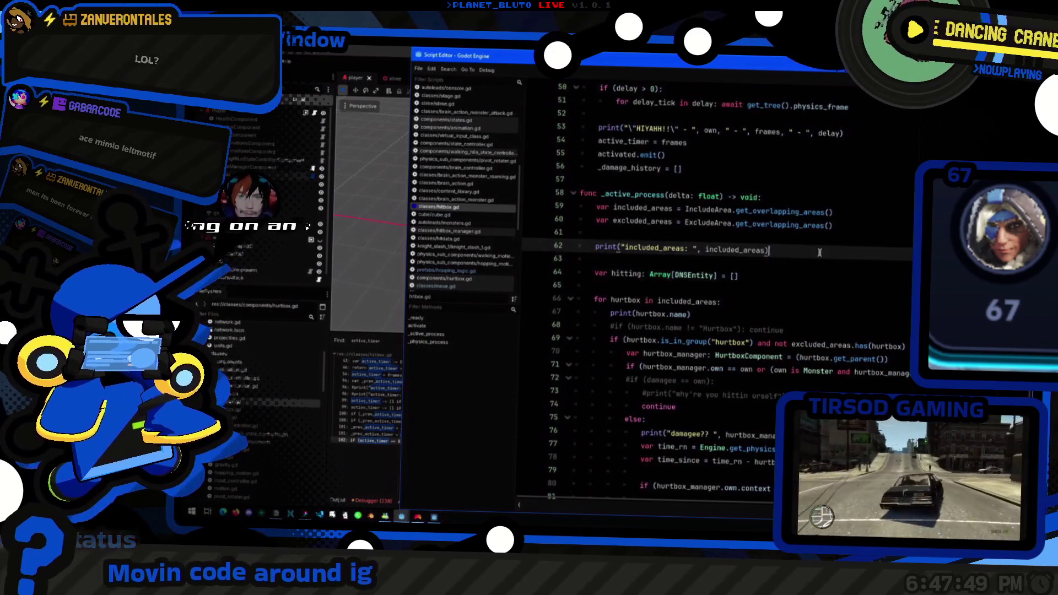
scroll(772, 297, "up", 2)
scroll(695, 350, "down", 10)
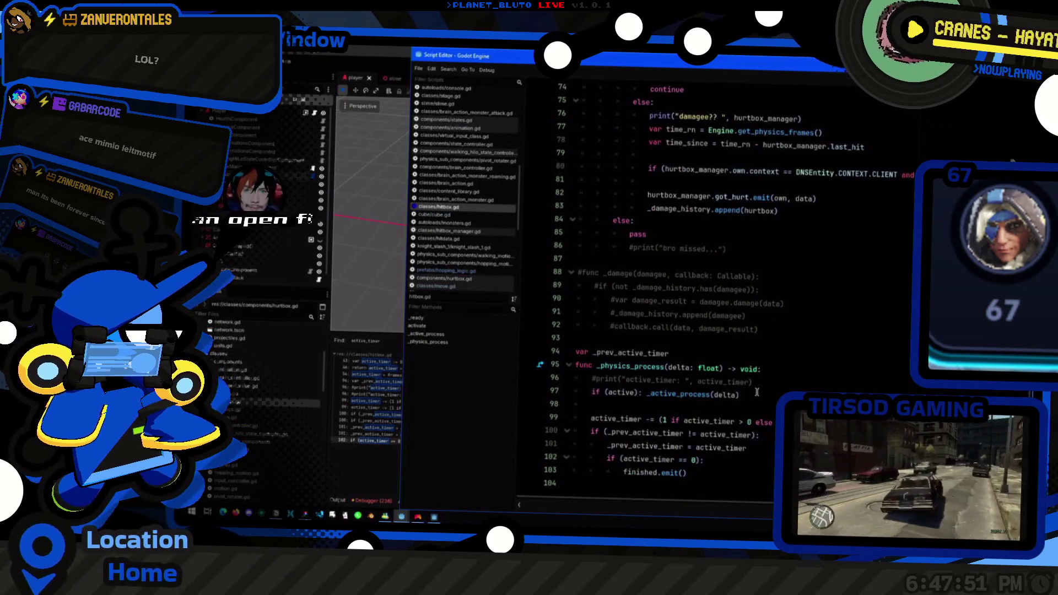
left_click(758, 385)
key("ctrl+k")
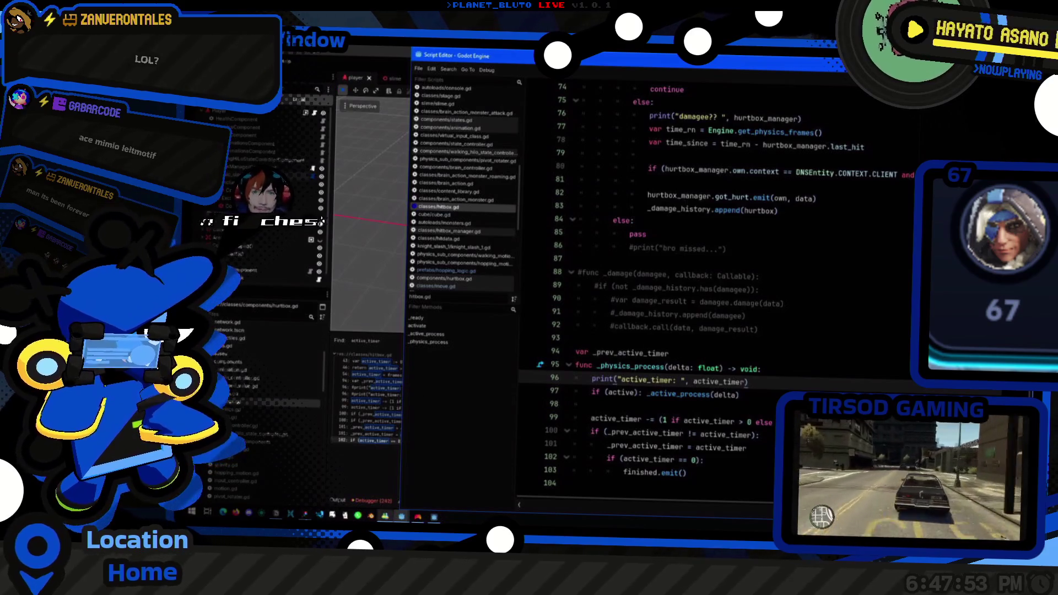
Run the game, restart it once, and return to the script editor.
key("F5")
key("alt+Tab")
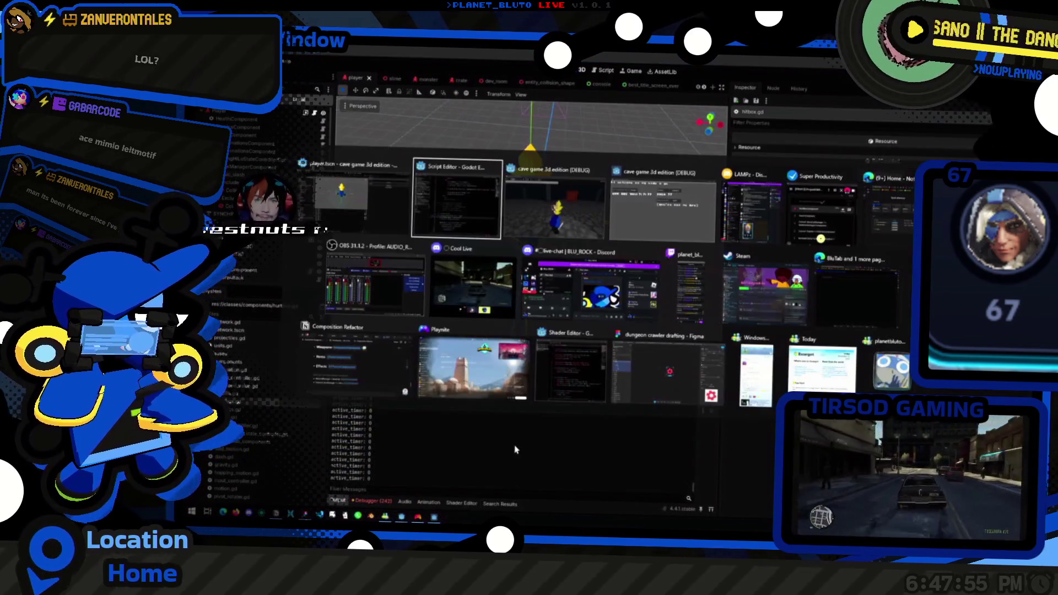
key("alt+Tab")
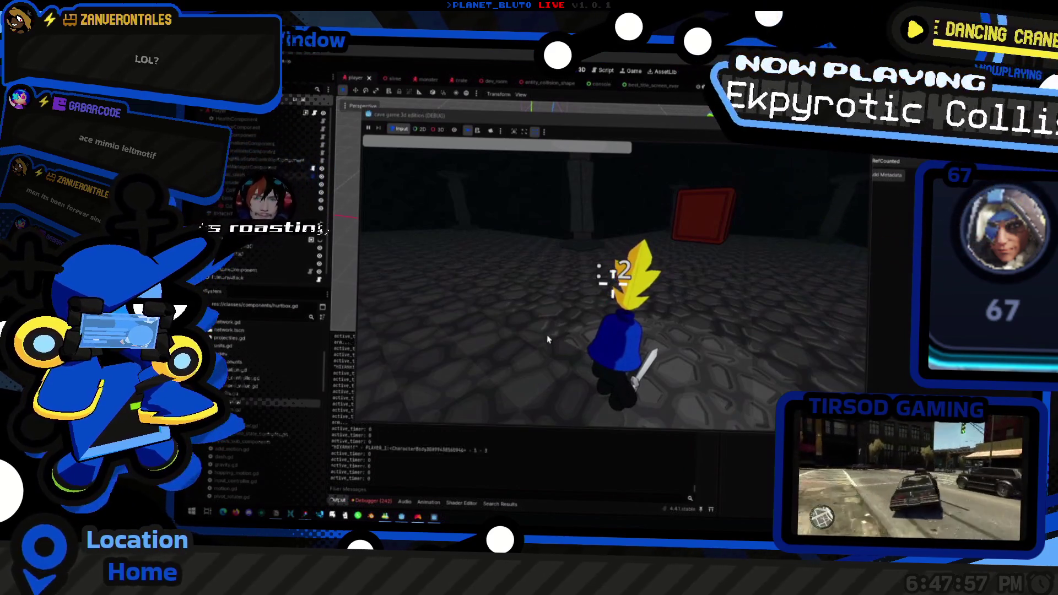
key("F8")
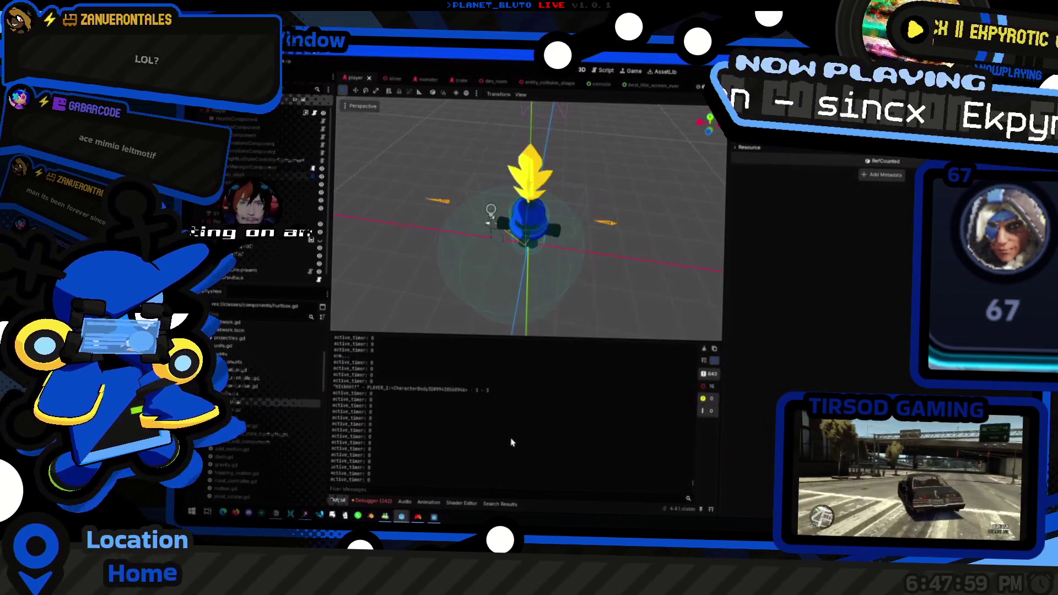
key("F5")
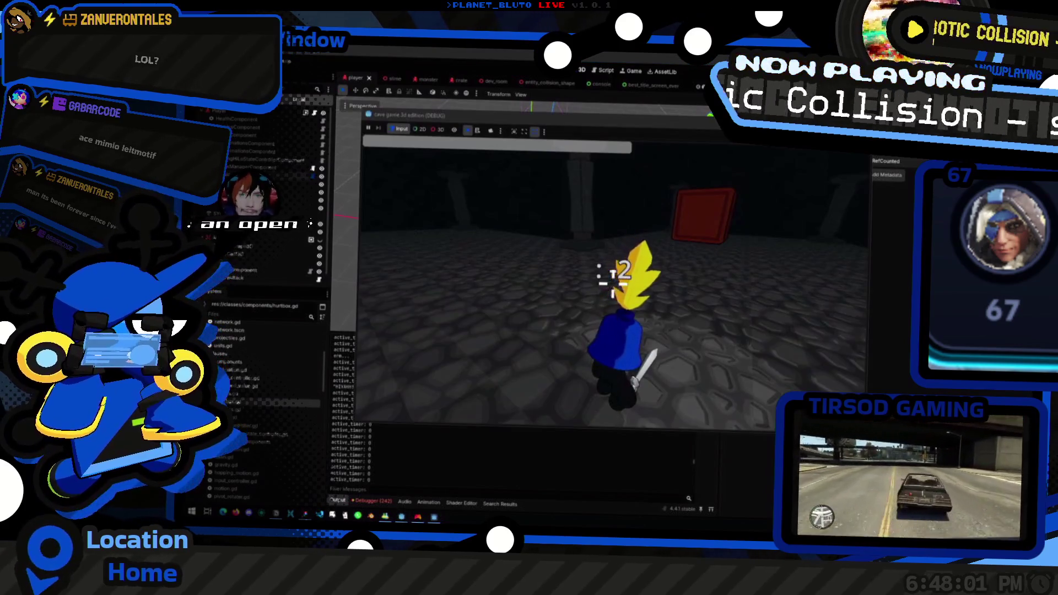
key("alt+Tab")
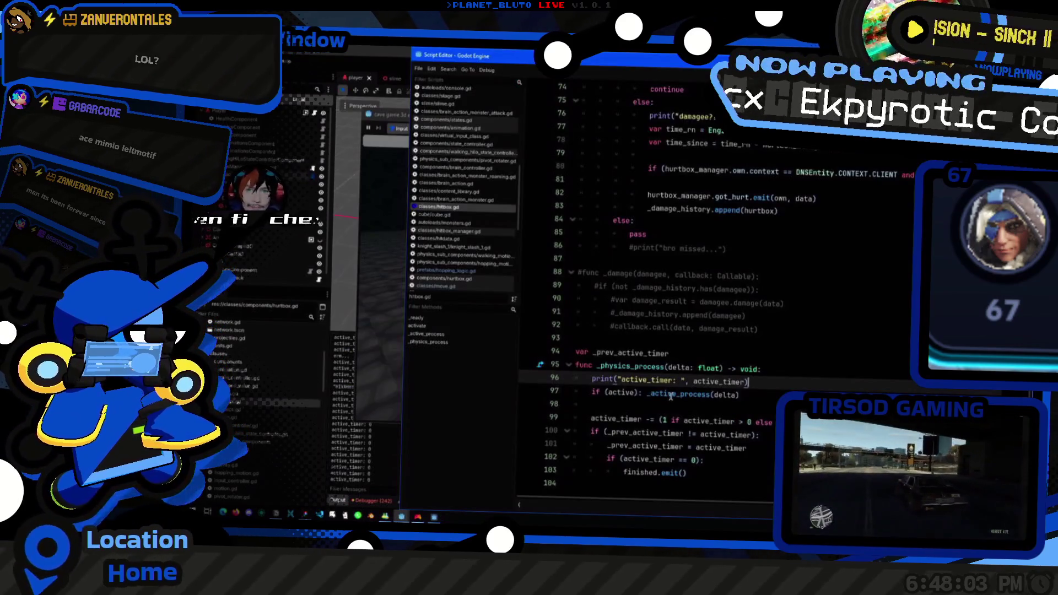
Search hitbox.gd for active_timer and move to line 92.
scroll(671, 396, "up", 12)
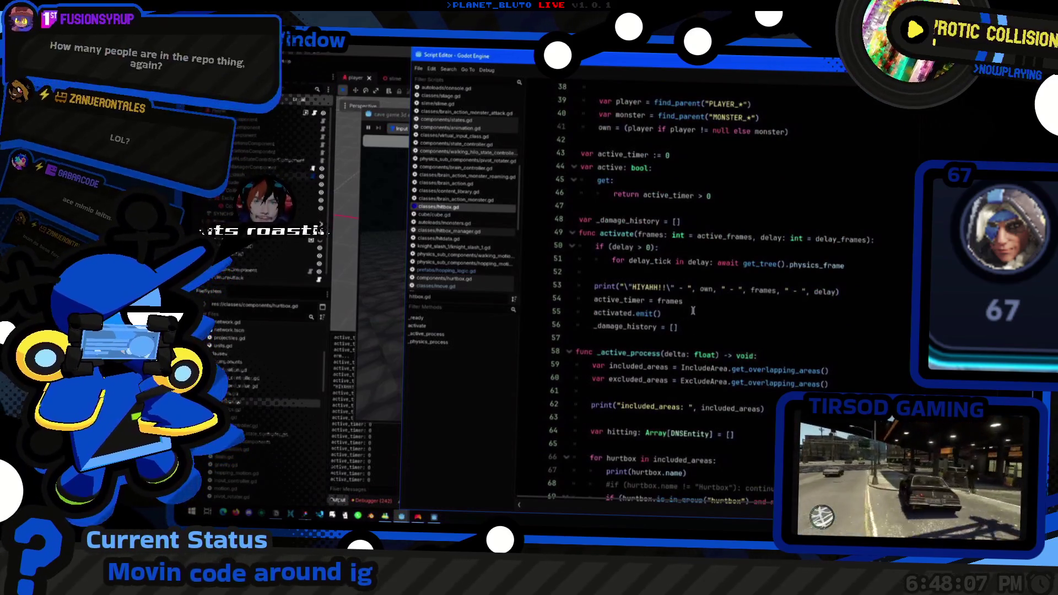
left_click(708, 301)
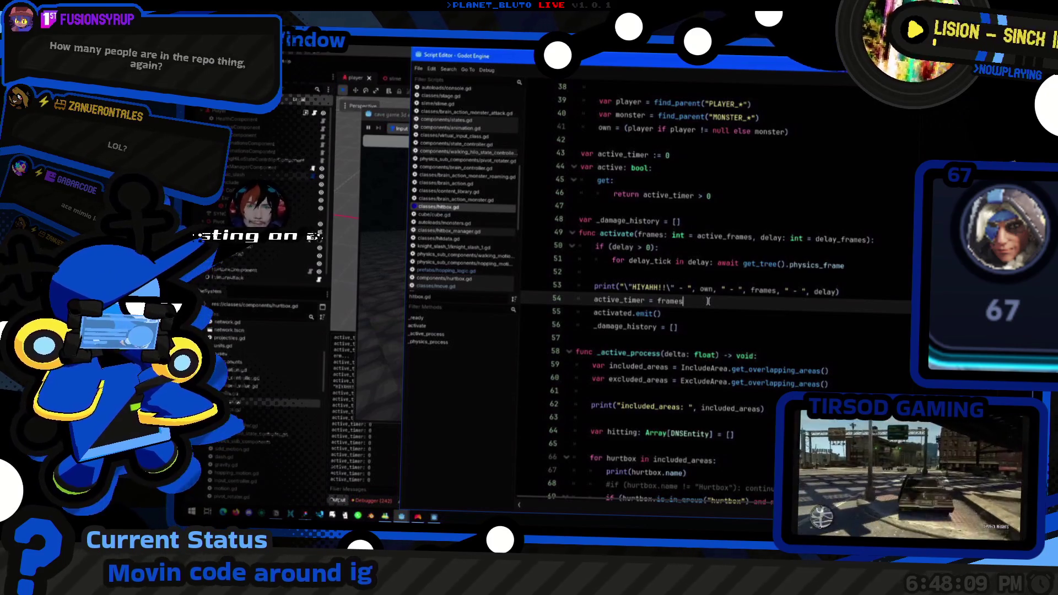
double_click(643, 300)
key("ctrl+f")
key("Return")
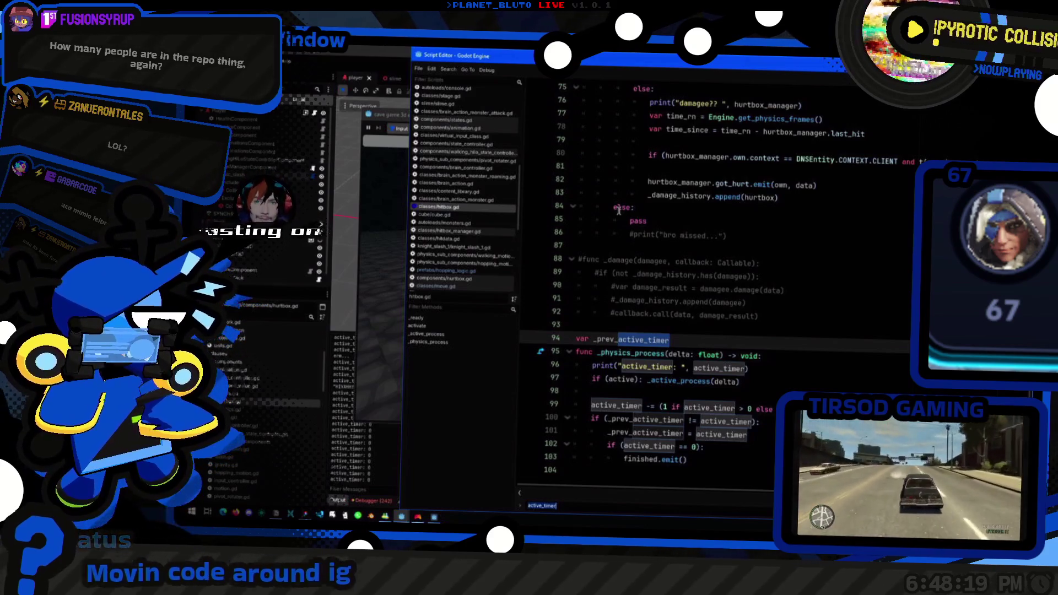
left_click(820, 307)
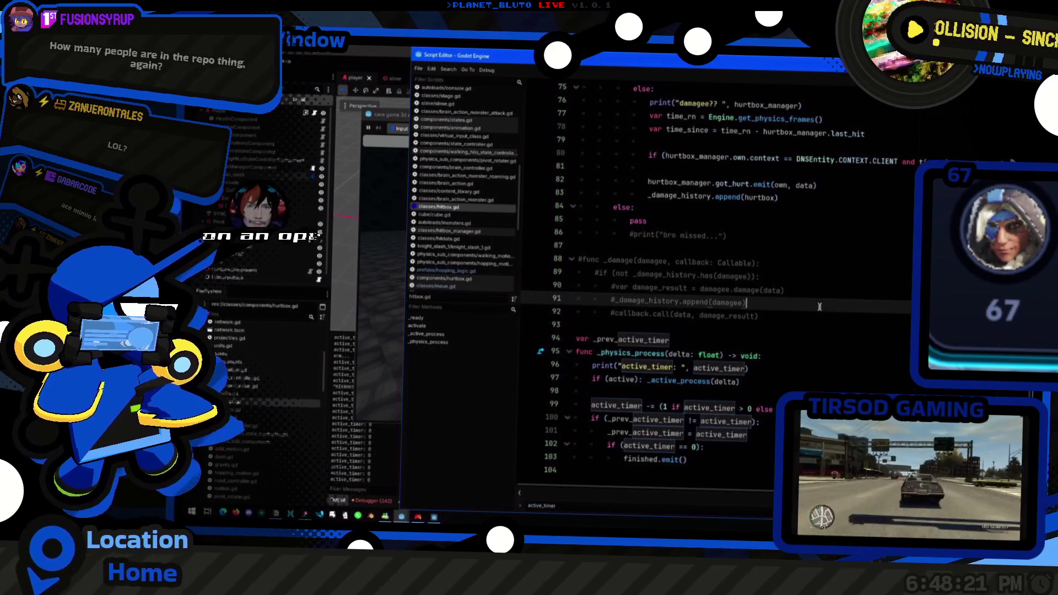
key("Down")
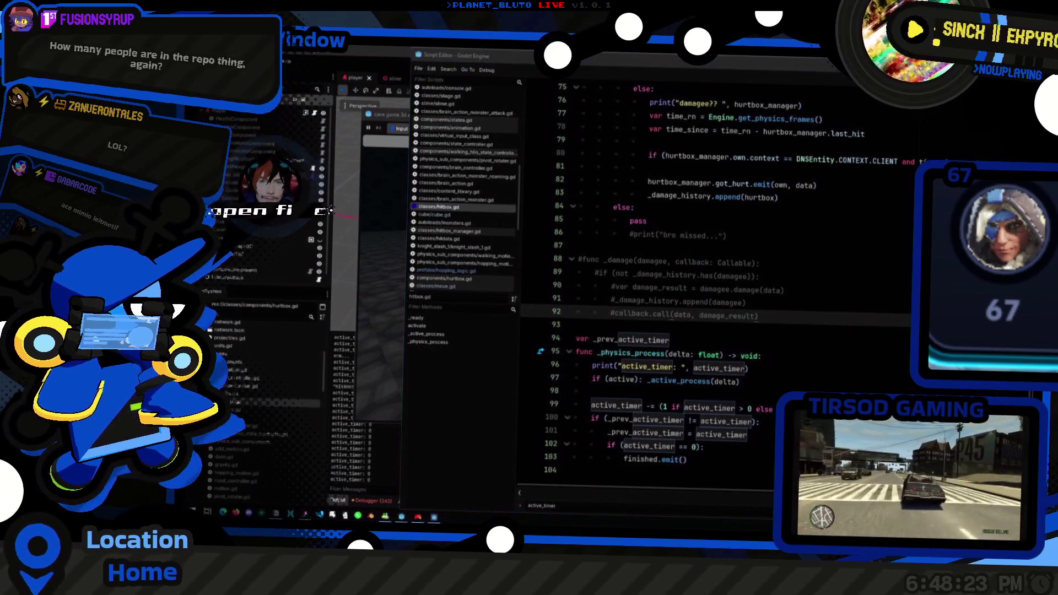
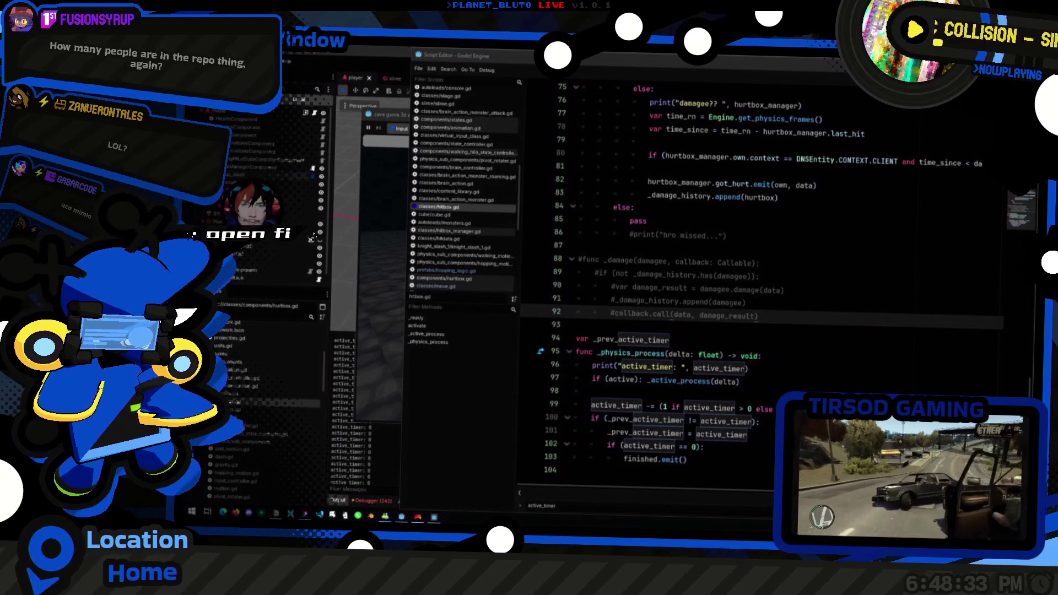
Search hitbox.gd for active_timer and review its uses around the activate function.
key("alt+Tab")
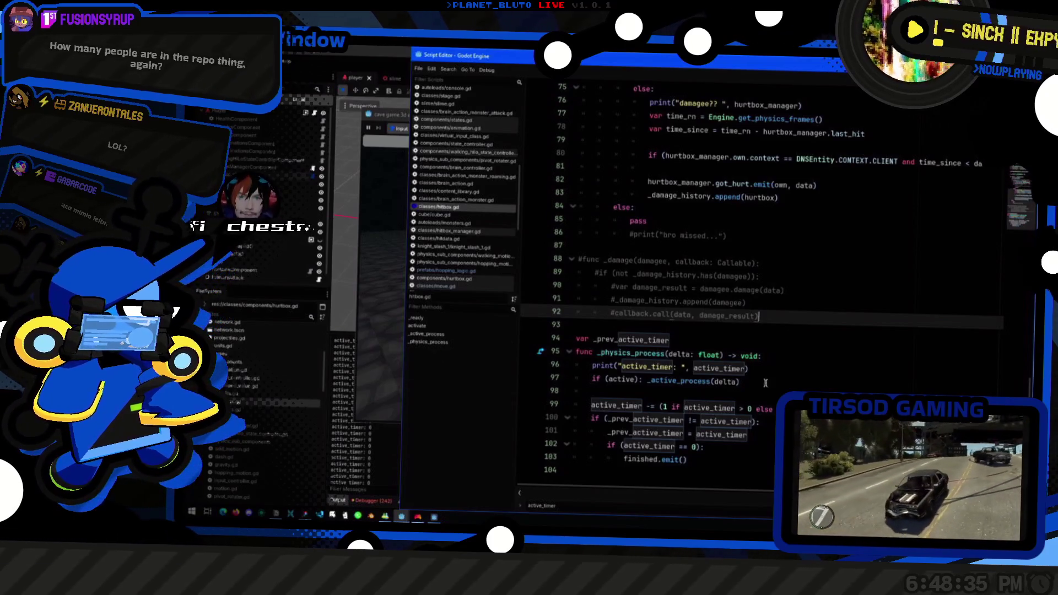
left_click(820, 342)
left_click(836, 313)
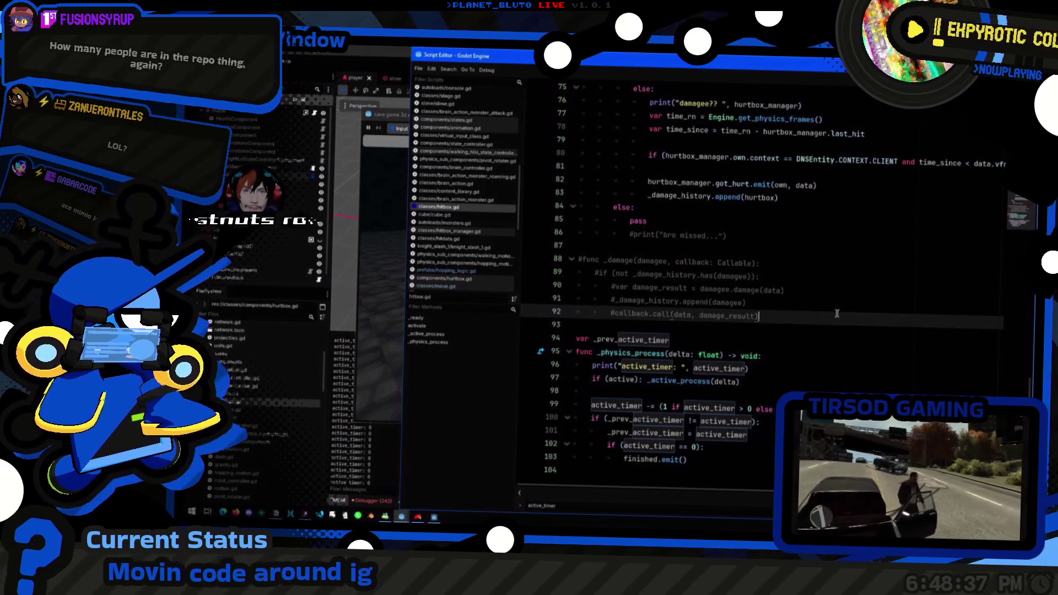
double_click(715, 373)
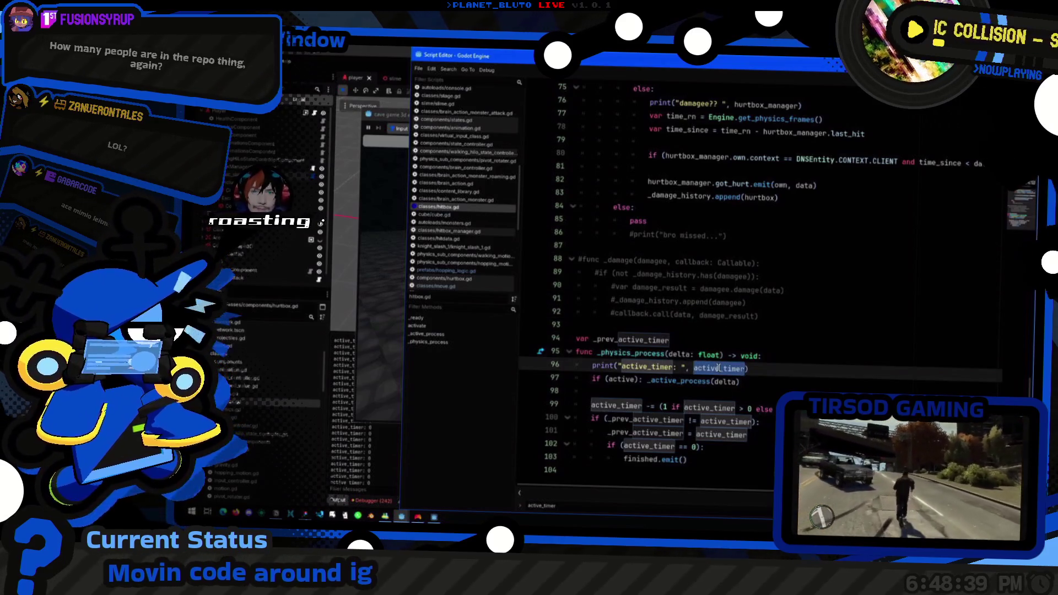
key("ctrl+f")
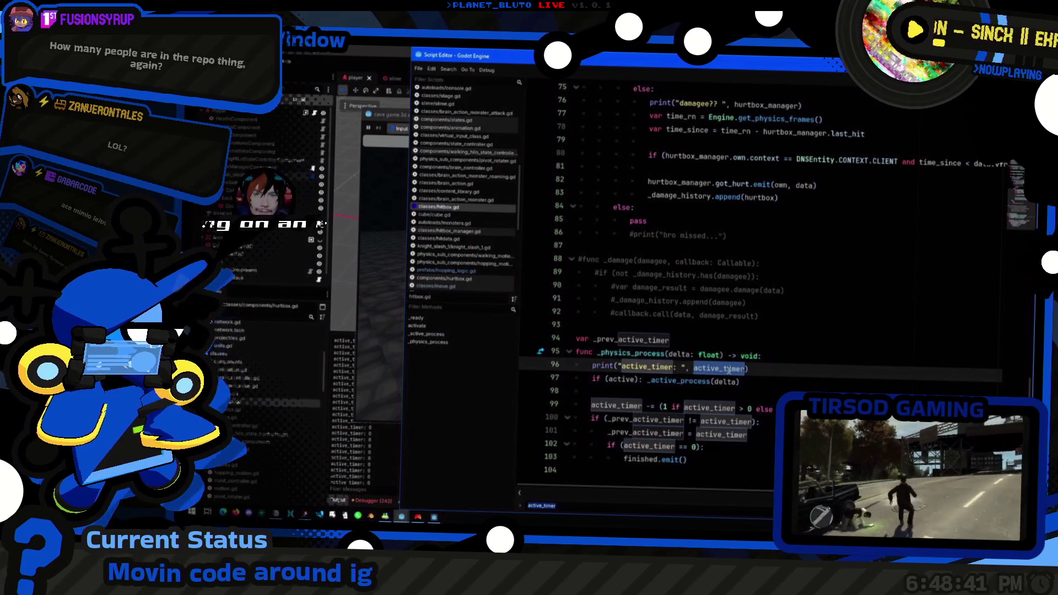
left_click(771, 367)
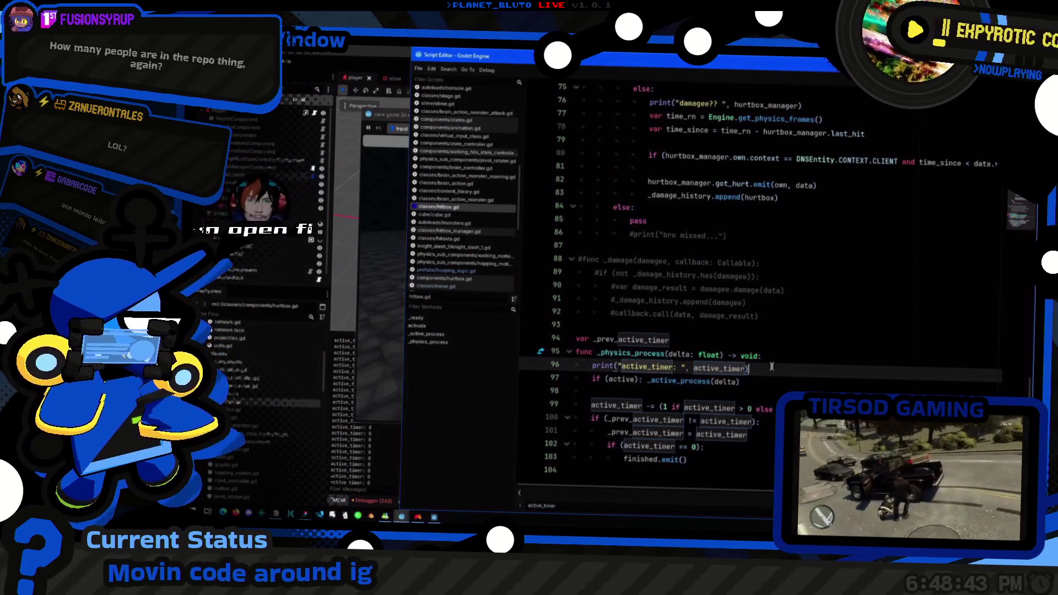
scroll(725, 370, "up", 15)
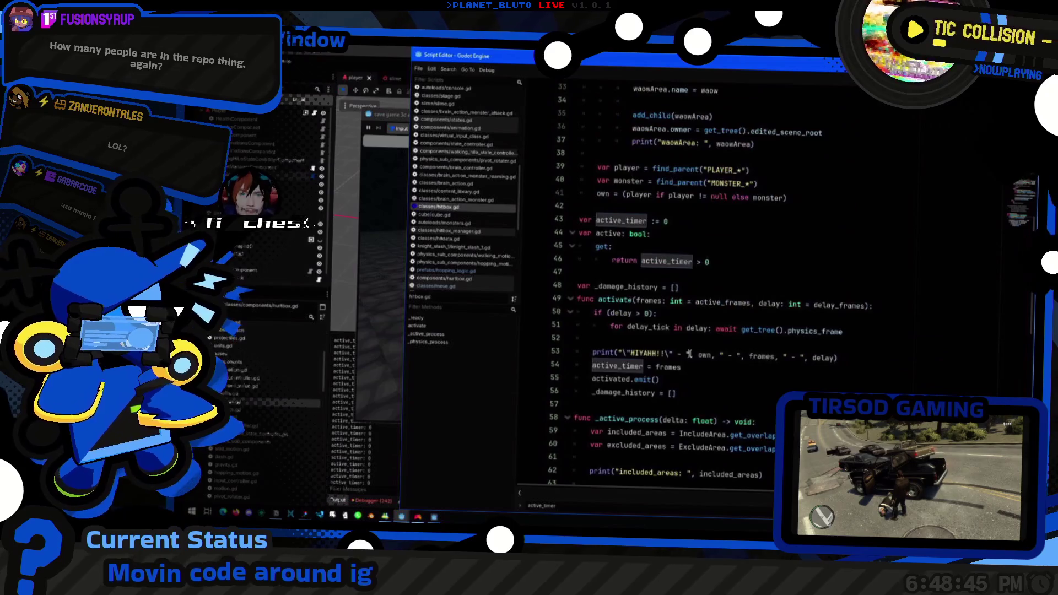
scroll(721, 369, "down", 2)
left_click(709, 327)
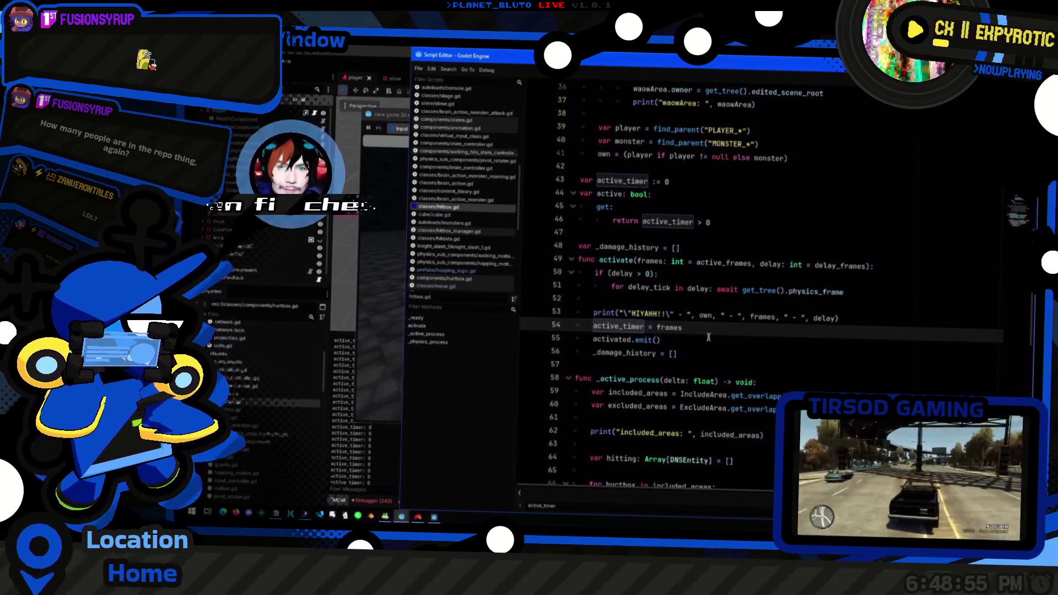
left_click(711, 340)
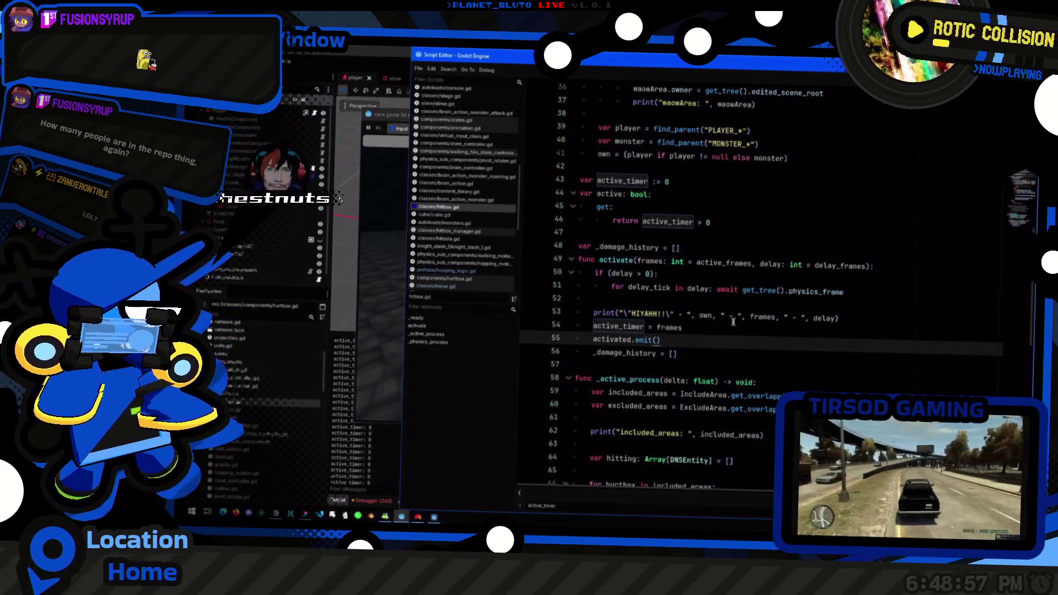
left_click(728, 328)
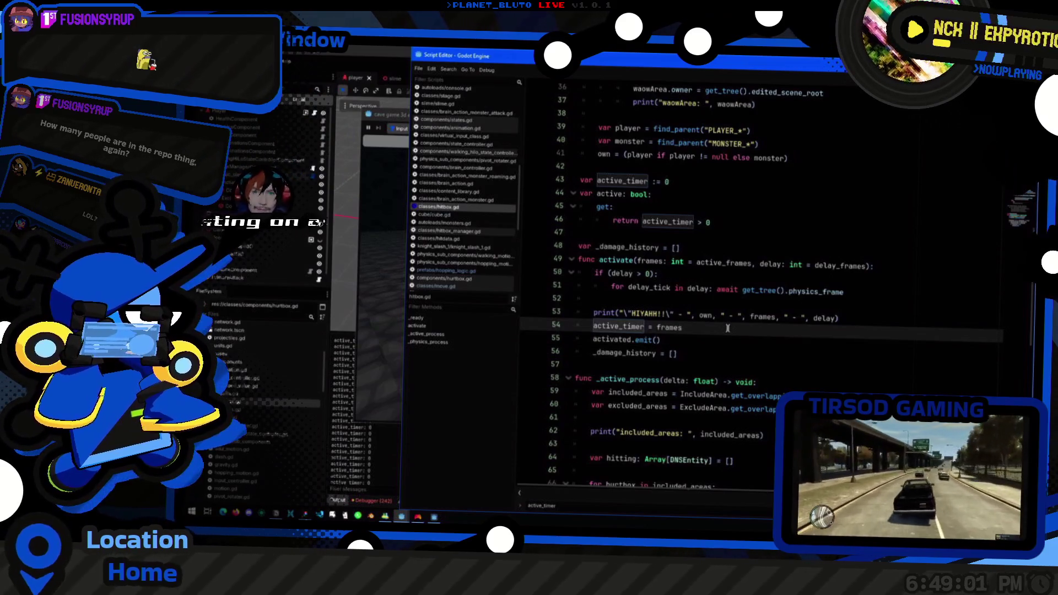
scroll(727, 327, "up", 1)
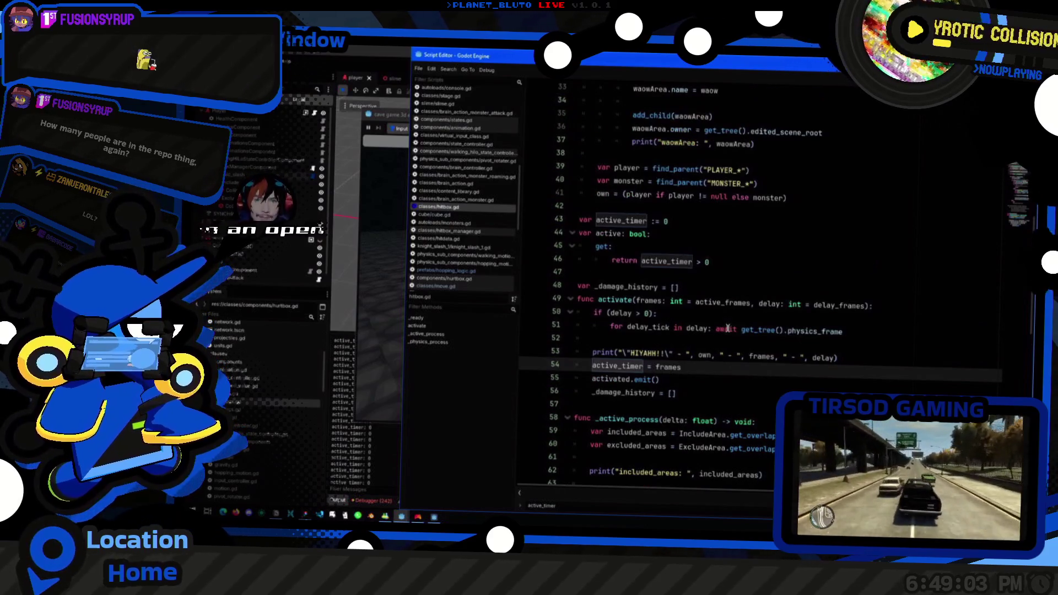
double_click(671, 261)
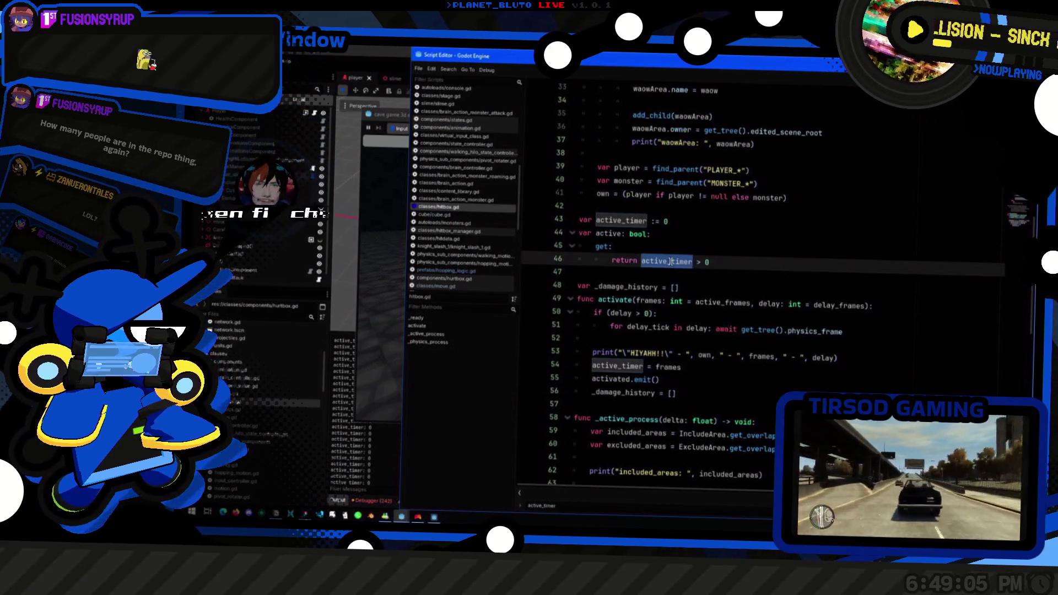
scroll(675, 265, "up", 10)
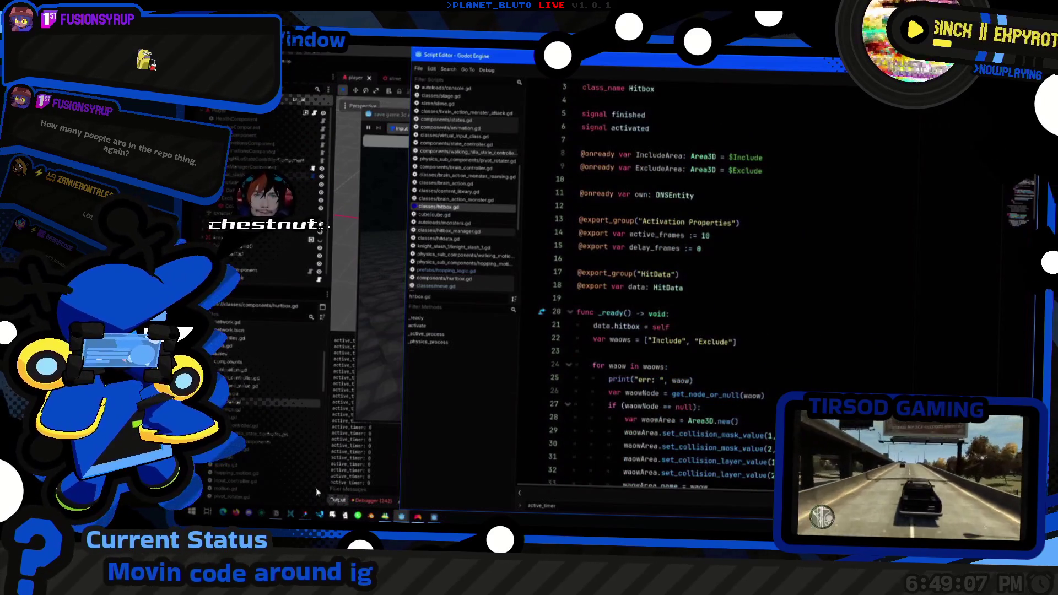
Clear the Output log in the main editor.
left_click(317, 492)
left_click(703, 349)
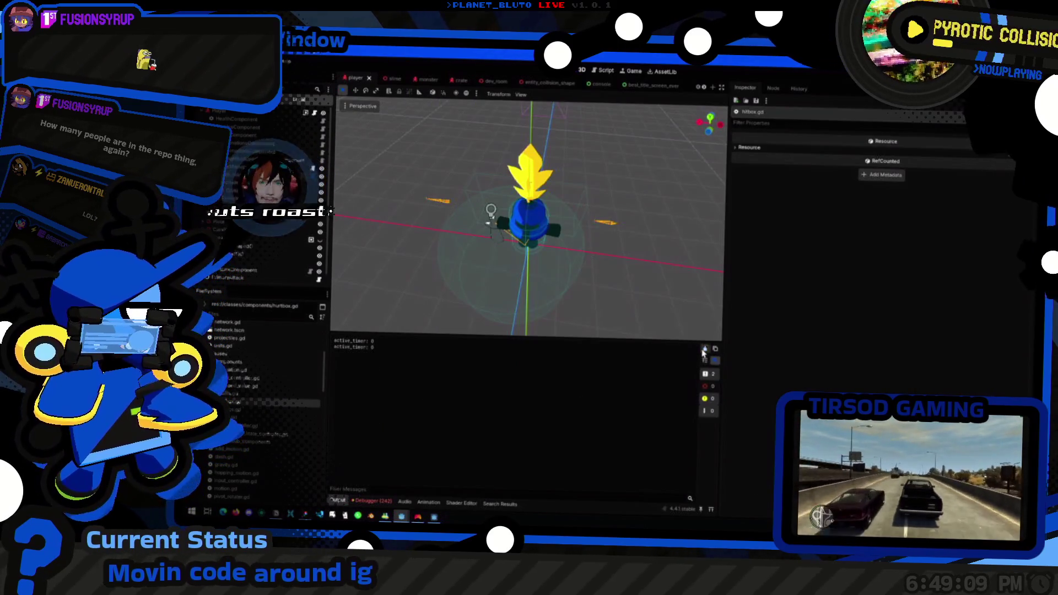
key("alt+Tab")
Add print("BROI: ", active_timer) after active_timer = frames and check the running game.
key("F3")
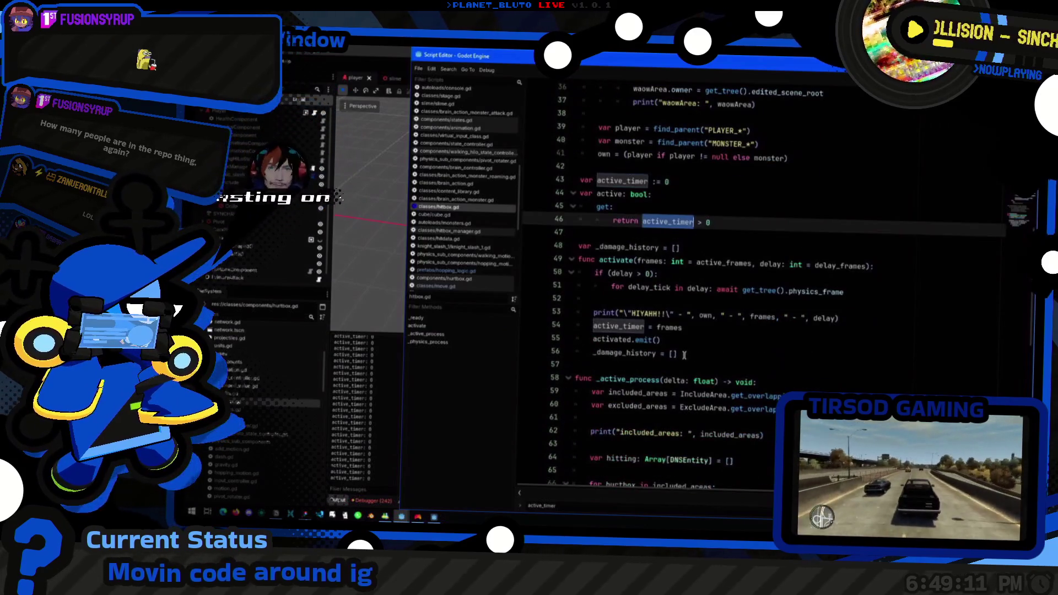
scroll(684, 354, "down", 13)
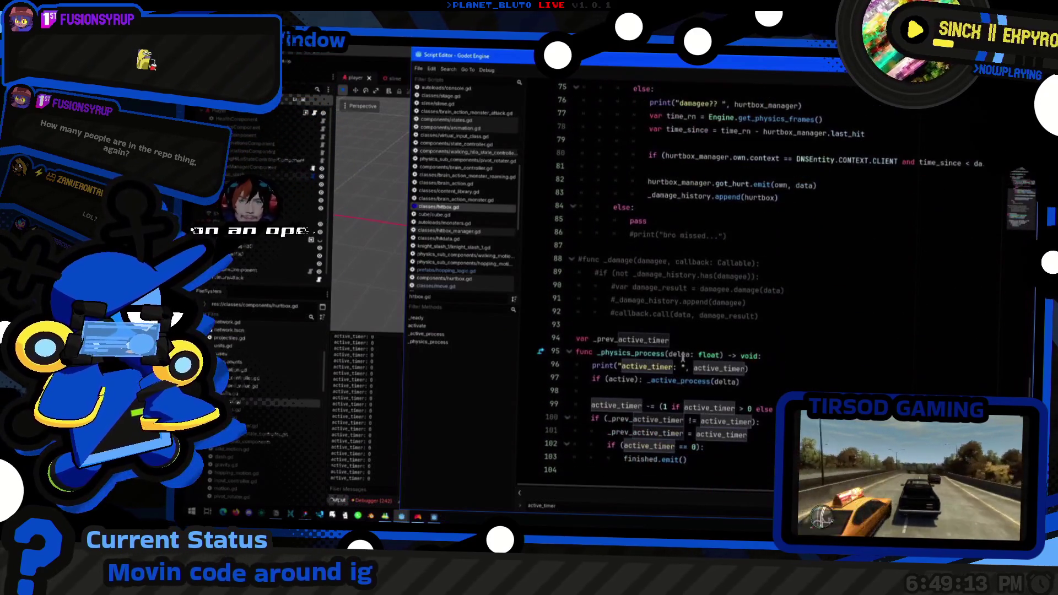
scroll(682, 357, "up", 13)
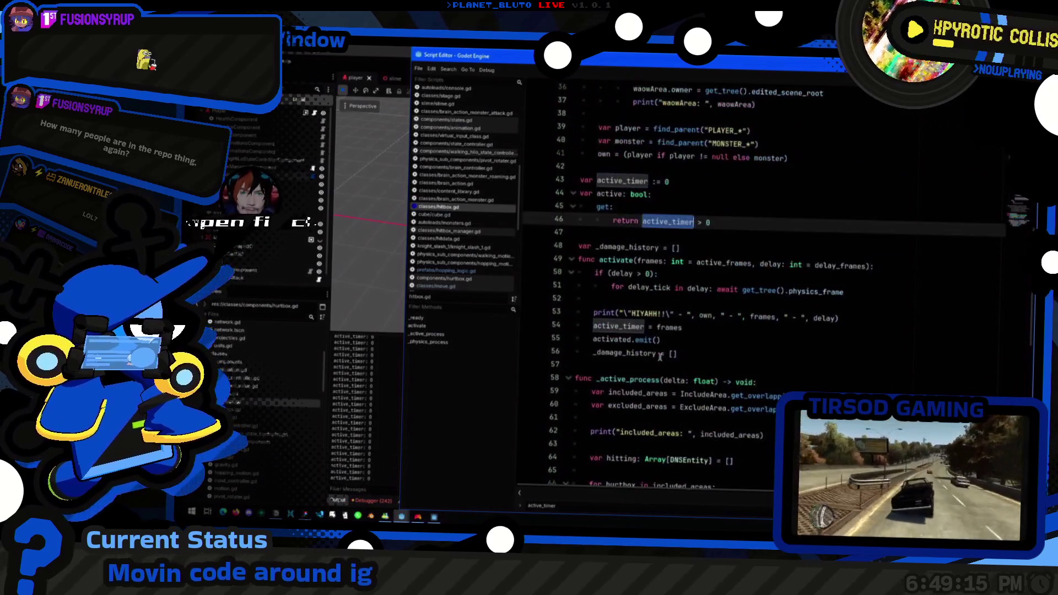
double_click(627, 326)
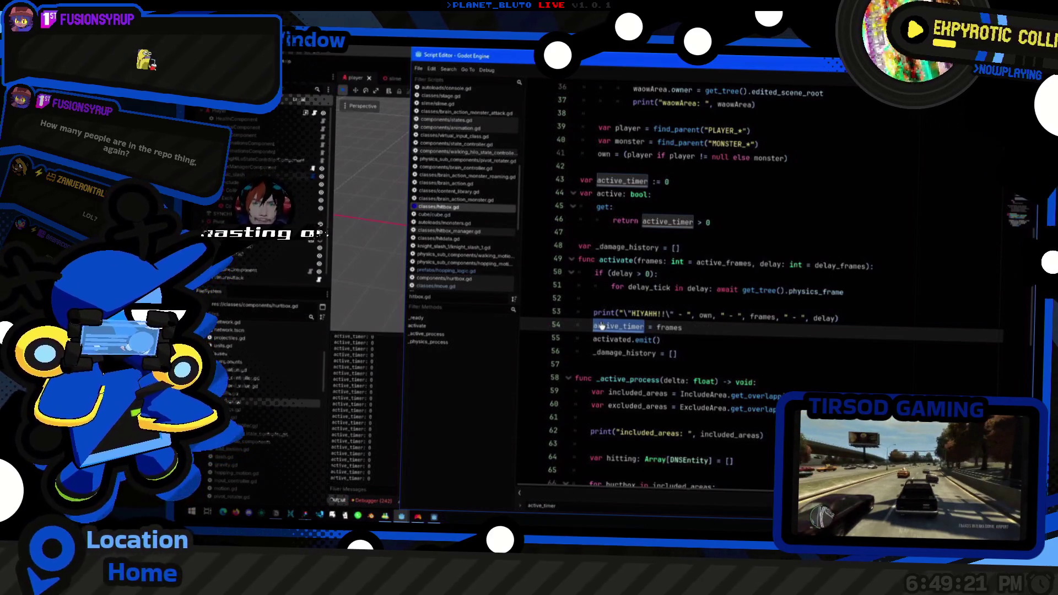
left_click(602, 314)
key("Down")
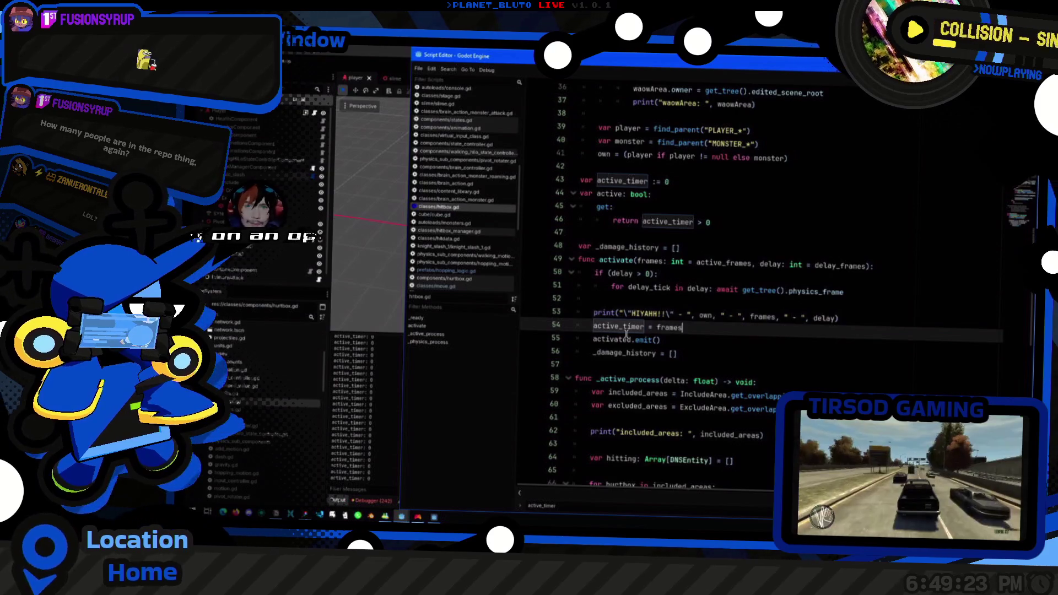
key("Return")
type("print(\"")
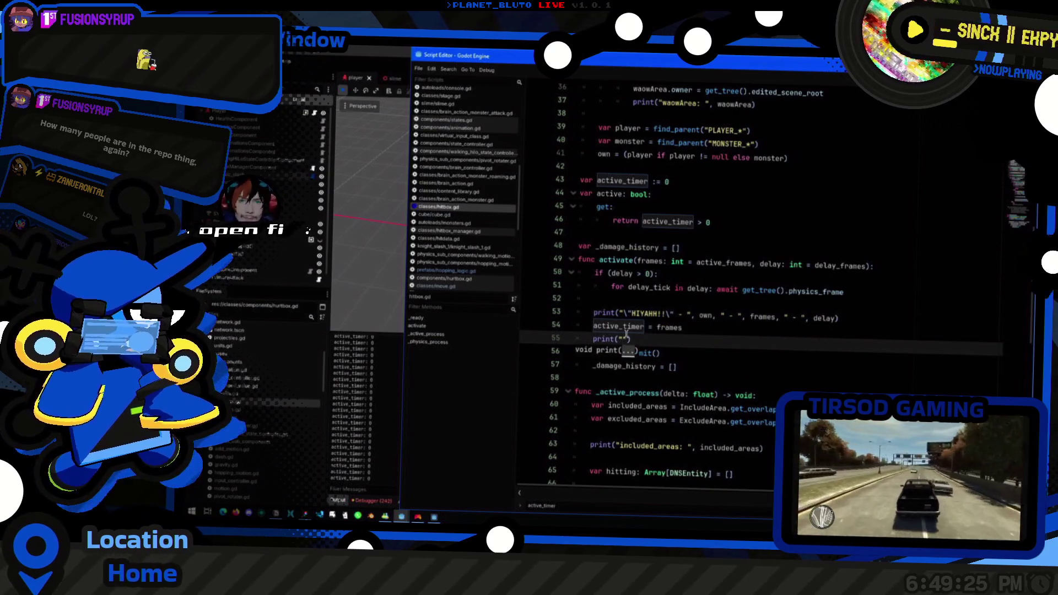
type("BROI: \", active_timer")
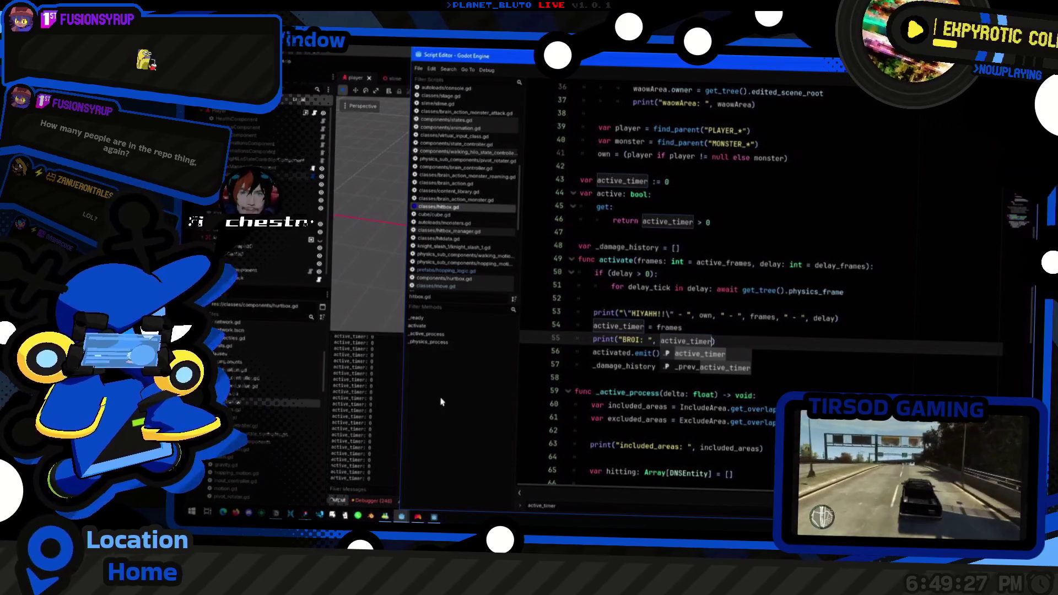
key("alt+Tab")
key("alt+Tab")
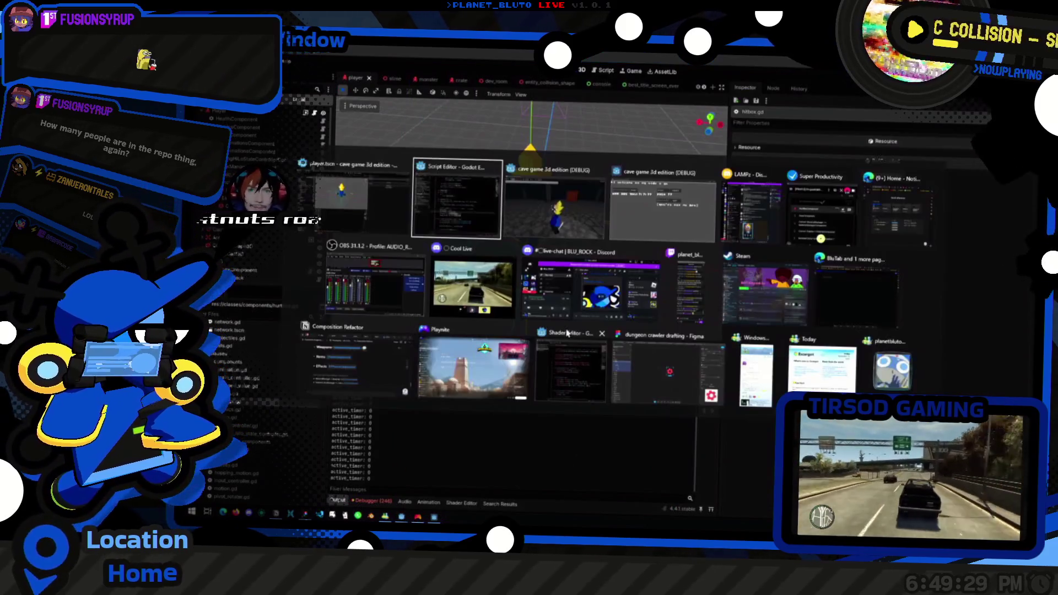
key("alt+Tab")
key("alt+Tab")
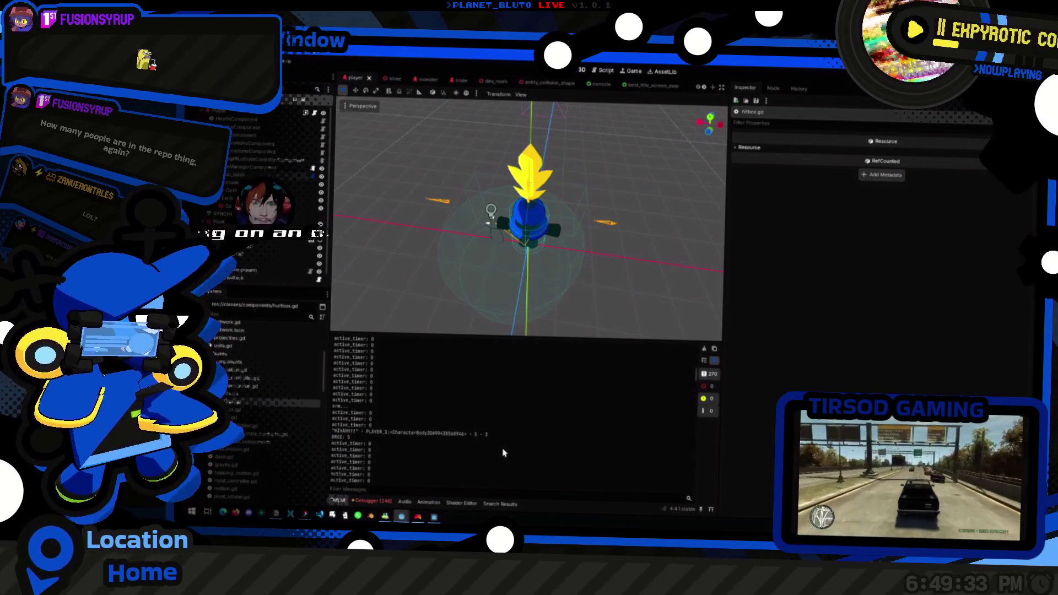
key("alt+Tab")
key("alt+Tab")
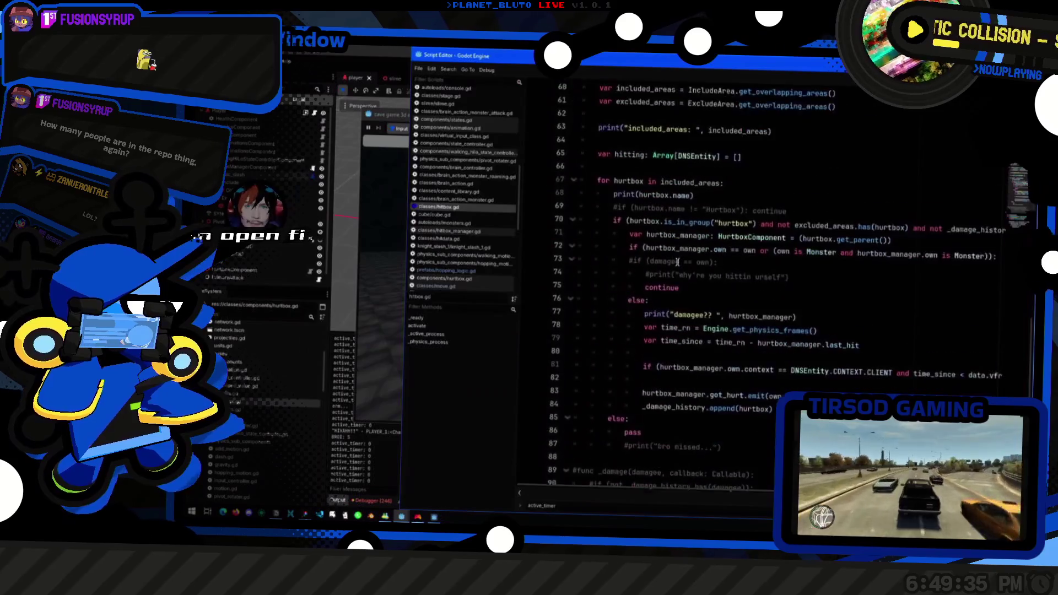
Review the active_timer print and countdown in _physics_process, lines 98–102.
scroll(678, 262, "down", 5)
left_click(758, 421)
scroll(739, 296, "up", 1)
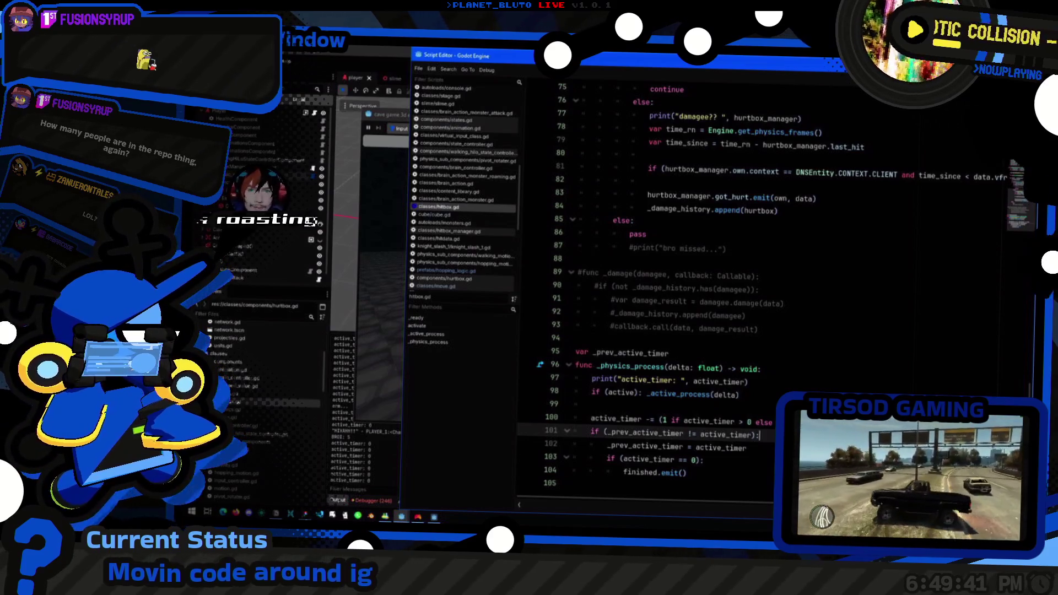
left_click(763, 389)
scroll(763, 388, "up", 12)
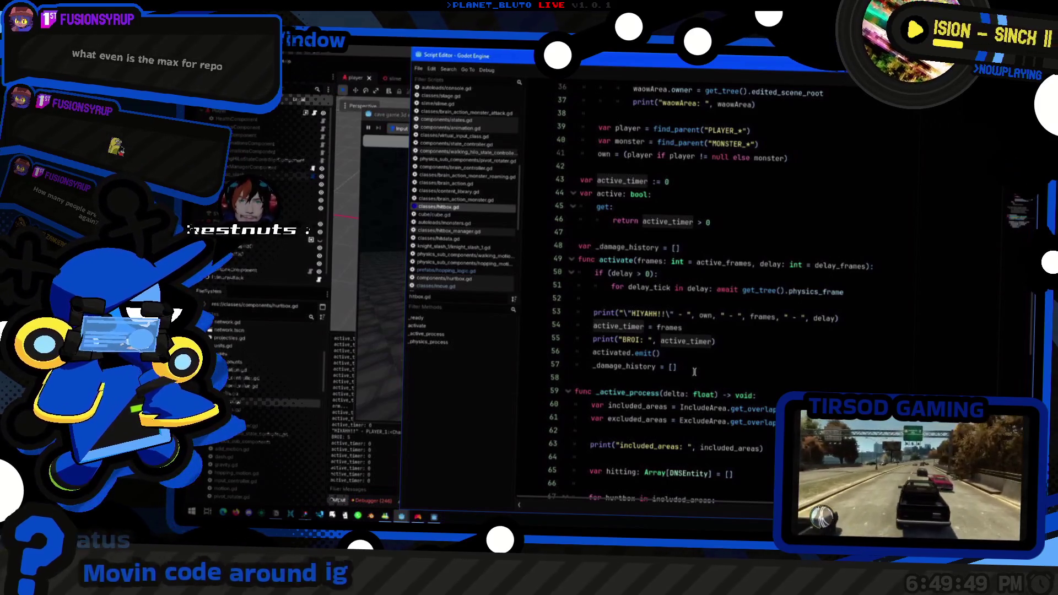
scroll(694, 372, "up", 12)
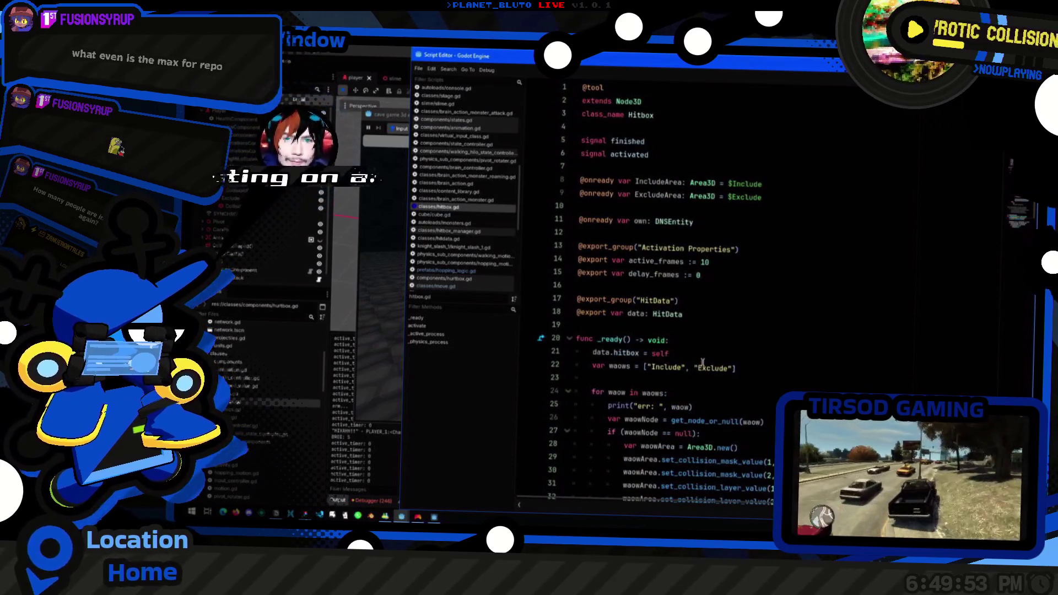
scroll(704, 363, "down", 17)
scroll(704, 361, "down", 8)
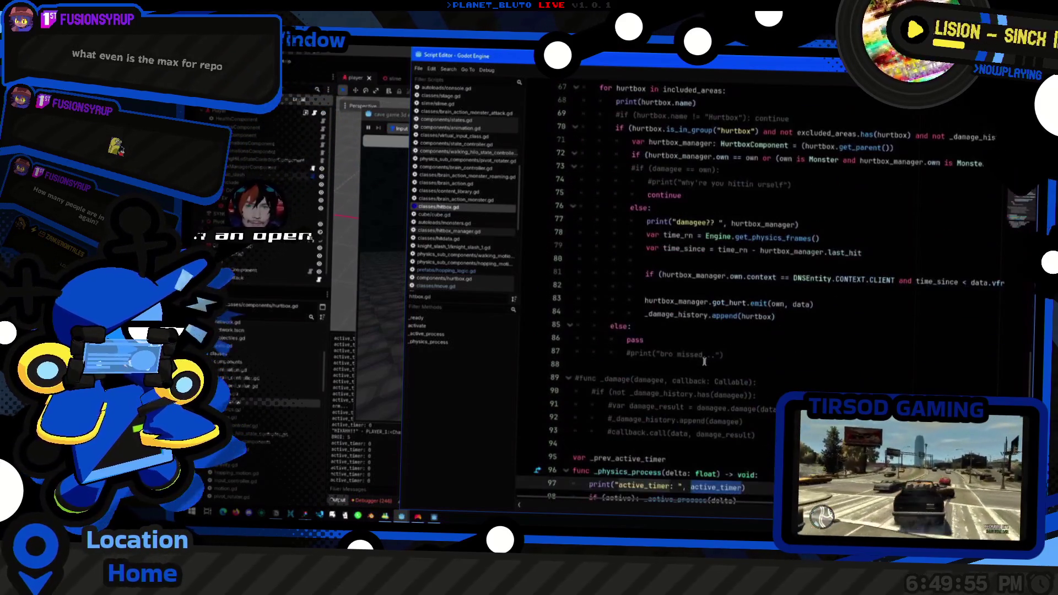
left_click(772, 390)
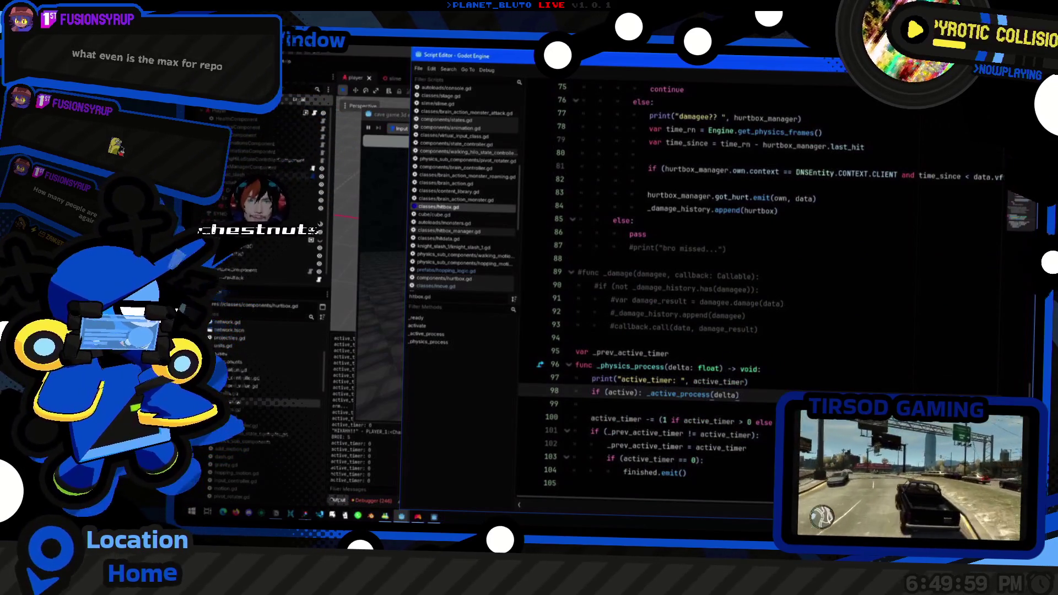
left_click(747, 447)
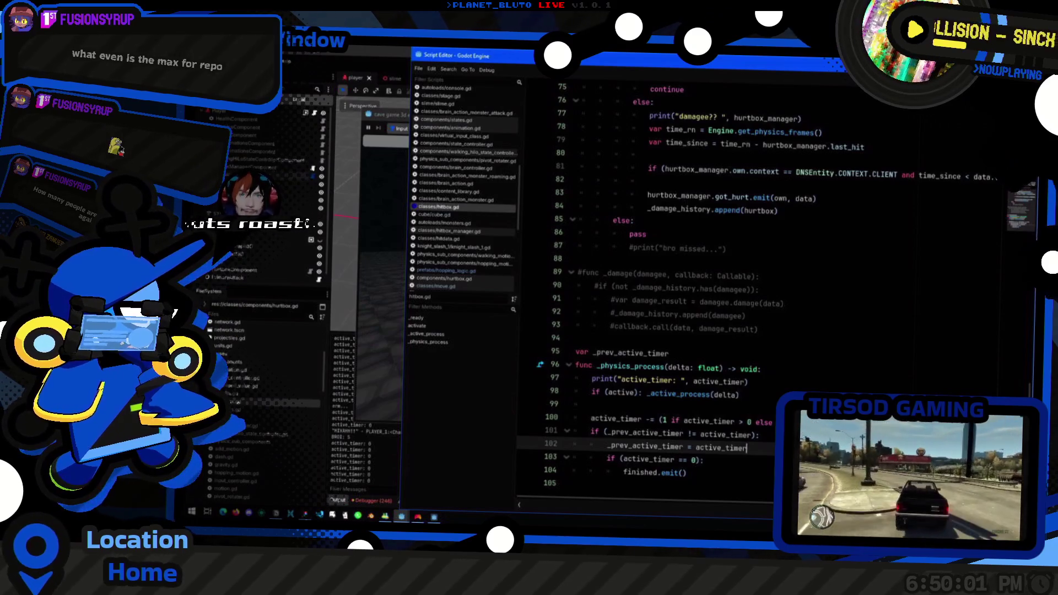
Highlight active_timer in the countdown line and jump to the _active_process definition.
double_click(608, 419)
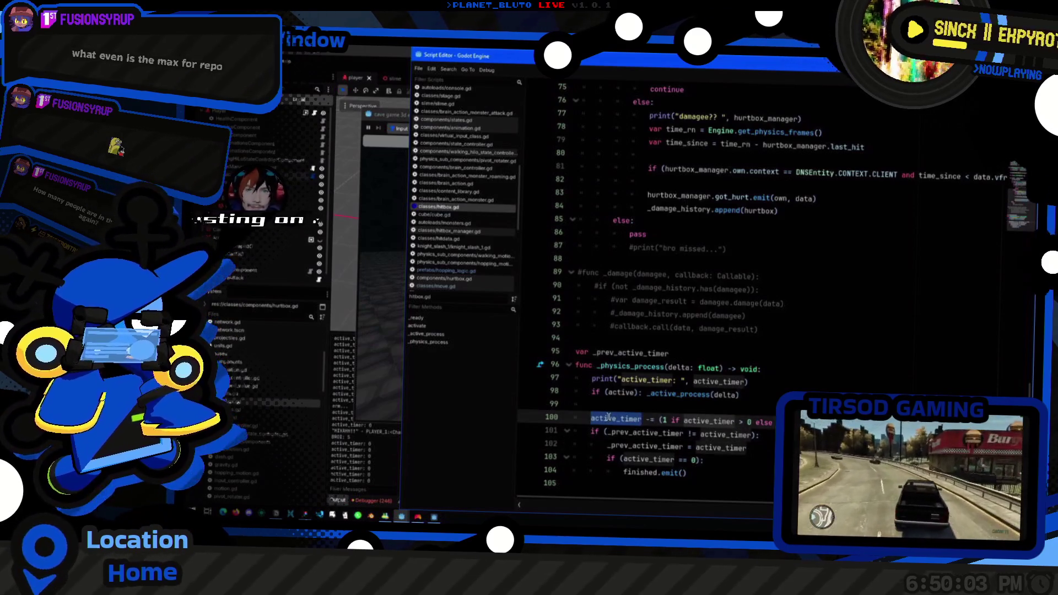
left_click(634, 387)
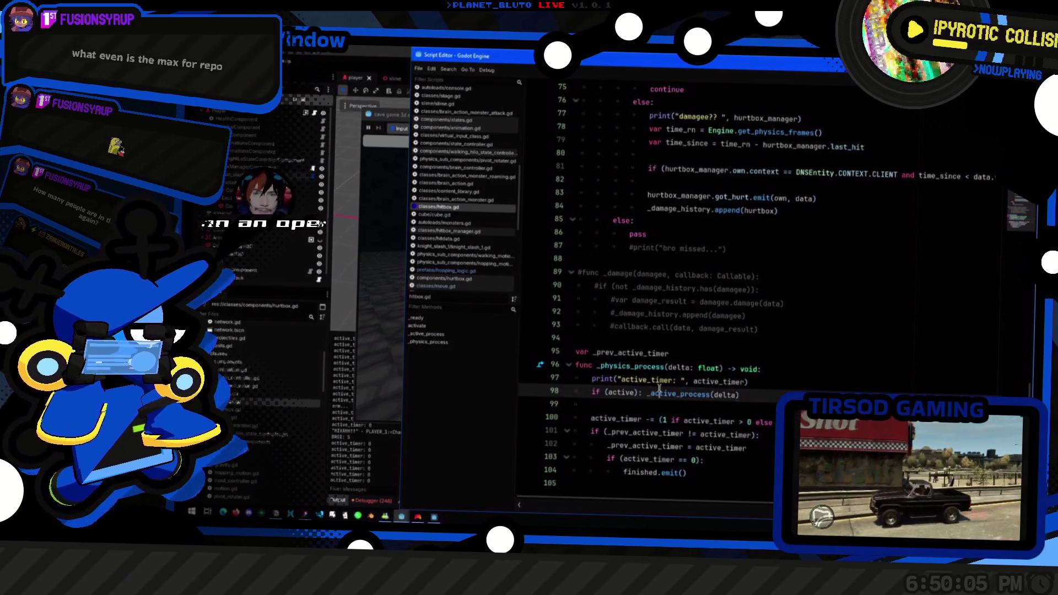
left_click(711, 394, "ctrl")
scroll(724, 392, "up", 5)
scroll(717, 380, "down", 7)
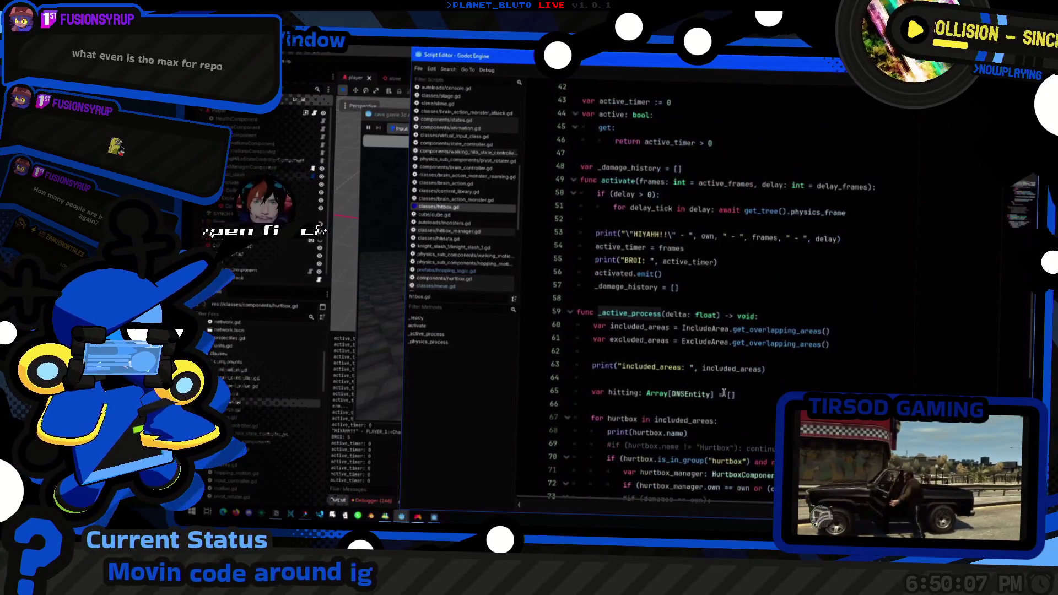
left_click(941, 345)
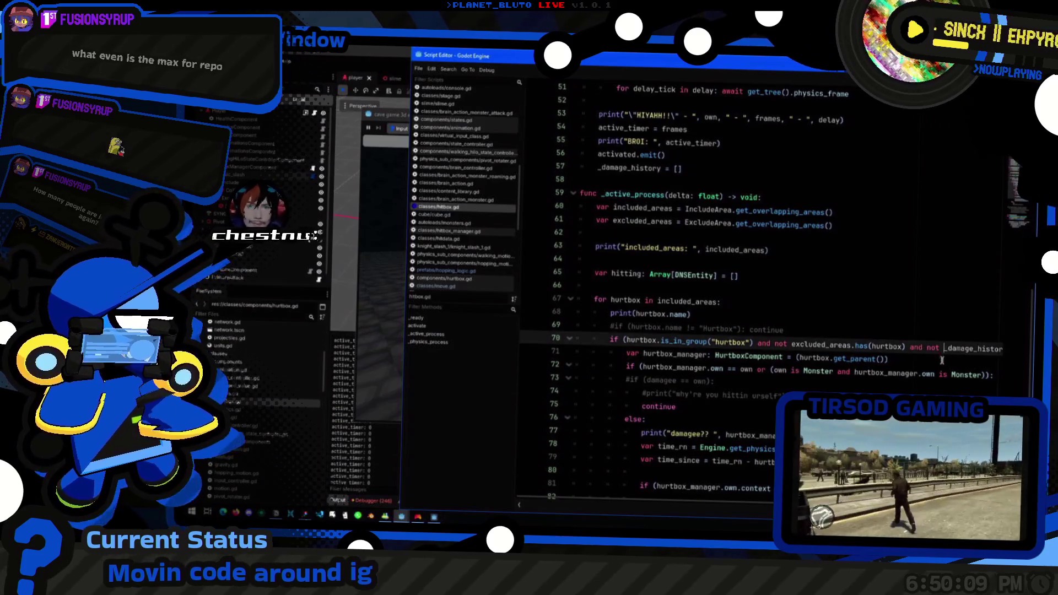
key("End")
key("Home")
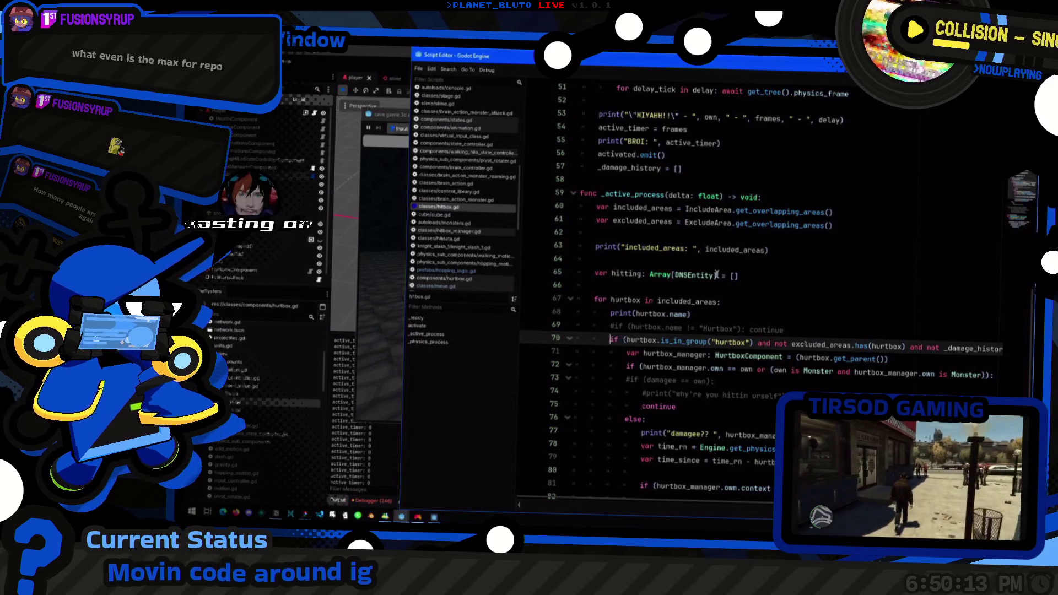
scroll(704, 275, "up", 2)
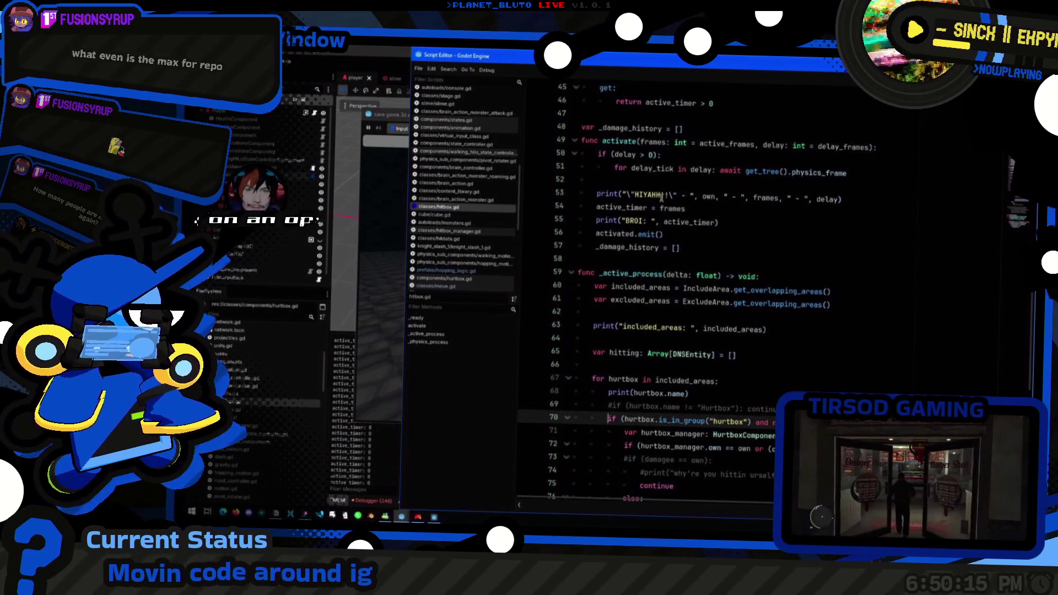
left_click(694, 221)
double_click(702, 210)
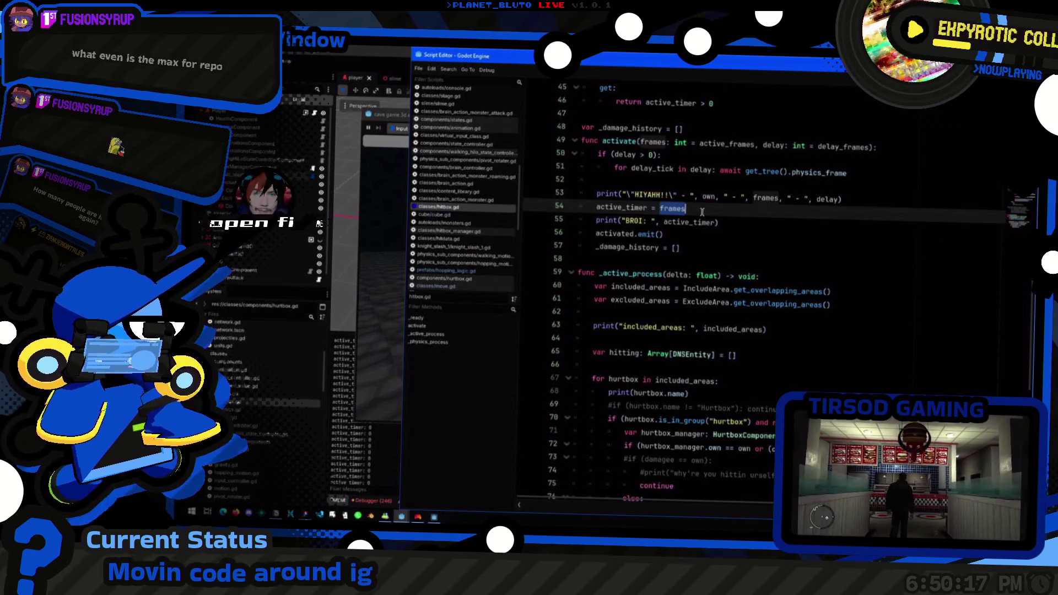
double_click(695, 222)
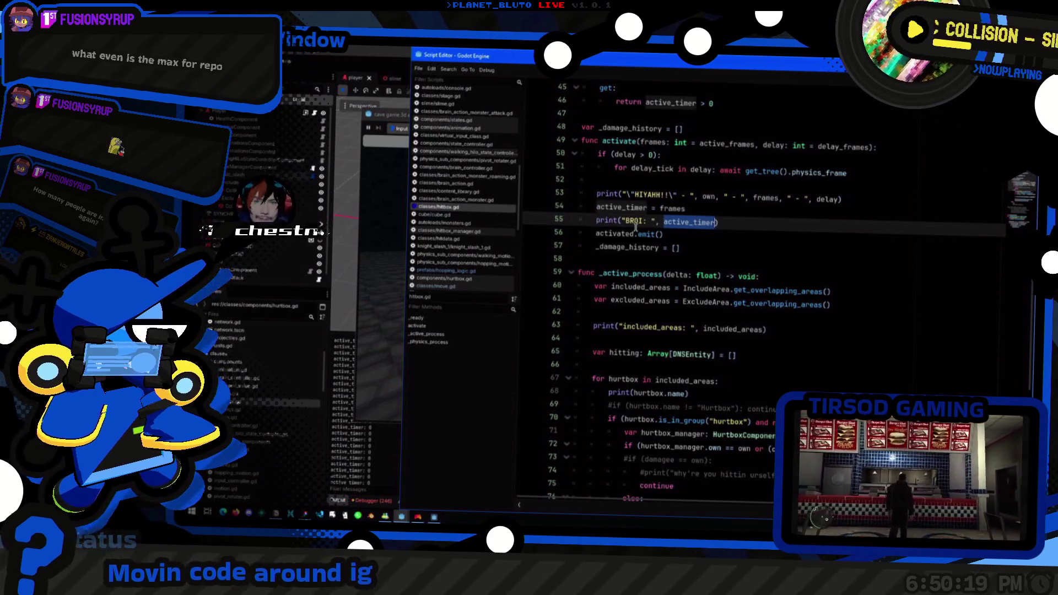
double_click(623, 232)
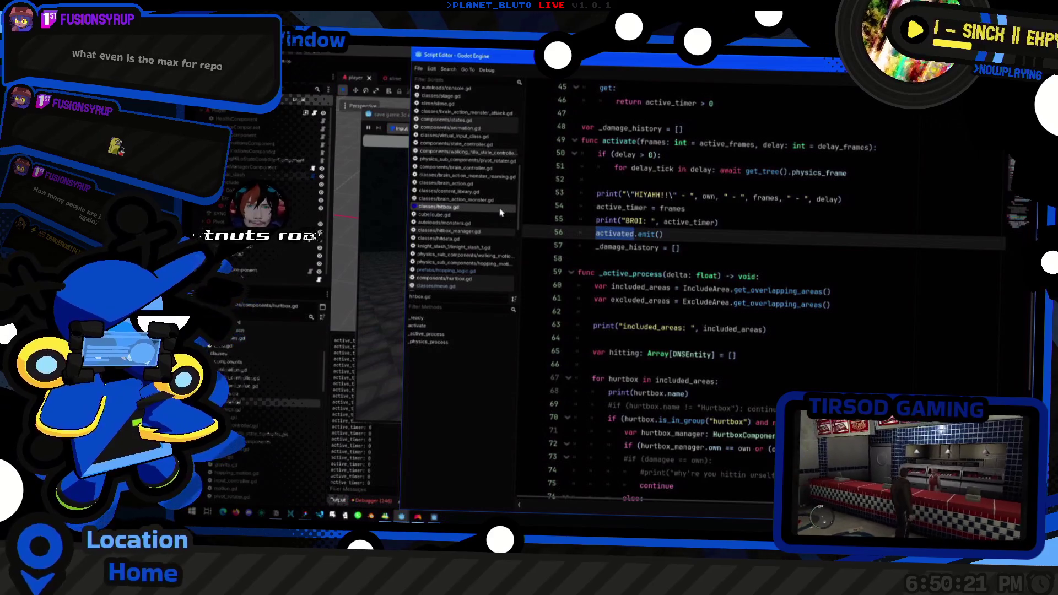
scroll(766, 241, "down", 10)
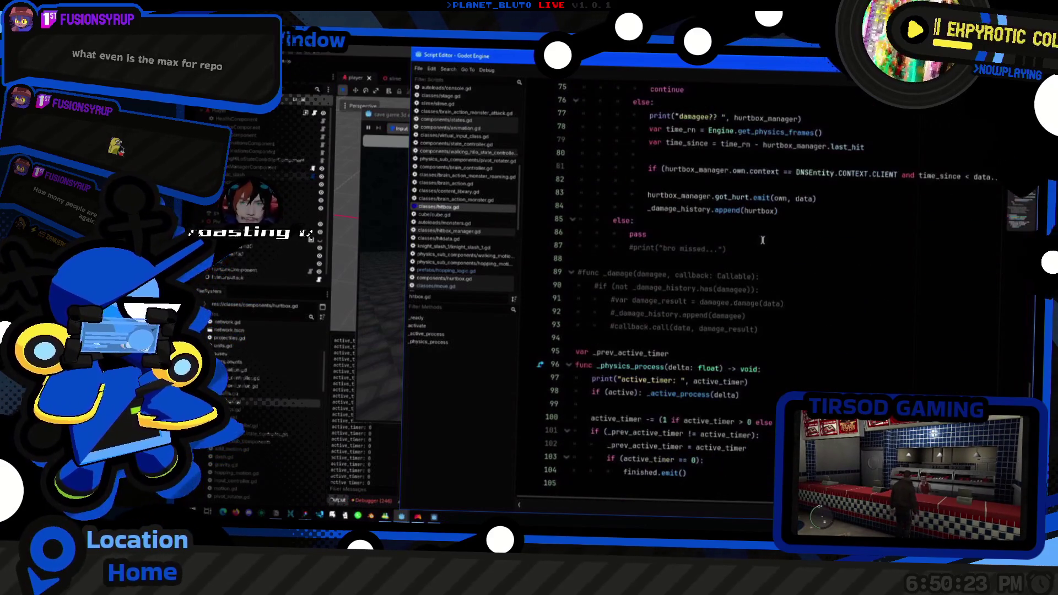
left_click(673, 378)
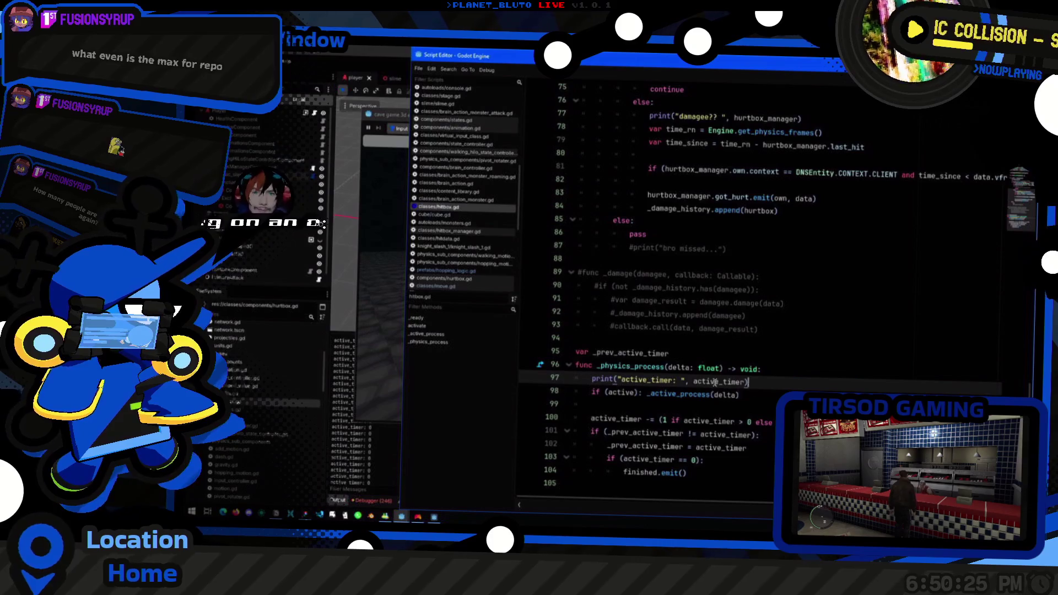
double_click(714, 382)
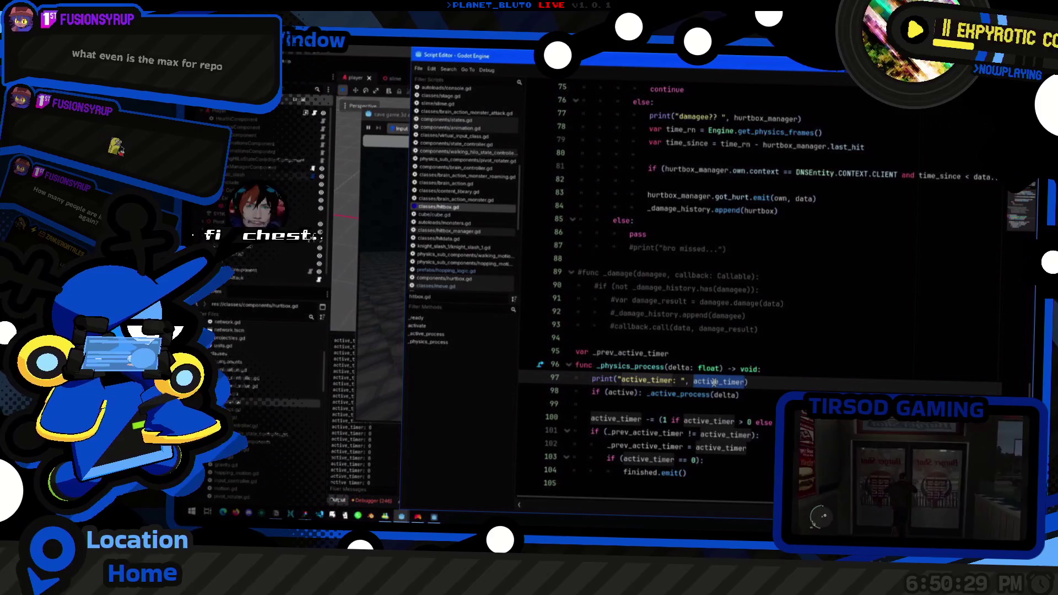
scroll(713, 381, "up", 7)
scroll(712, 381, "down", 3)
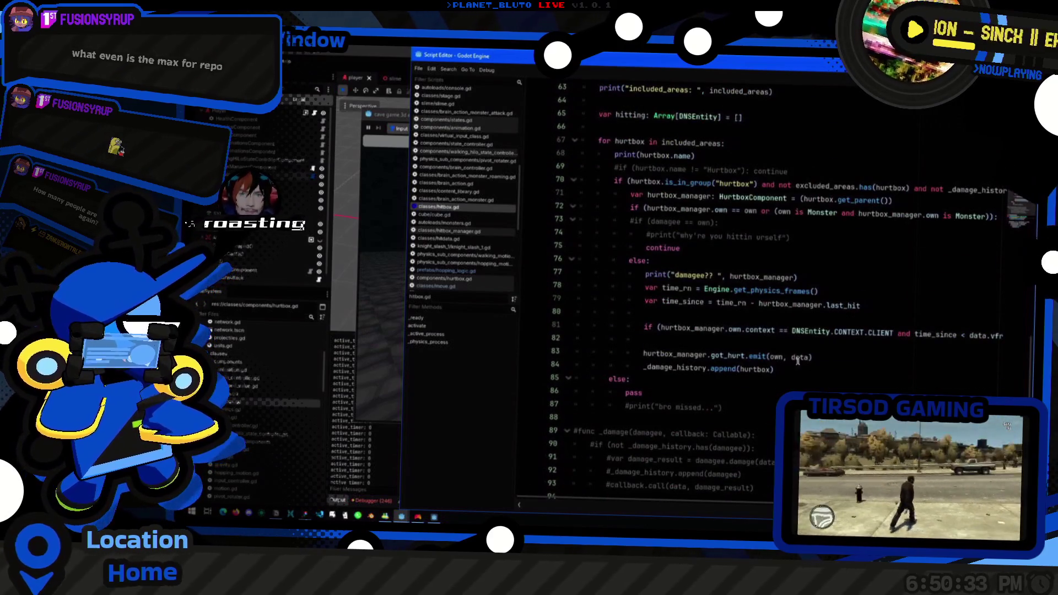
scroll(797, 361, "right", 3)
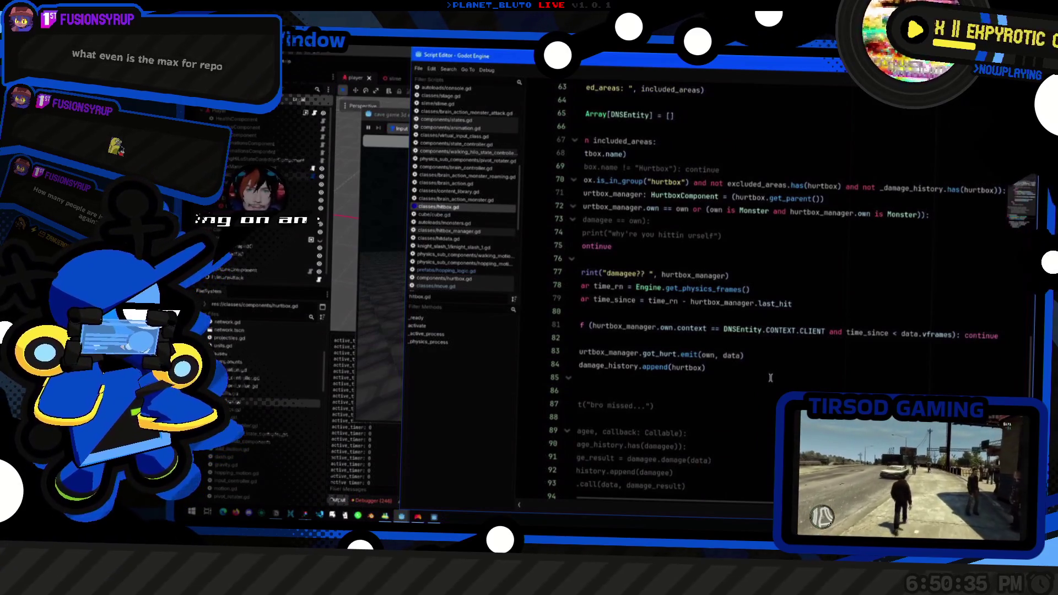
scroll(770, 378, "left", 3)
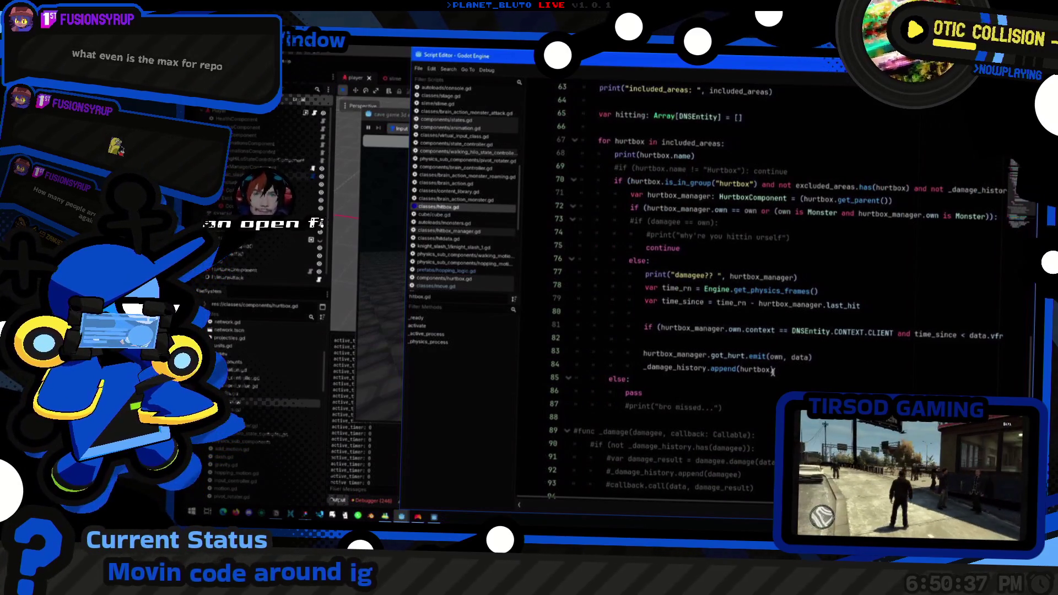
scroll(774, 372, "right", 3)
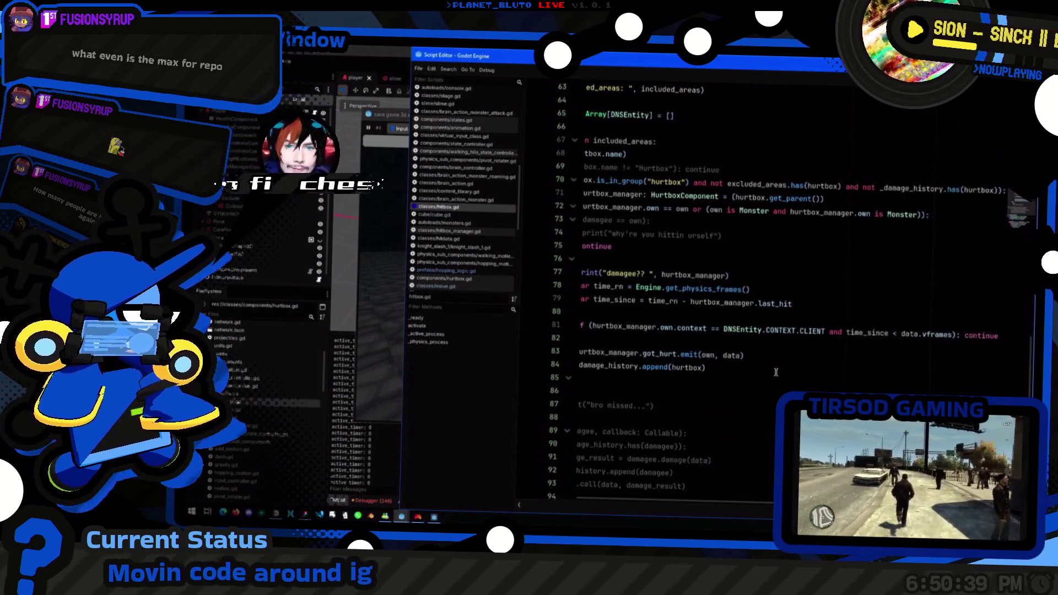
scroll(775, 372, "left", 3)
scroll(777, 373, "right", 3)
scroll(776, 373, "left", 3)
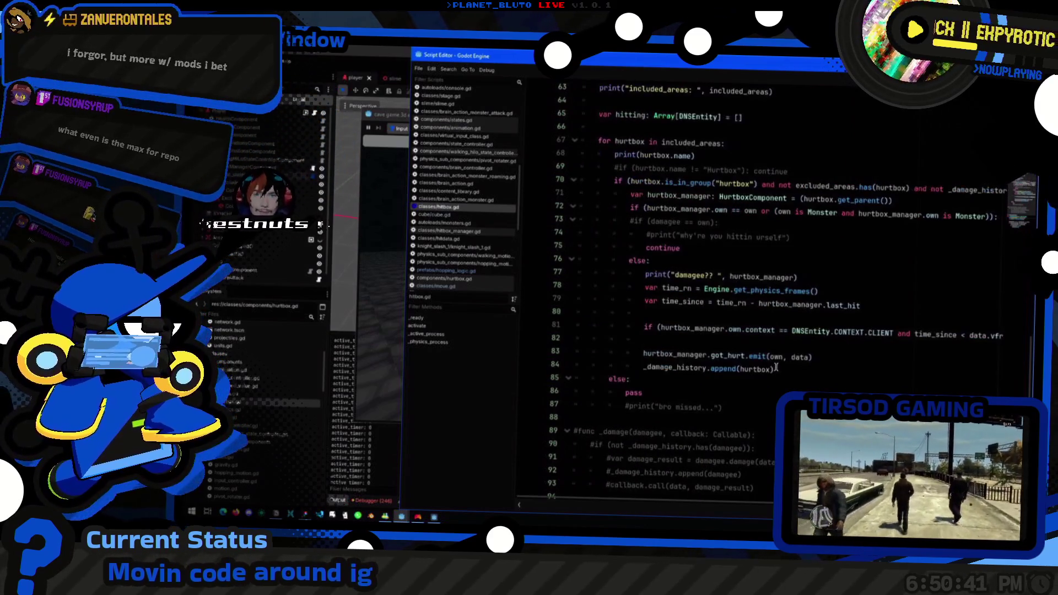
key("ctrl+f")
key("Escape")
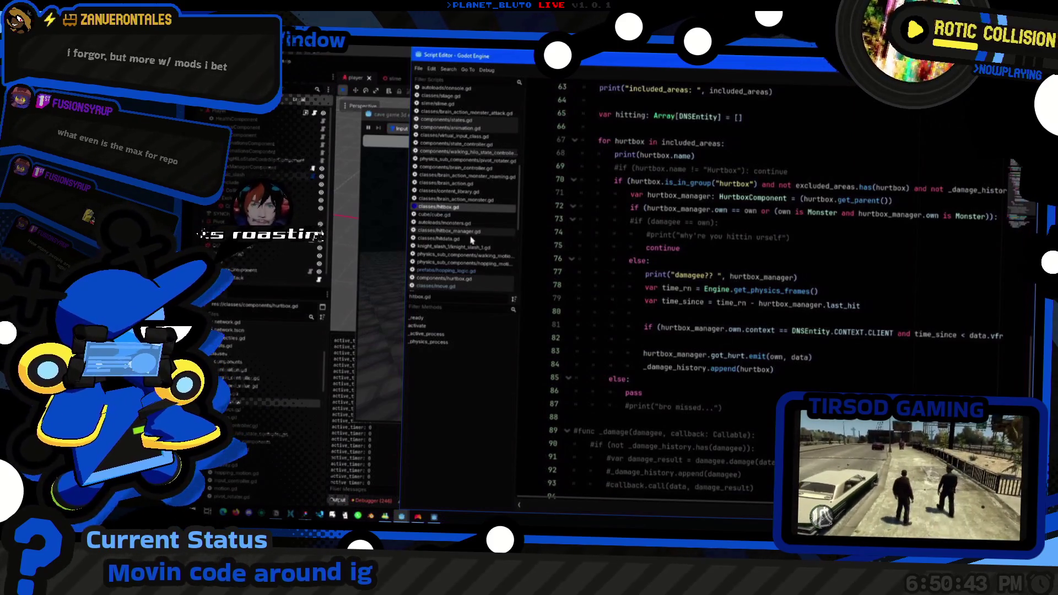
key("alt+Tab")
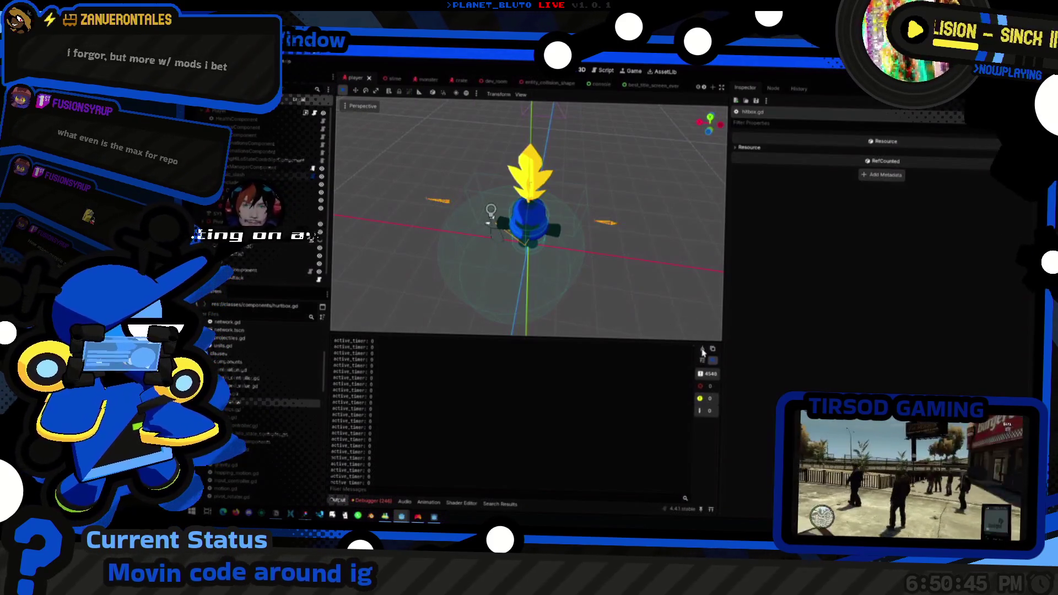
key("alt+Tab")
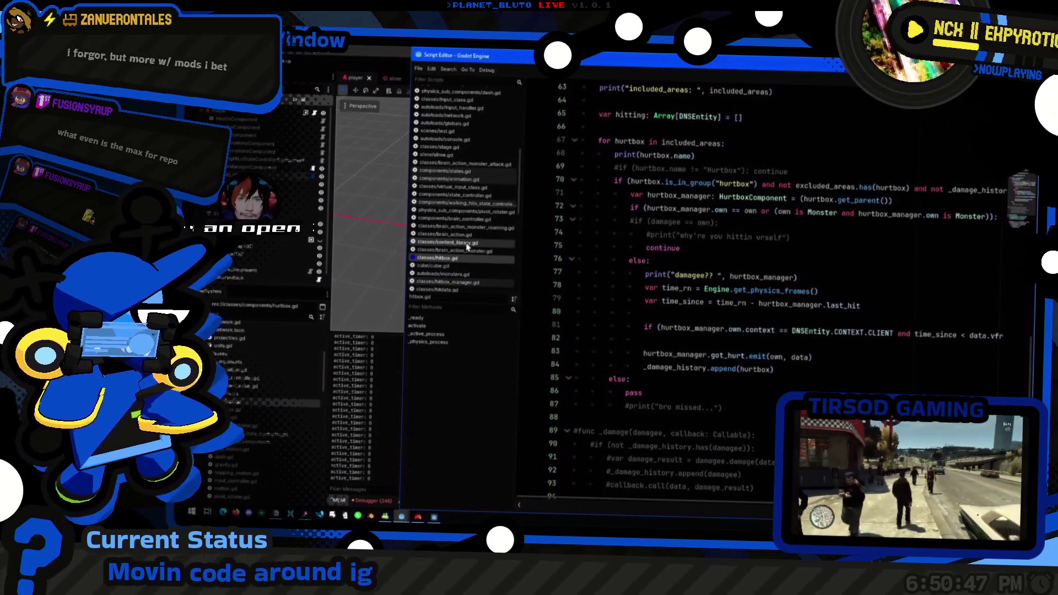
scroll(469, 236, "down", 5)
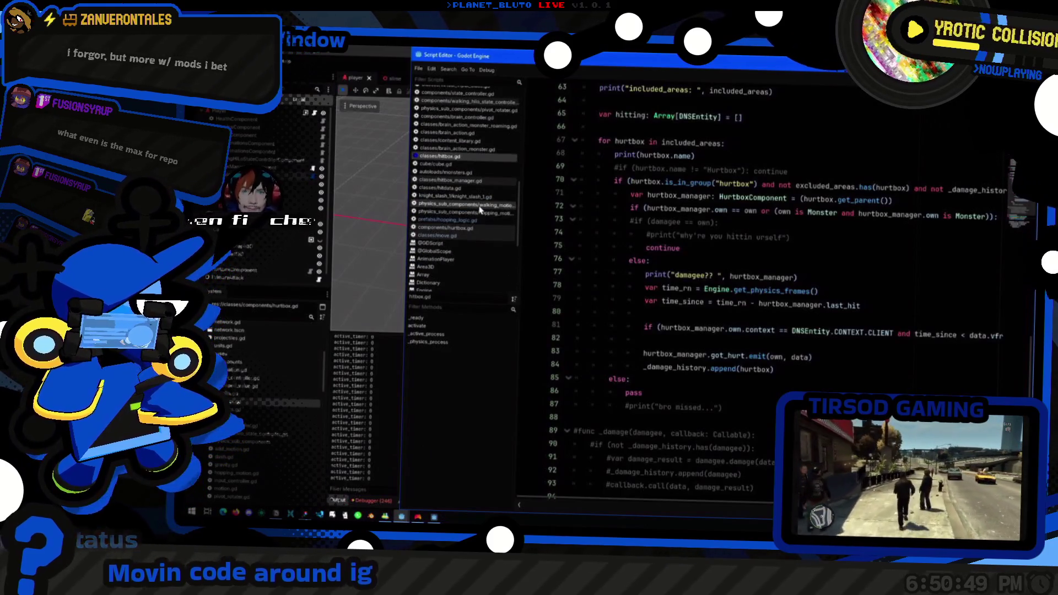
left_click(451, 180)
In hitbox_manager.gd, follow the activate call into hitbox.gd's activate function.
left_click(850, 275)
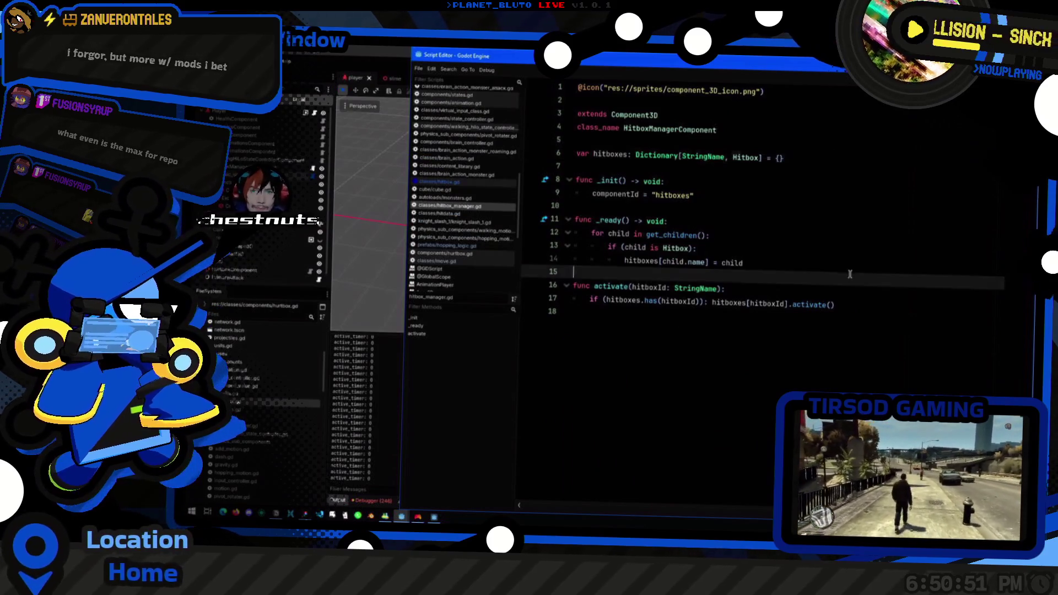
left_click(858, 257)
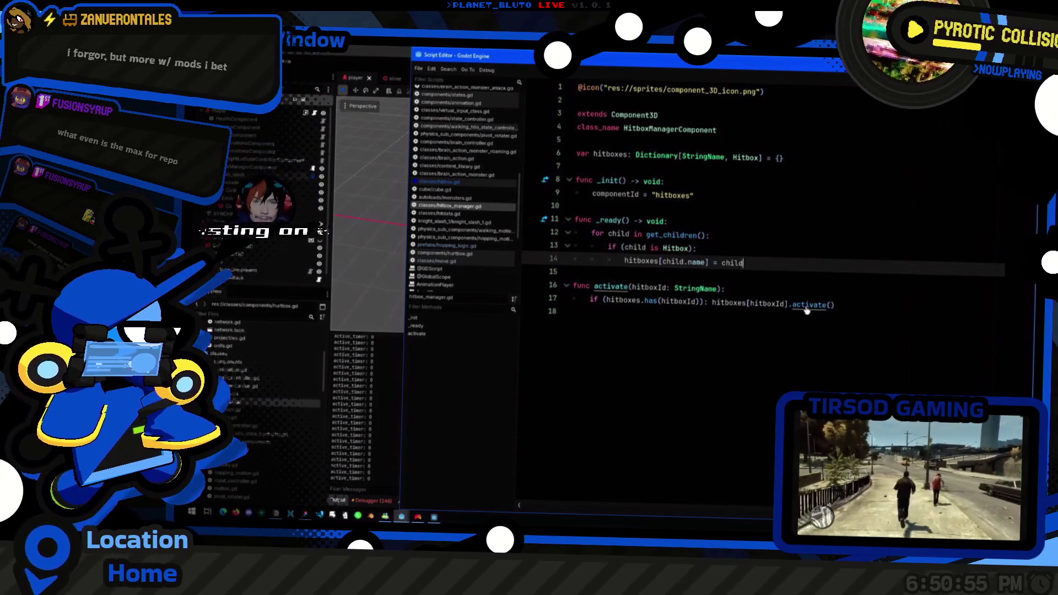
left_click(807, 306, "ctrl")
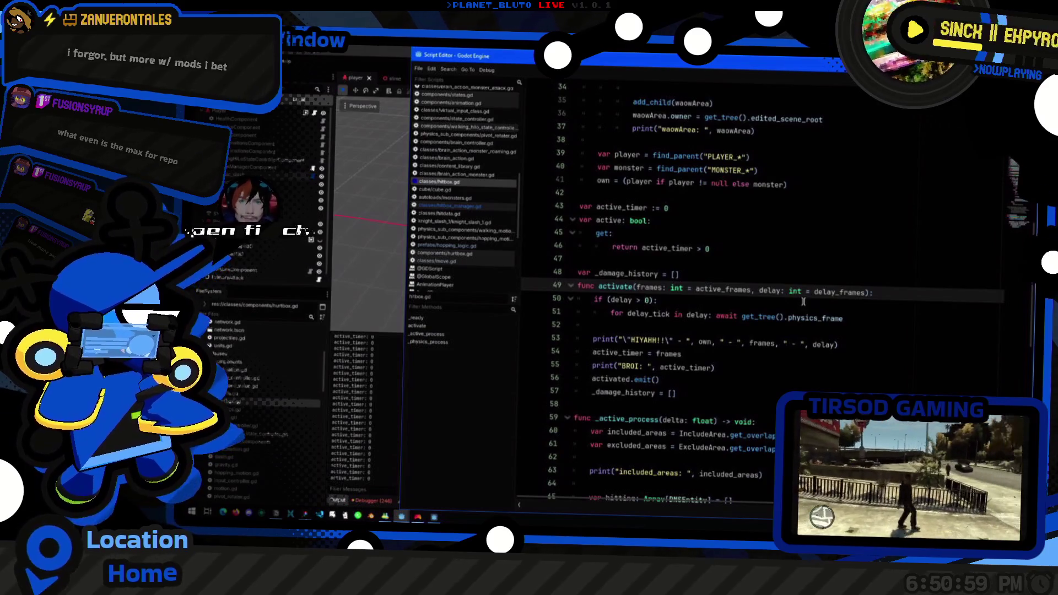
left_click(794, 302)
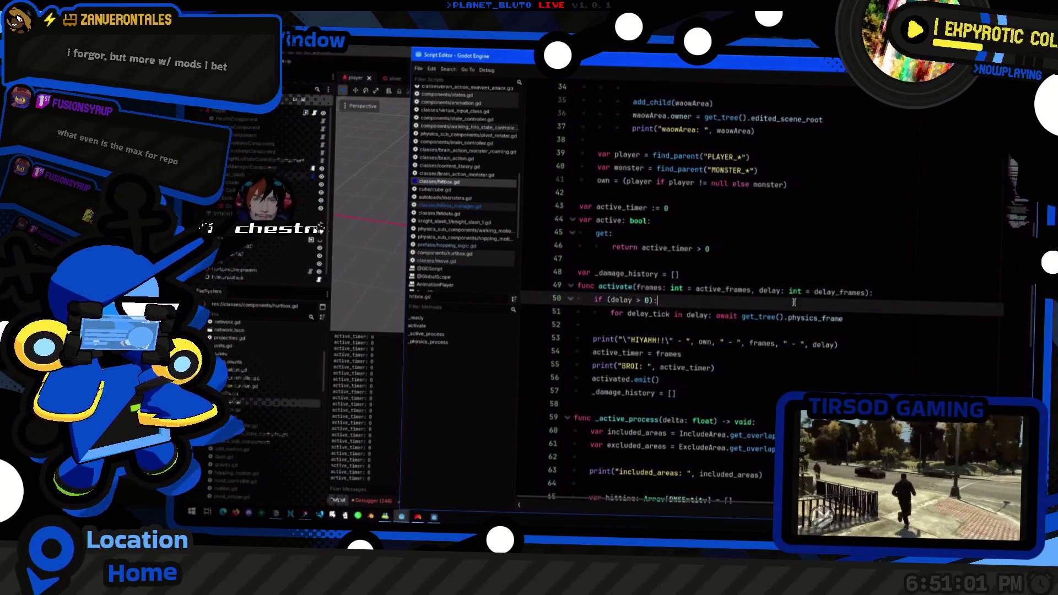
left_click(842, 313)
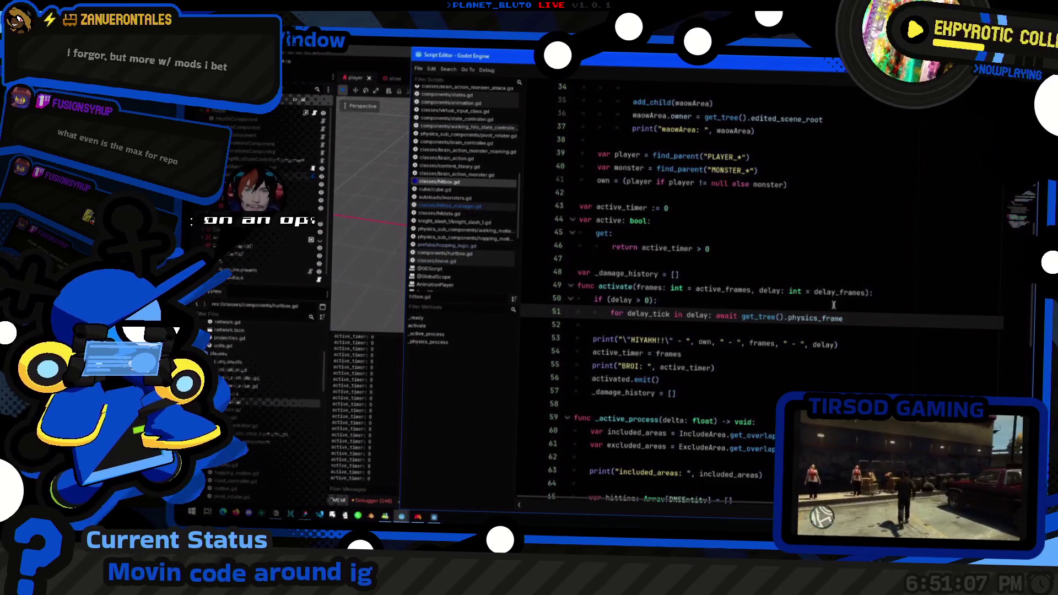
Comment out the BROI print below active_timer = frames on line 55.
left_click(720, 335)
left_click(605, 351)
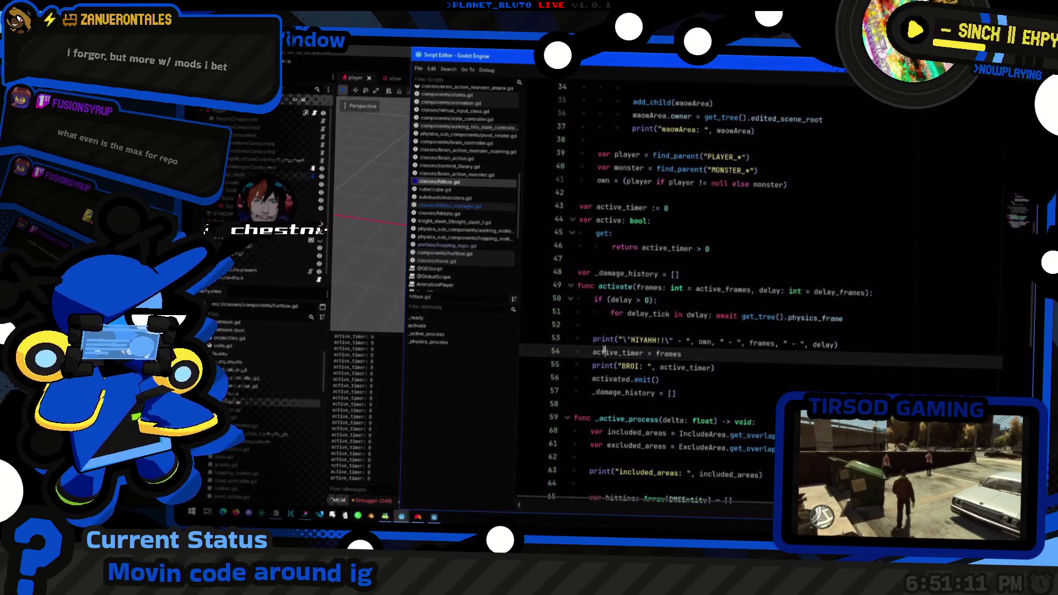
double_click(605, 351)
scroll(604, 351, "down", 1)
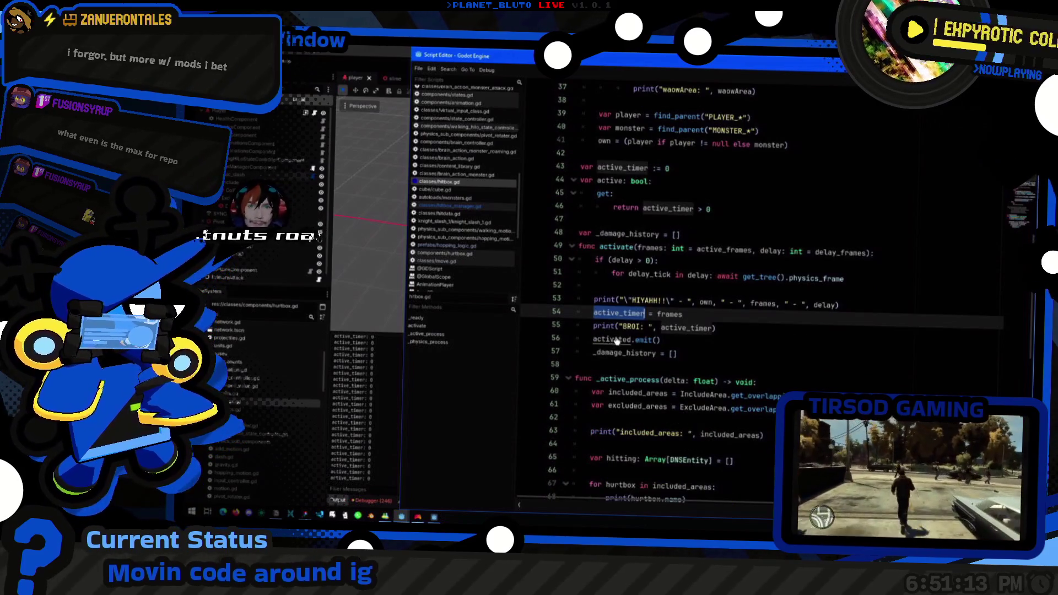
scroll(628, 333, "up", 10)
scroll(646, 325, "down", 8)
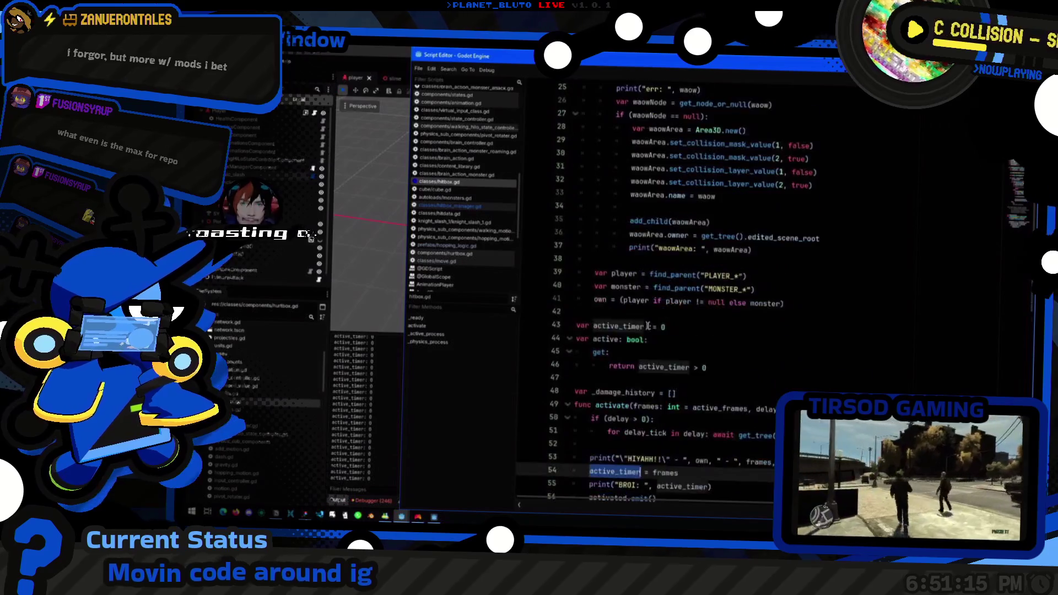
key("Down")
key("ctrl+k")
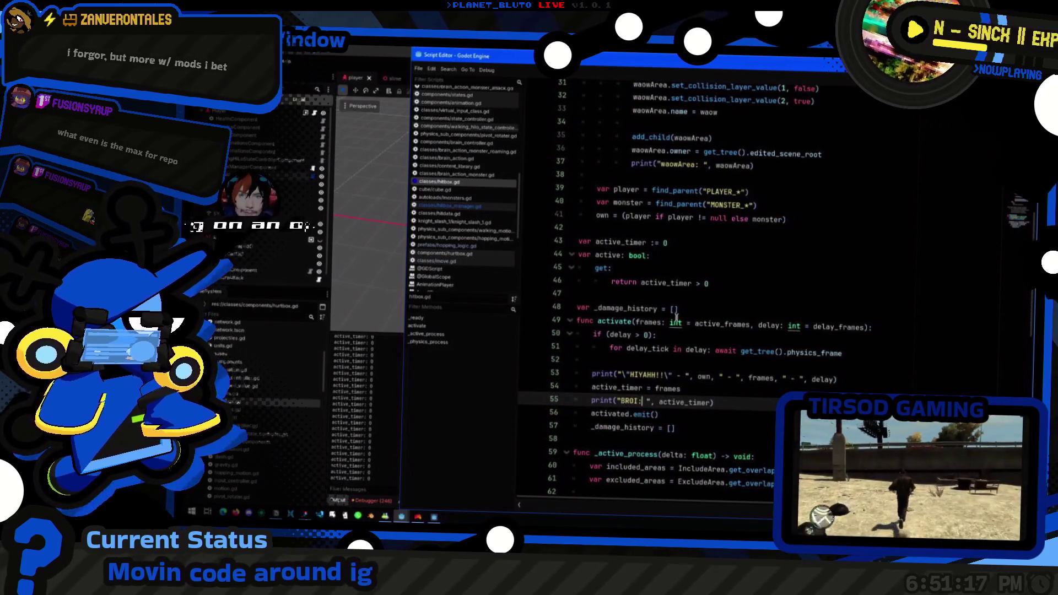
scroll(678, 331, "down", 15)
left_click(682, 380)
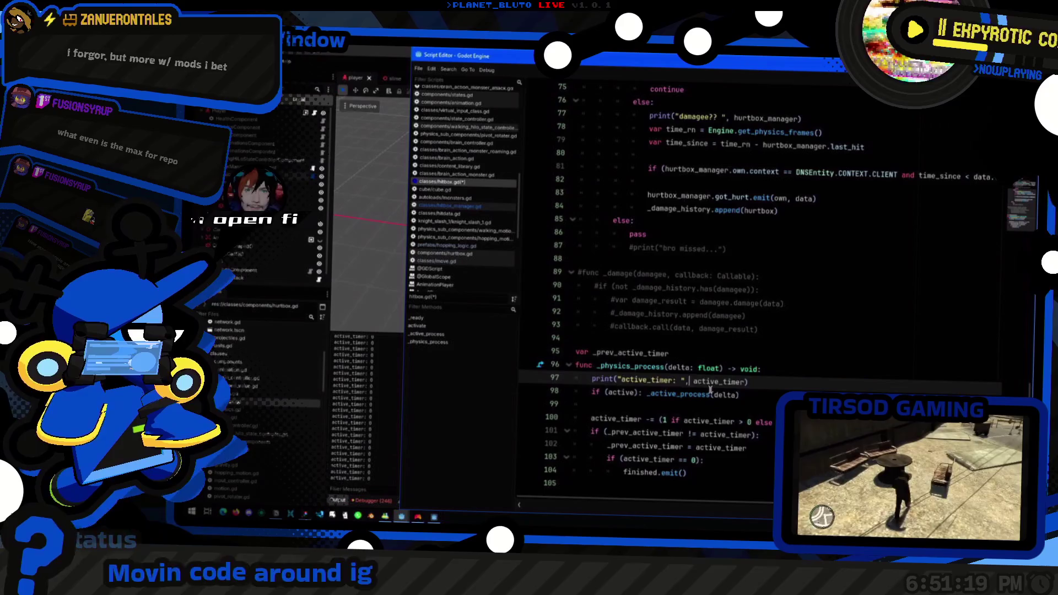
Comment out the line 97 active_timer print and inspect the hitbox's Active Timer remotely.
key("ctrl+k")
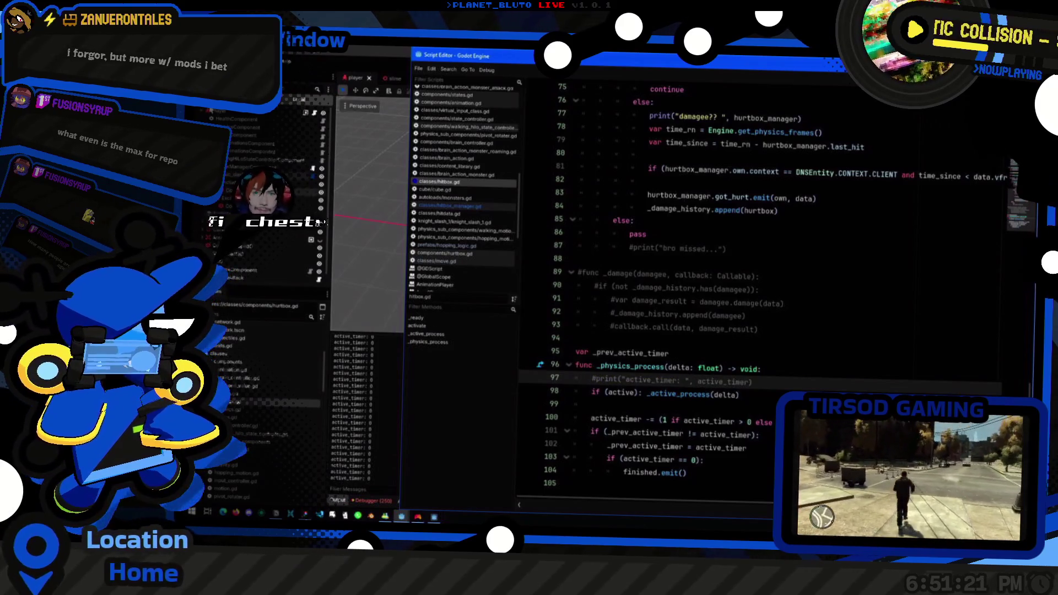
left_click(489, 223)
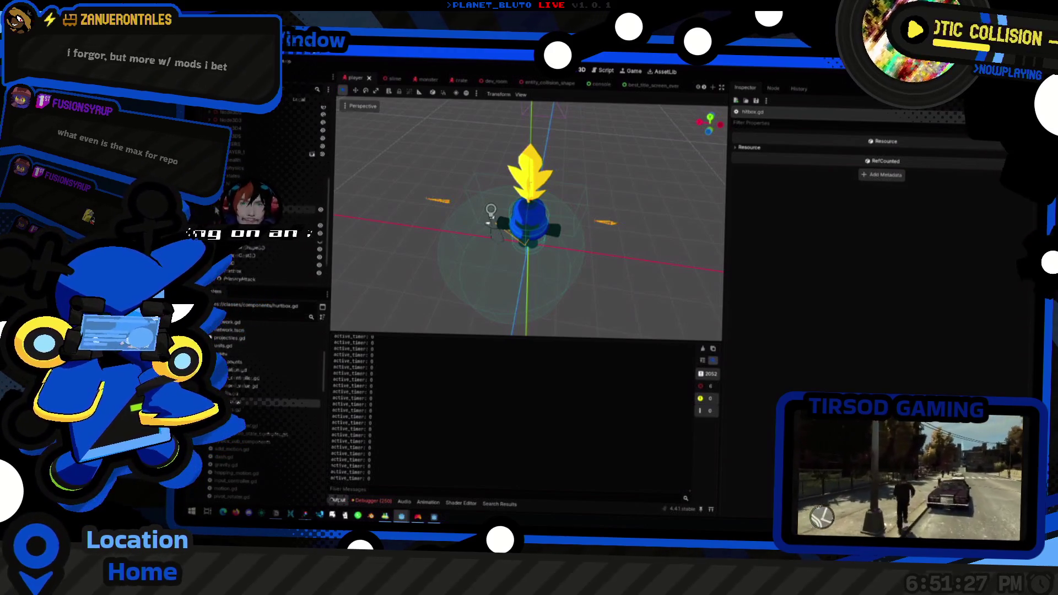
left_click(231, 279)
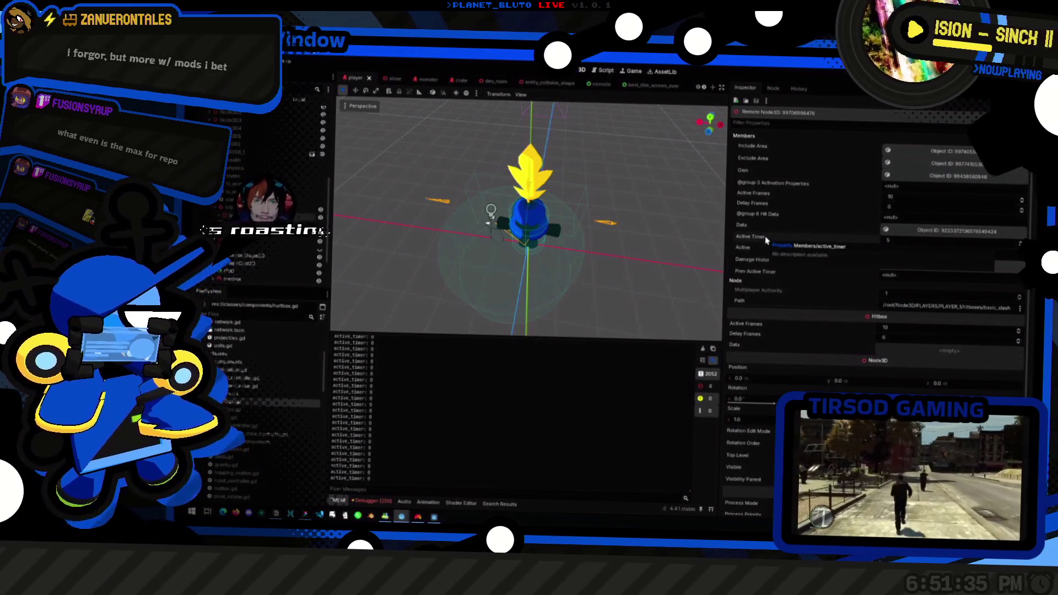
key("ctrl+F3")
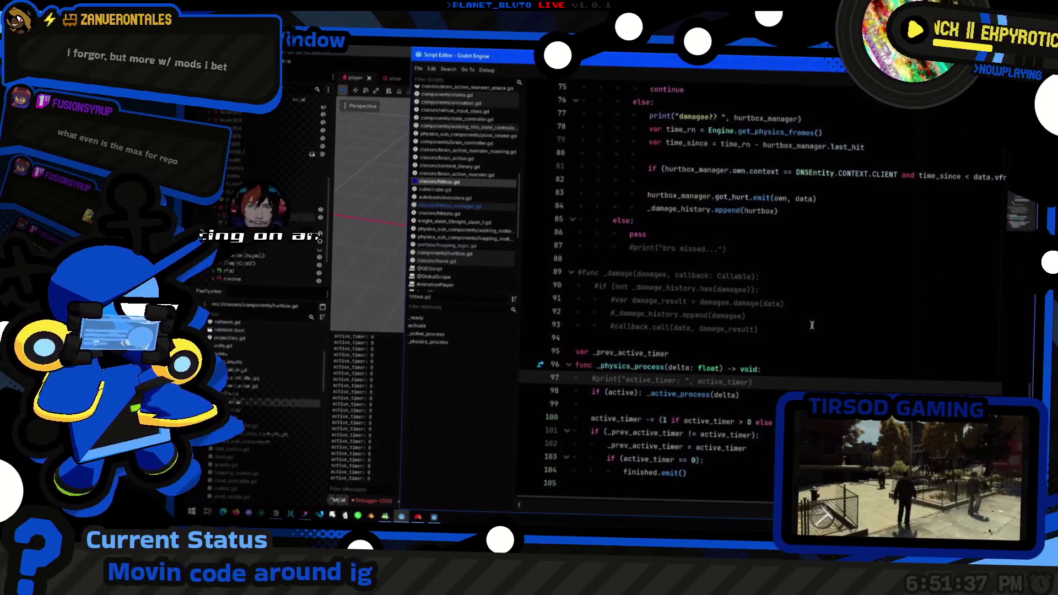
double_click(736, 382)
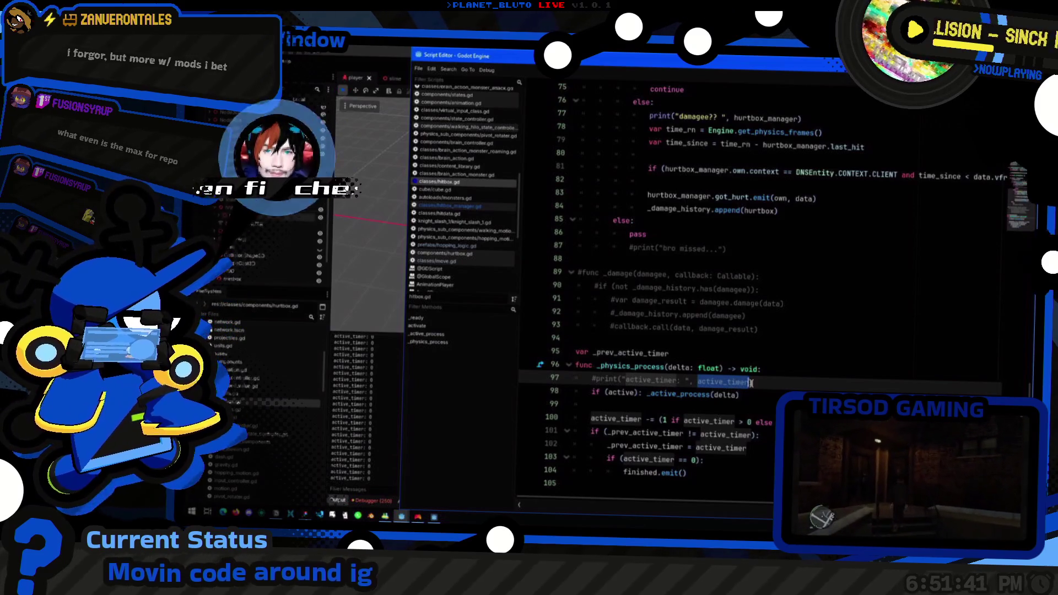
left_click(776, 385)
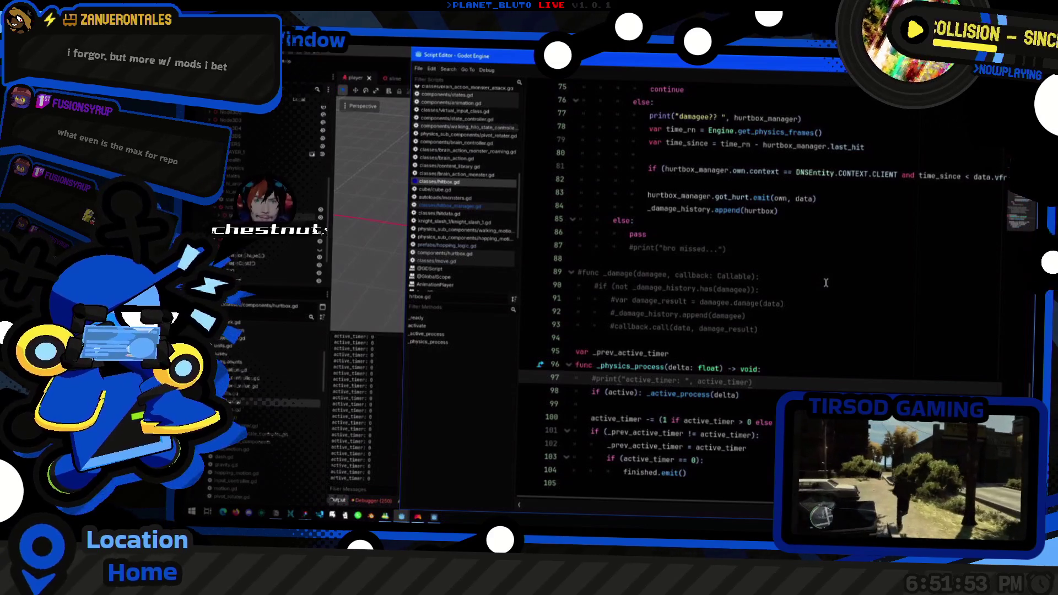
Uncomment the line 97 print, save, and try prefixing its argument with self.
key("ctrl+k")
key("ctrl+Left")
key("ctrl+Left")
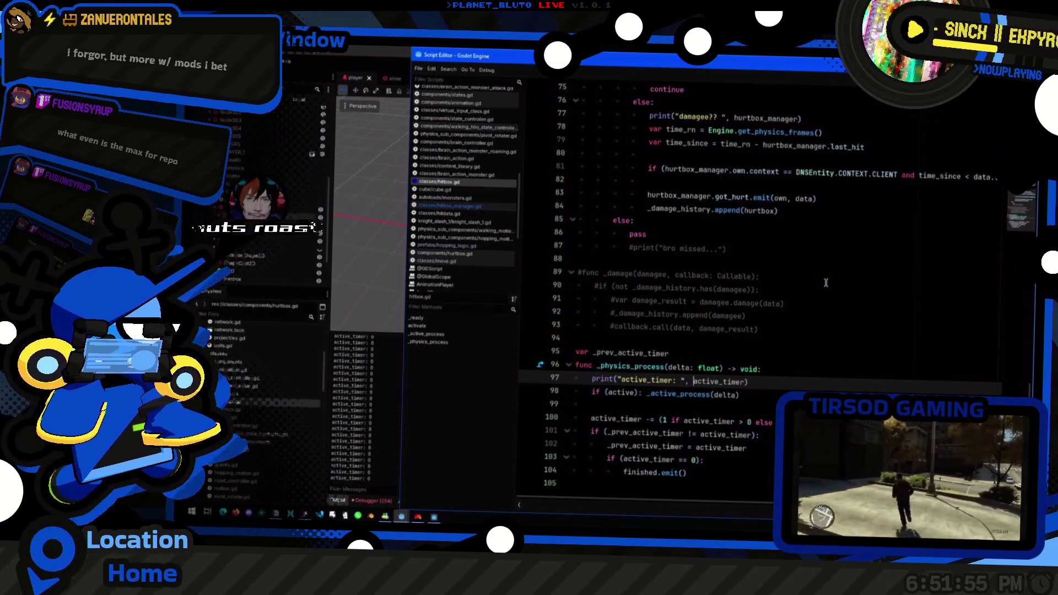
key("ctrl+Right")
key("ctrl+Left")
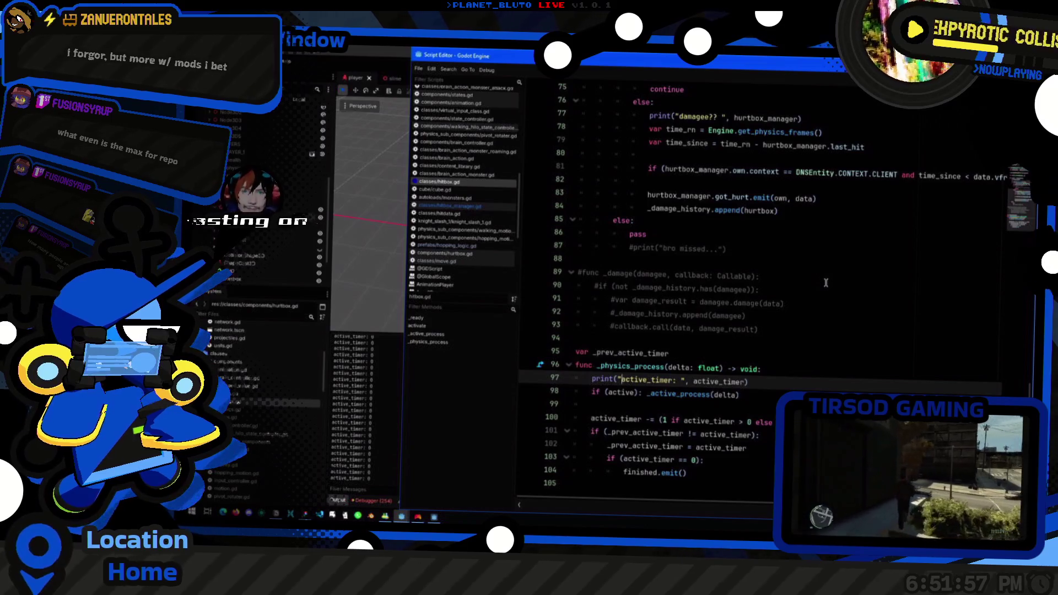
type("??")
key("ctrl+s")
key("End")
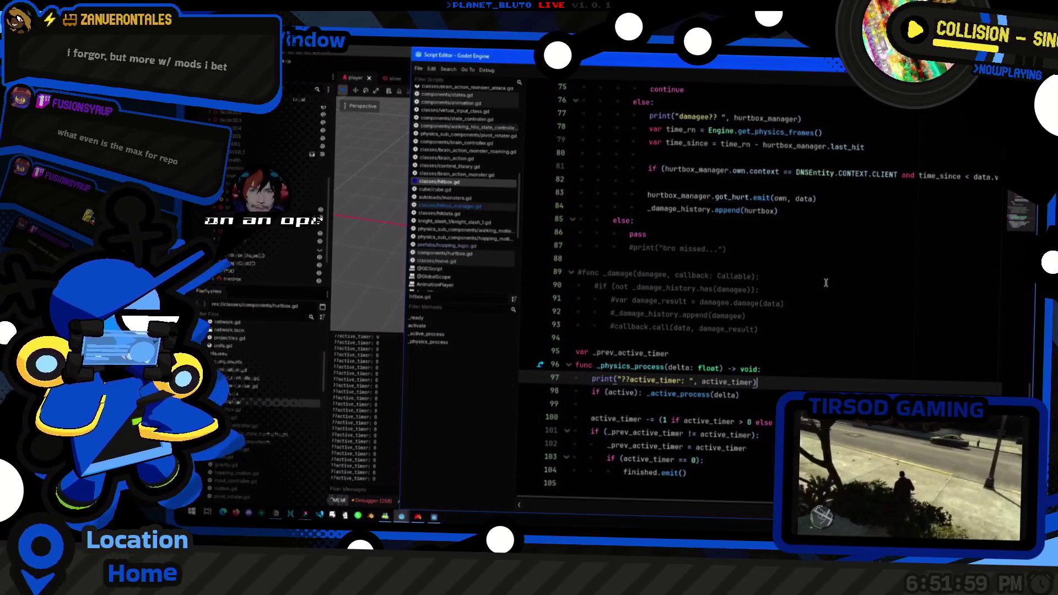
type("self.")
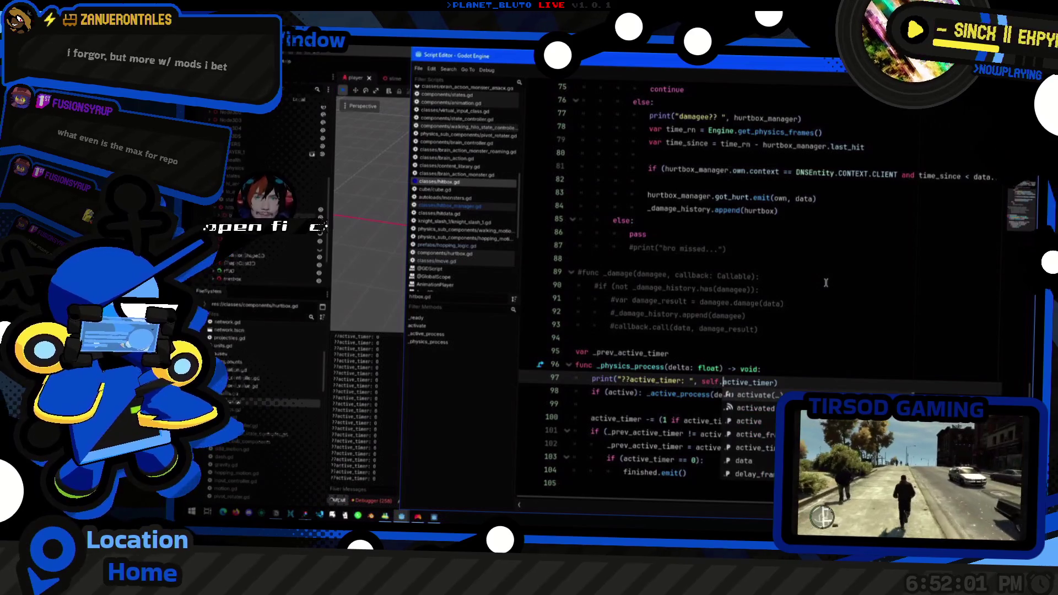
key("ctrl+shift+Left")
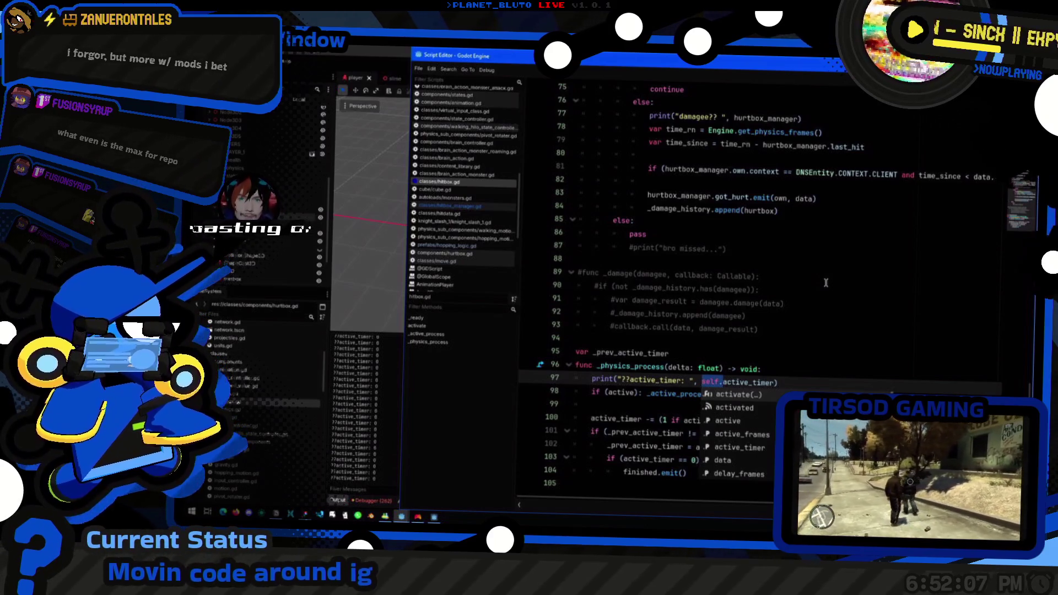
key("Right")
key("Left")
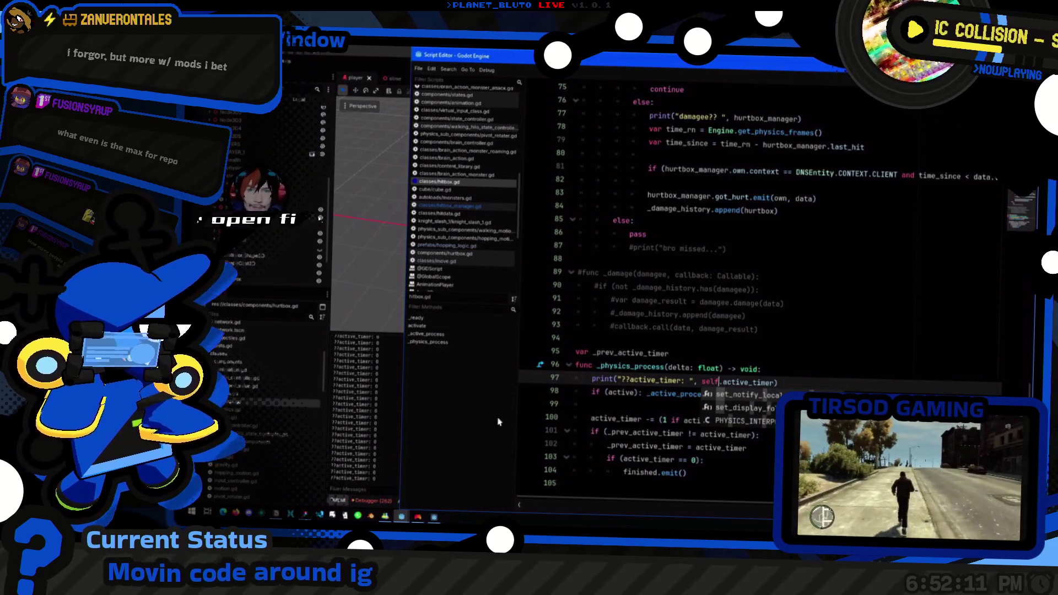
Change line 97 to print("active: ", active) and save hitbox.gd.
left_click(413, 406)
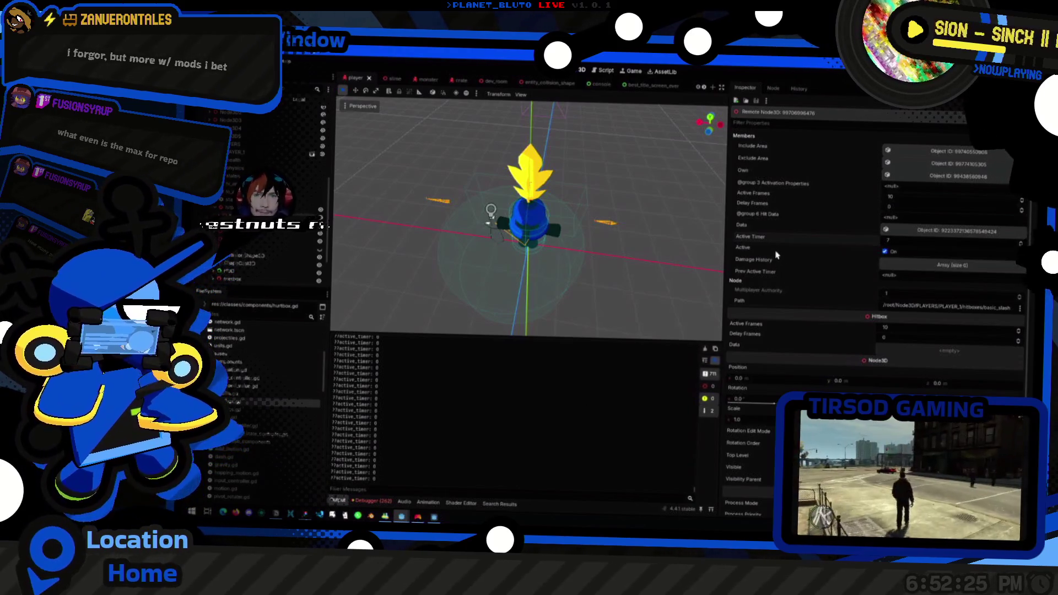
key("alt+Tab")
left_click_drag(623, 380, 684, 381)
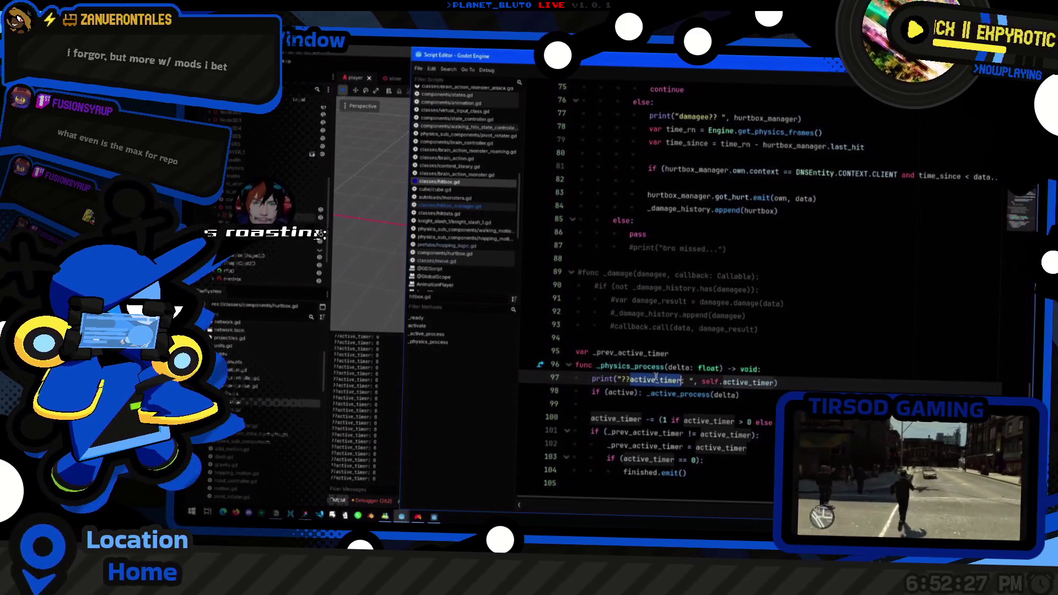
type("active")
key("End")
key("Left")
key("ctrl+BackSpace")
key("ctrl+BackSpace")
key("ctrl+BackSpace")
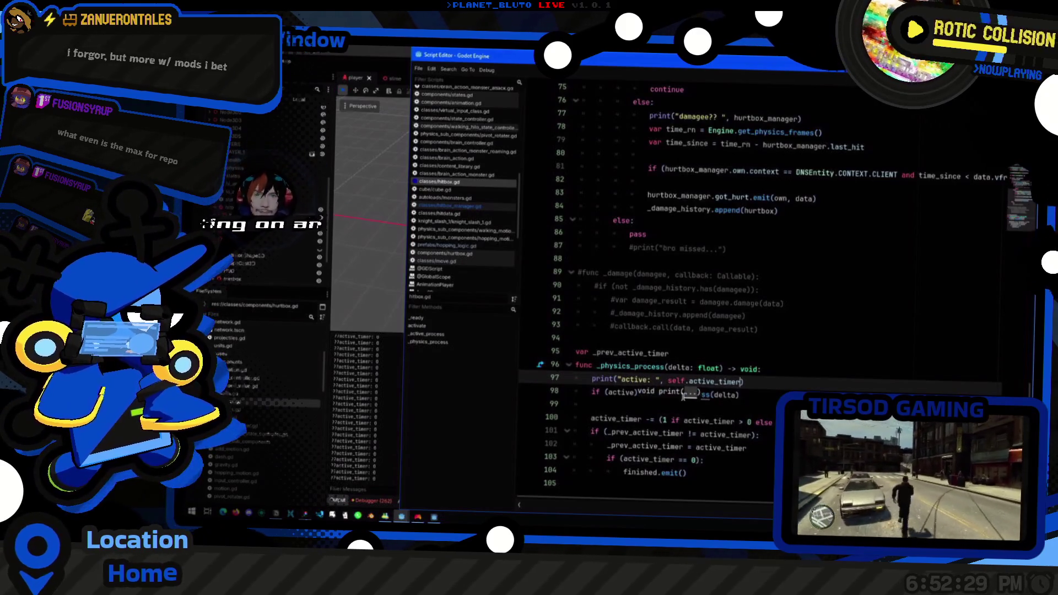
type("active")
key("ctrl+End")
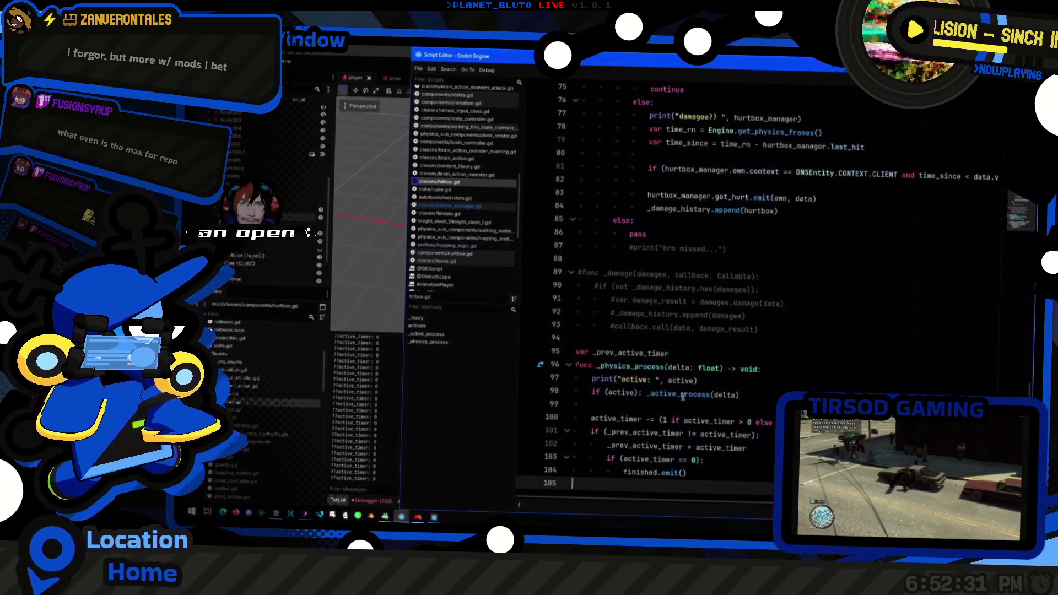
left_click(724, 378)
key("ctrl+s")
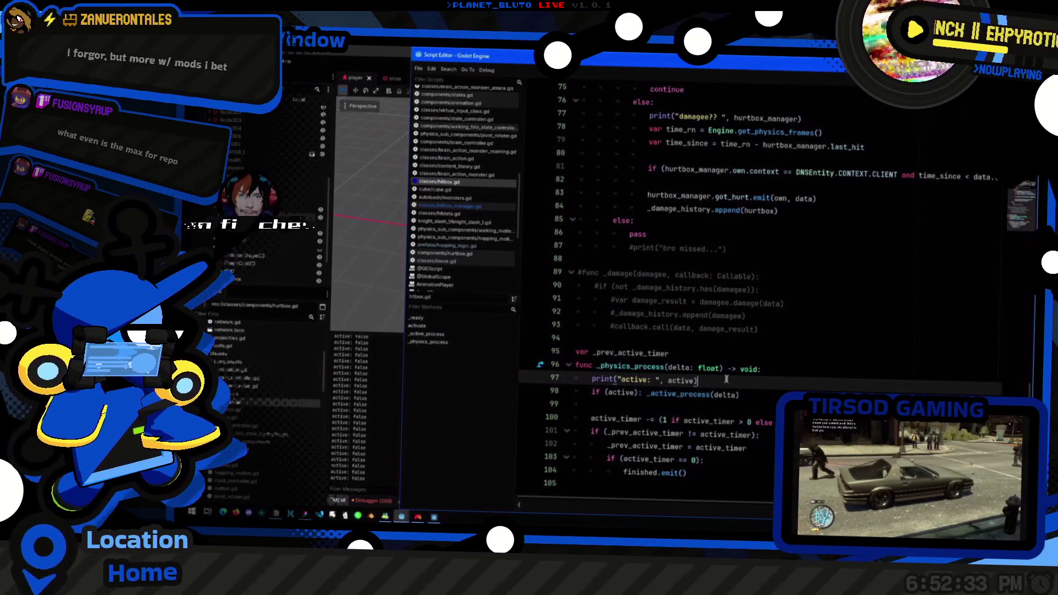
scroll(1011, 211, "up", 20)
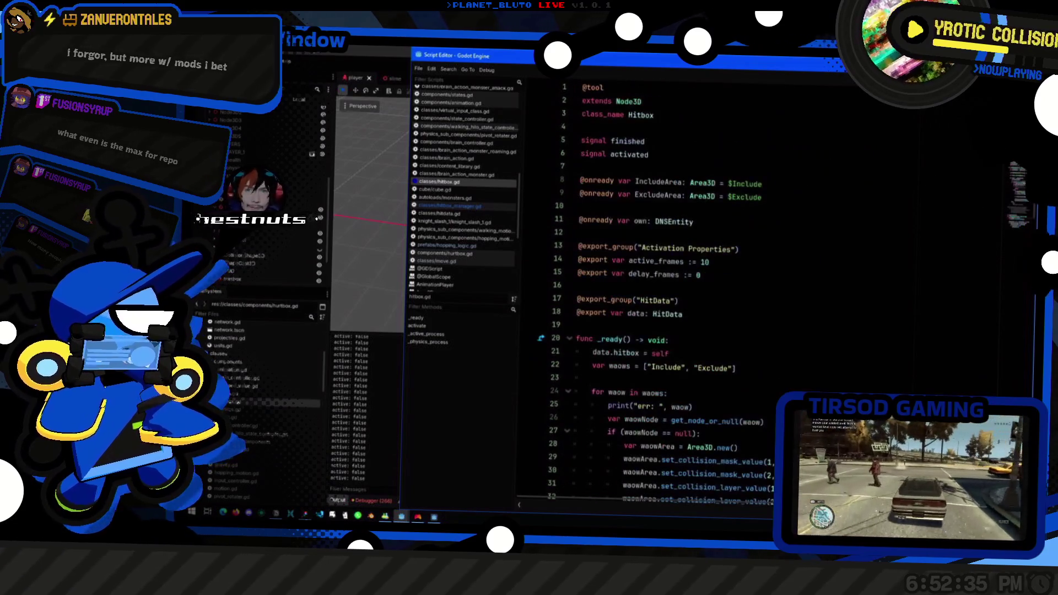
left_click(648, 94)
key("ctrl+k")
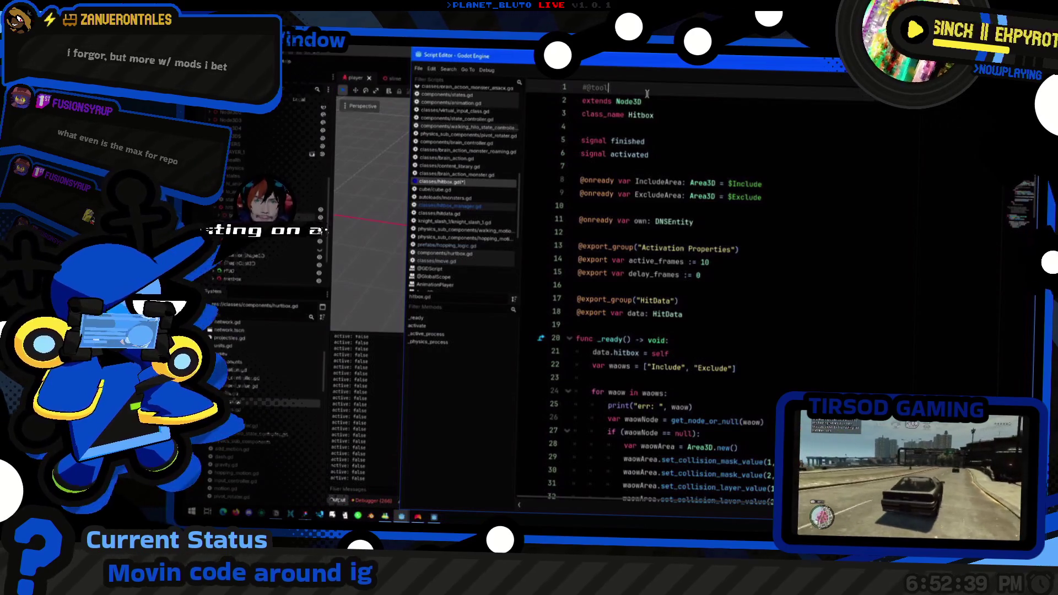
key("alt+Tab")
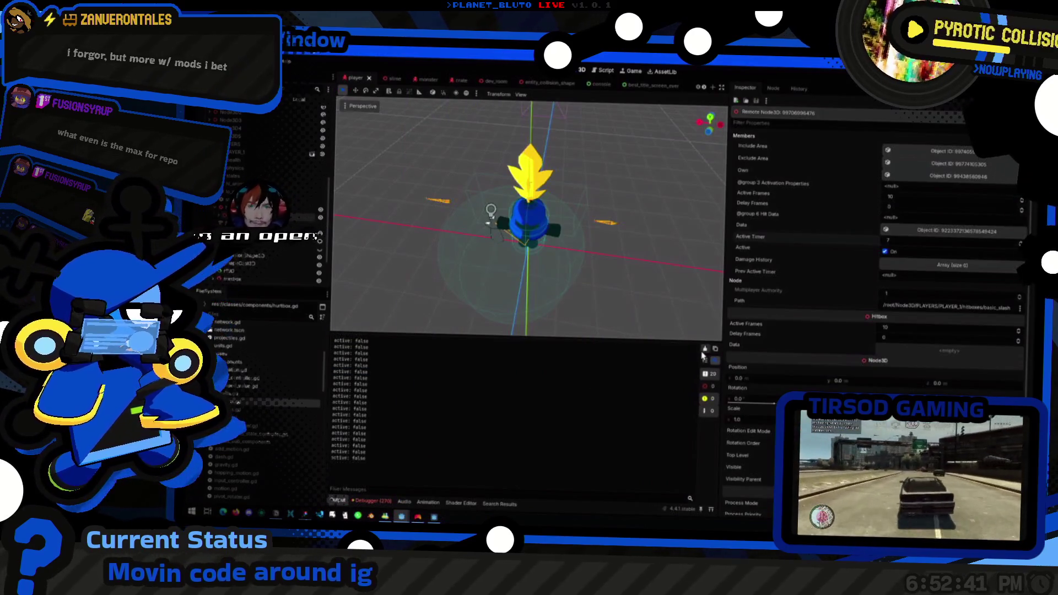
key("alt+Tab")
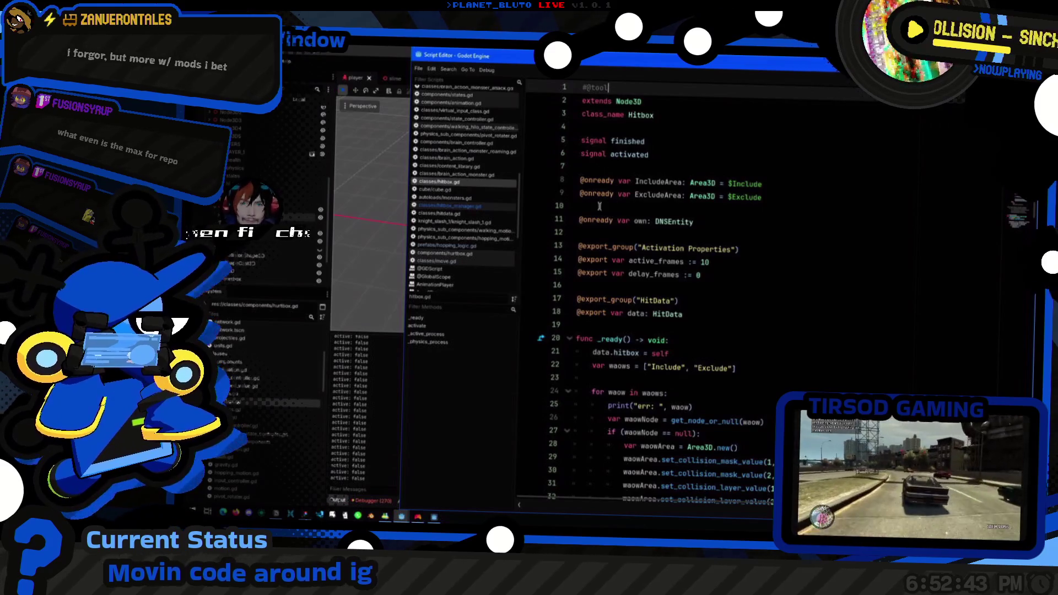
key("alt+Tab")
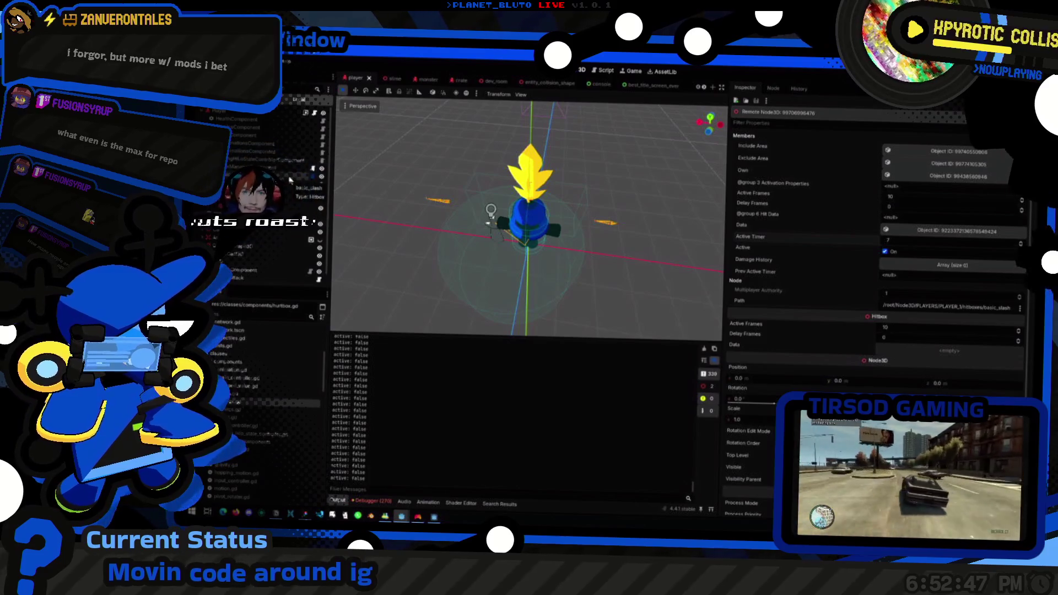
Select the basic_slash hitbox and rerun the game with F5.
left_click(291, 180)
left_click(321, 186)
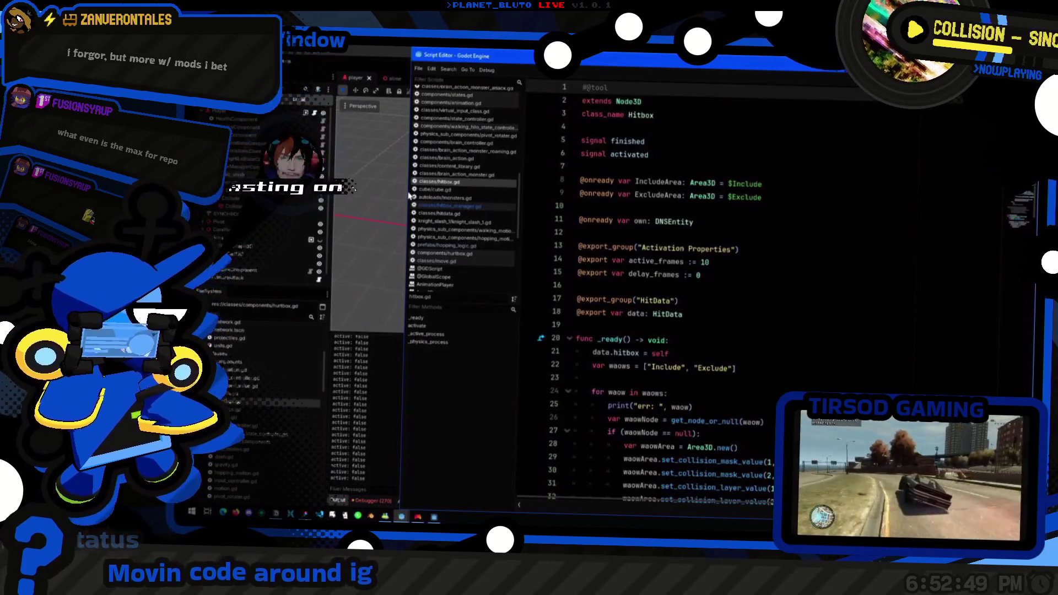
scroll(737, 263, "down", 5)
key("alt+Tab")
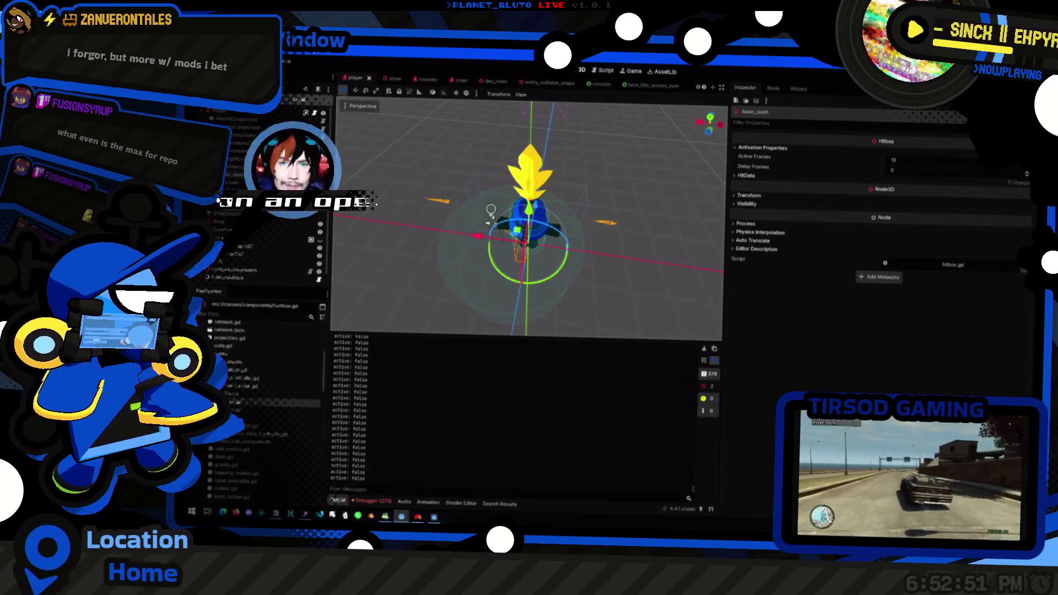
key("F5")
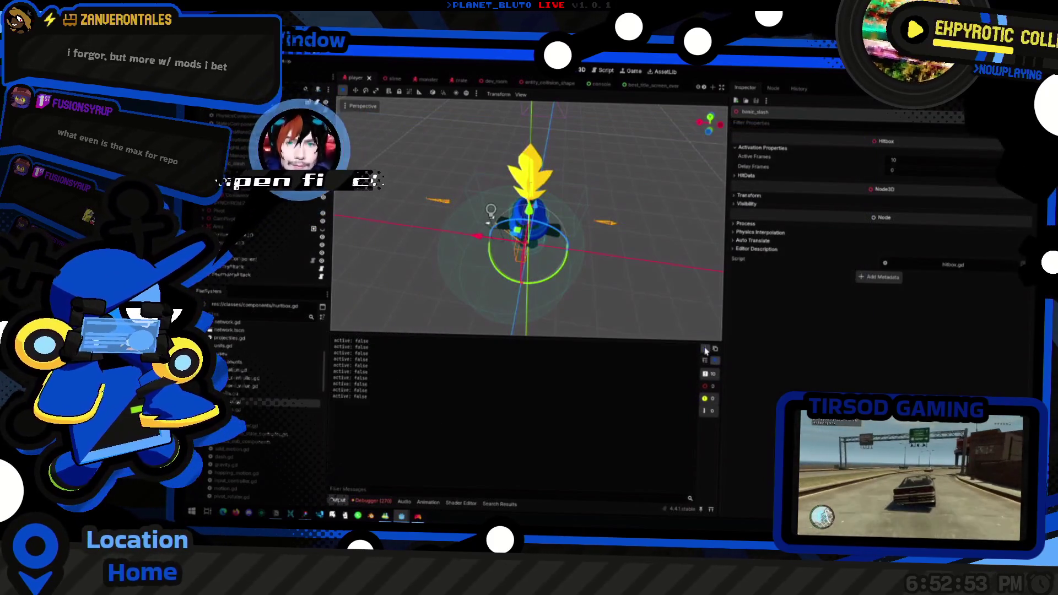
key("alt+Tab")
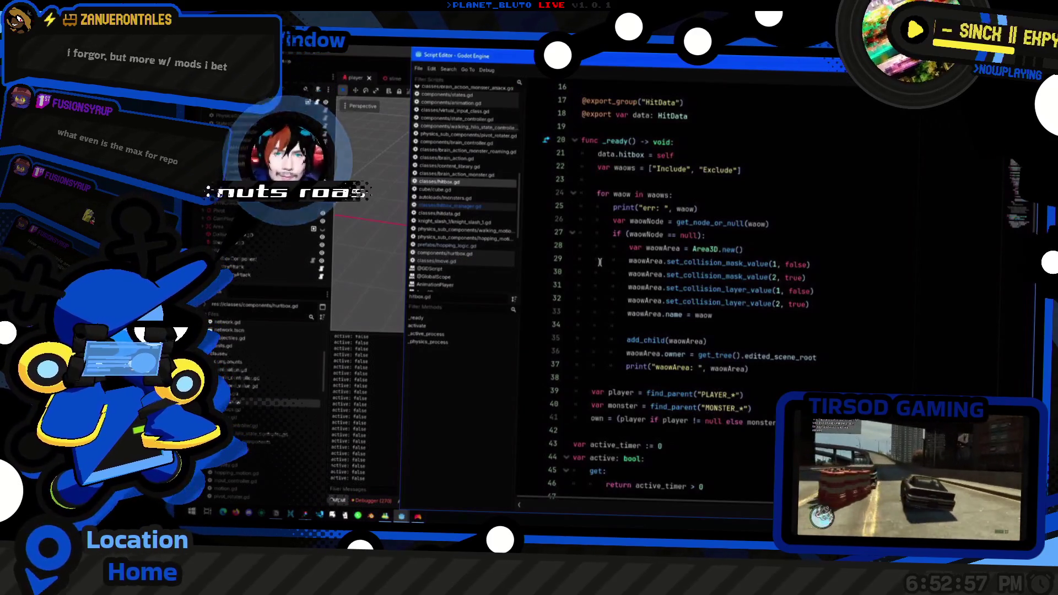
scroll(598, 261, "down", 11)
scroll(591, 264, "down", 9)
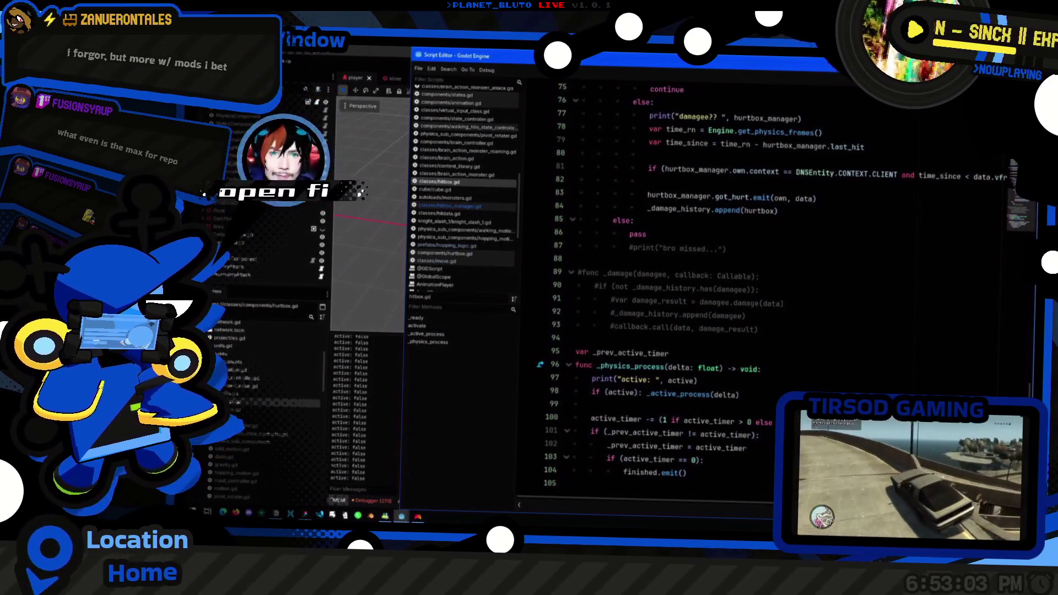
key("alt+Tab")
key("alt+Tab")
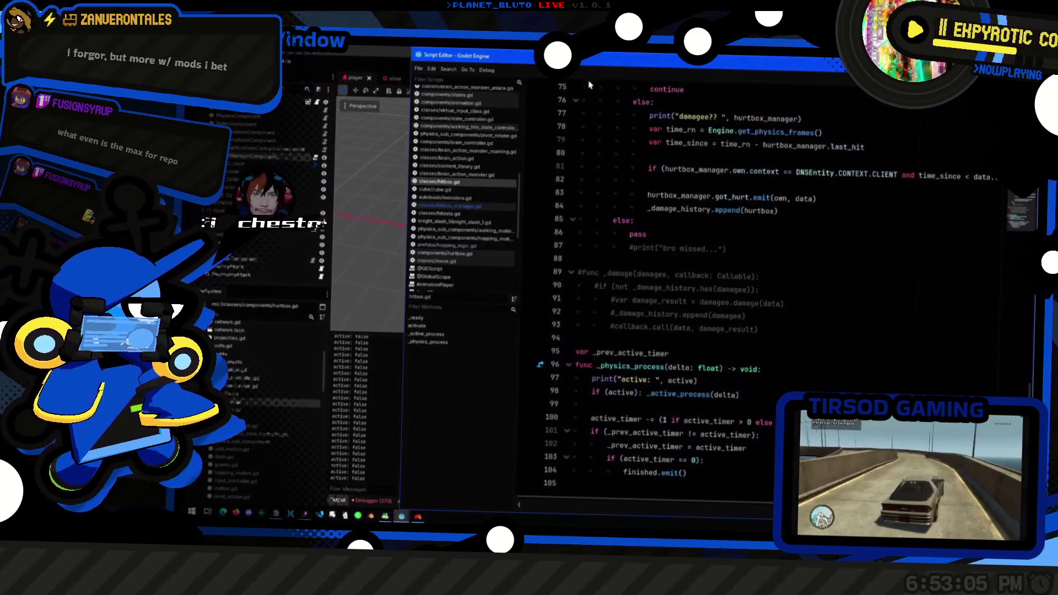
scroll(709, 391, "up", 20)
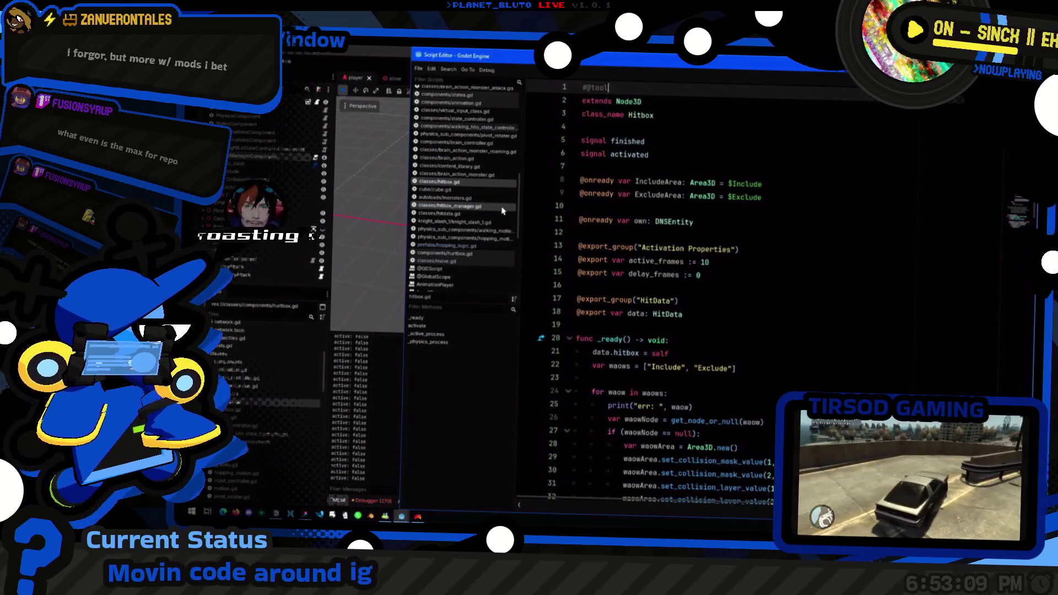
key("alt+Tab")
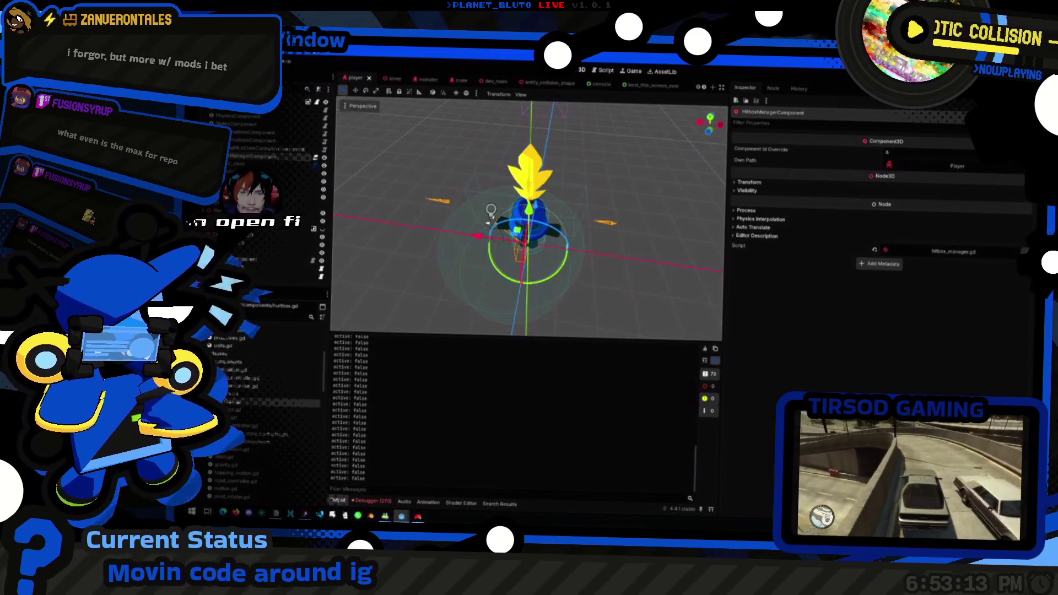
Reload the project from the Project menu and bring hitbox.gd back up.
left_click(221, 71)
left_click(259, 151)
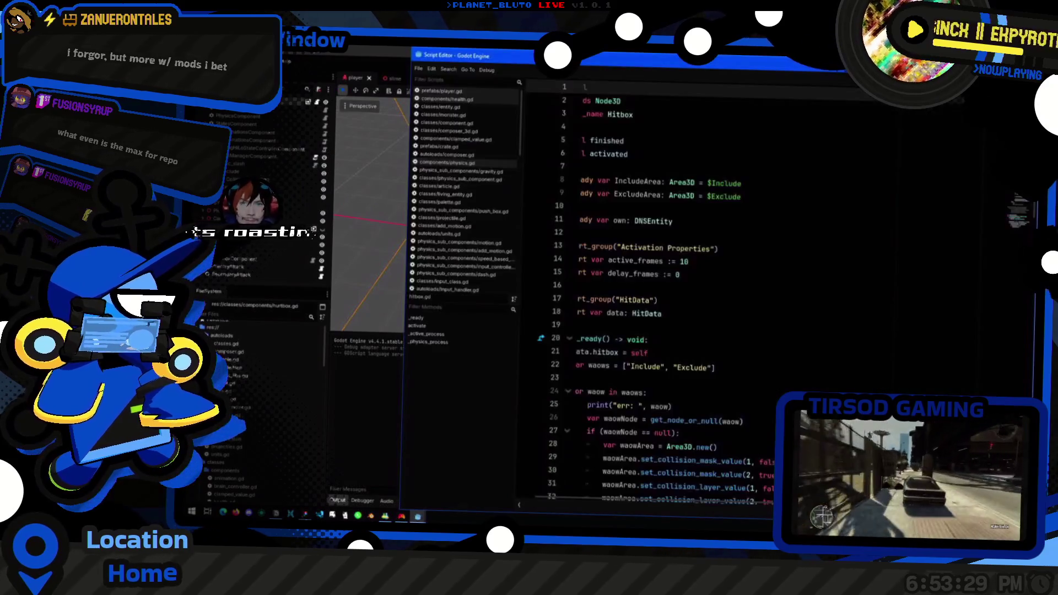
key("alt+Tab")
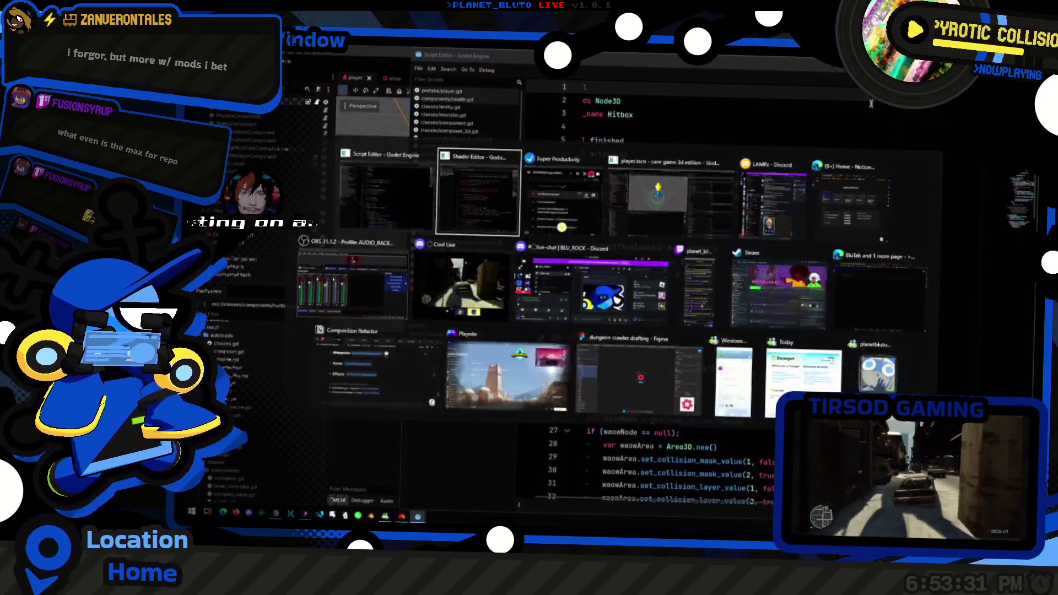
key("alt+Tab")
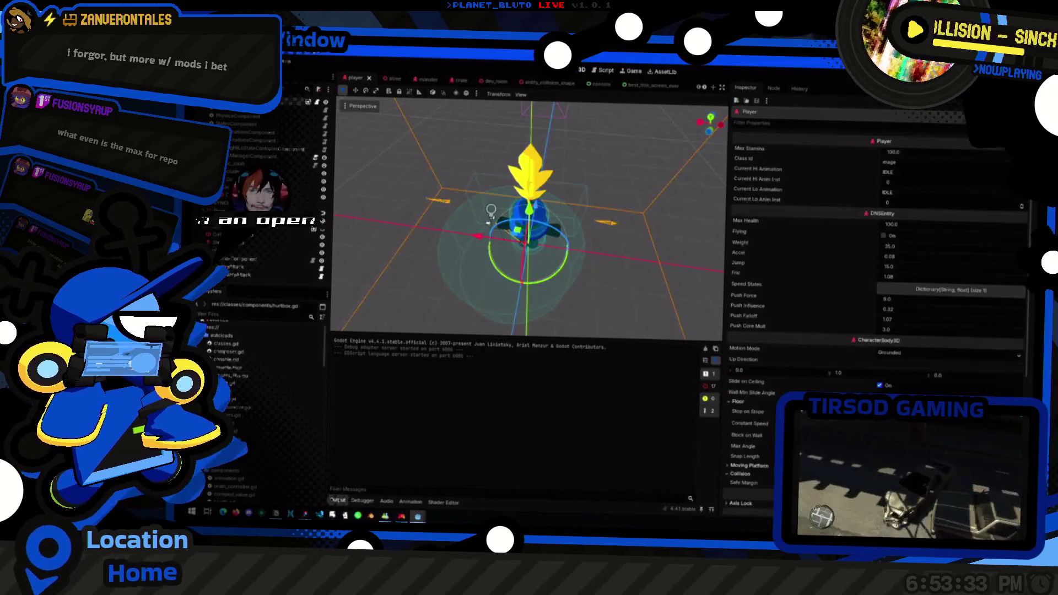
key("ctrl+s")
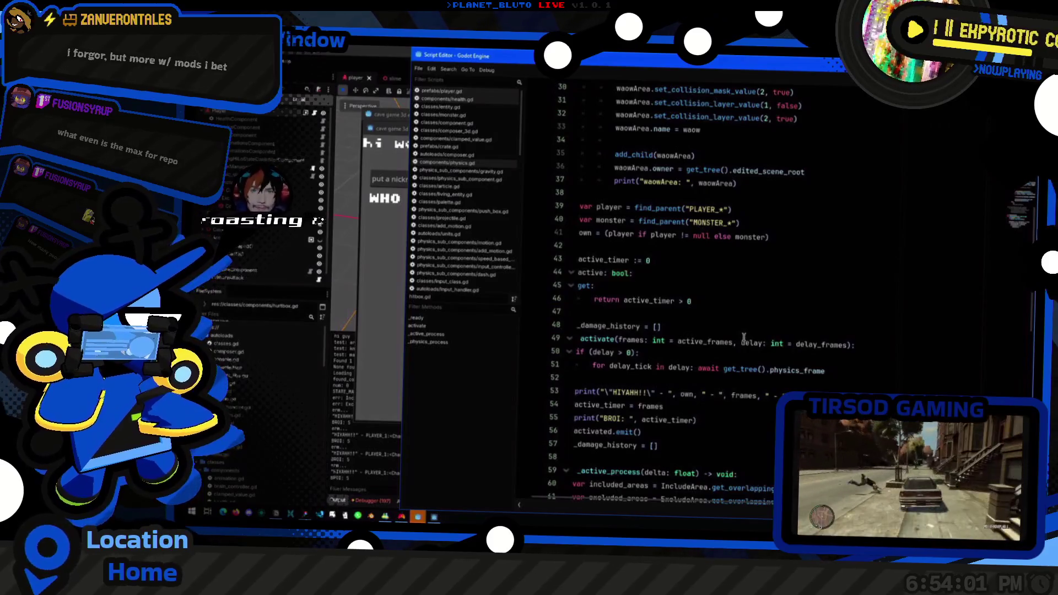
Scroll through hitbox.gd, then open component_3d.gd, the Component3D base class script.
scroll(744, 337, "down", 10)
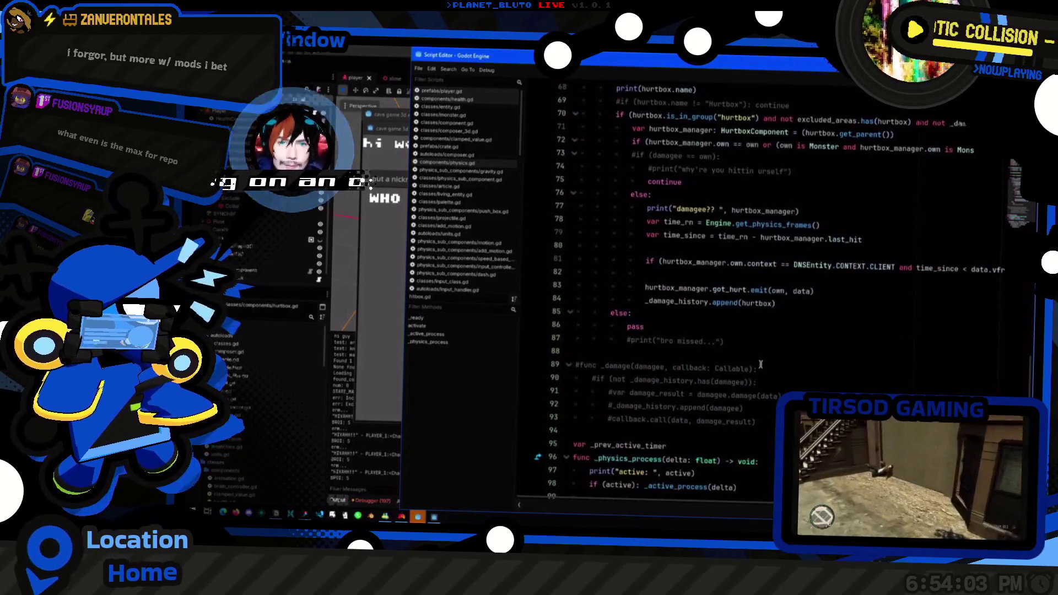
scroll(761, 364, "up", 9)
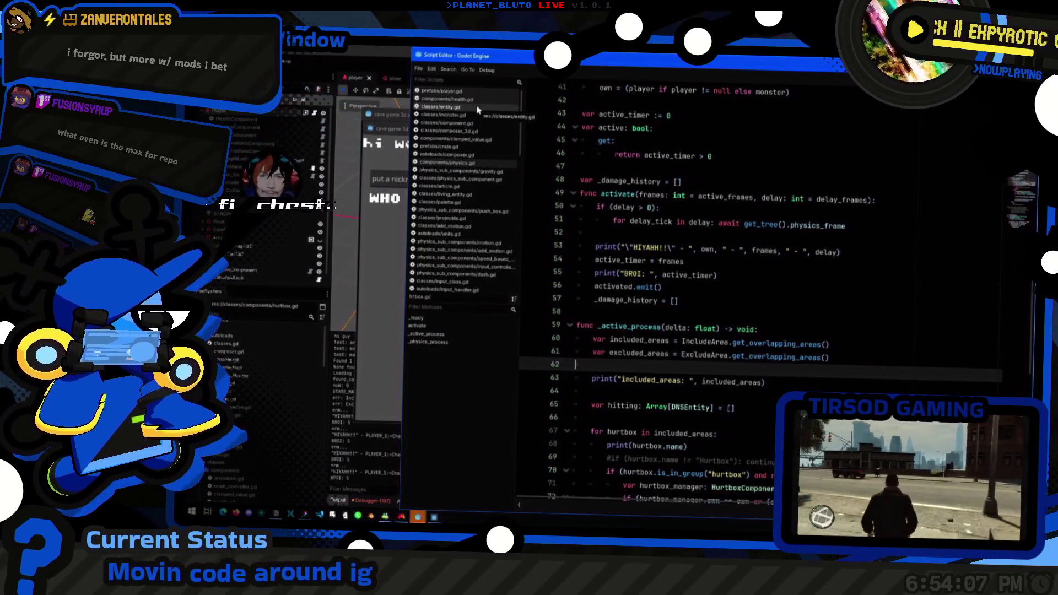
left_click(474, 131)
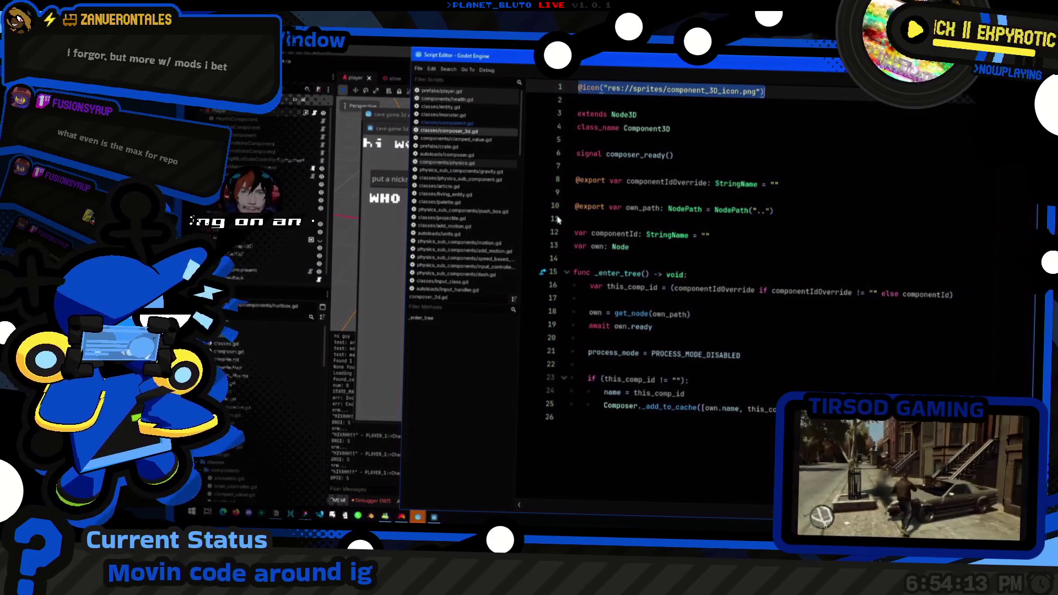
scroll(275, 459, "down", 5)
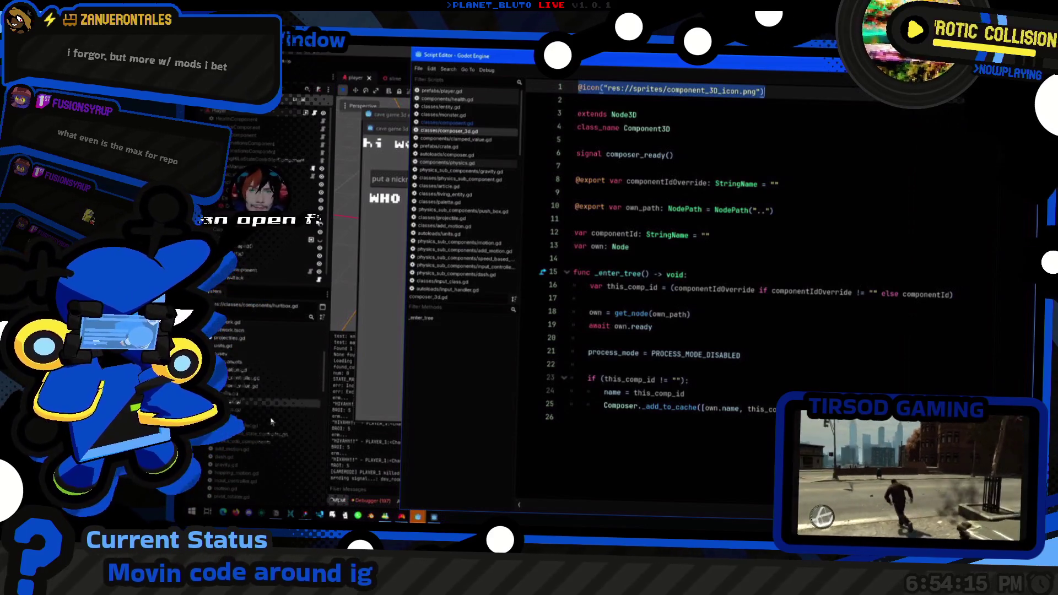
scroll(269, 393, "down", 5)
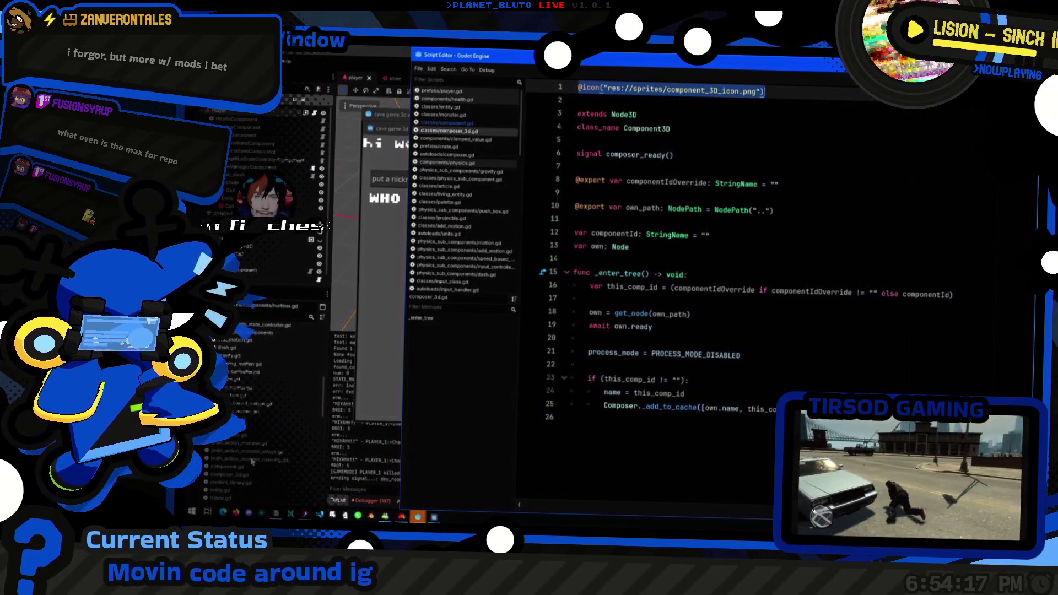
left_click(254, 459)
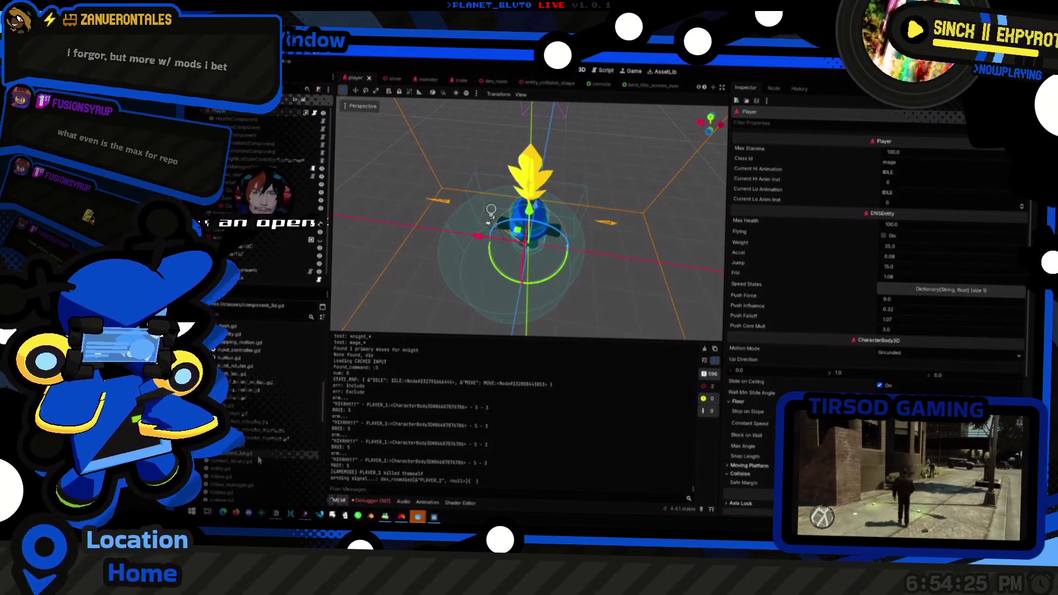
double_click(261, 455)
Make composer.gd's line 8 check also accept Component3D, then run the project with F5.
left_click(756, 157)
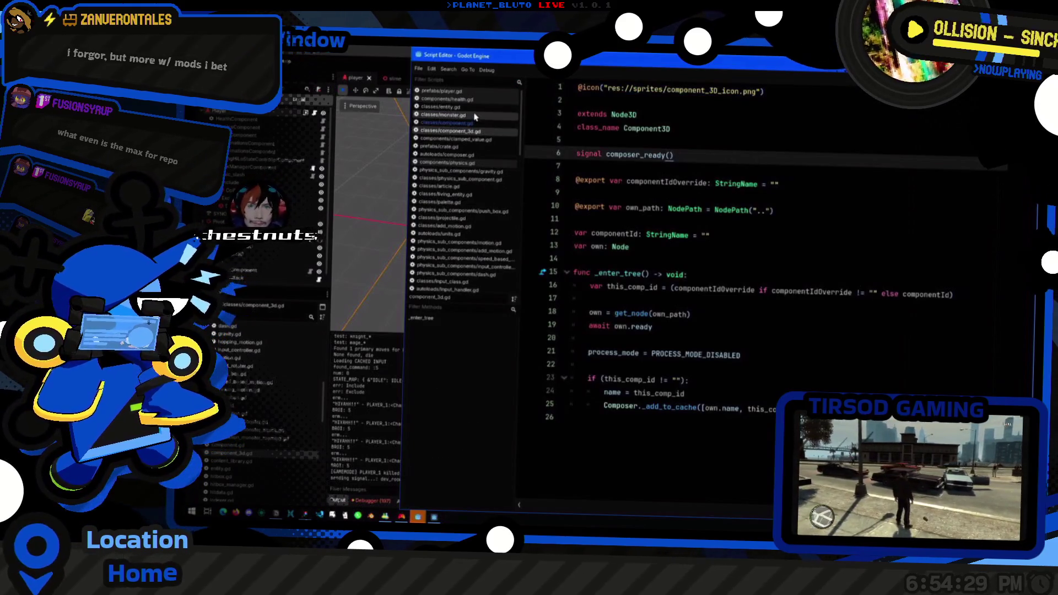
left_click(447, 155)
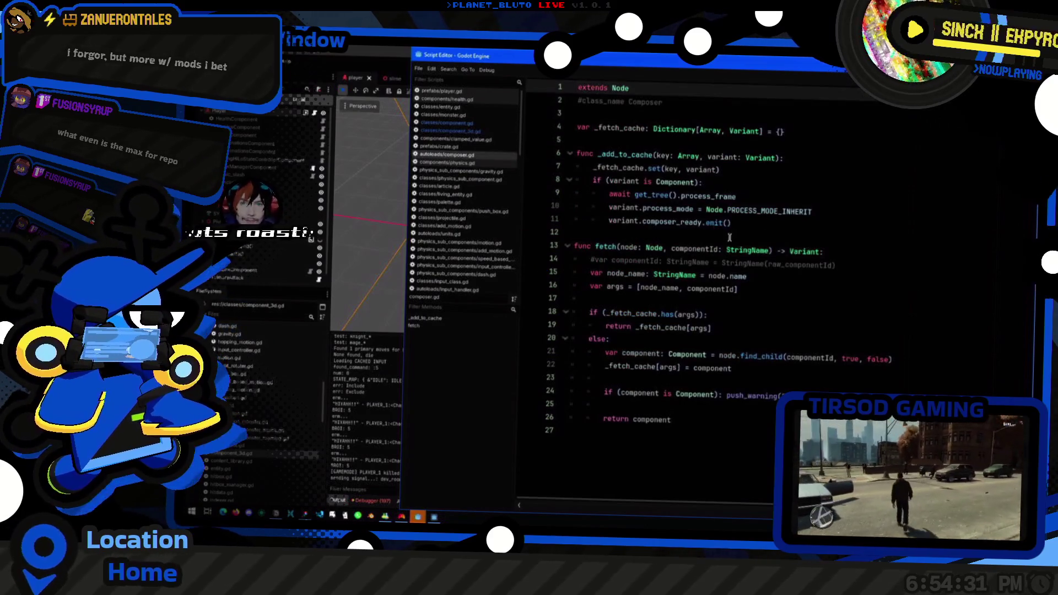
left_click(672, 180)
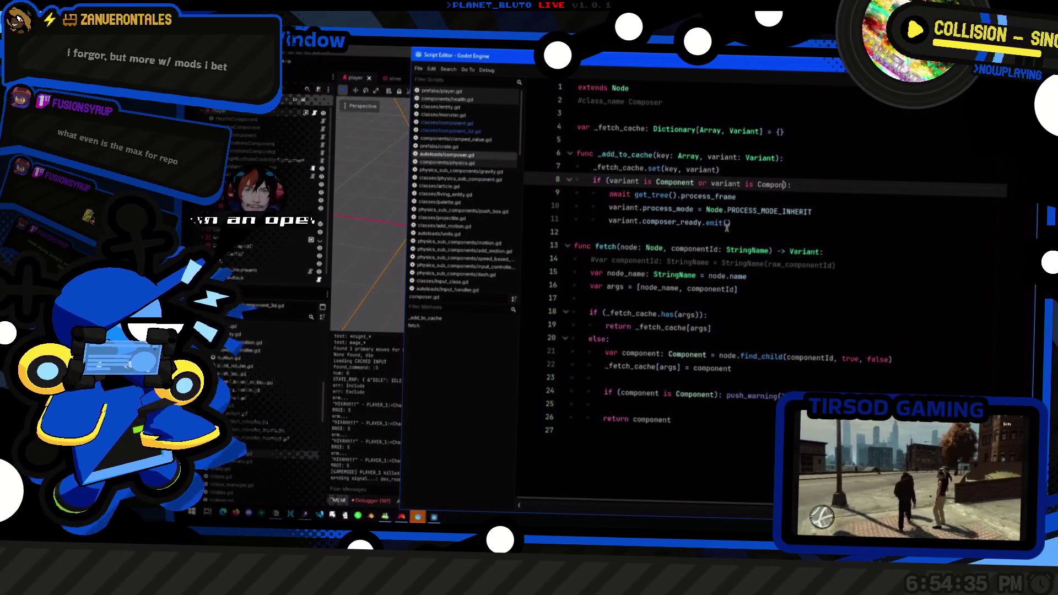
type("3D")
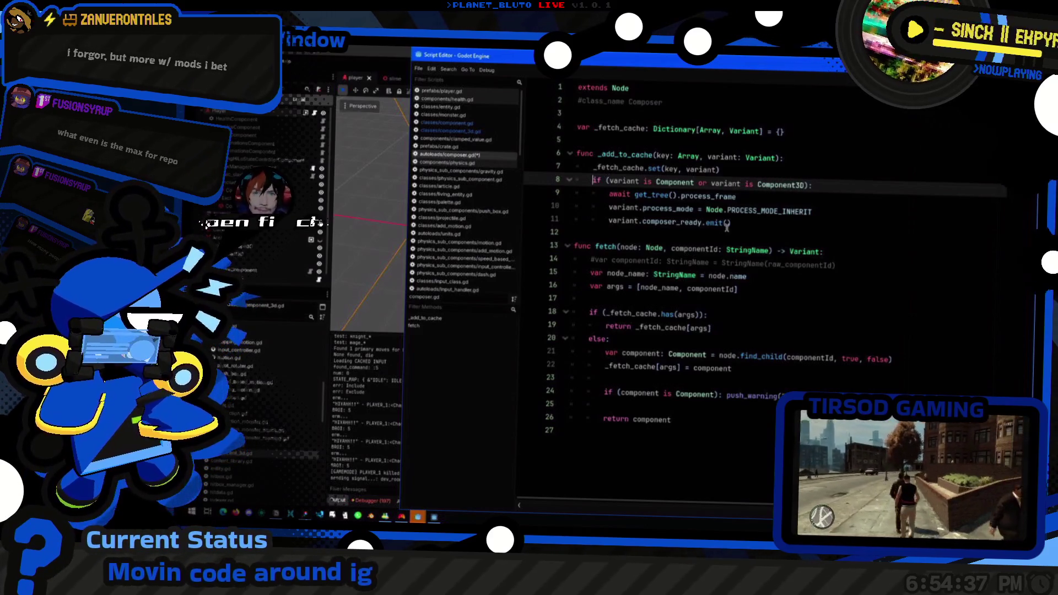
key("F5")
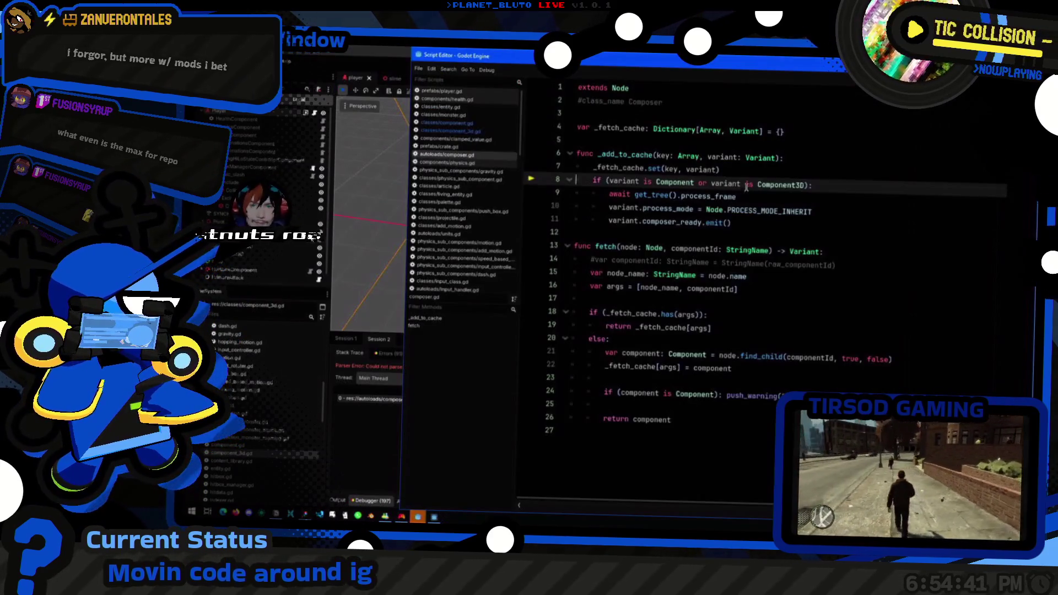
left_click(783, 185, "ctrl")
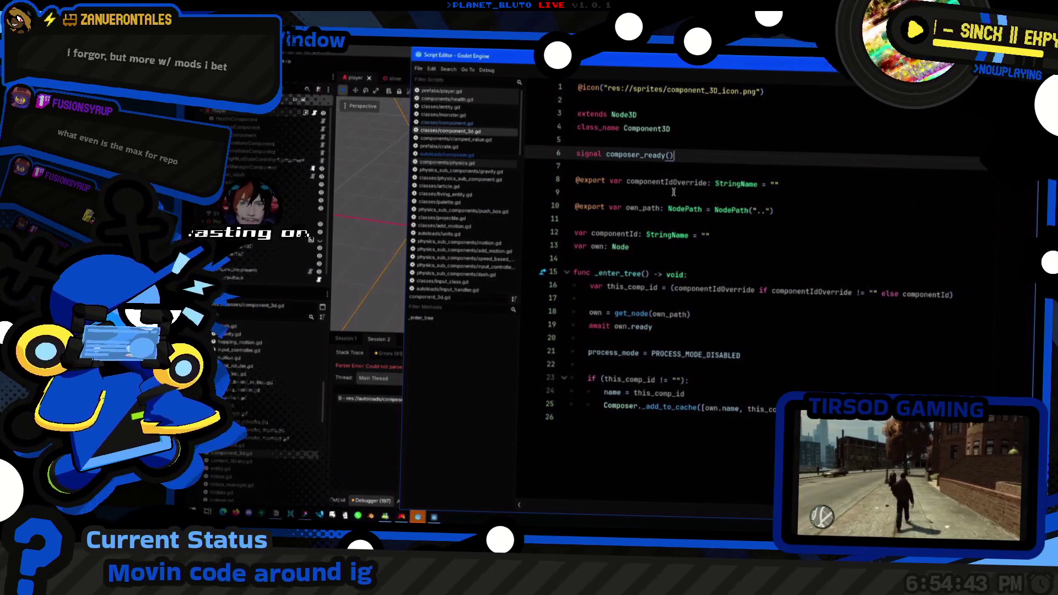
key("F5")
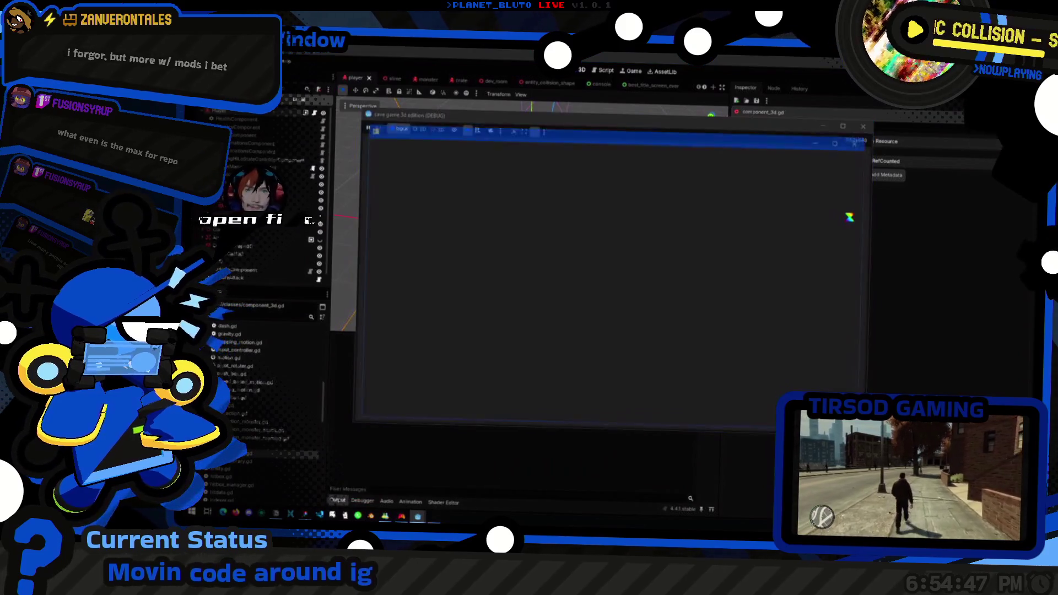
Pick a character class, host a game, and view push_box.gd halted at line 27.
left_click(475, 181)
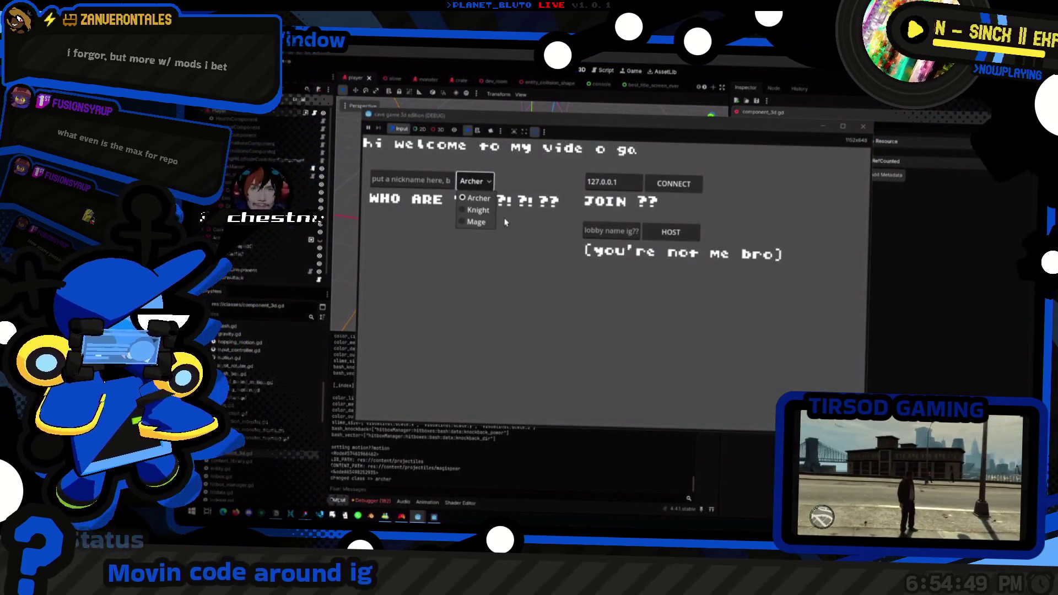
left_click(477, 222)
left_click(669, 232)
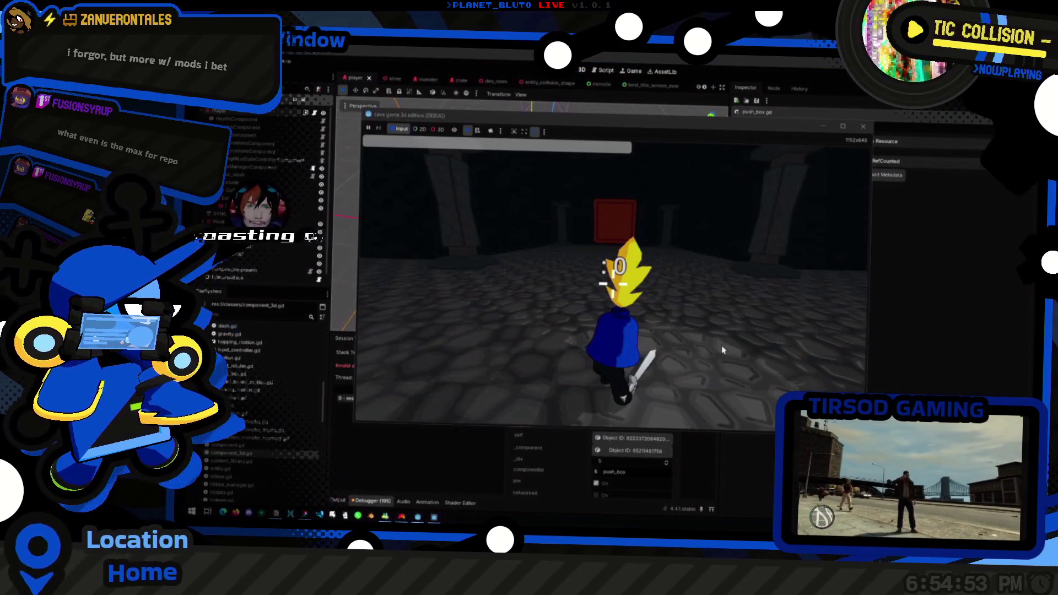
key("alt+Tab")
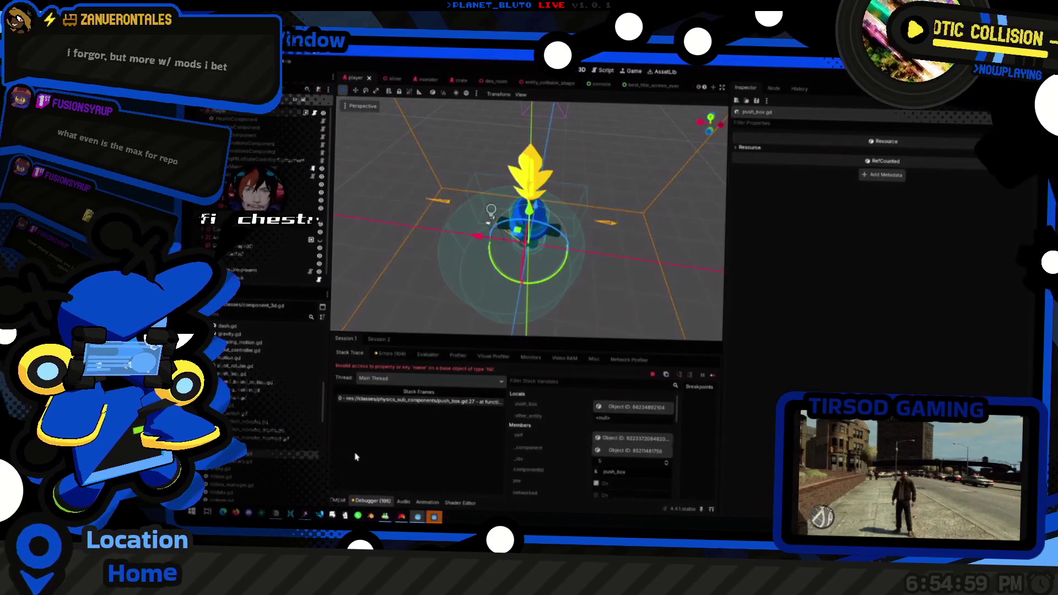
left_click(398, 387)
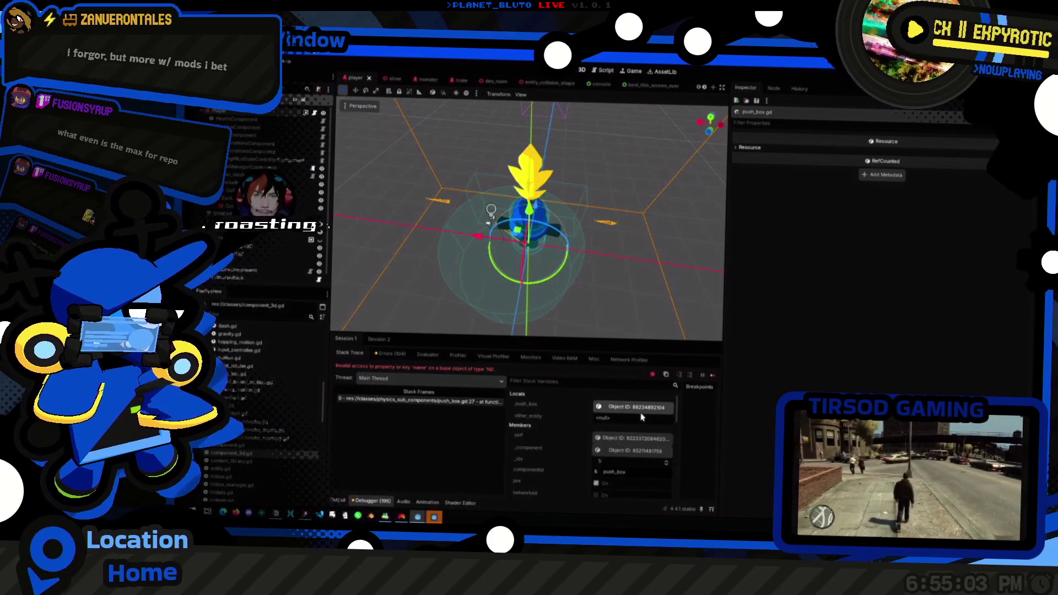
key("alt+Tab")
scroll(645, 411, "up", 2)
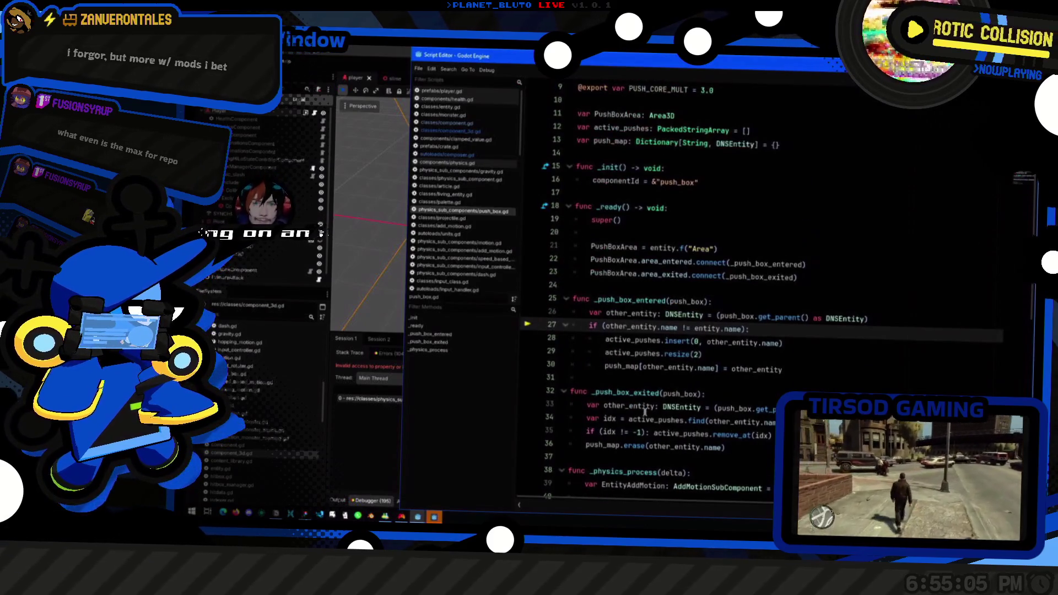
Select the push_box parameter on line 27 and return to the main editor's debugger.
mouse_move(645, 412)
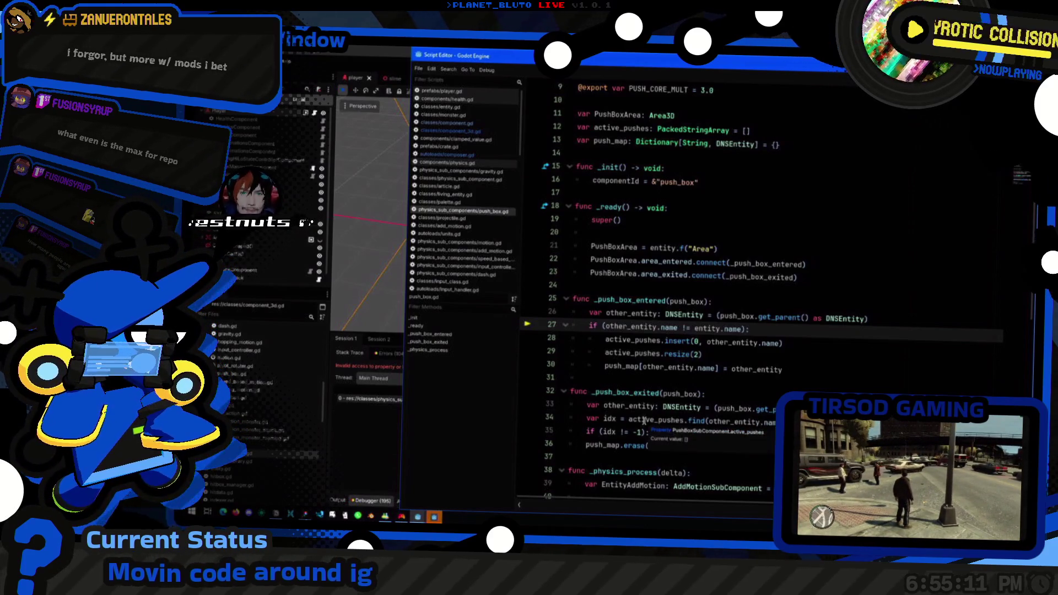
left_click(741, 319)
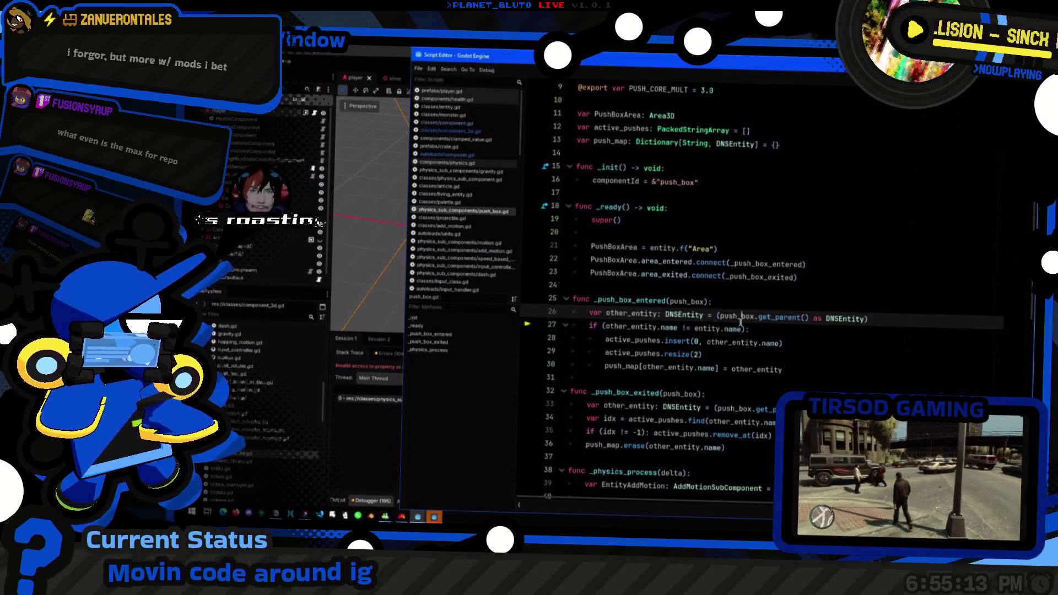
double_click(741, 319)
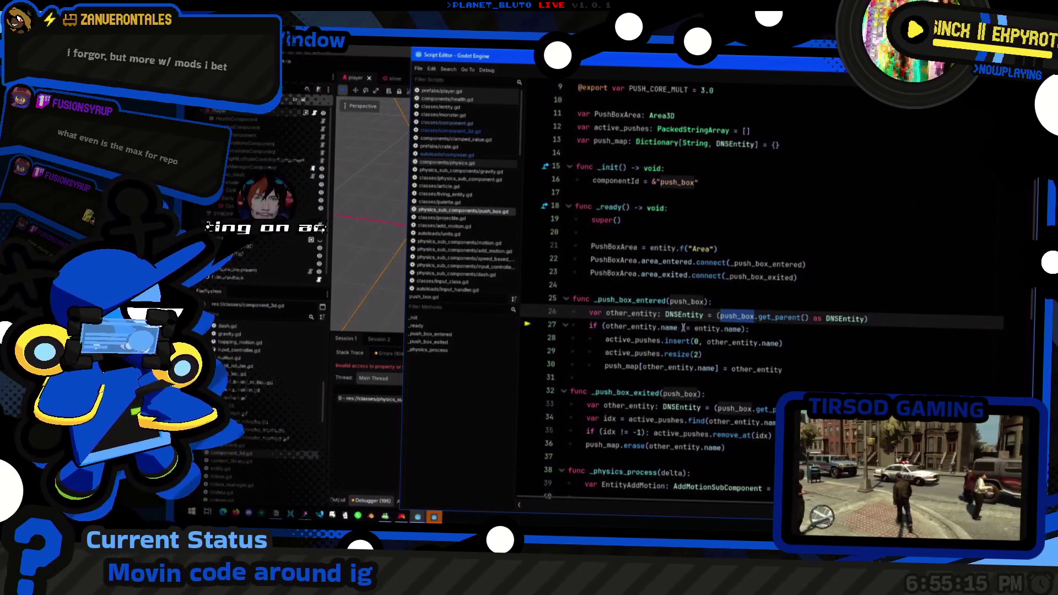
key("alt+Tab")
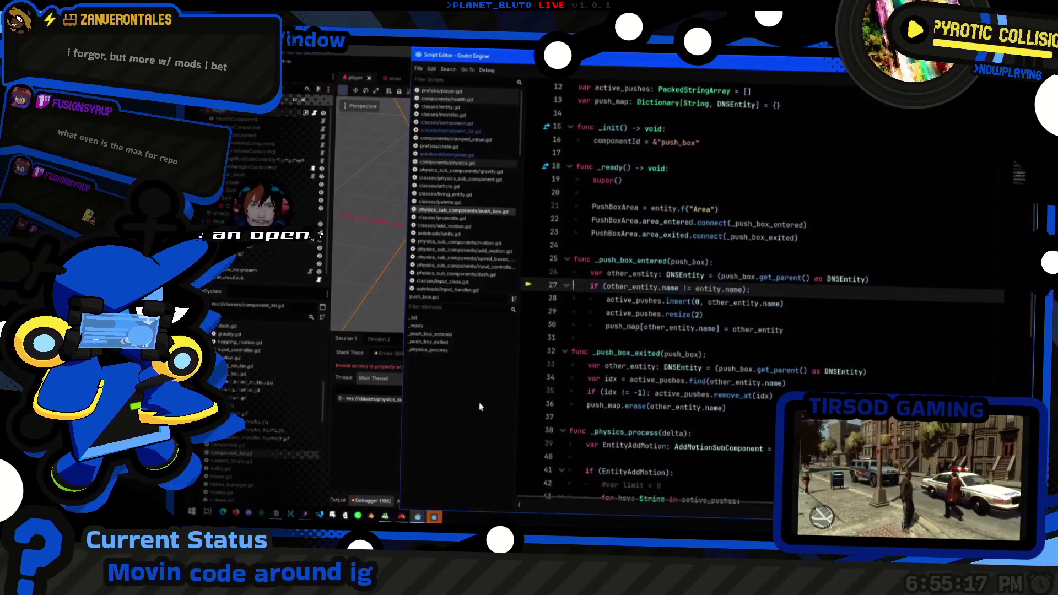
key("alt+Tab")
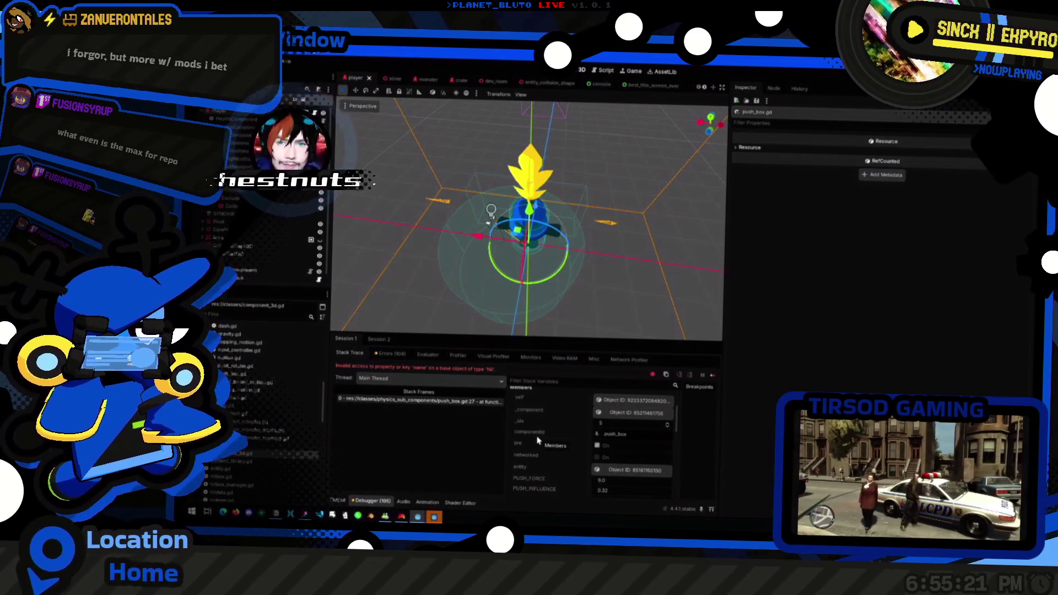
In the player scene, turn off collision layer 2 on the Exclude area.
scroll(545, 441, "down", 3)
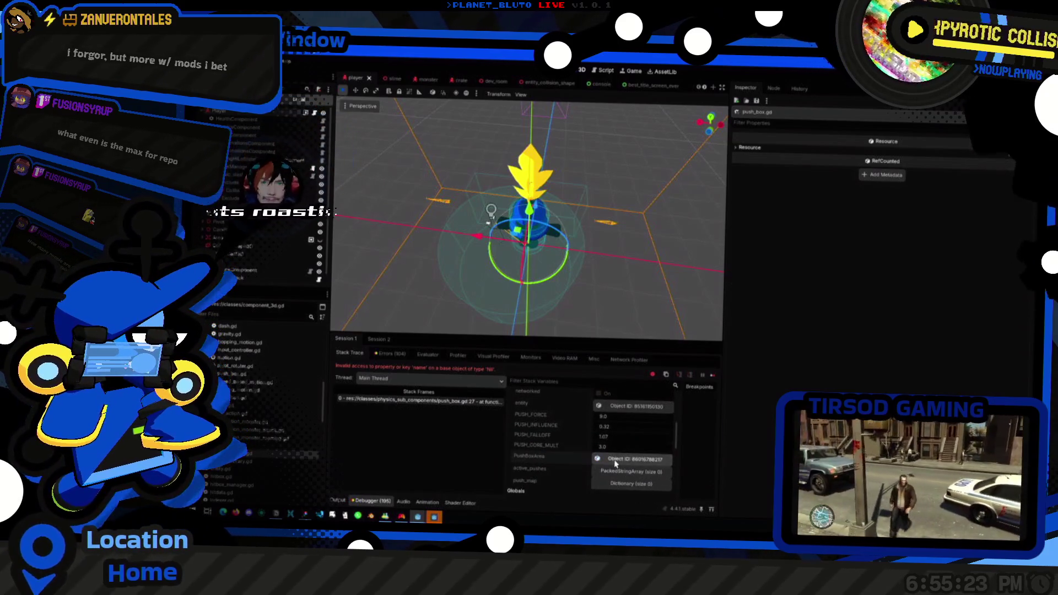
left_click(612, 461)
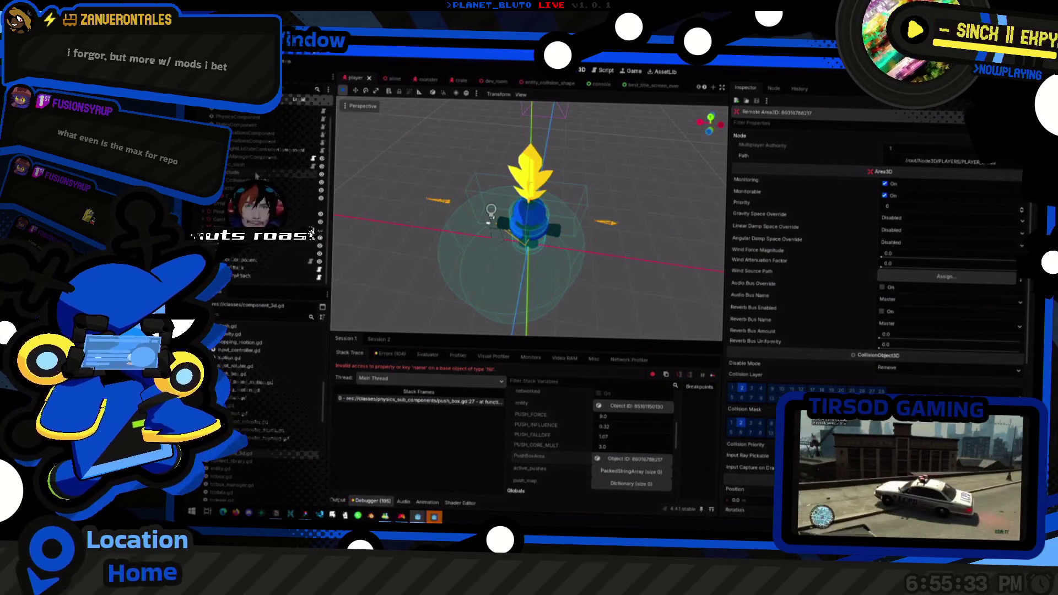
left_click(255, 175)
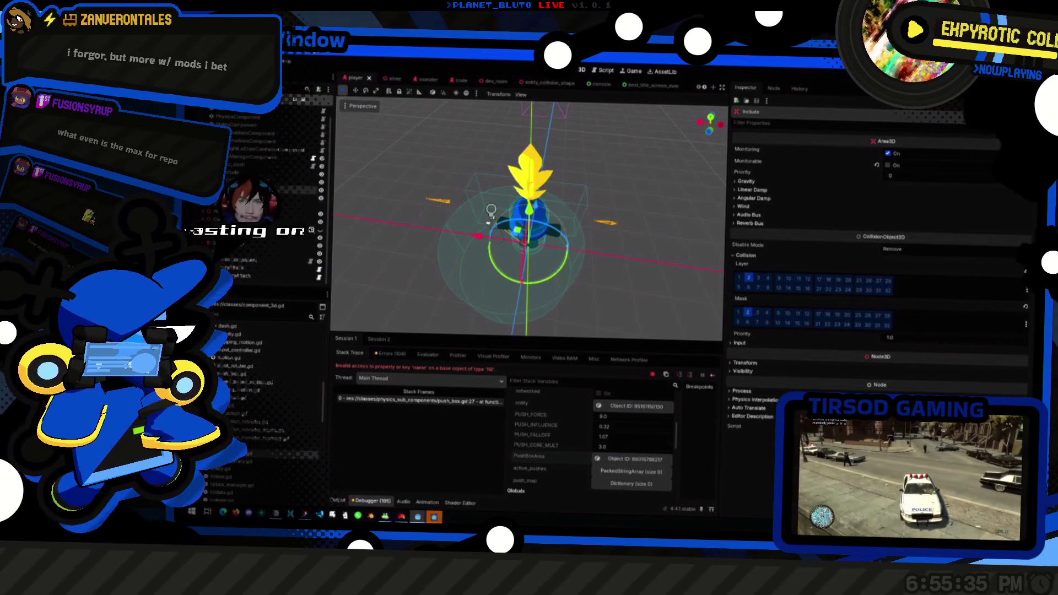
key("Down")
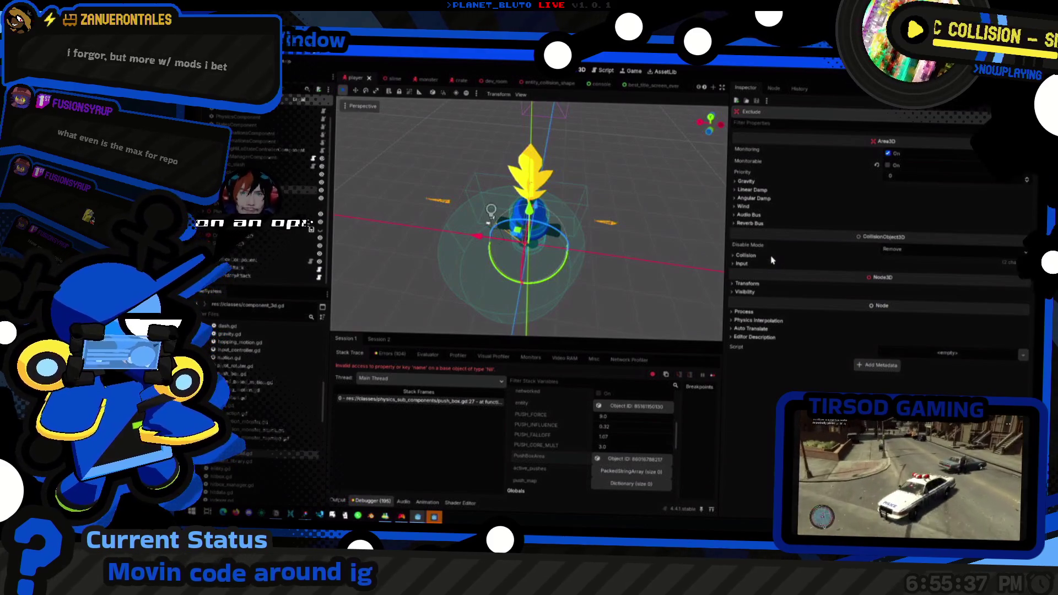
left_click(771, 258)
left_click(749, 281)
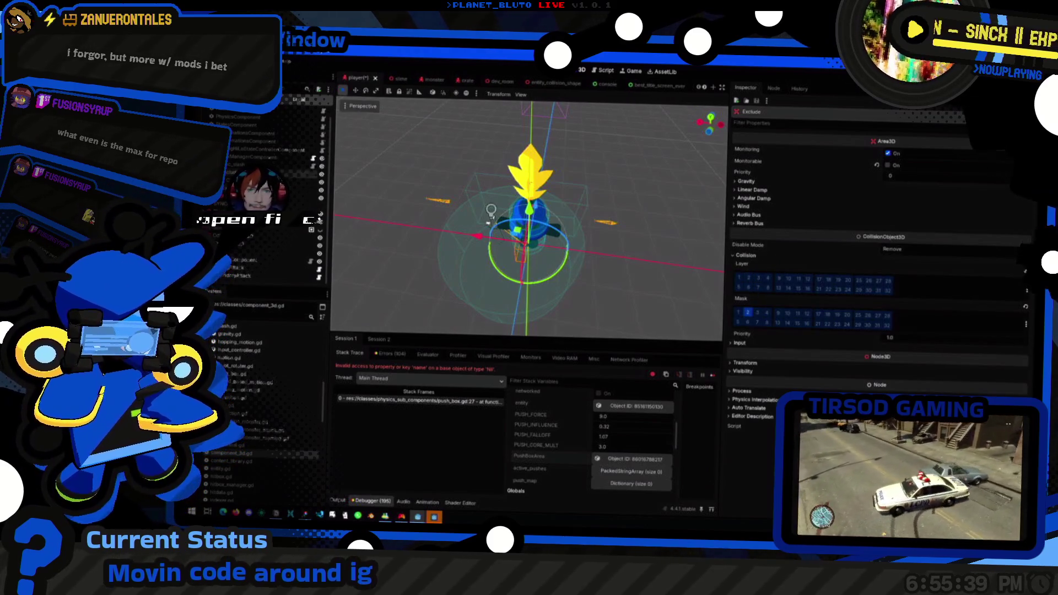
key("Up")
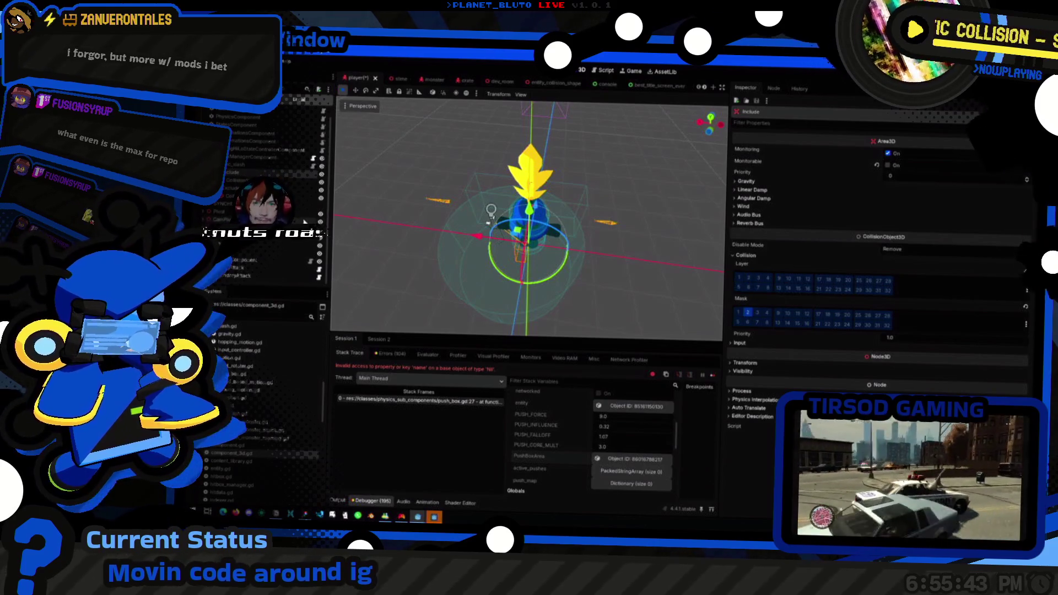
In the slime scene, clear a collision layer bit on the Include area.
key("ctrl+F3")
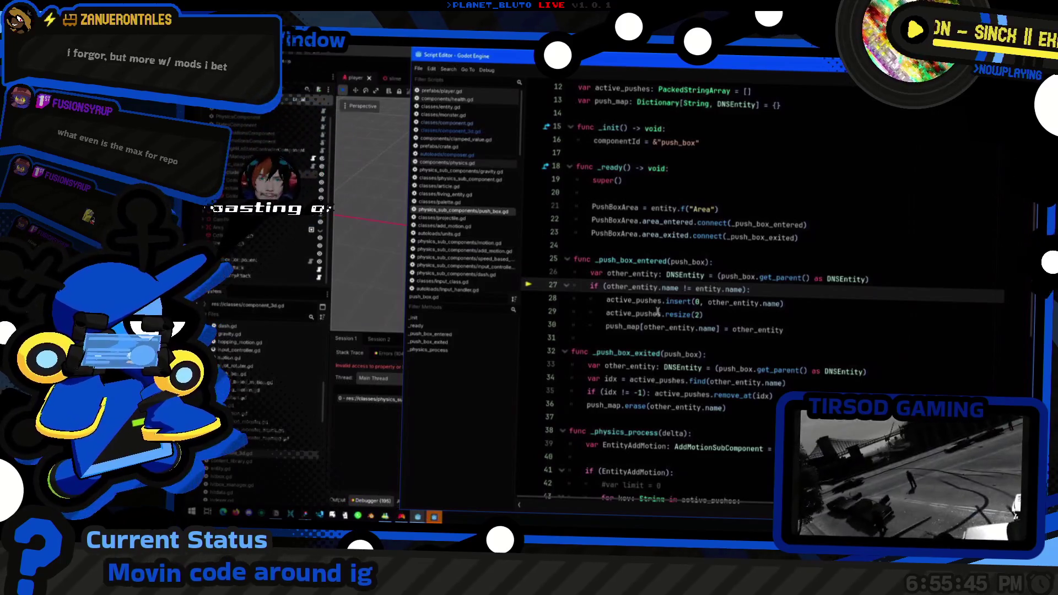
key("alt+Tab")
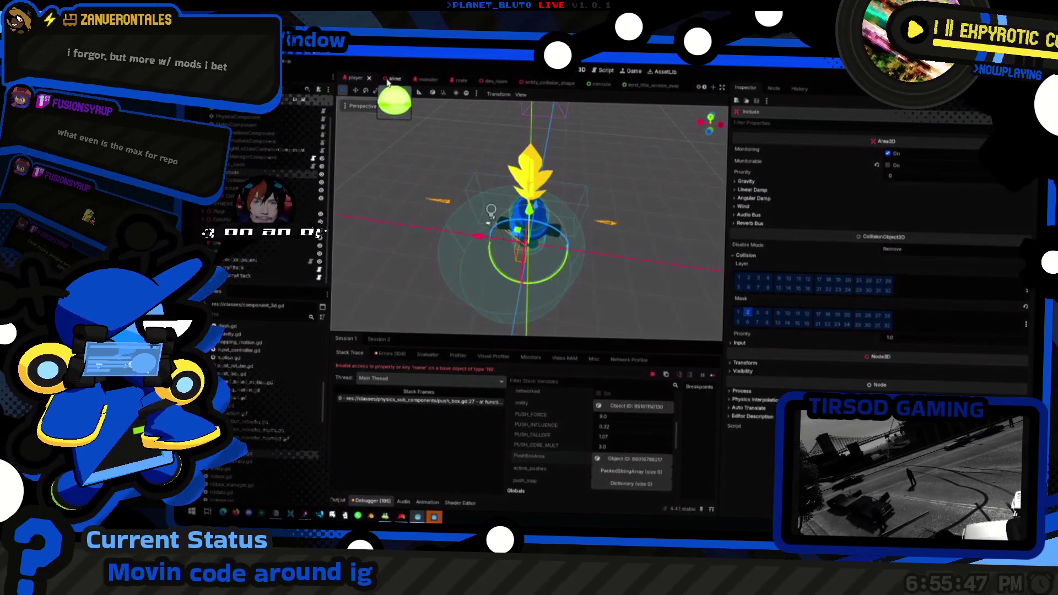
left_click(396, 83)
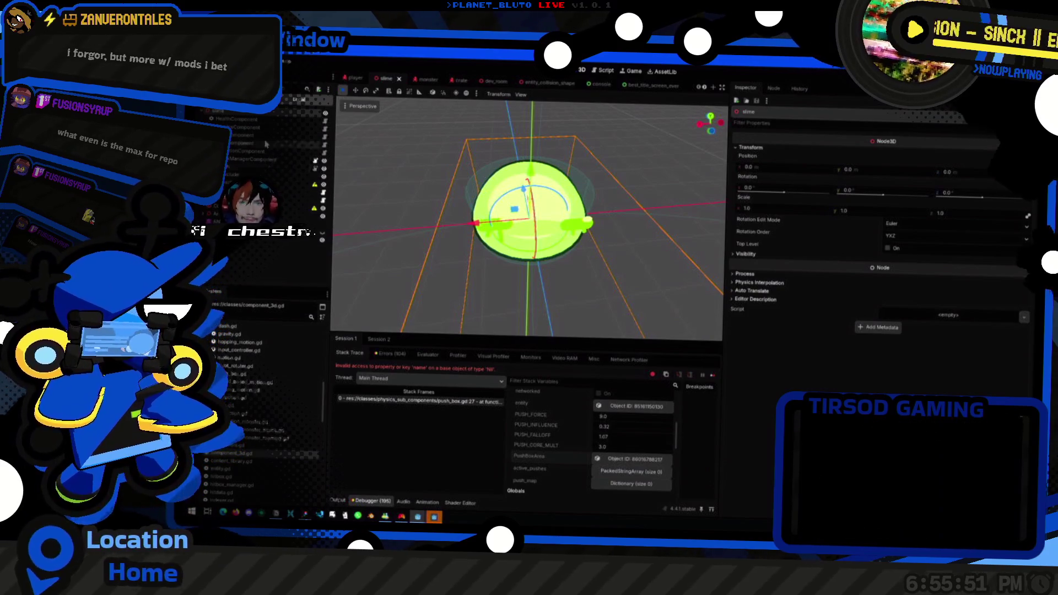
left_click(354, 78)
left_click(388, 79)
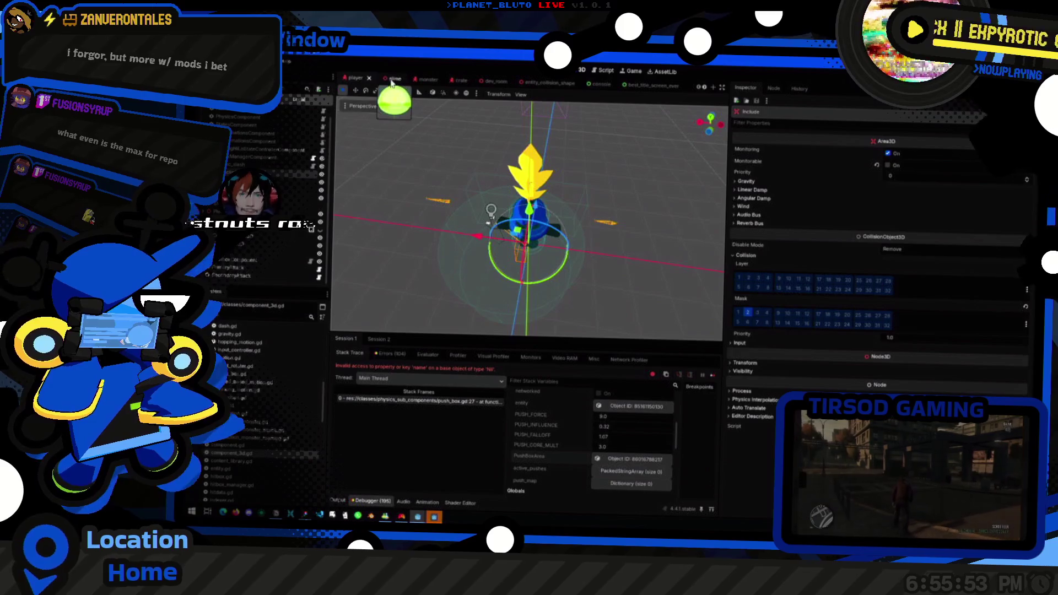
left_click(231, 126)
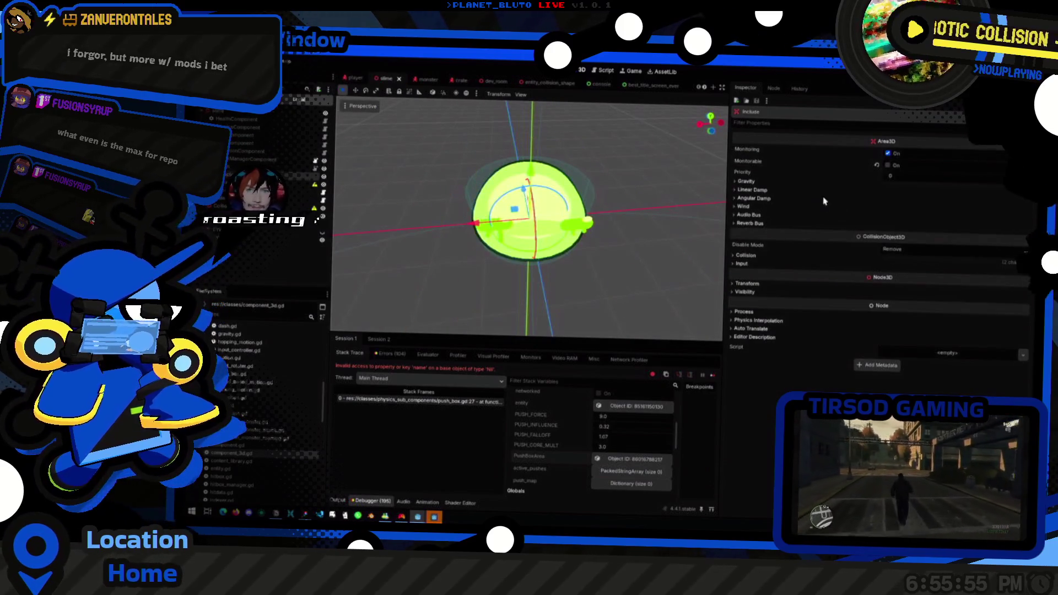
left_click(746, 255)
left_click(748, 279)
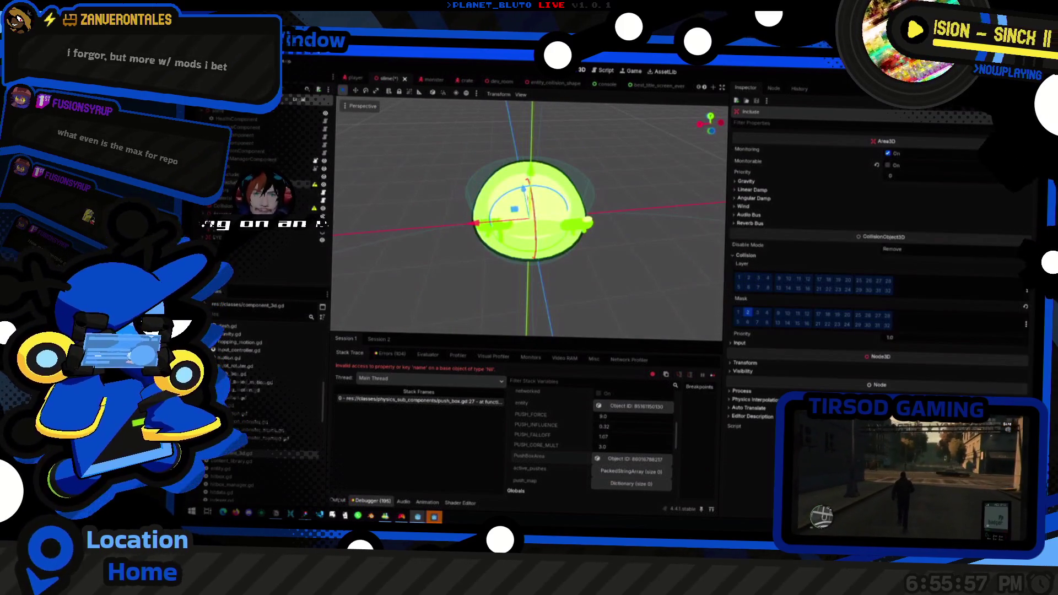
Save the slime scene, run the game with F5, and host as the Knight class.
key("ctrl+s")
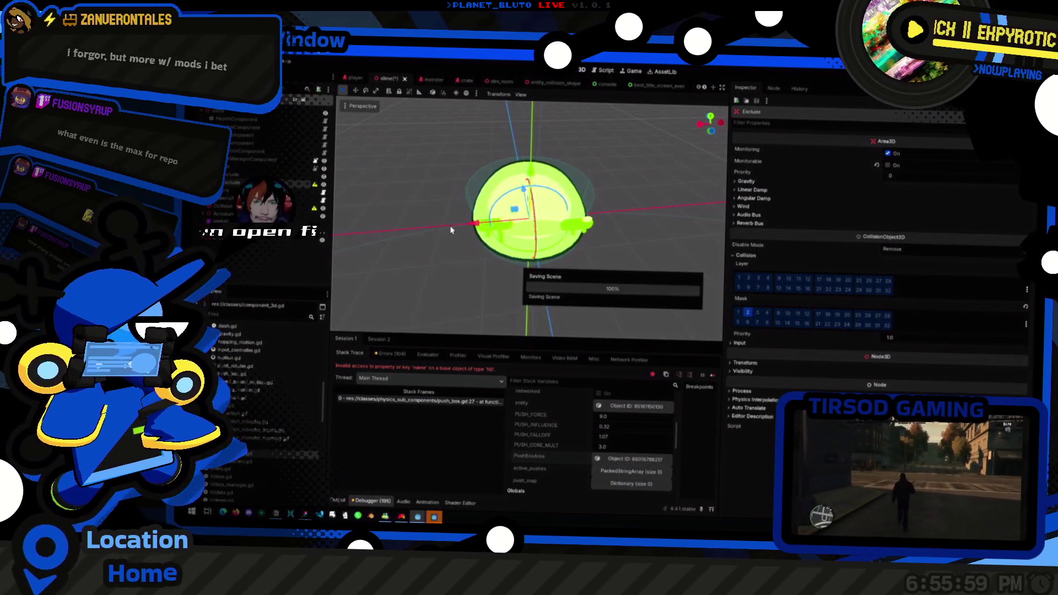
key("F5")
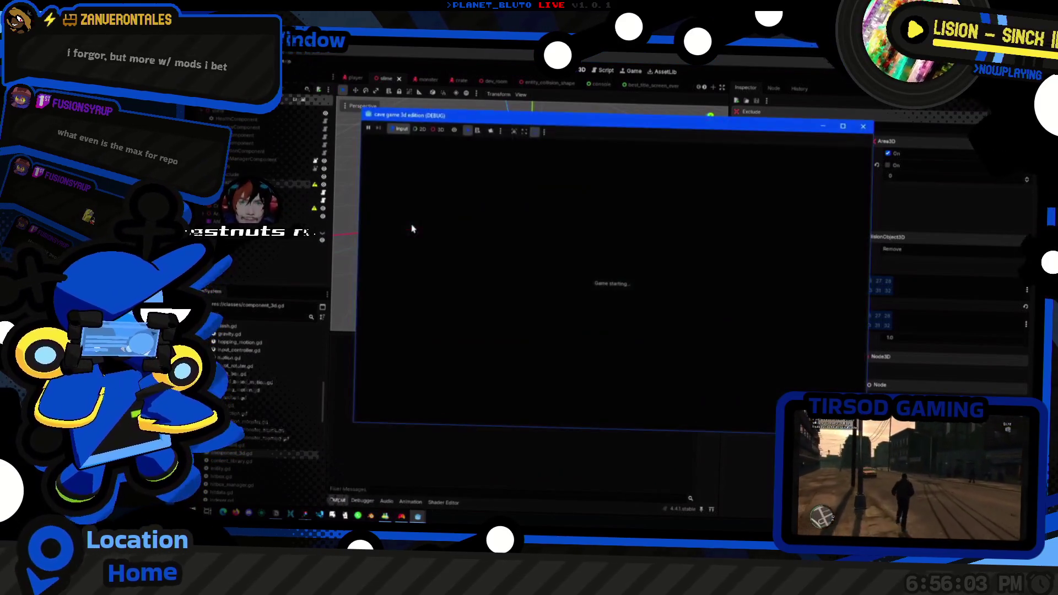
left_click(475, 178)
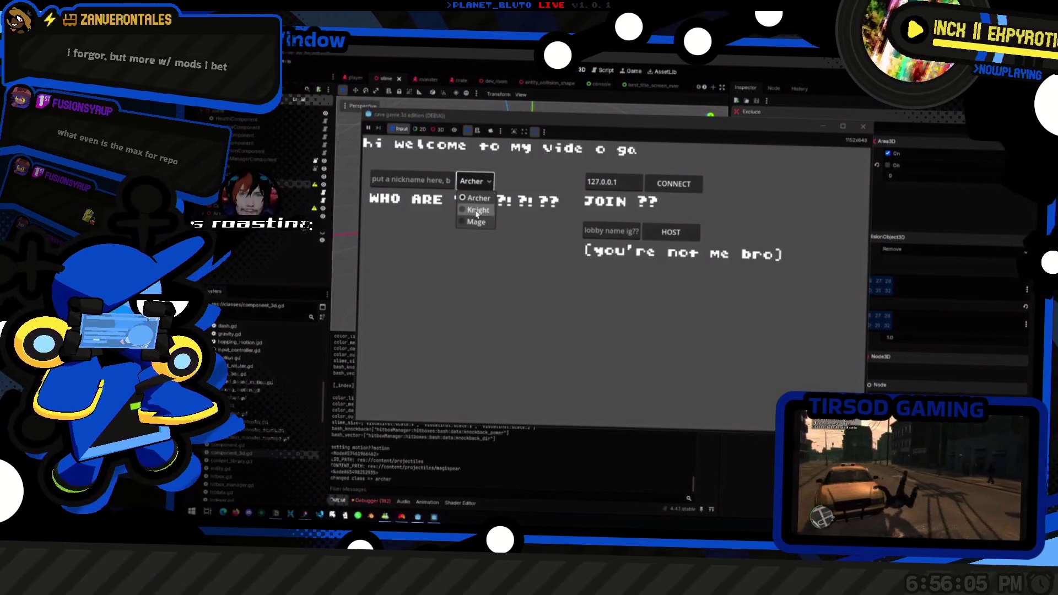
left_click(480, 216)
left_click(647, 234)
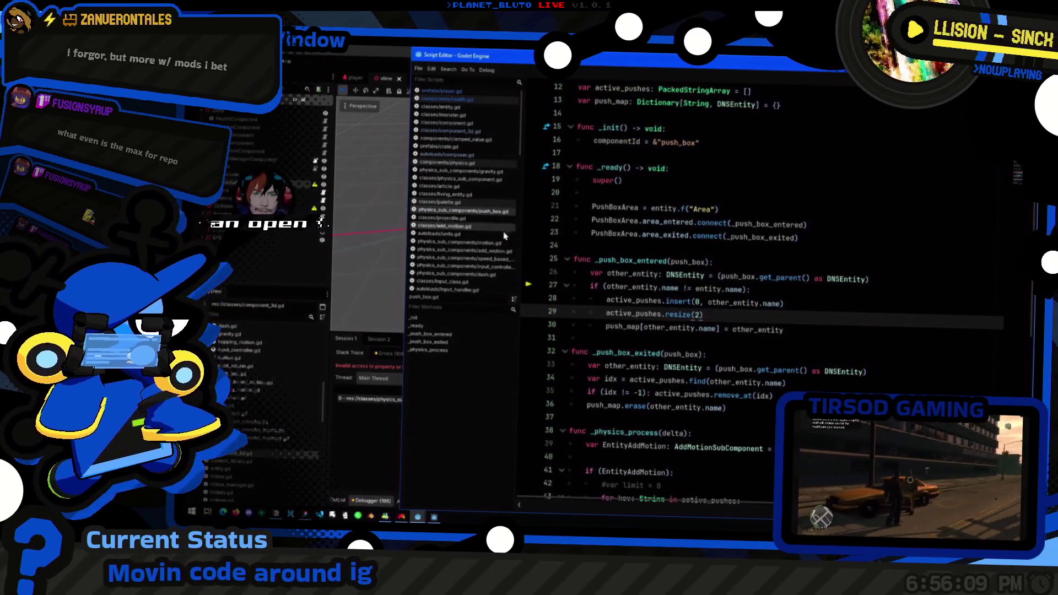
Quick-open hitbox.gd and highlight its included_areas references.
key("ctrl+alt+o")
type("hitbox")
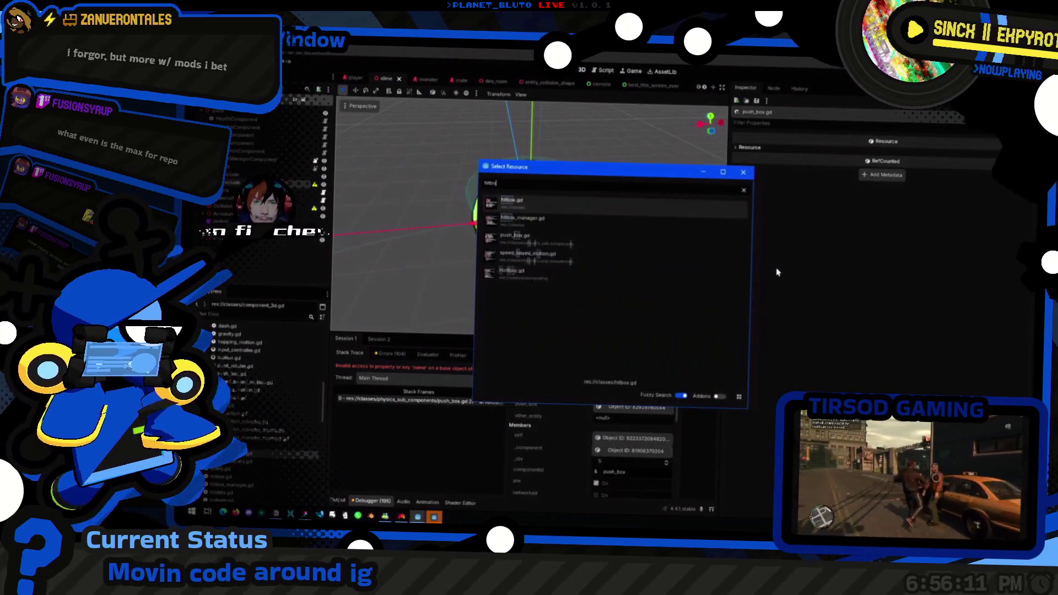
key("Return")
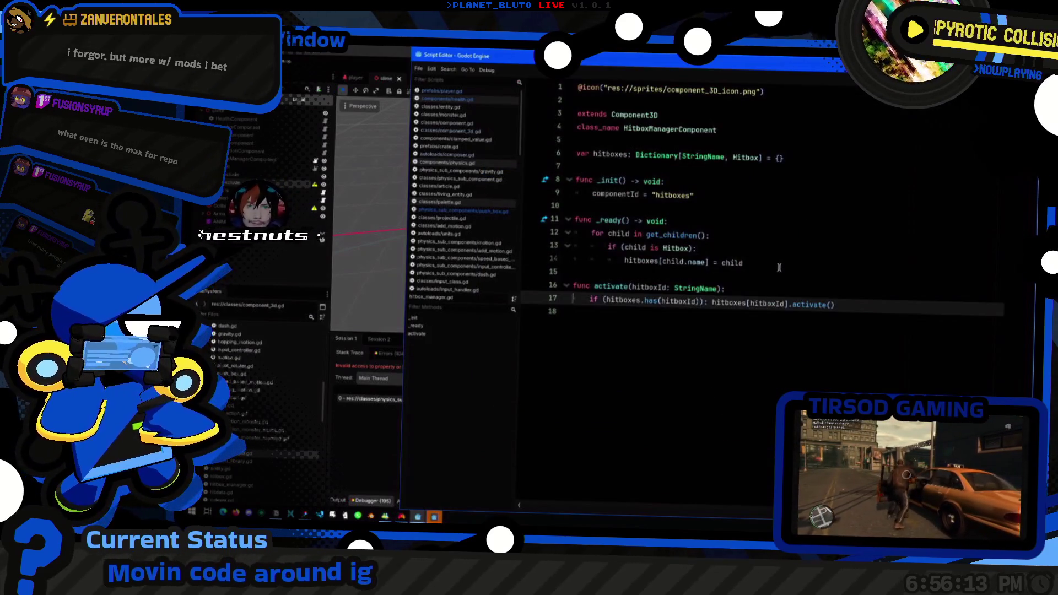
key("ctrl+alt+o")
type("hitbox")
key("Return")
scroll(780, 281, "down", 2)
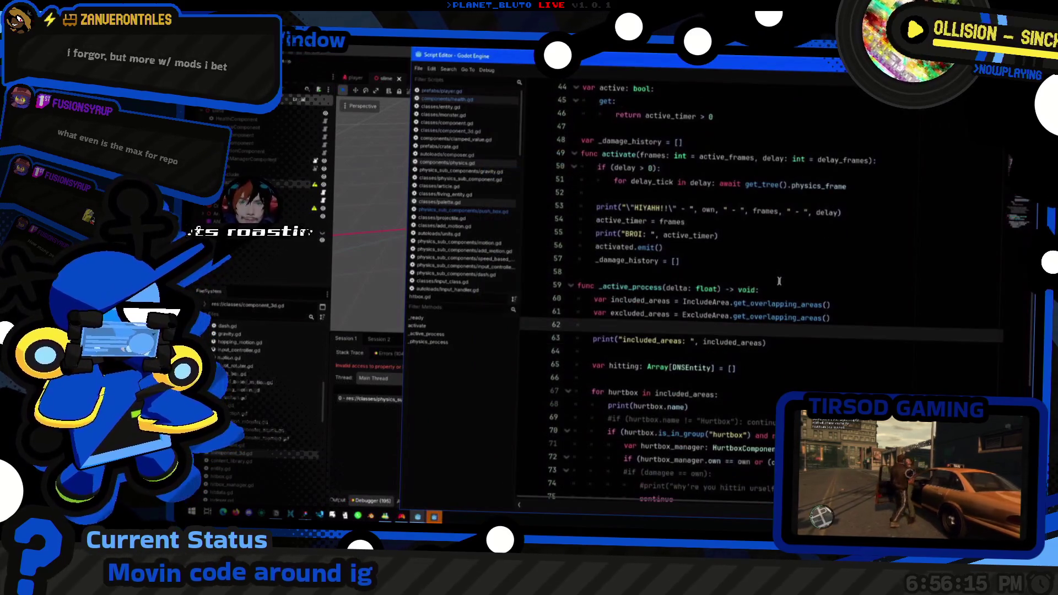
double_click(642, 303)
scroll(702, 304, "up", 9)
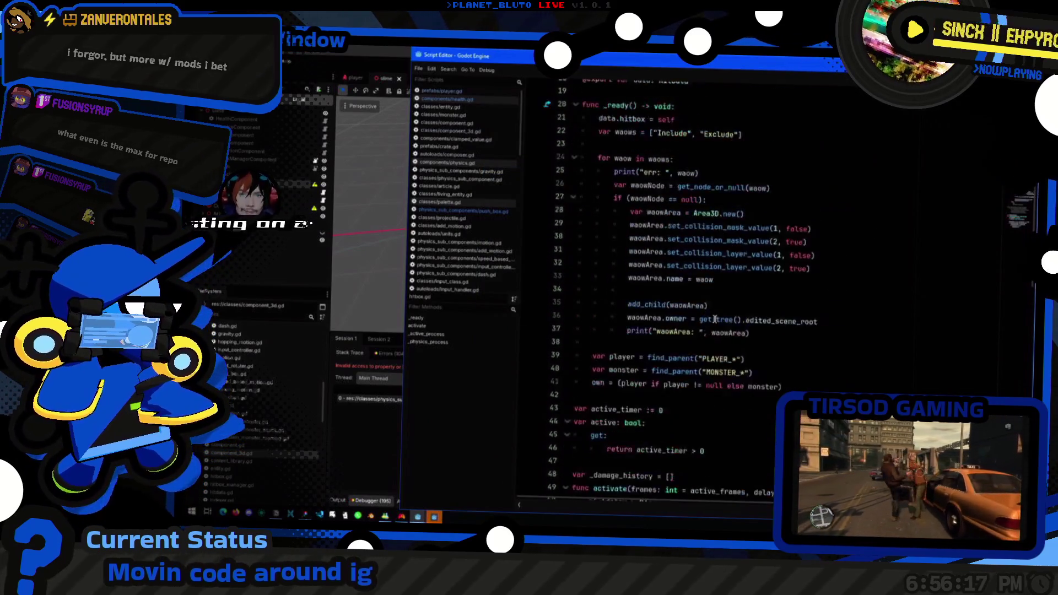
Change set_collision_layer_value(2, true) to false on line 32 and save.
left_click(767, 279)
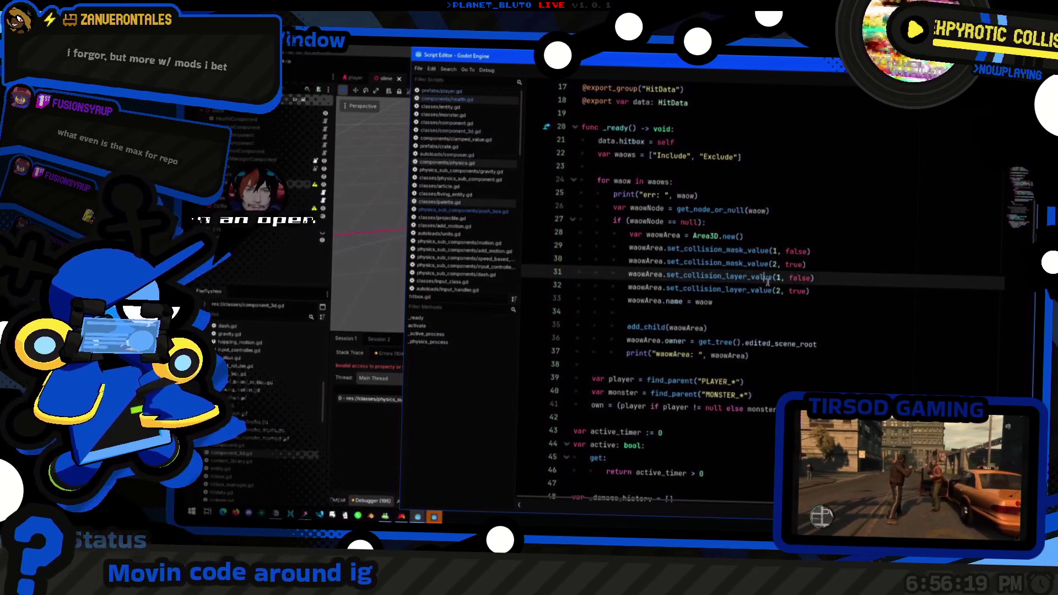
key("Down")
key("Up")
key("Left")
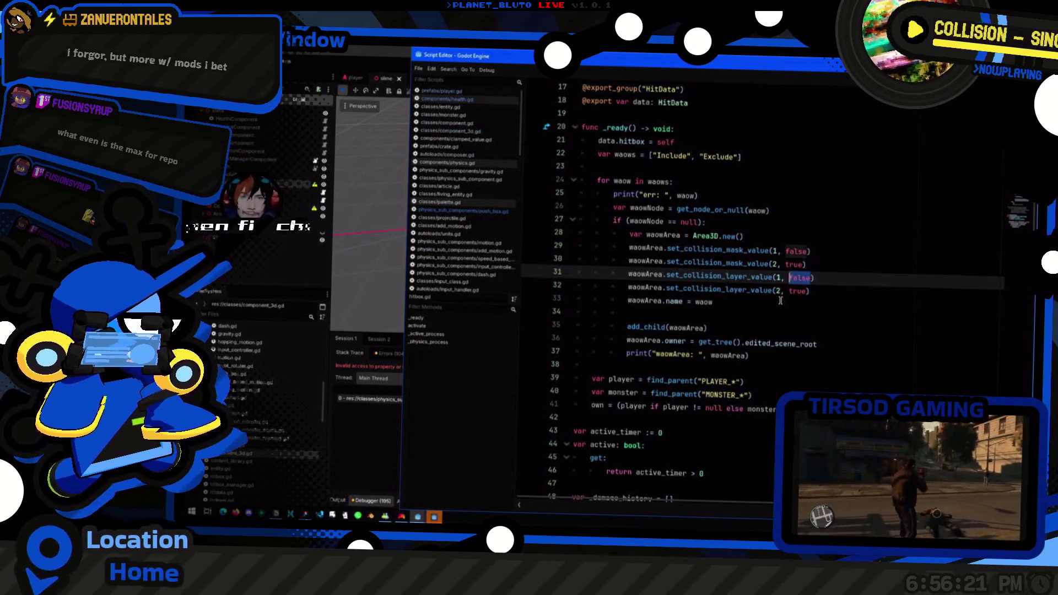
key("Down")
key("Delete")
key("Delete")
key("Delete")
type("false")
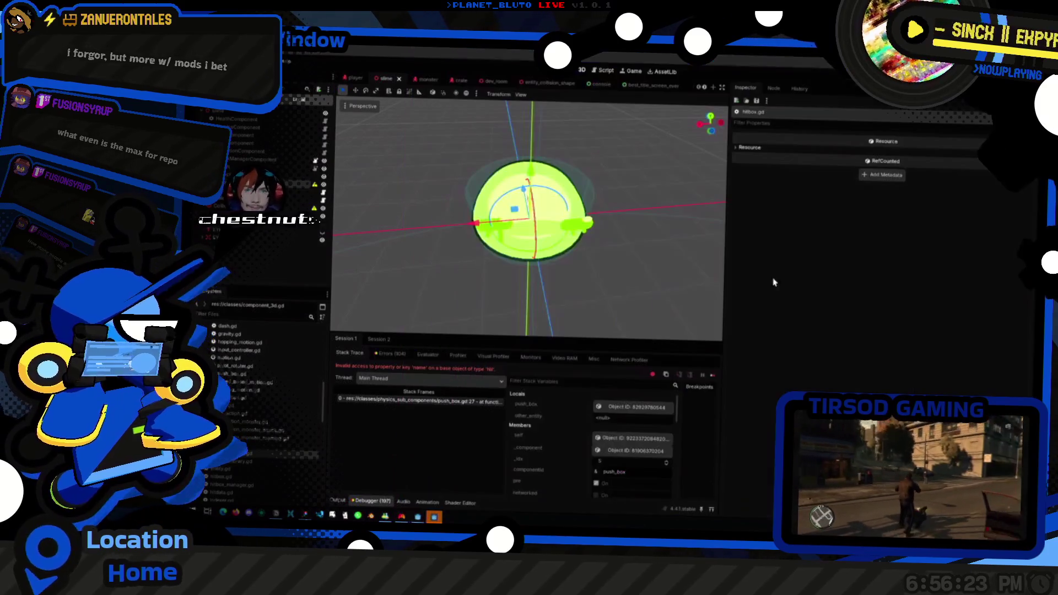
key("ctrl+s")
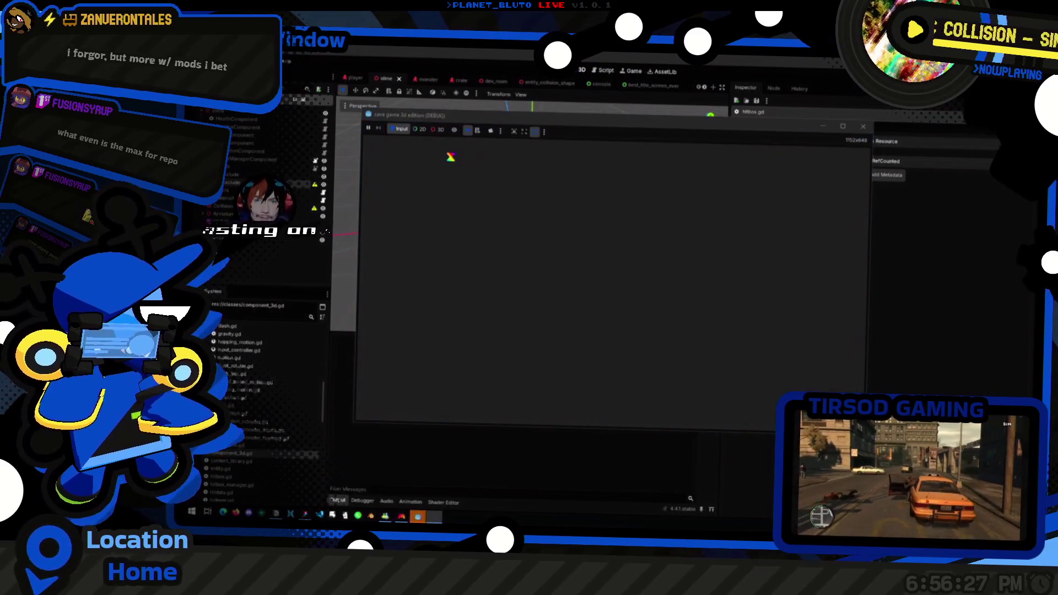
Host the game as Knight and, at the error, select other_entity in push_box.gd.
left_click(475, 182)
left_click(474, 210)
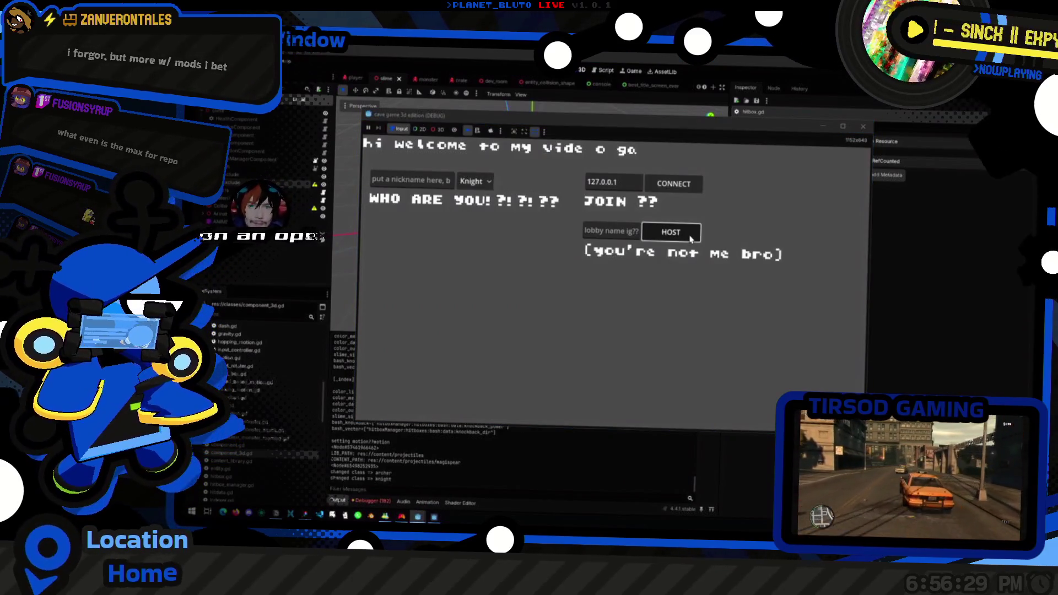
left_click(691, 239)
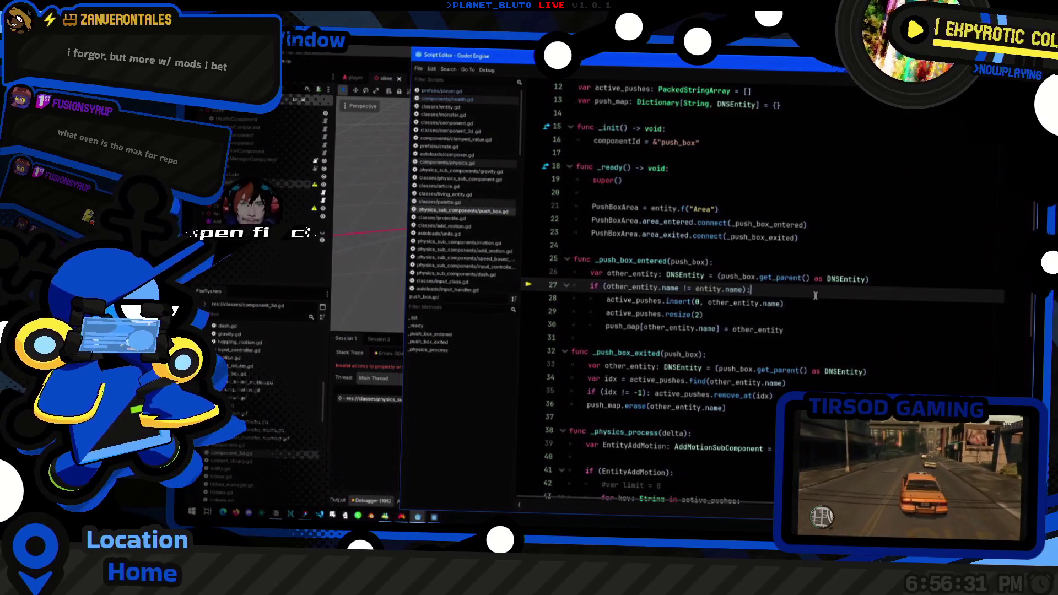
double_click(650, 285)
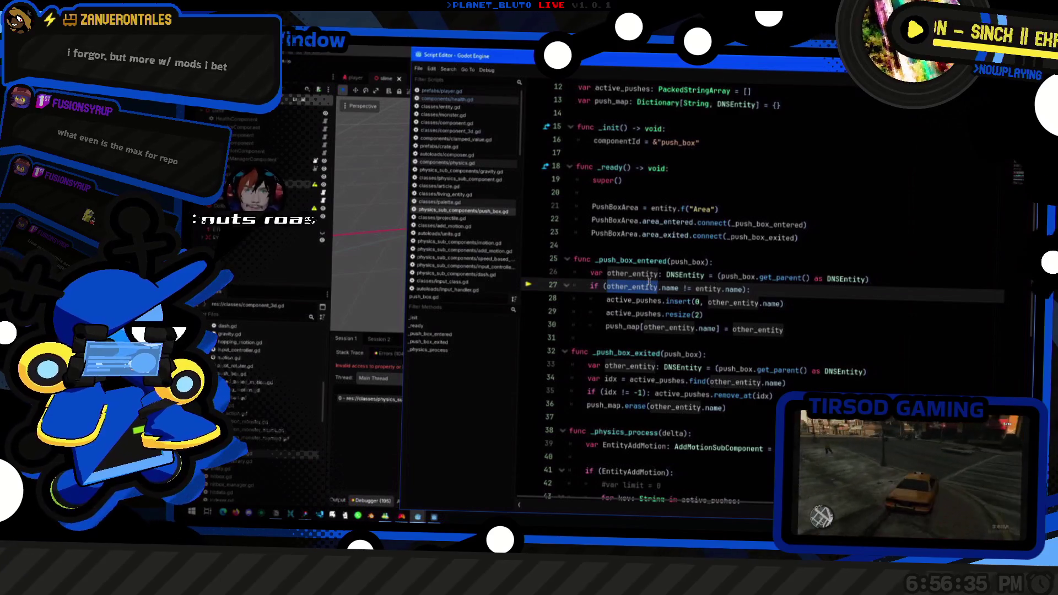
Add an 'if other_entity == null: return' guard to both push box handlers and relaunch.
key("ctrl+shift+Return")
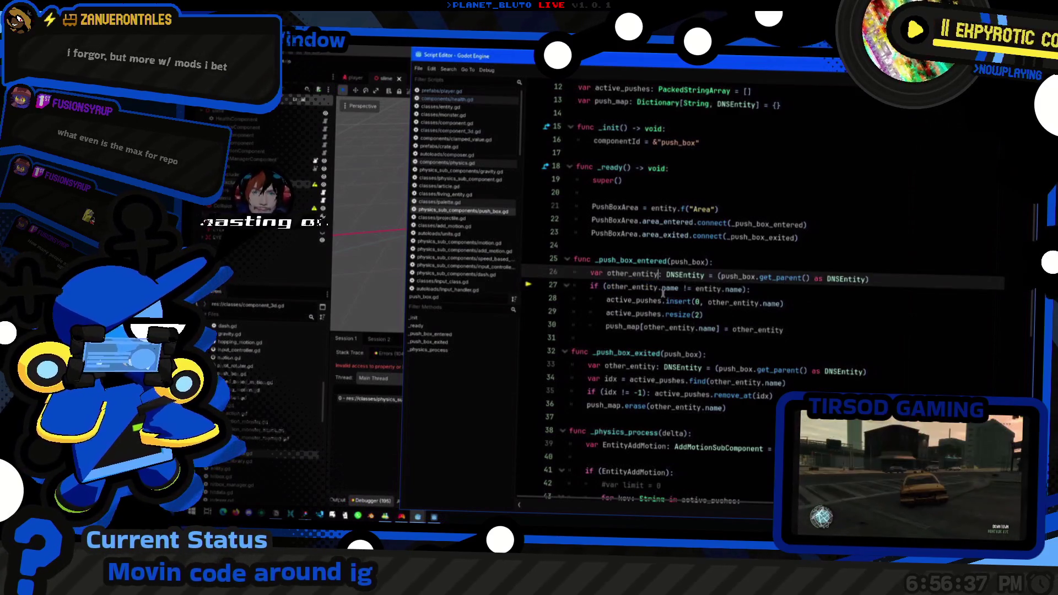
type("if (other_entity")
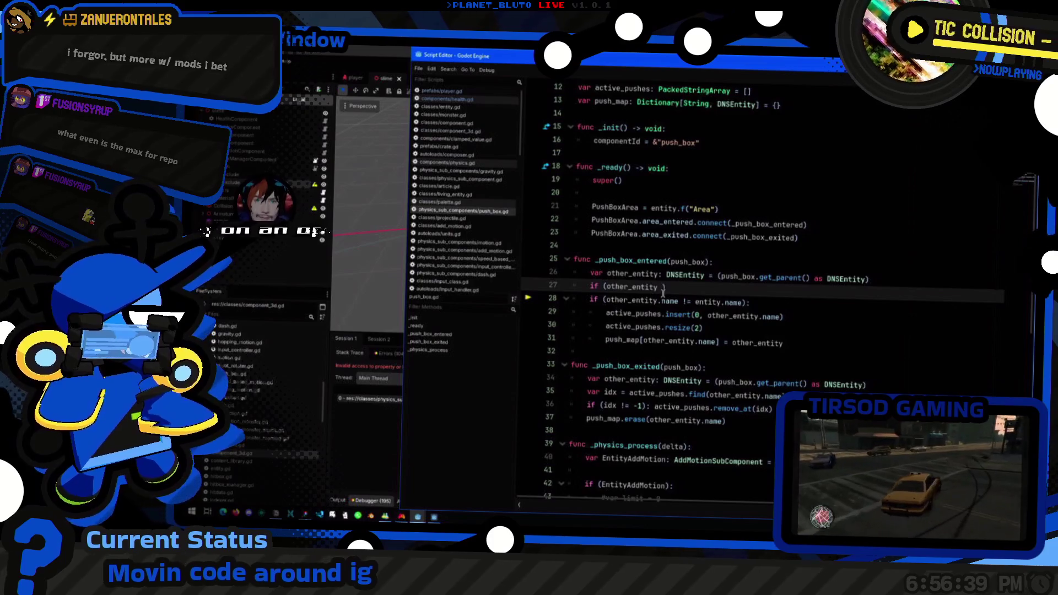
type("ull")
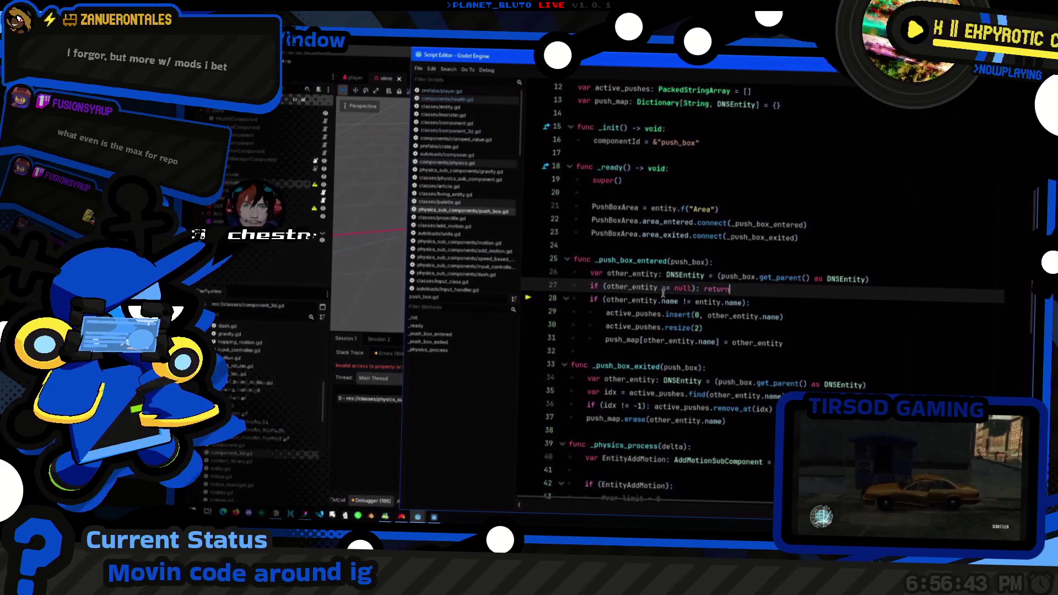
key("ctrl+c")
key("Down")
key("Down")
key("Down")
key("ctrl+v")
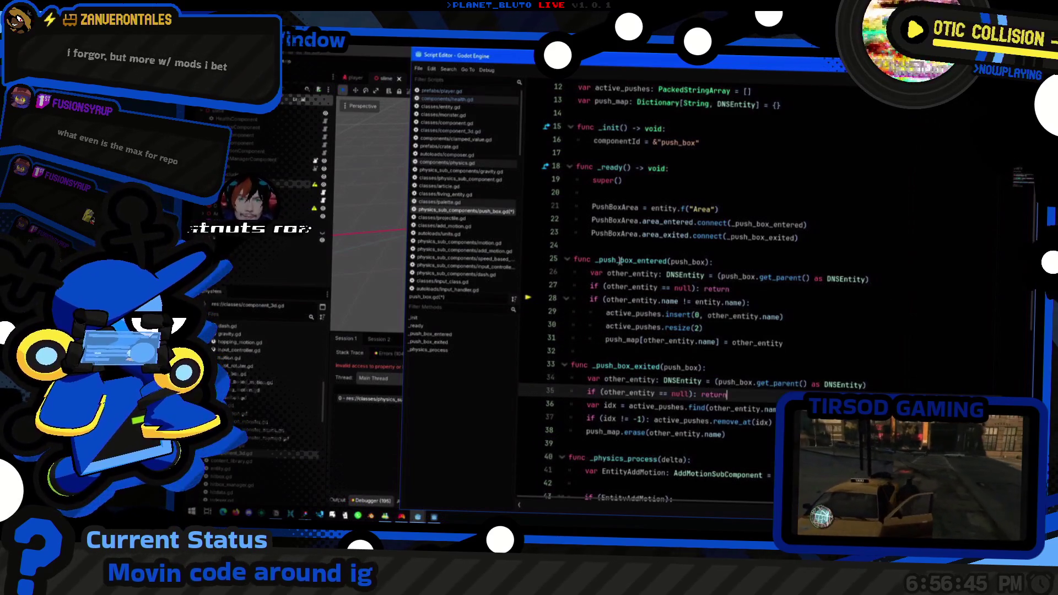
key("F5")
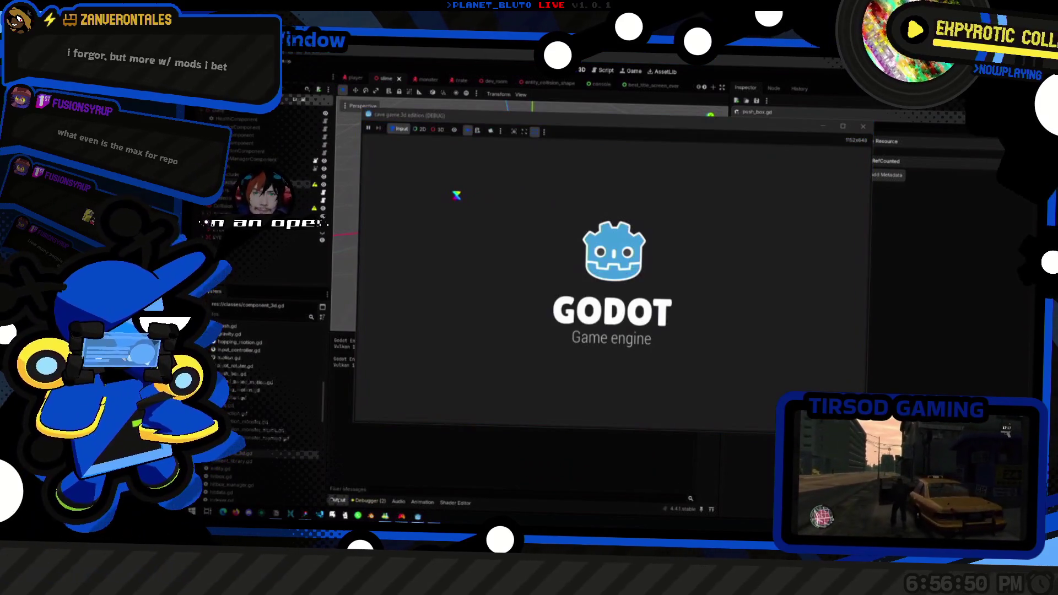
Host the game as Knight and send a chat message in the cave.
left_click(465, 177)
left_click(468, 210)
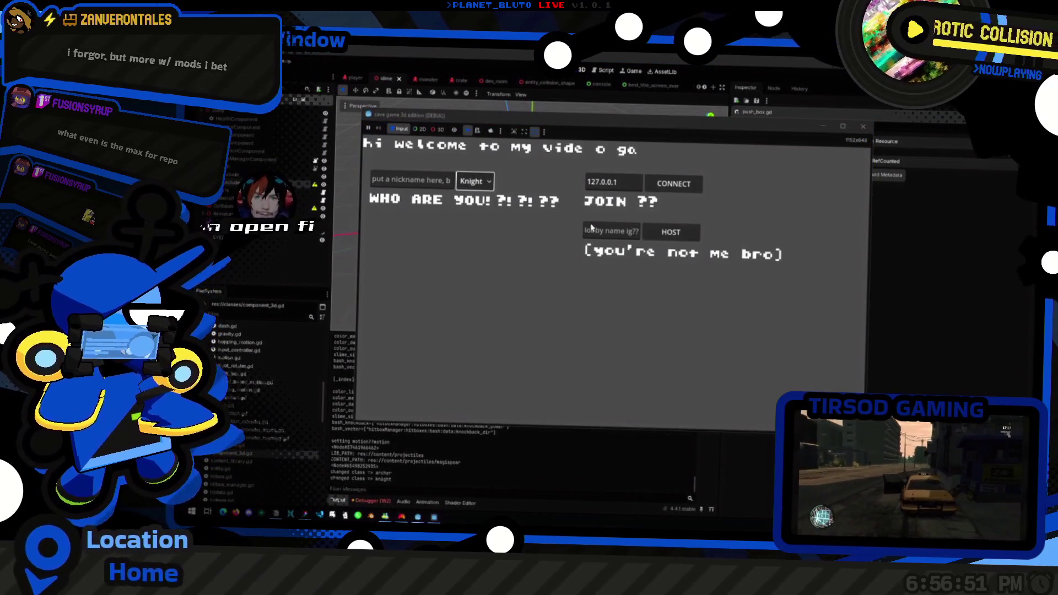
left_click(666, 232)
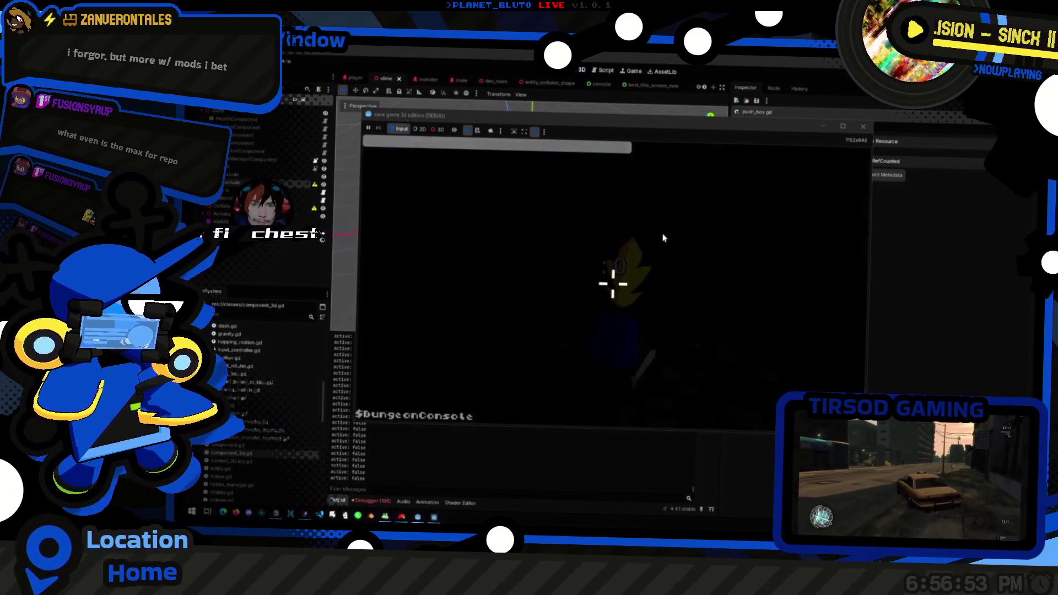
key("Return")
type("Mopn")
key("BackSpace")
key("BackSpace")
key("BackSpace")
type("on slimy")
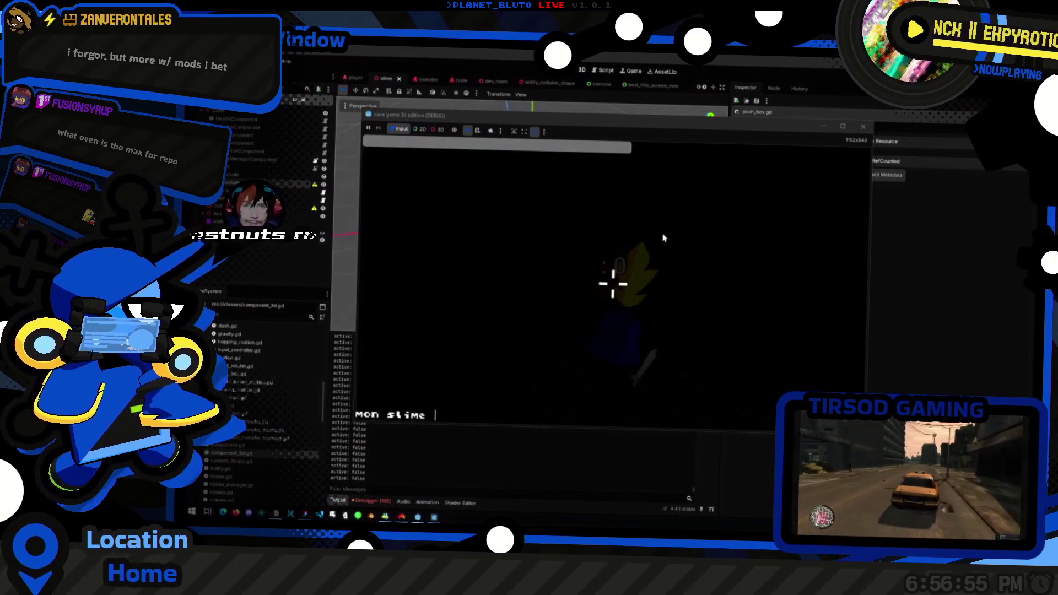
key("Return")
Walk toward the slime, then bring the Script Editor forward.
key("w")
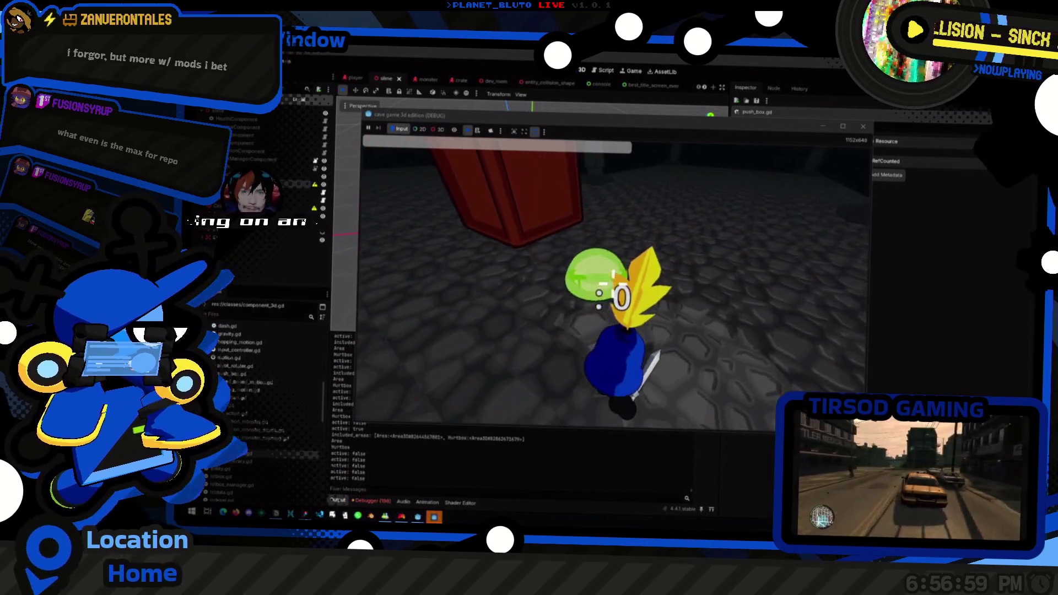
key("alt+Tab")
left_click(673, 207)
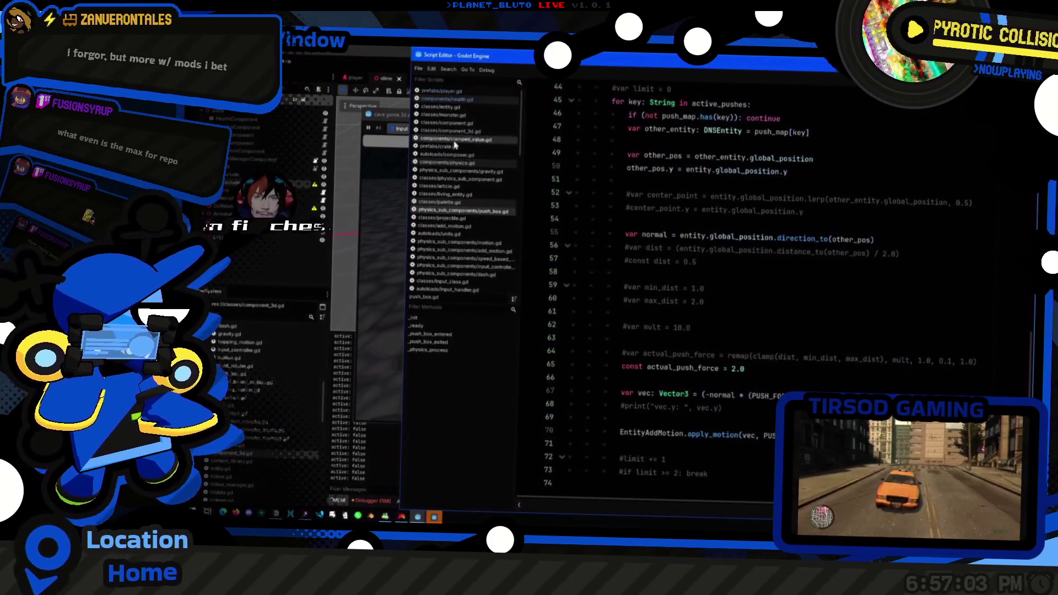
Look through hurtbox.gd, hitdata.gd and move.gd, then return to the running game.
scroll(472, 250, "down", 5)
left_click(447, 206)
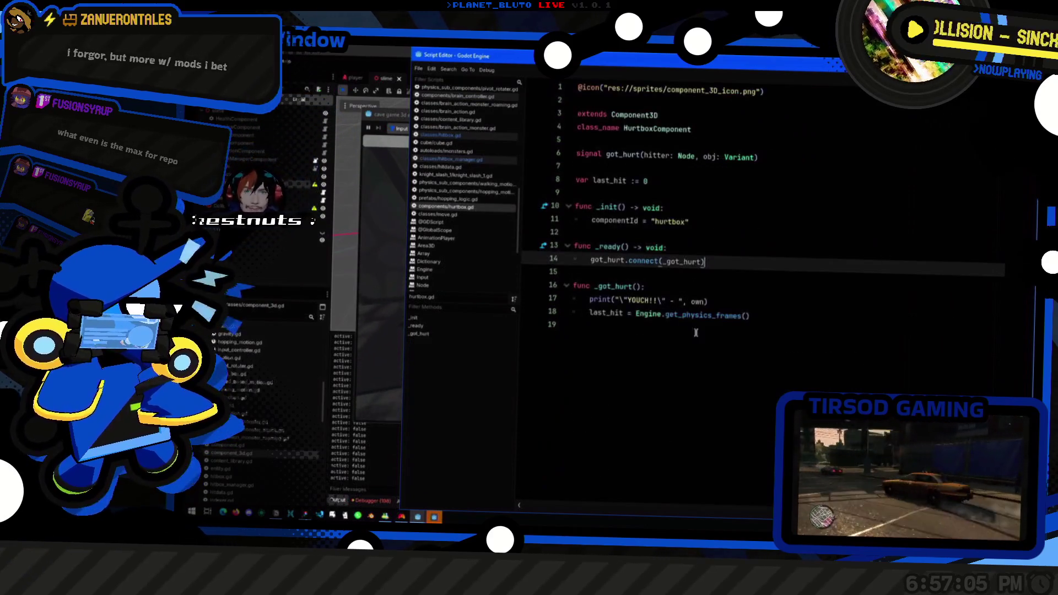
left_click(471, 168)
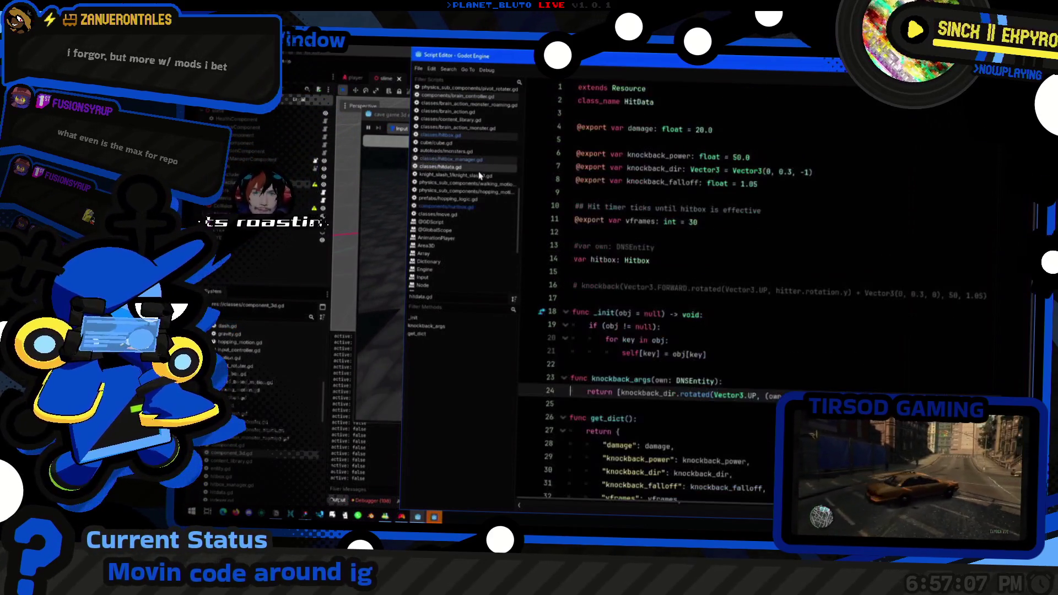
scroll(701, 340, "down", 1)
left_click(472, 209)
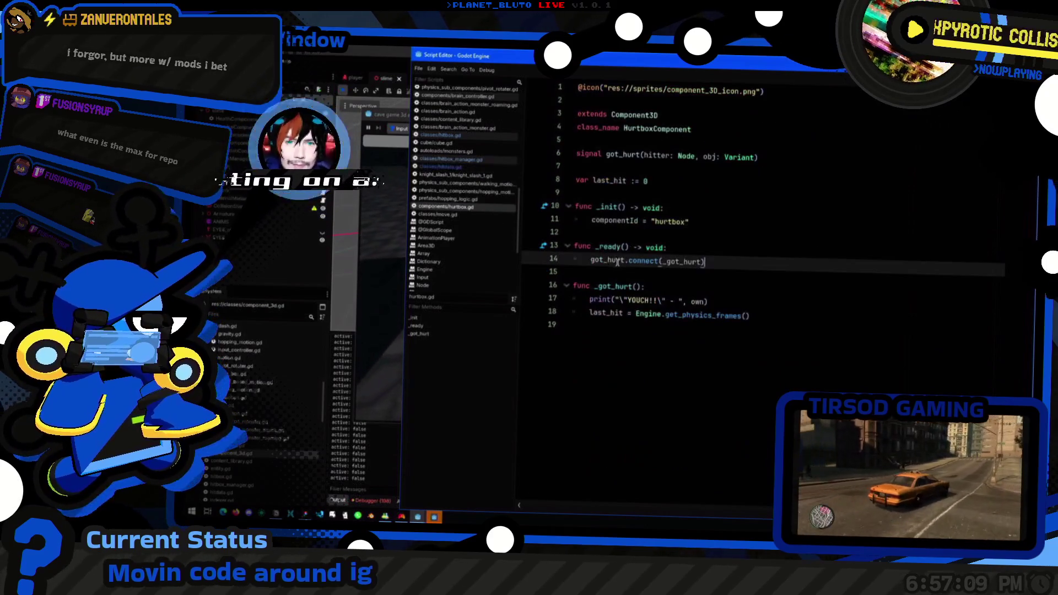
left_click(470, 167)
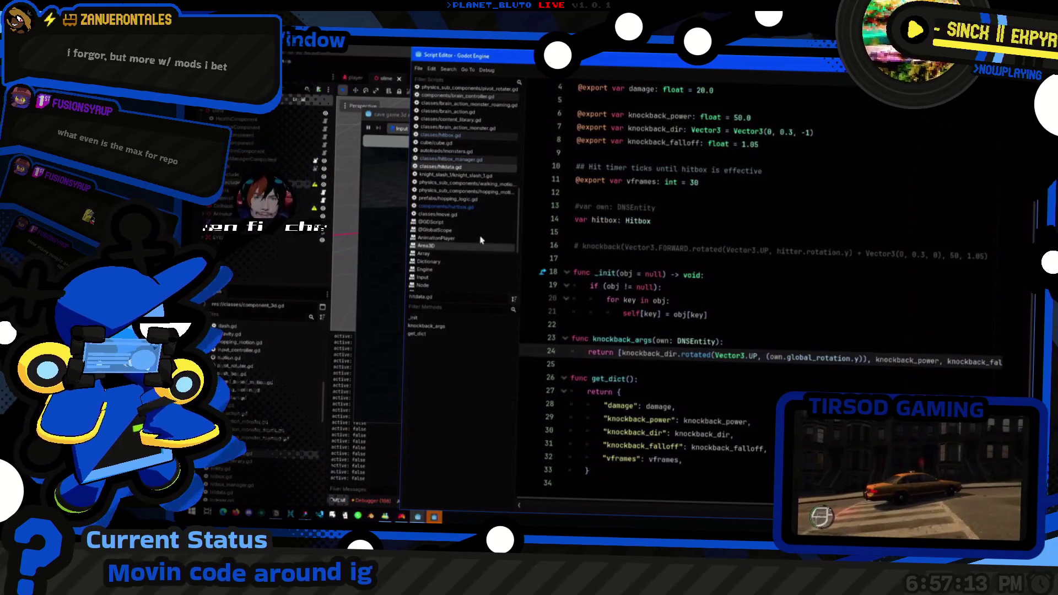
left_click(465, 214)
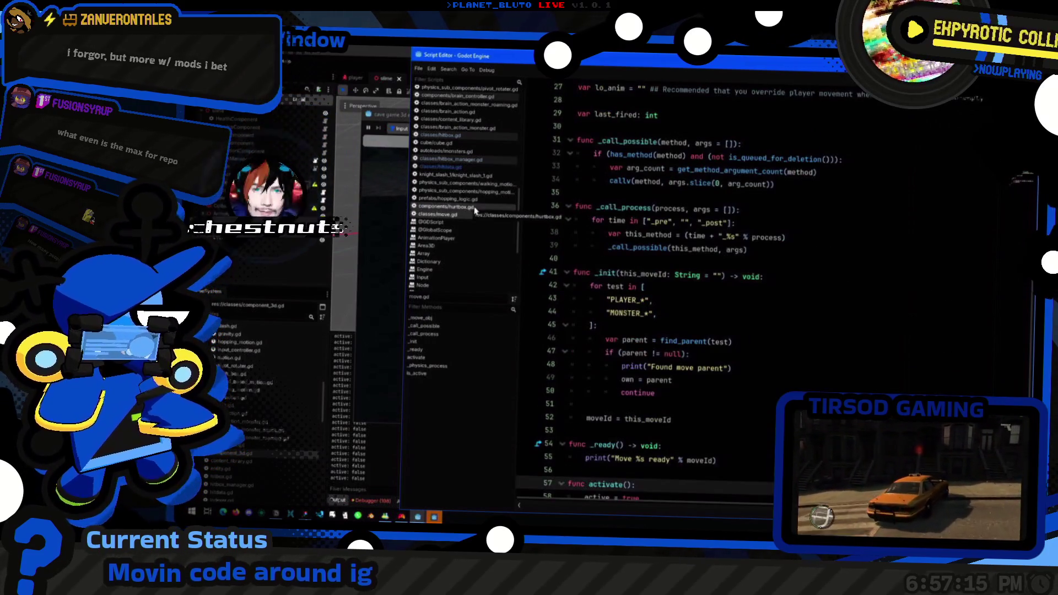
left_click(472, 208)
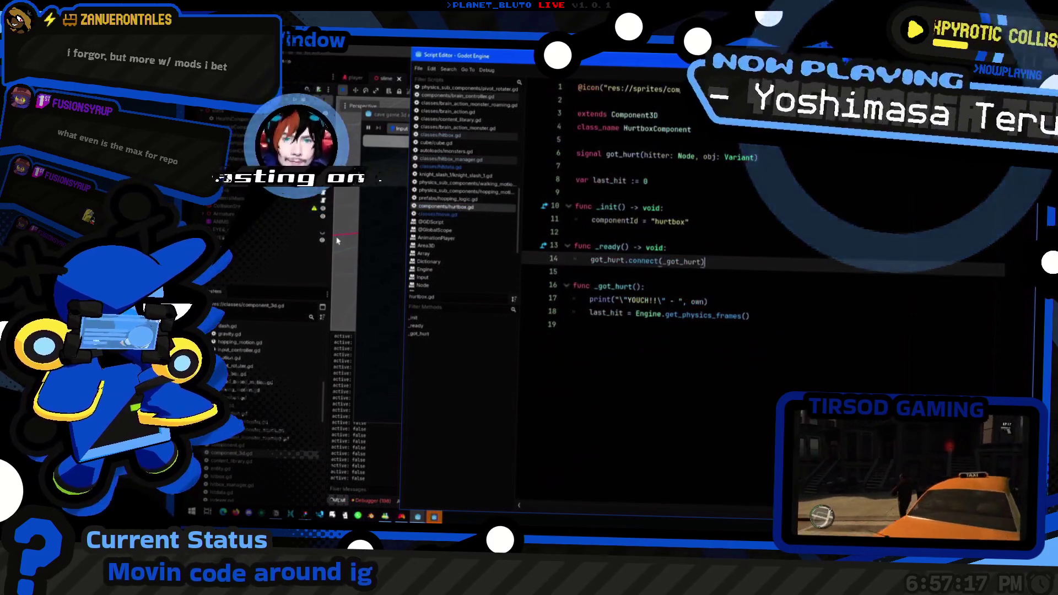
key("alt+Tab")
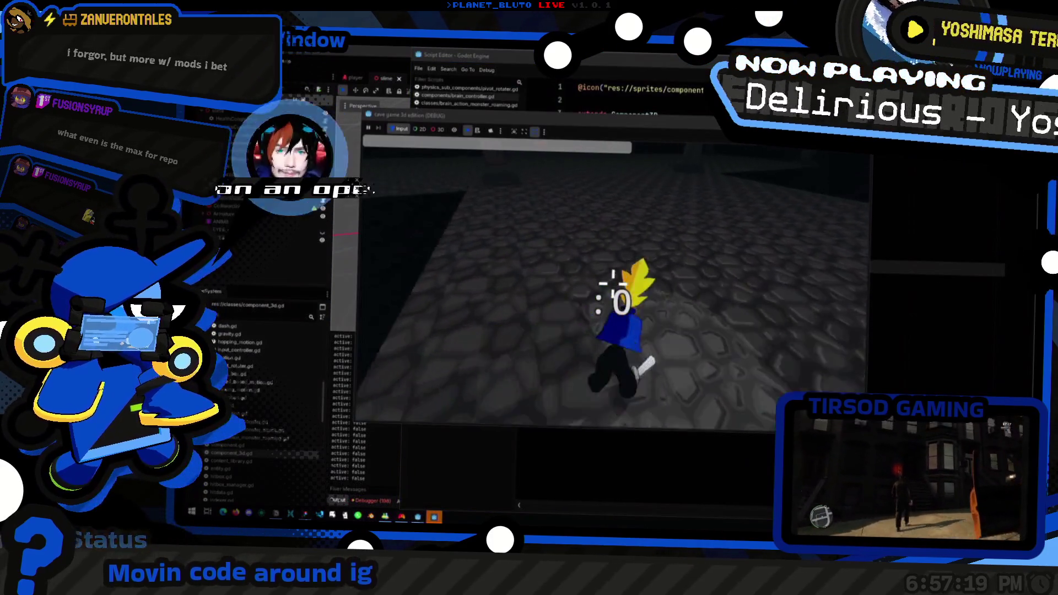
Walk the Knight up to the green slime, then switch back to the Script Editor.
key("a")
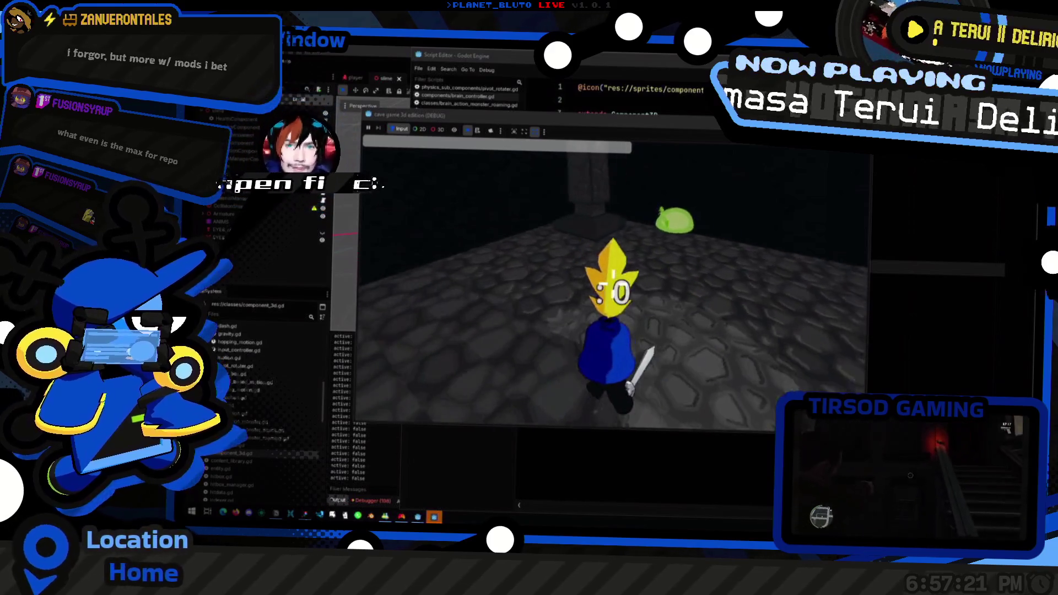
key("a")
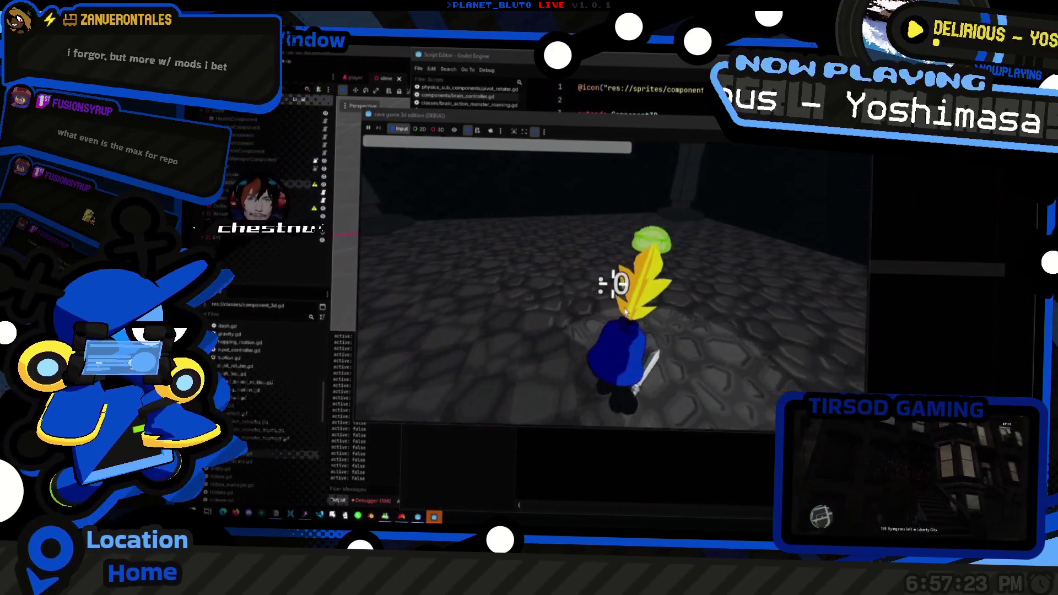
key("alt+Tab")
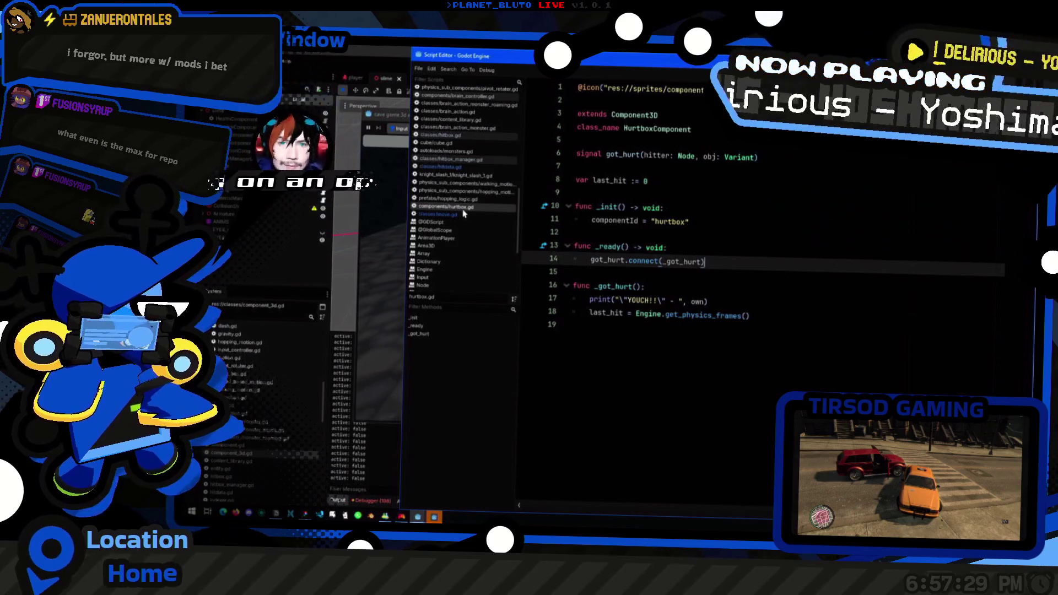
Open hitbox.gd, then run, stop and rerun the game.
scroll(466, 210, "up", 3)
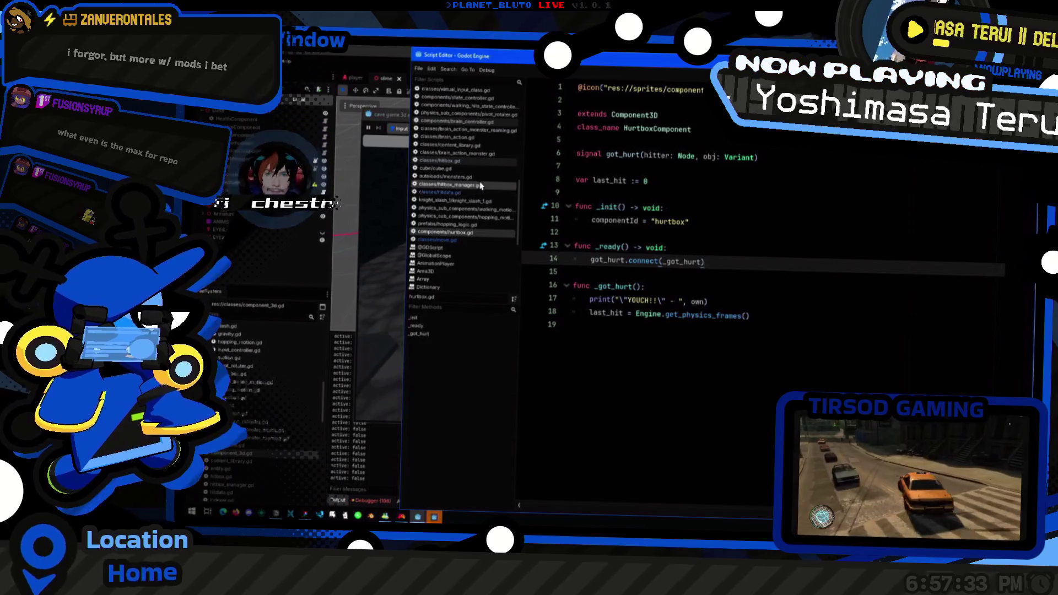
left_click(447, 161)
scroll(554, 231, "down", 15)
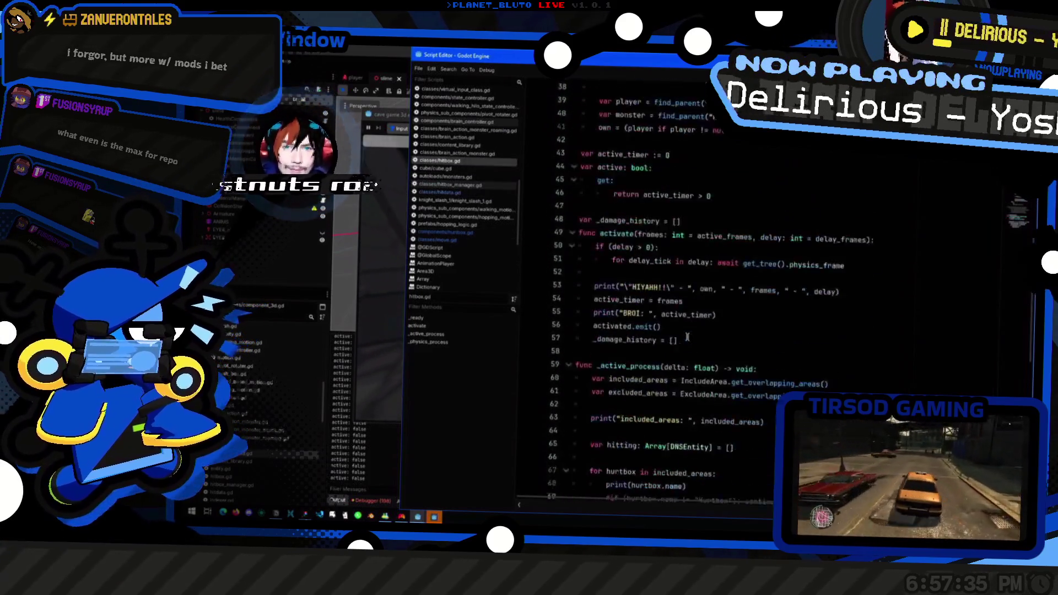
key("F5")
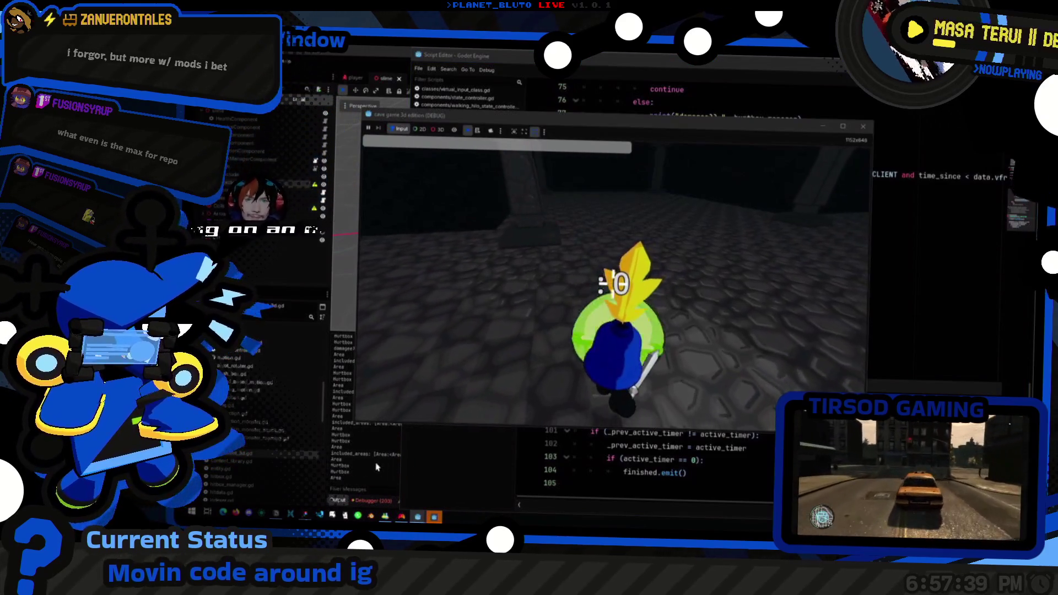
key("F8")
key("F5")
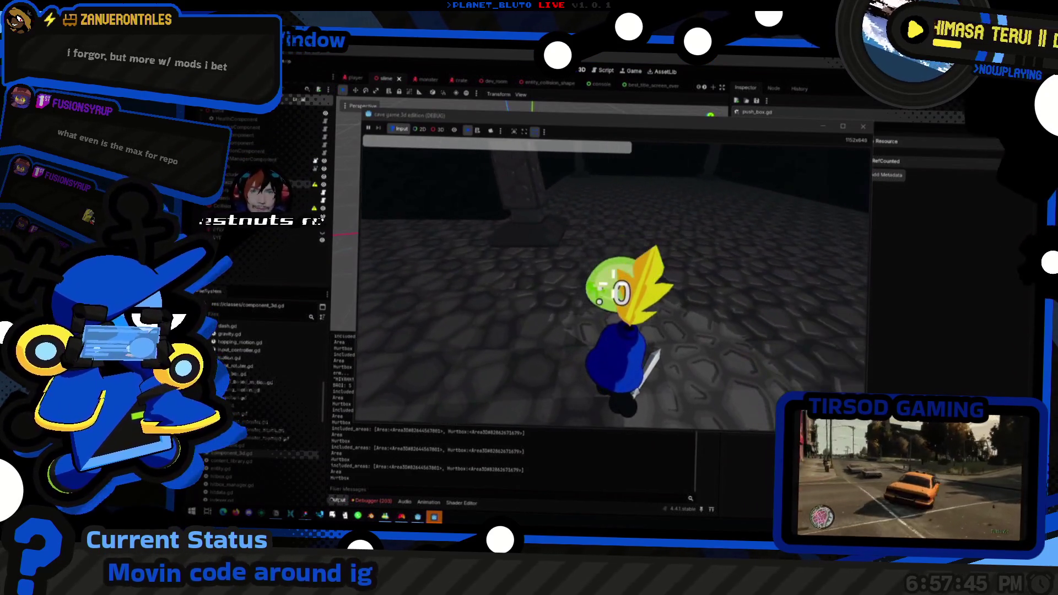
Comment out the print(hurtbox.name) and included_areas debug prints in hitbox.gd.
key("alt+Tab")
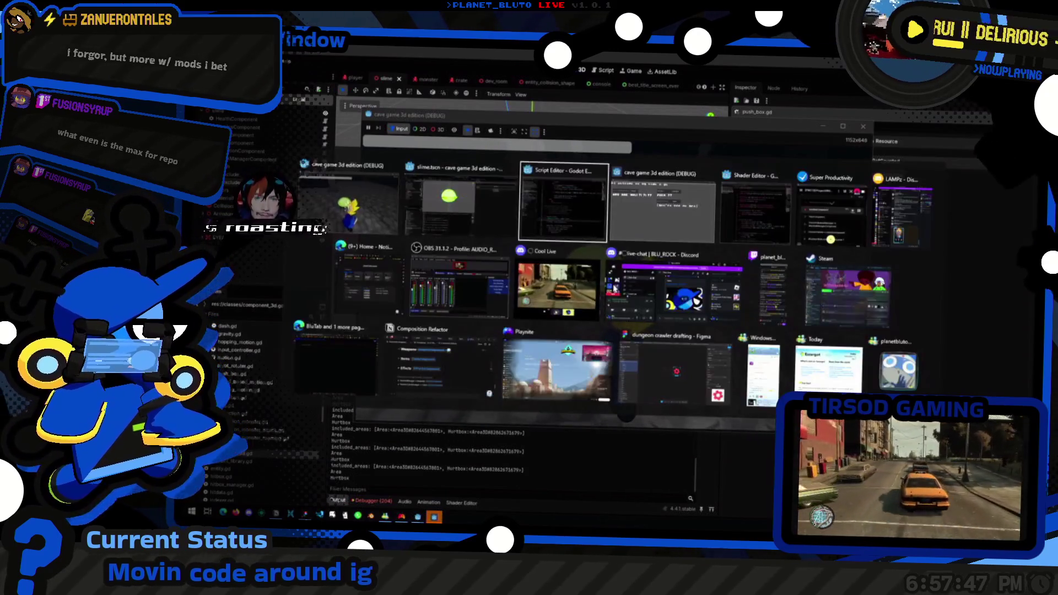
scroll(750, 372, "up", 1)
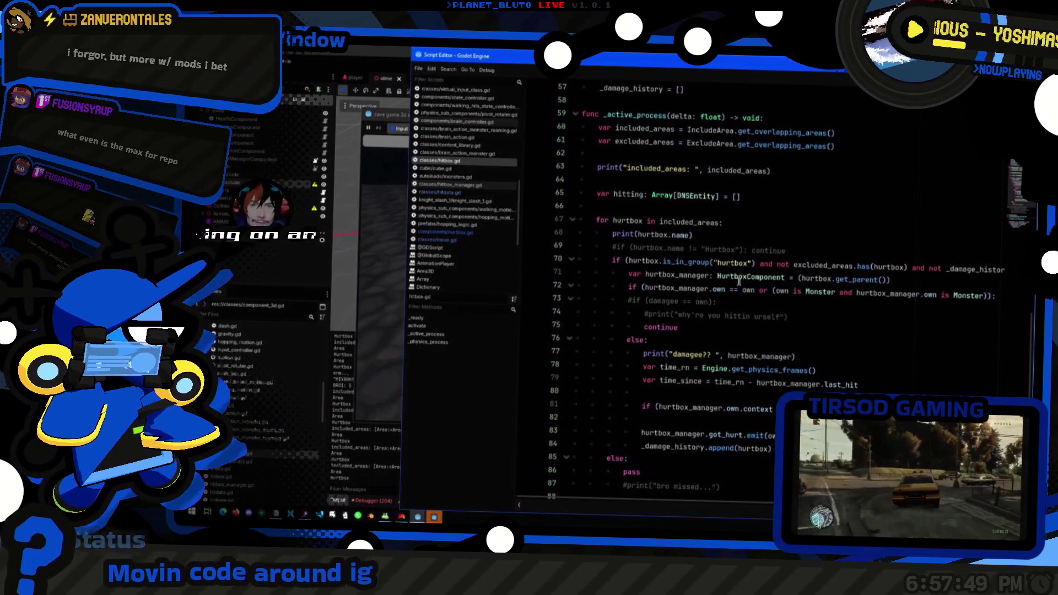
left_click(692, 301)
left_click(767, 279)
left_click(688, 237)
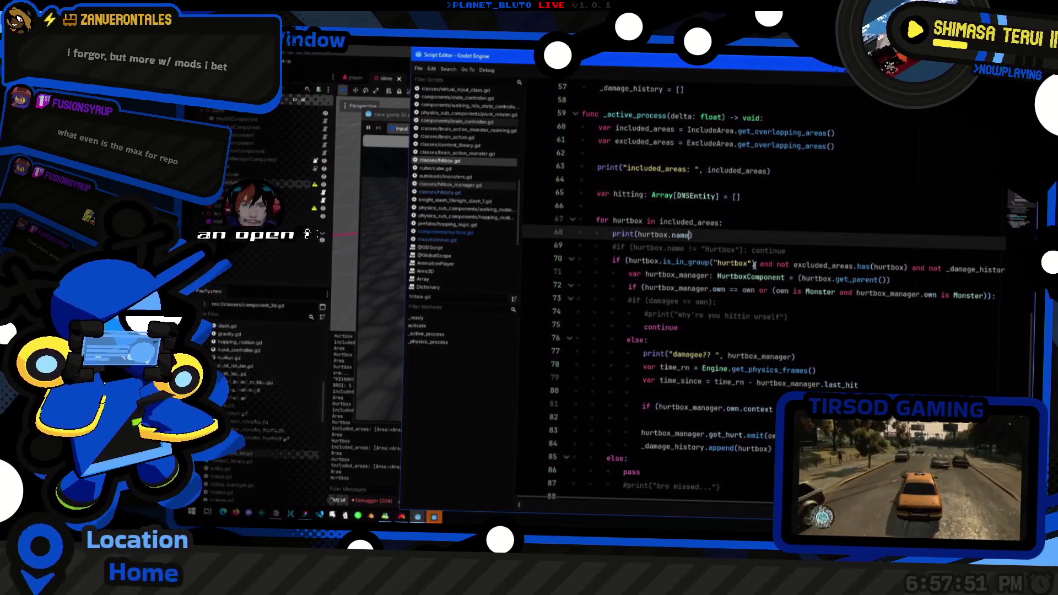
key("ctrl+k")
key("Up")
key("Up")
key("Up")
key("Up")
key("Up")
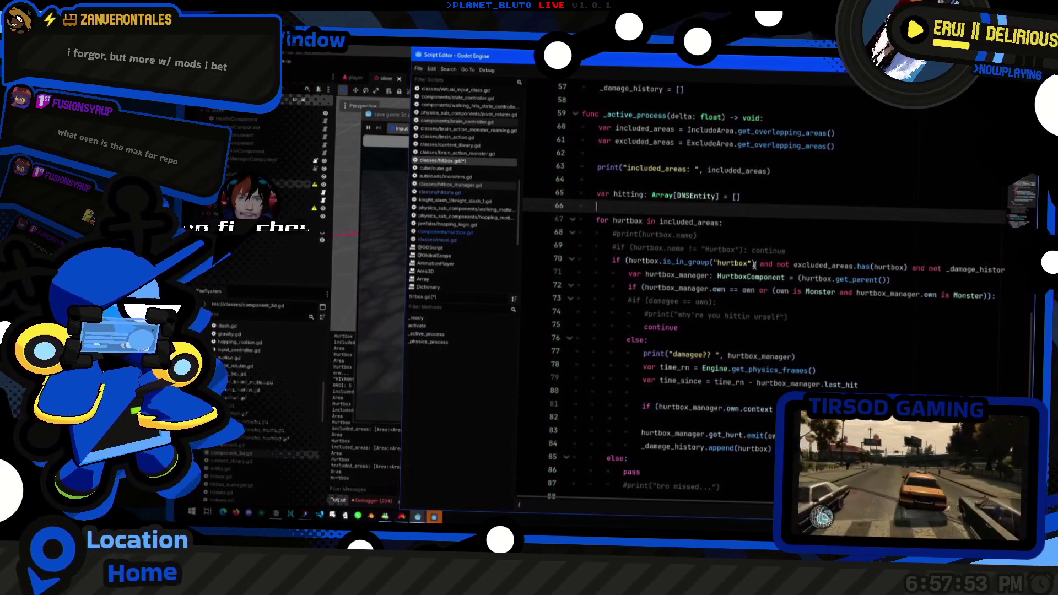
key("ctrl+k")
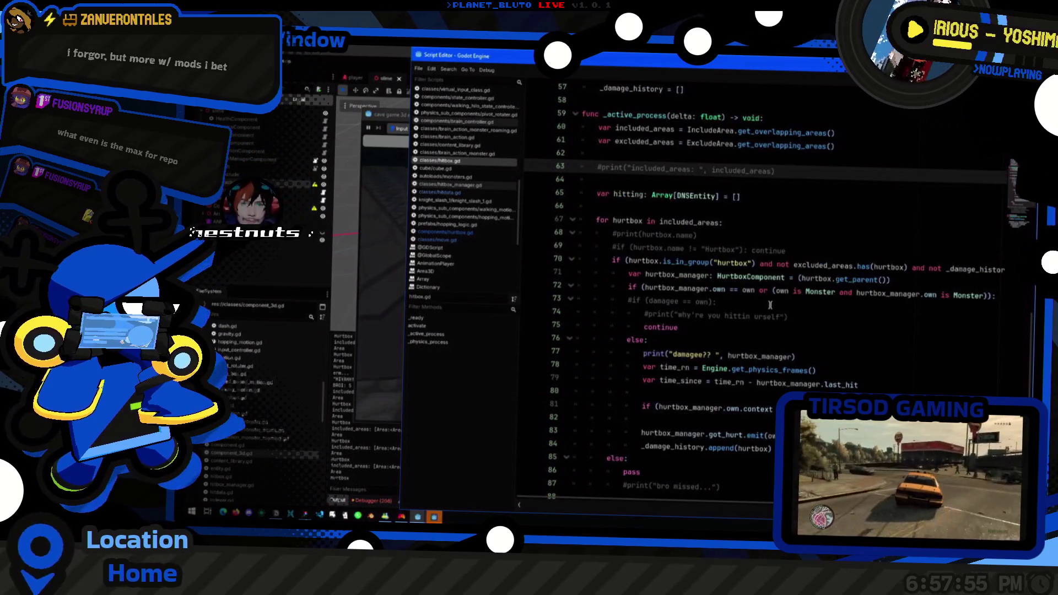
Inspect the else: branch around line 77, then bring the running game forward.
left_click(822, 358)
left_click(850, 347)
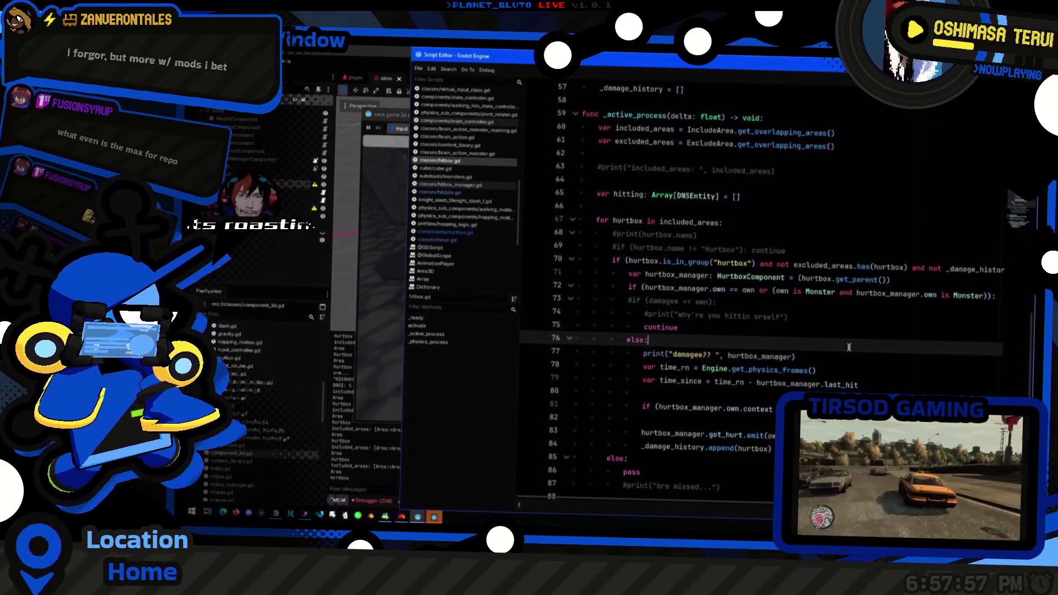
scroll(714, 292, "right", 2)
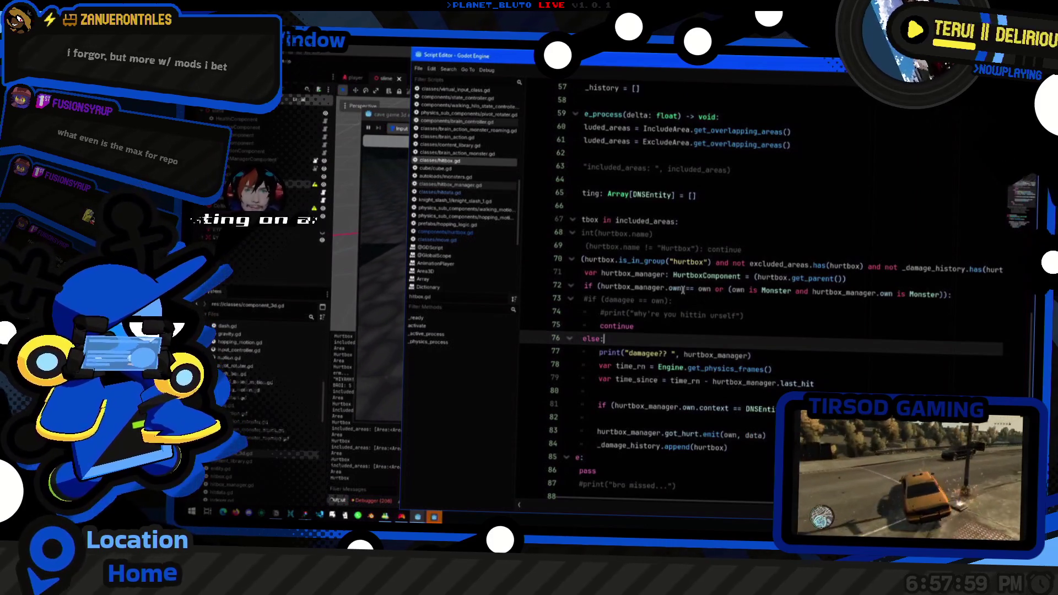
scroll(687, 290, "left", 2)
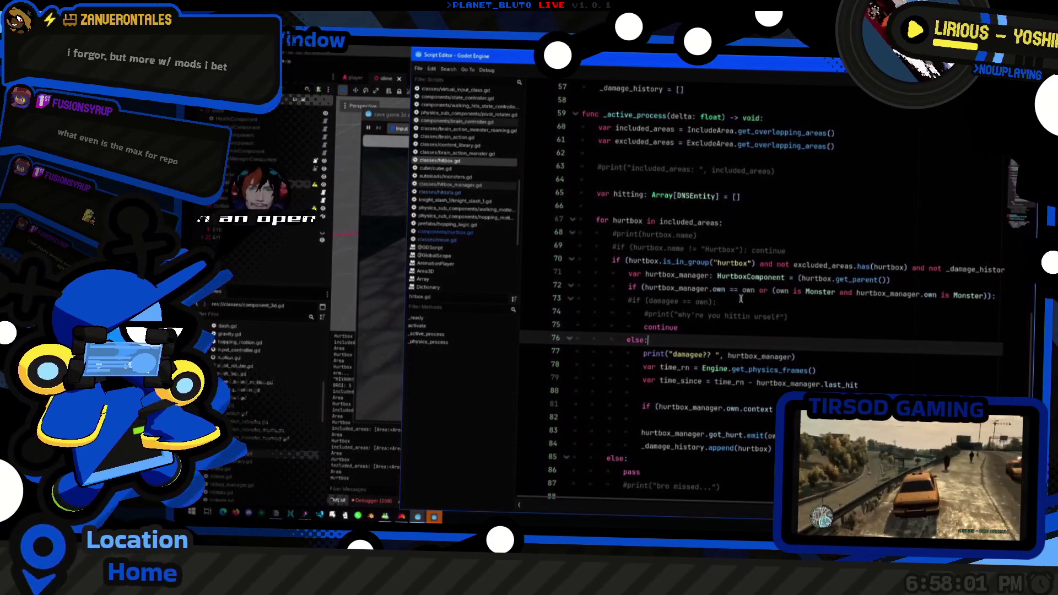
scroll(764, 297, "right", 3)
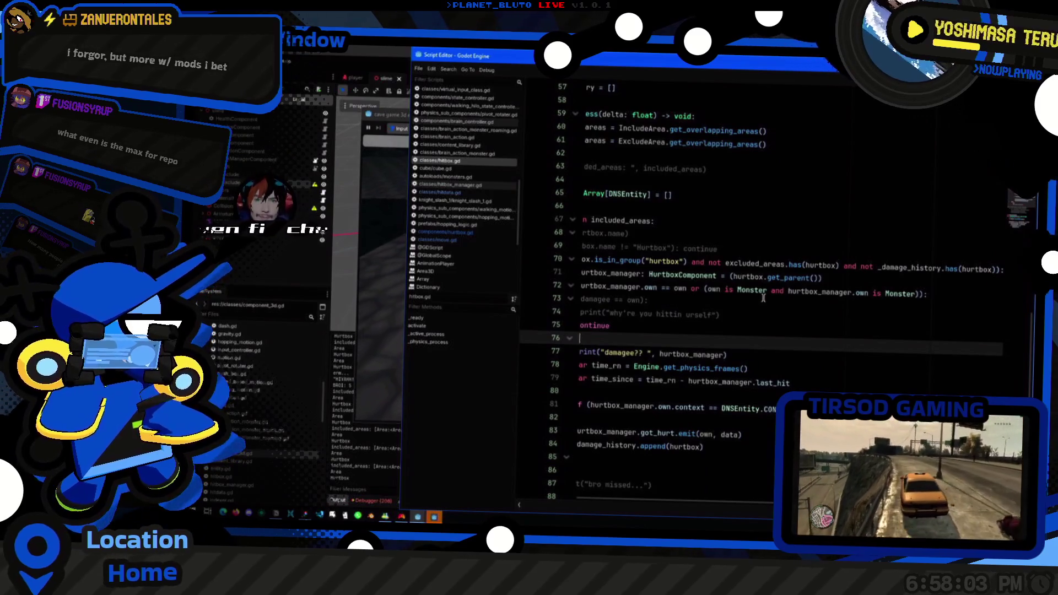
scroll(839, 302, "left", 3)
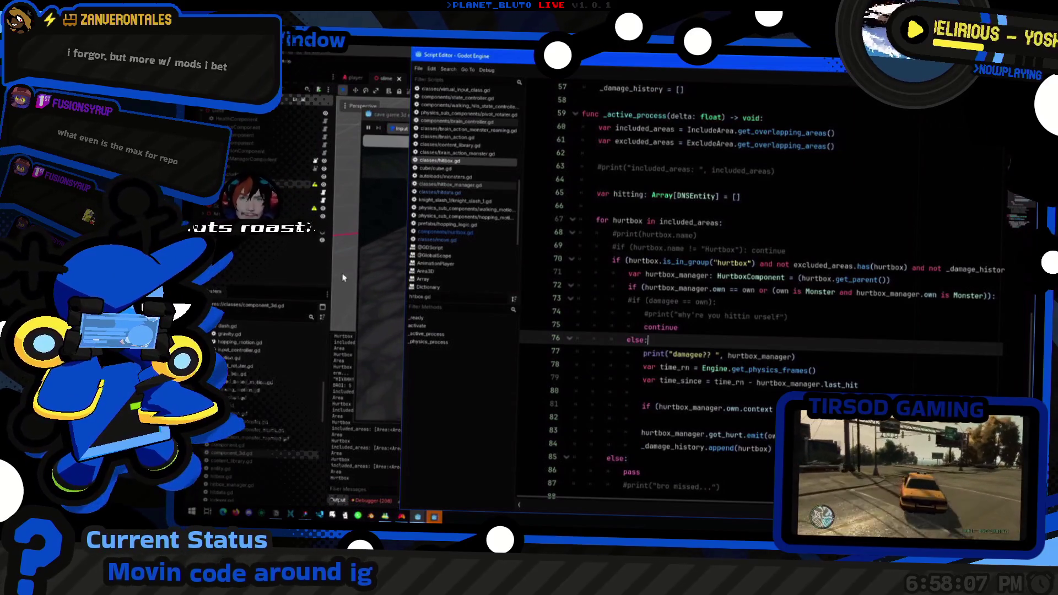
left_click(380, 276)
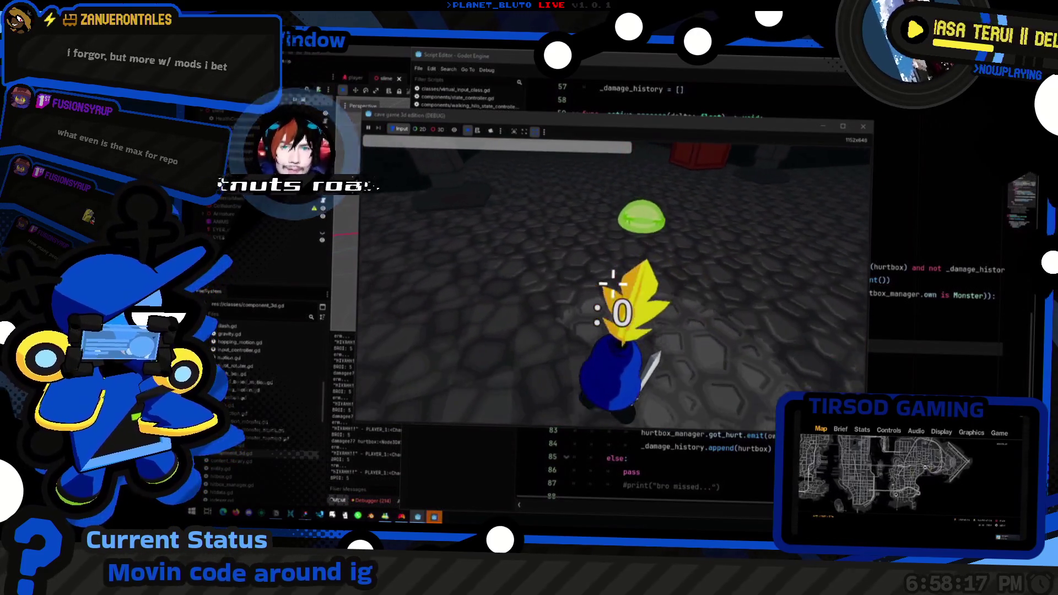
Edit the BROI debug print on line 55 of hitbox.gd, then resume moving the Knight.
key("alt+Tab")
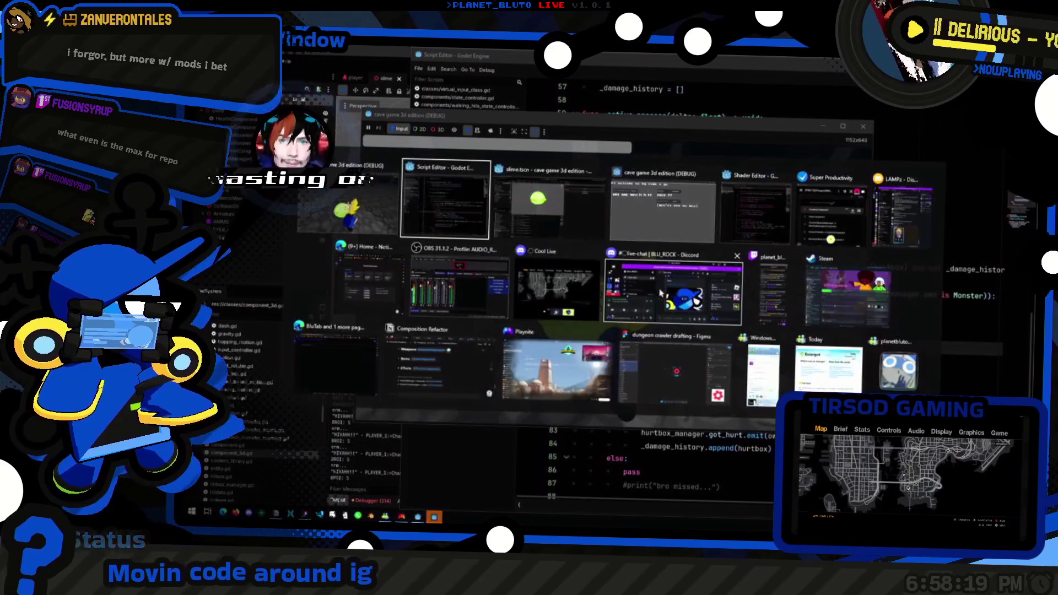
scroll(733, 285, "up", 6)
left_click(718, 301)
key("shift+Home")
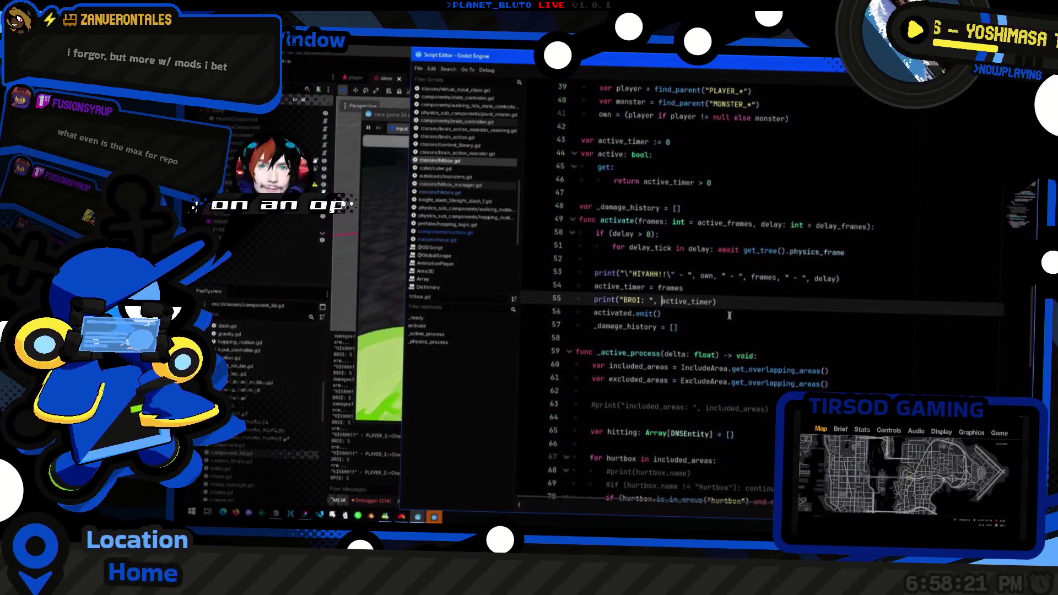
key("BackSpace")
scroll(658, 364, "down", 12)
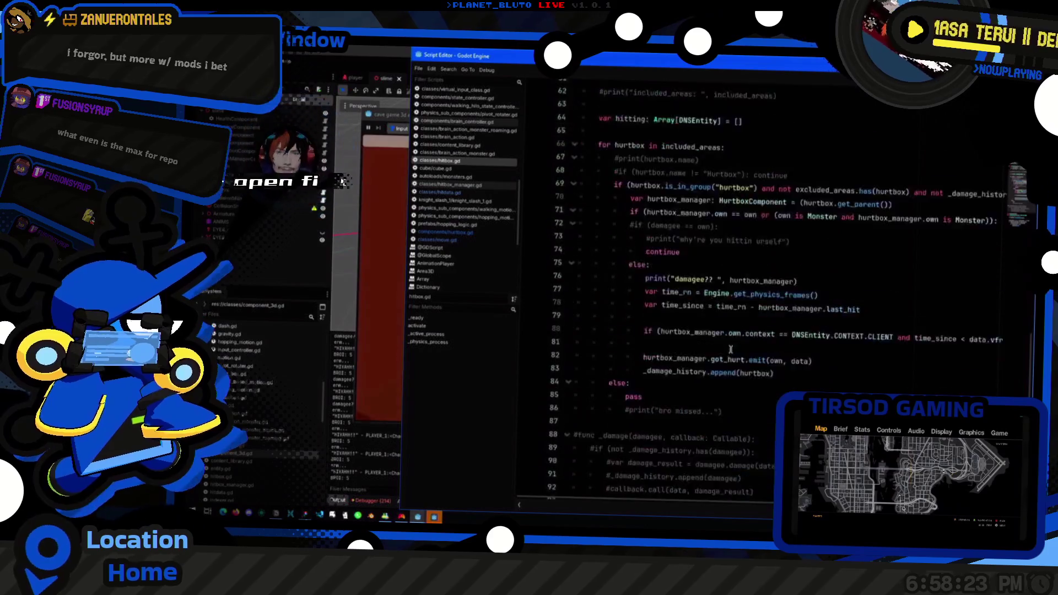
left_click(400, 322)
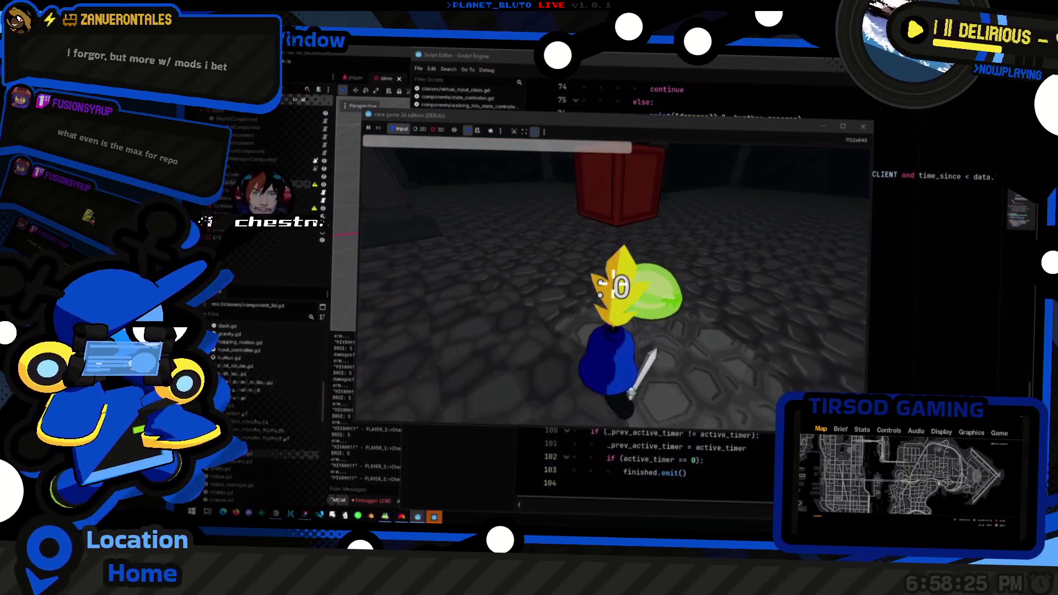
key("w")
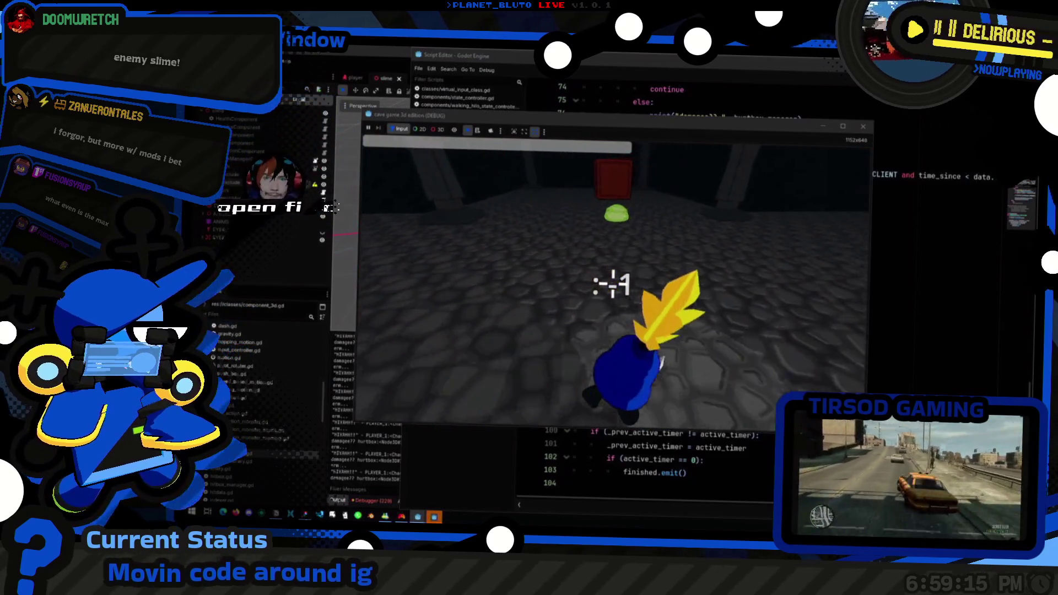
Rerun the previous summon-slime command from the in-game console and attack the spawned slime.
key("grave")
key("Up")
type("kinga")
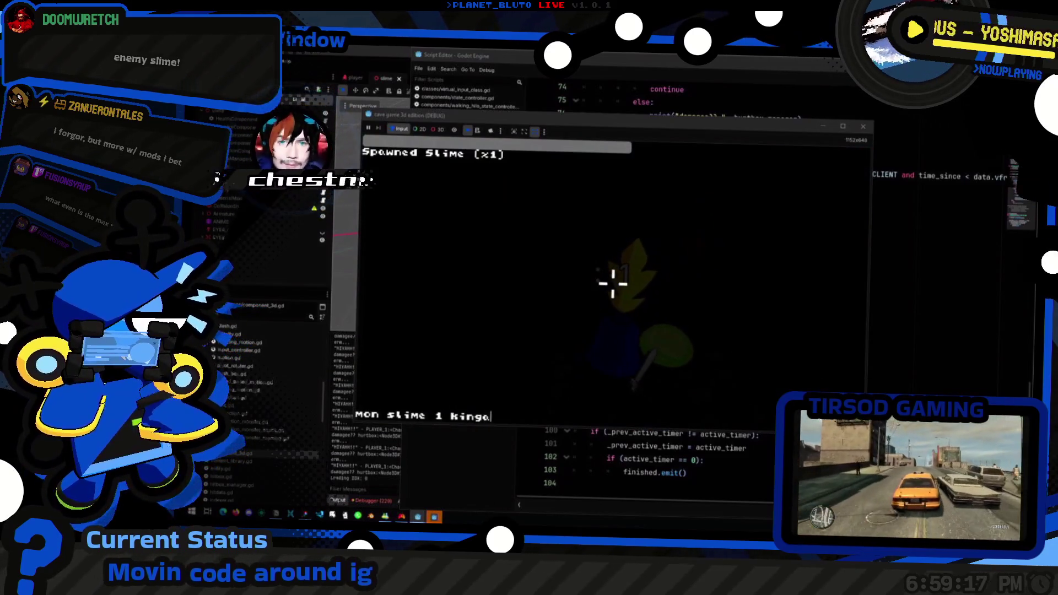
key("Return")
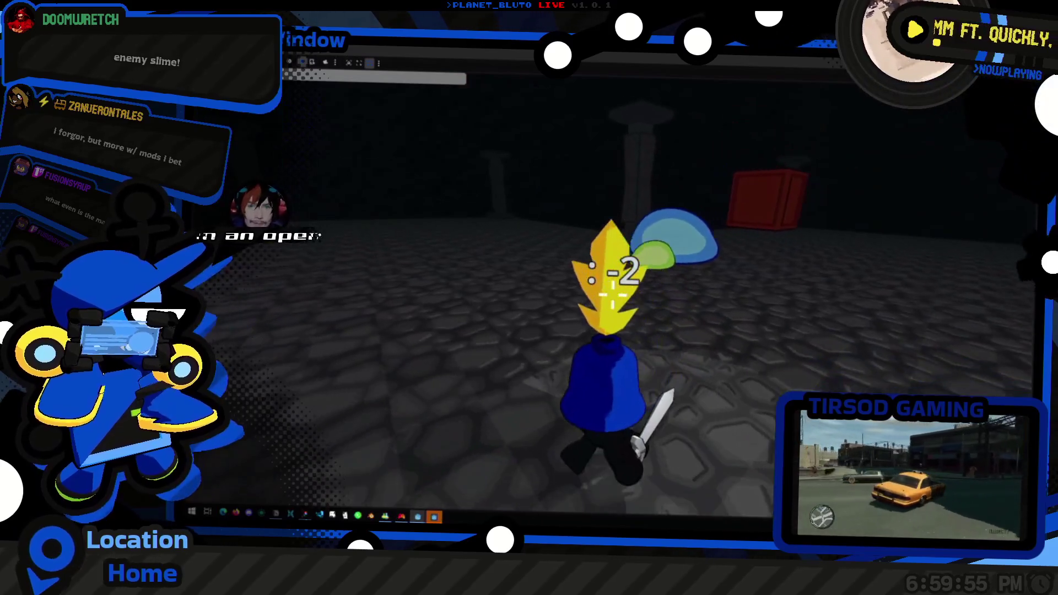
key("alt+Tab")
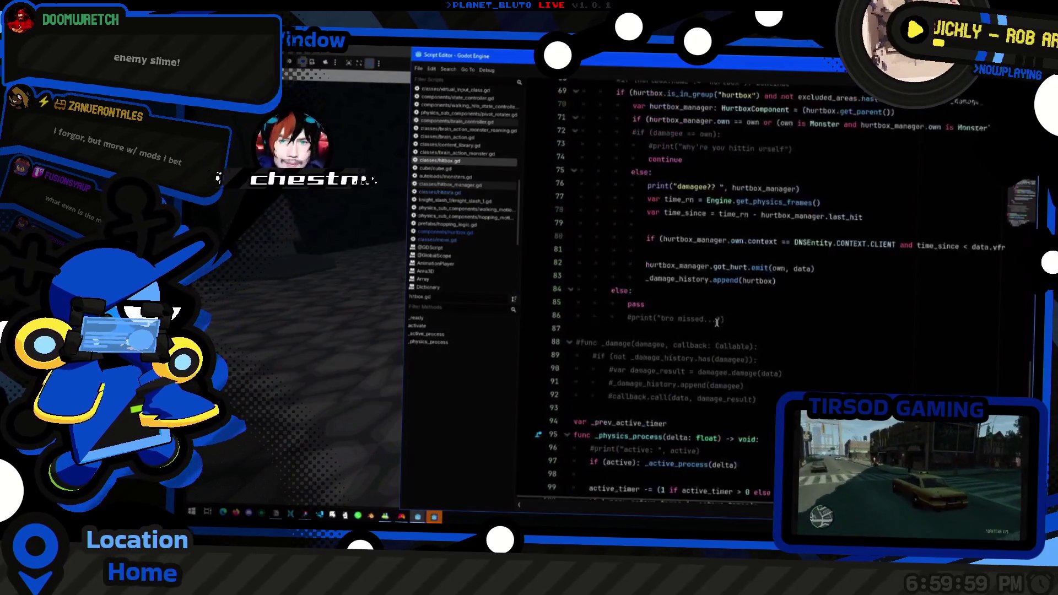
Select line 97's active check and line 86 in hitbox.gd, then bring the main Godot editor forward.
scroll(716, 323, "down", 2)
triple_click(897, 393)
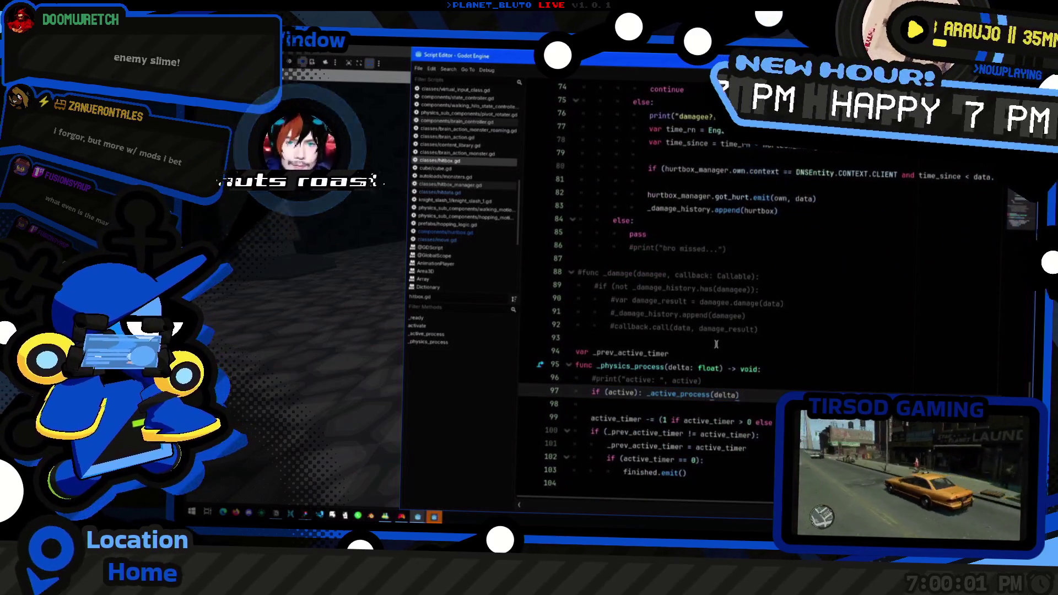
left_click(746, 251)
key("alt+Tab")
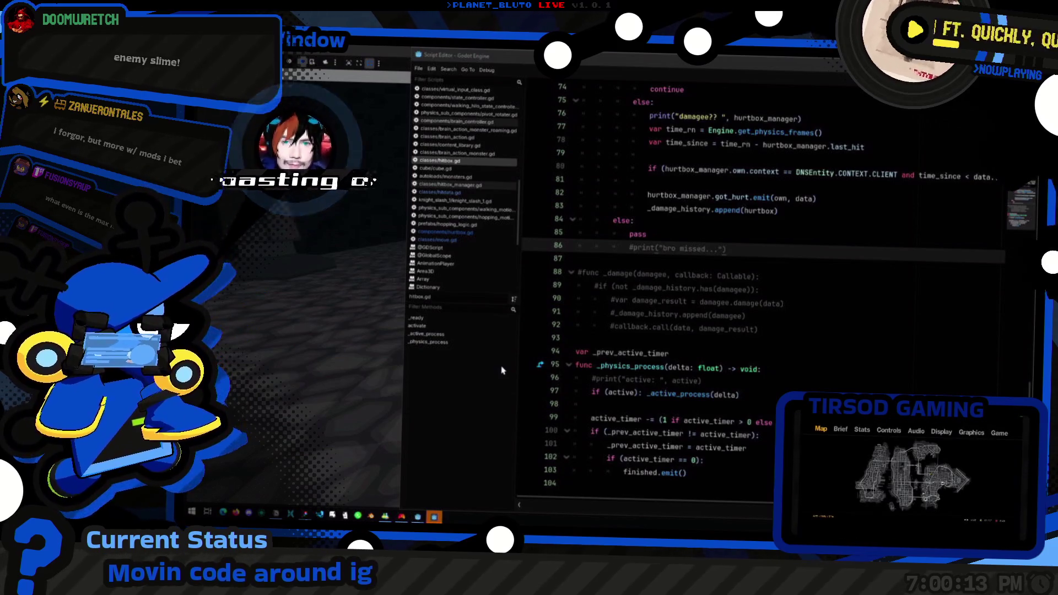
key("alt+Tab")
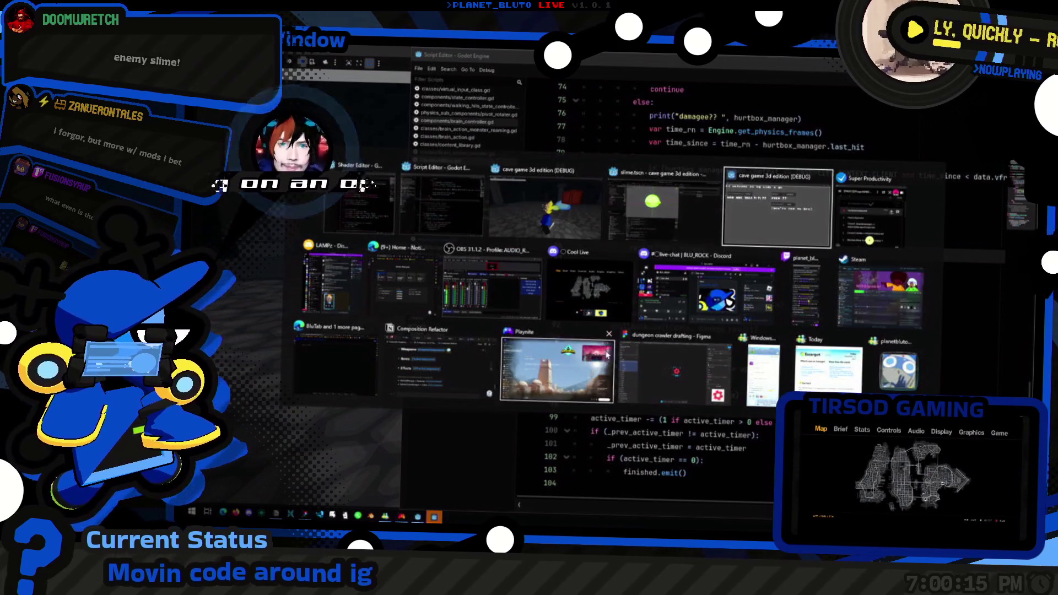
key("alt+shift+Tab")
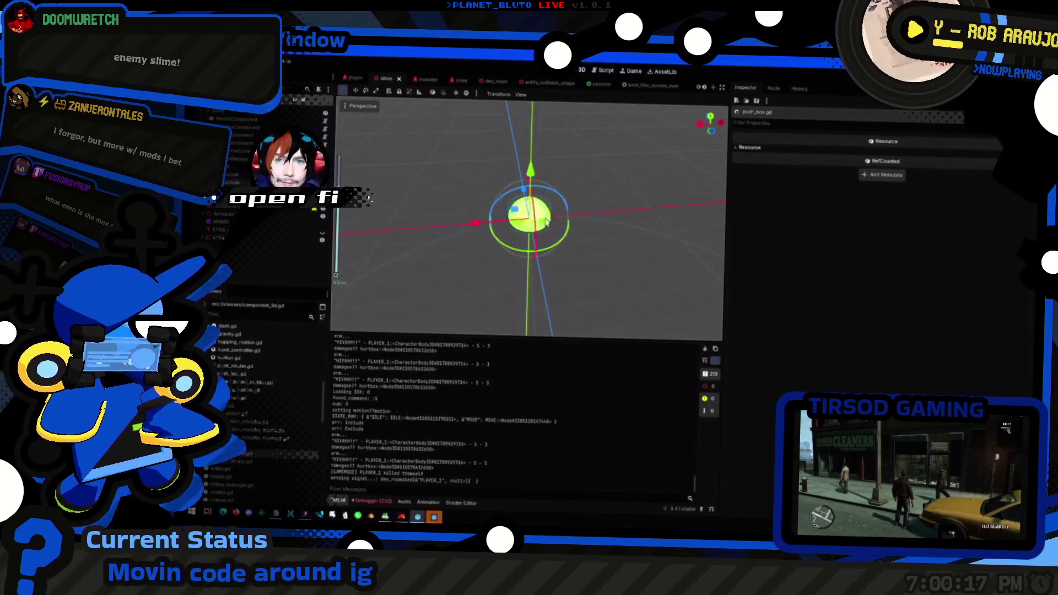
Orbit the 3D viewport around the slime scene.
mouse_move(503, 203)
left_mouse_down()
mouse_move(541, 260)
mouse_move(565, 171)
left_mouse_up()
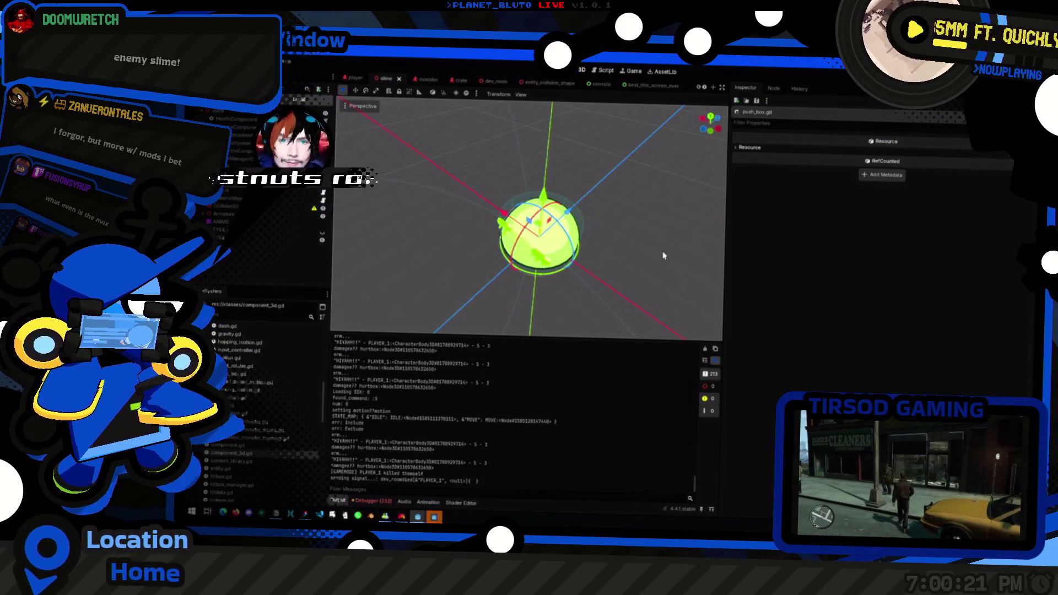
key("alt+Tab")
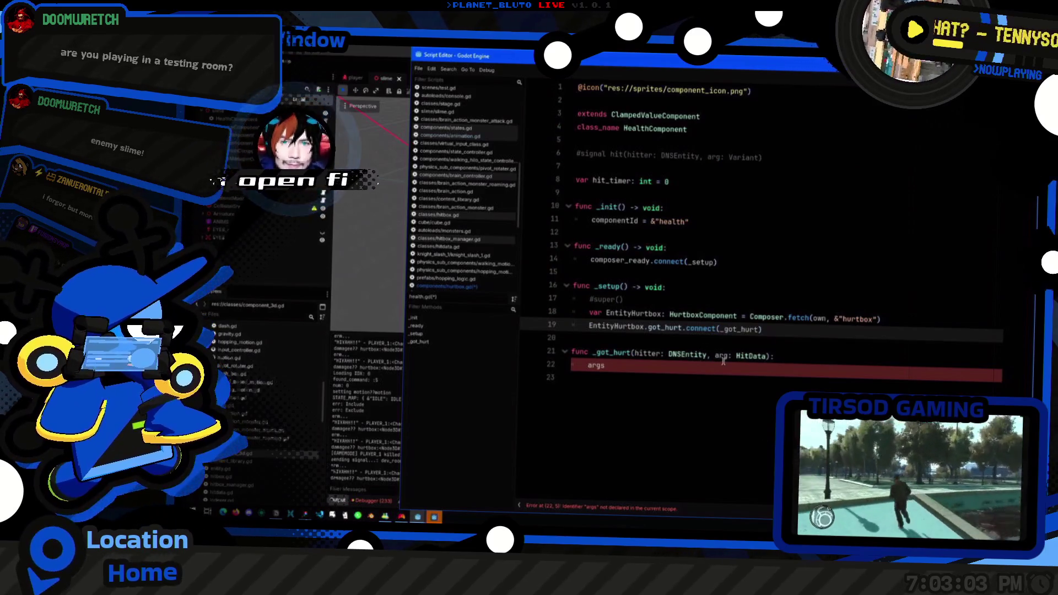
Rename the _got_hurt parameter to data and make the body subtract data.damage from value.
double_click(722, 358)
type("data")
key("Down")
type(".")
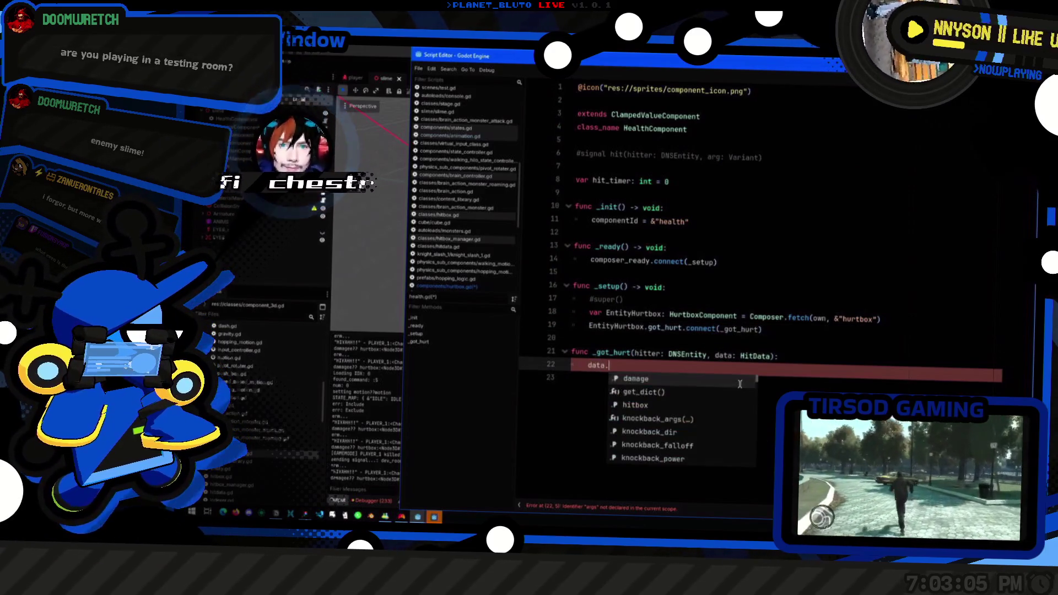
key("Return")
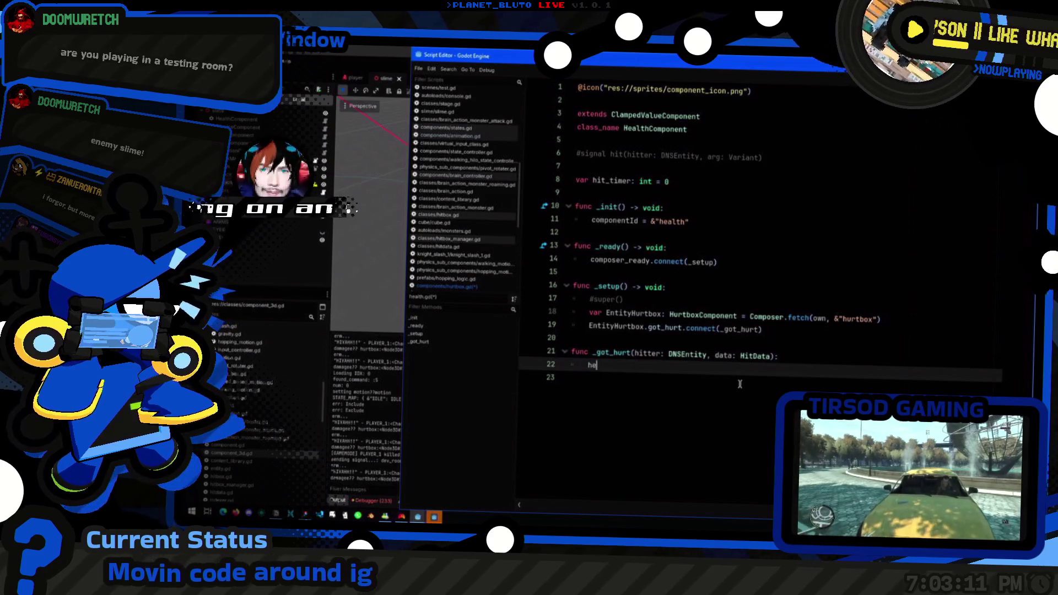
key("ctrl+shift+z")
key("ctrl+shift+z")
key("ctrl+shift+z")
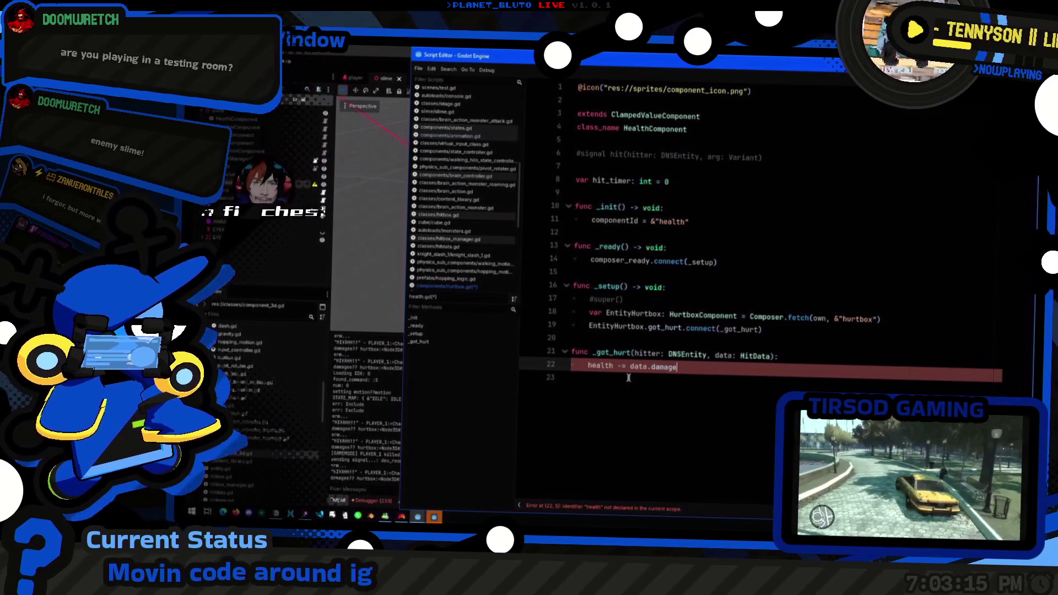
key("ctrl+shift+Right")
type("value")
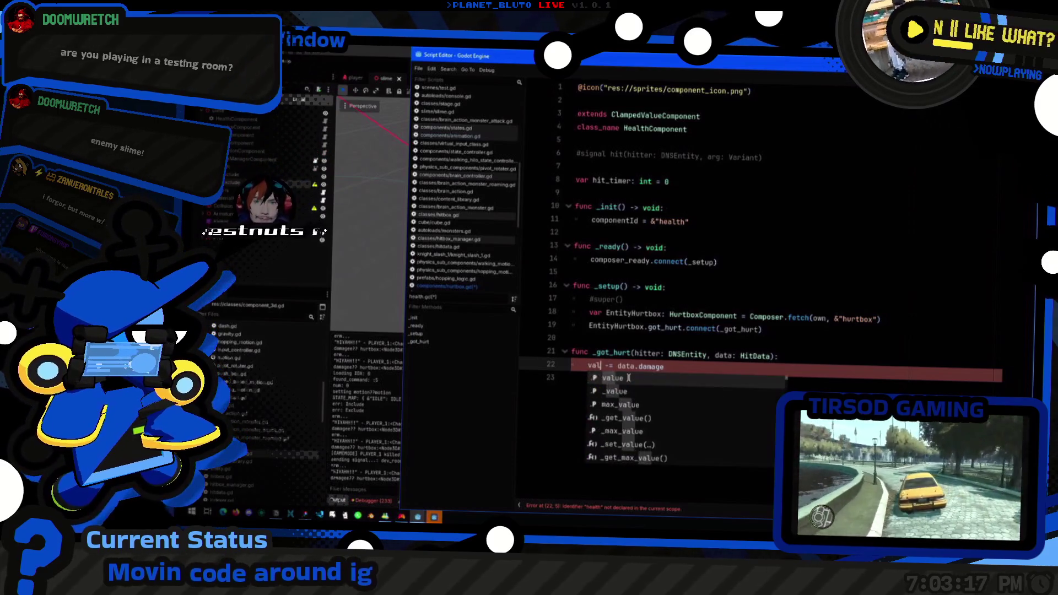
key("End")
Remove the empty line 23 and jump to value's definition in clamped_value.gd.
left_click(772, 381)
key("BackSpace")
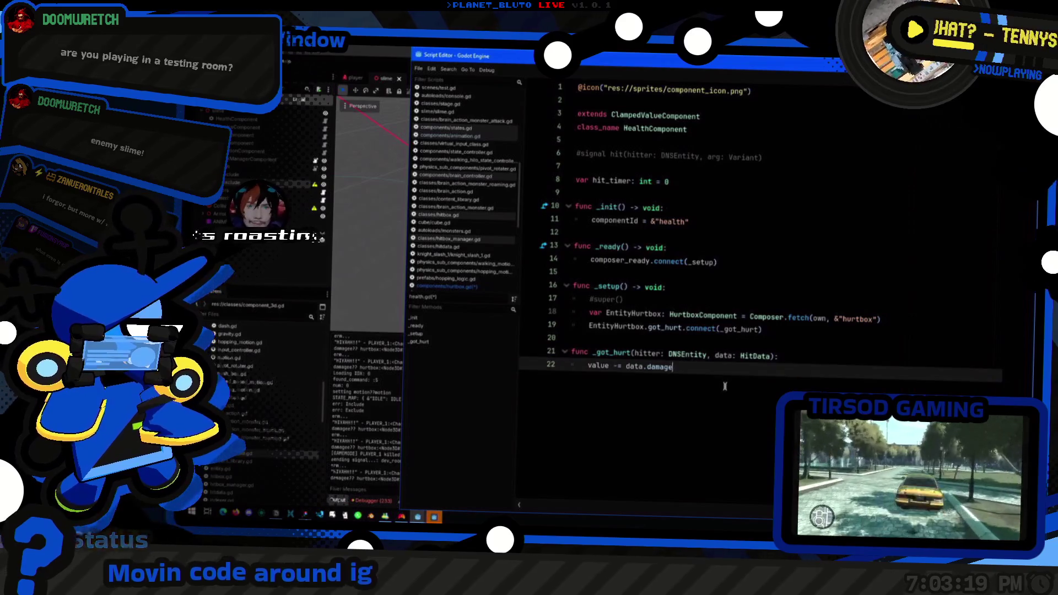
left_click(598, 366, "ctrl")
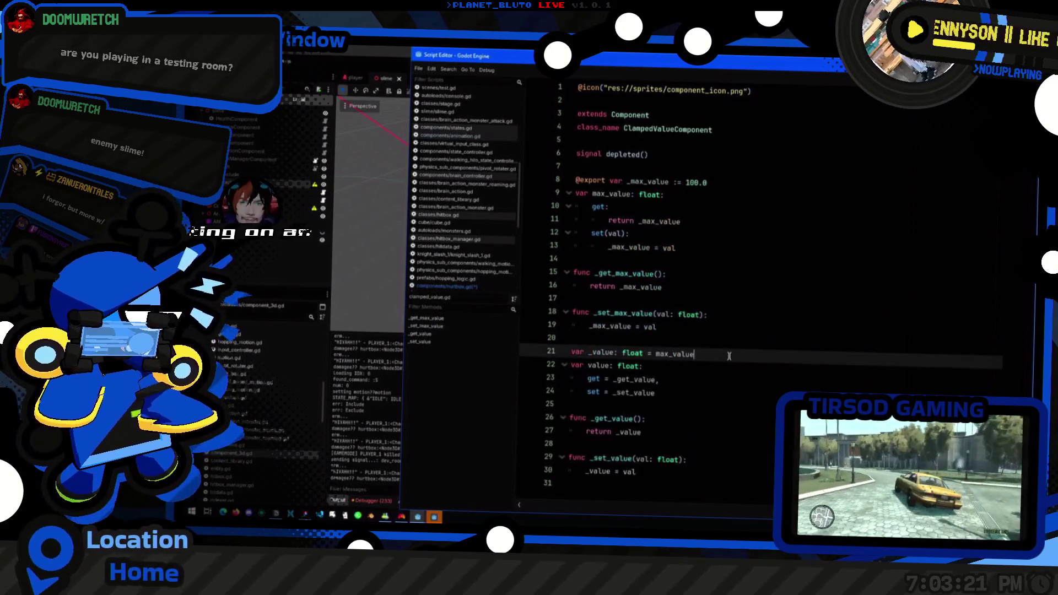
Add a print("setting value on ", componentId) debug line inside _set_value.
left_click(635, 398)
left_click(738, 465)
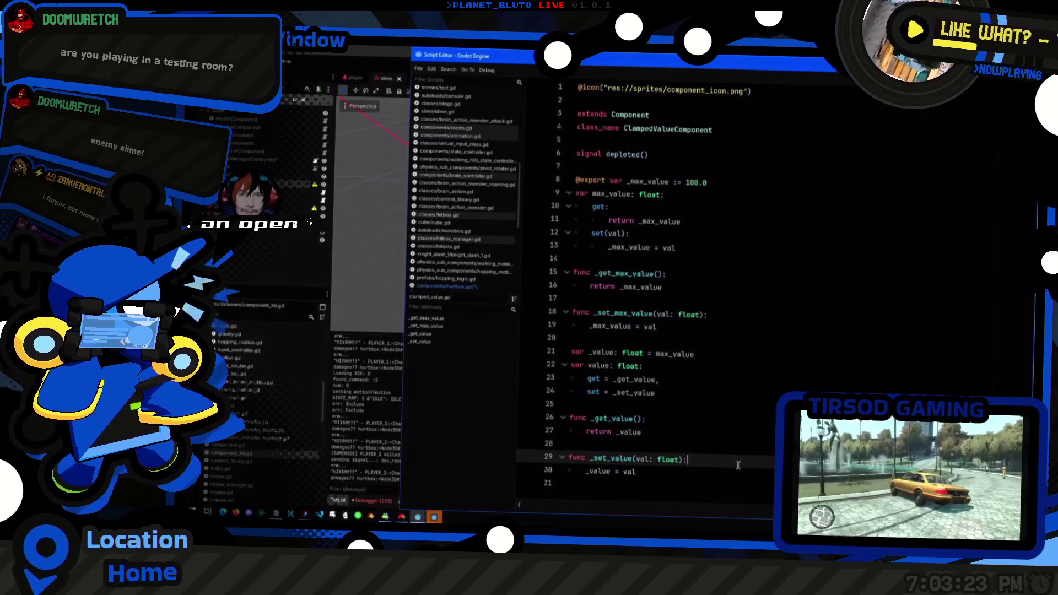
key("Return")
type("setting value on")
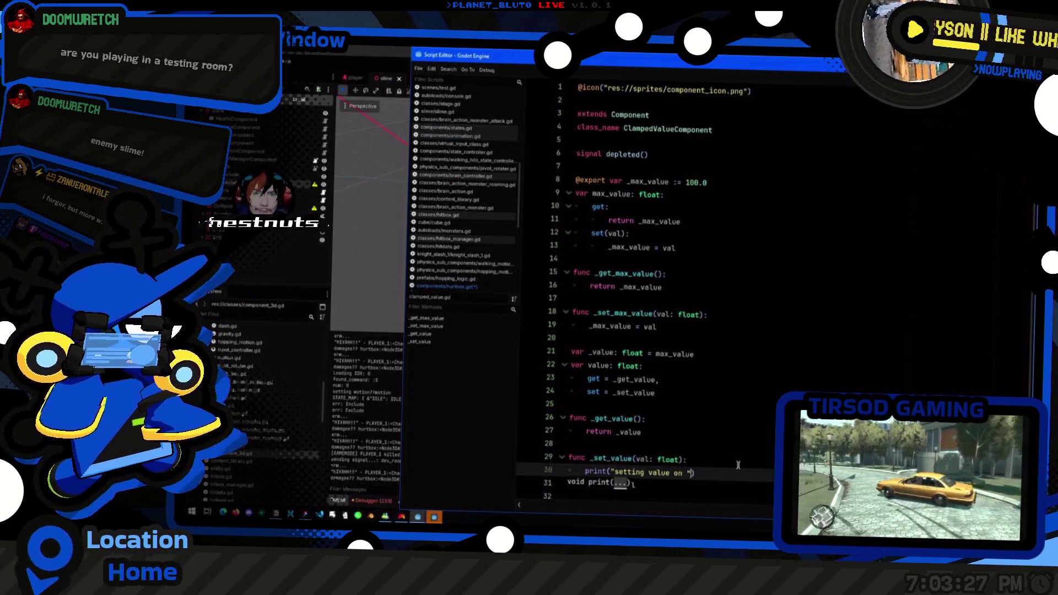
type("componentId")
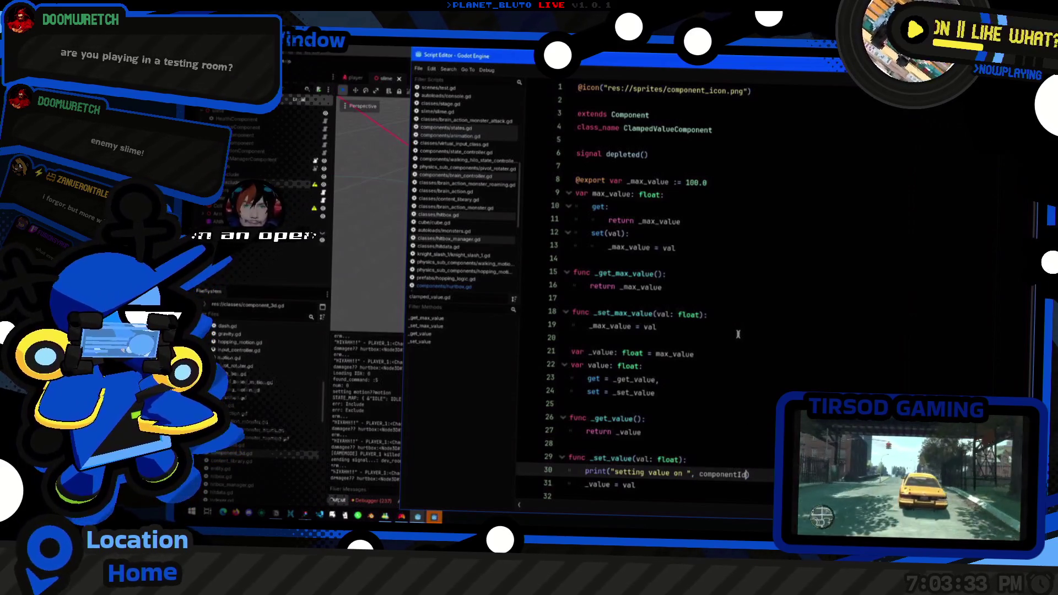
type(">")
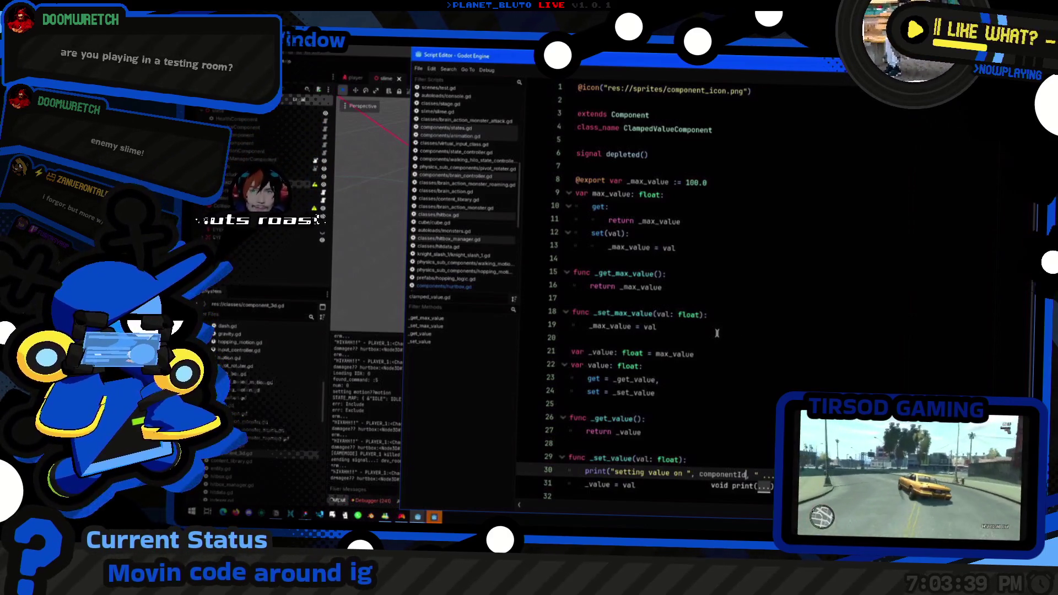
key("alt+Tab")
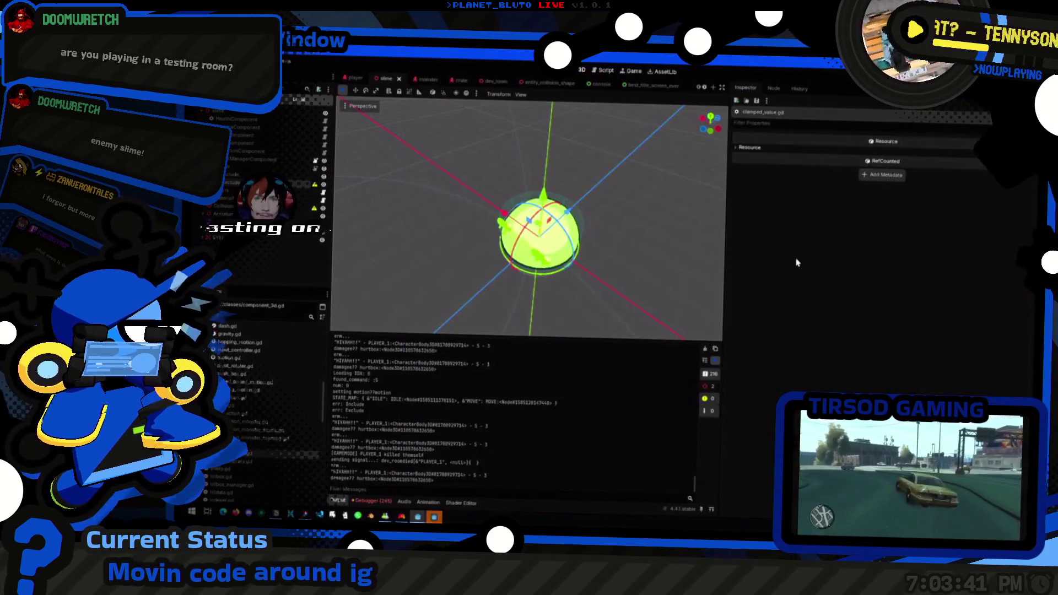
Relaunch the game with F5, host a session, and leave full-screen to play beside the slime.
key("F5")
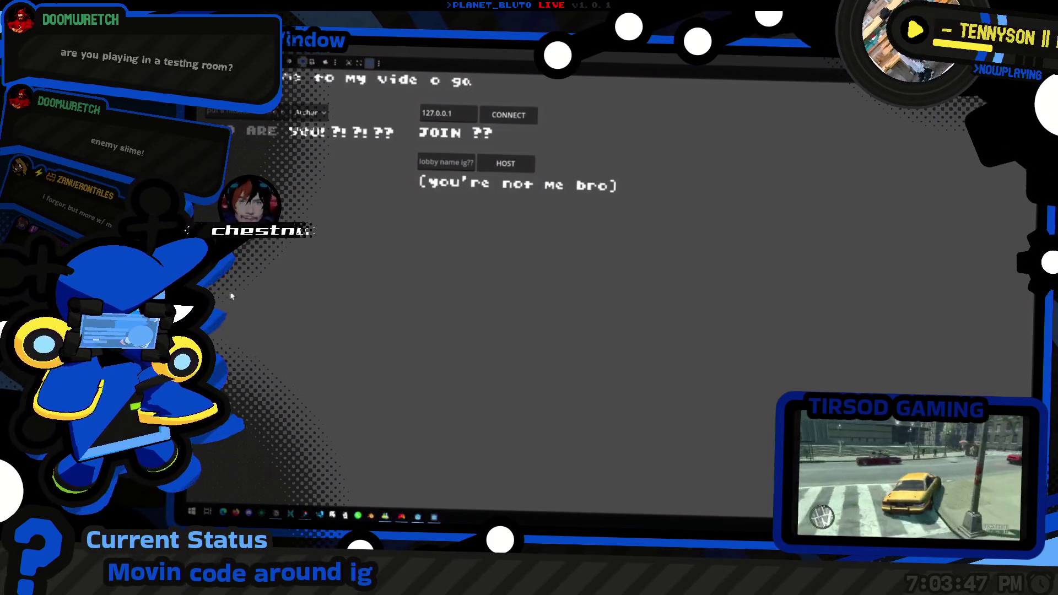
left_click(506, 163)
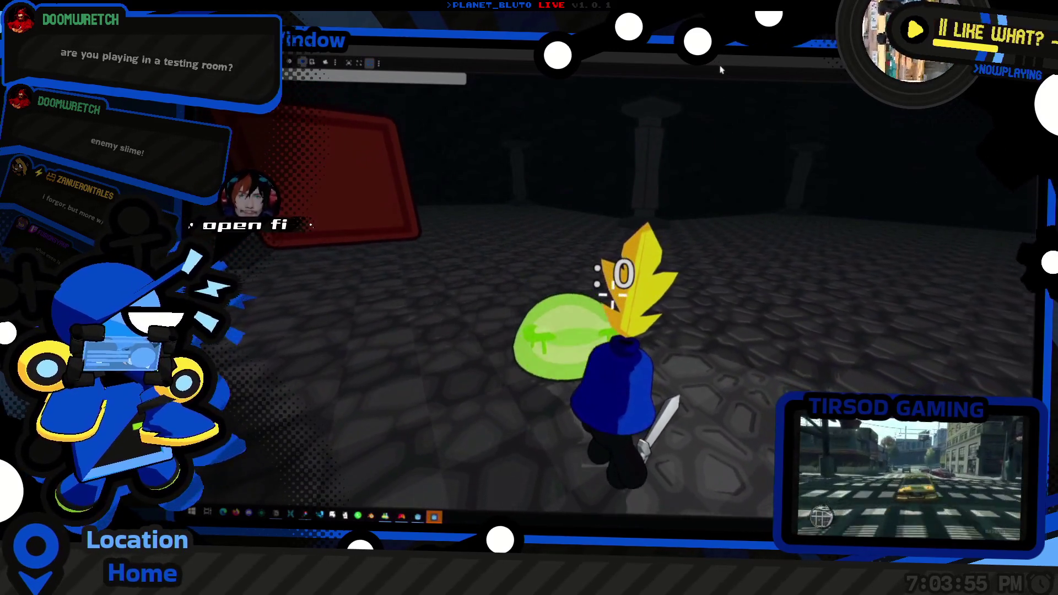
key("Escape")
left_click(672, 90)
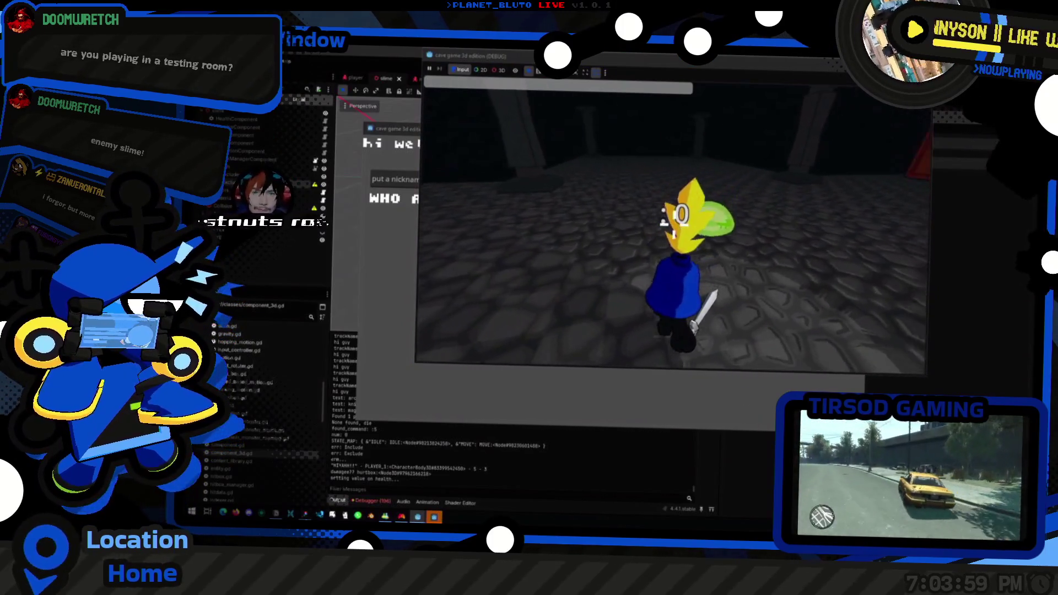
Extend the line 31 debug print in _set_value with a " (" section after componentId.
key("alt+Tab")
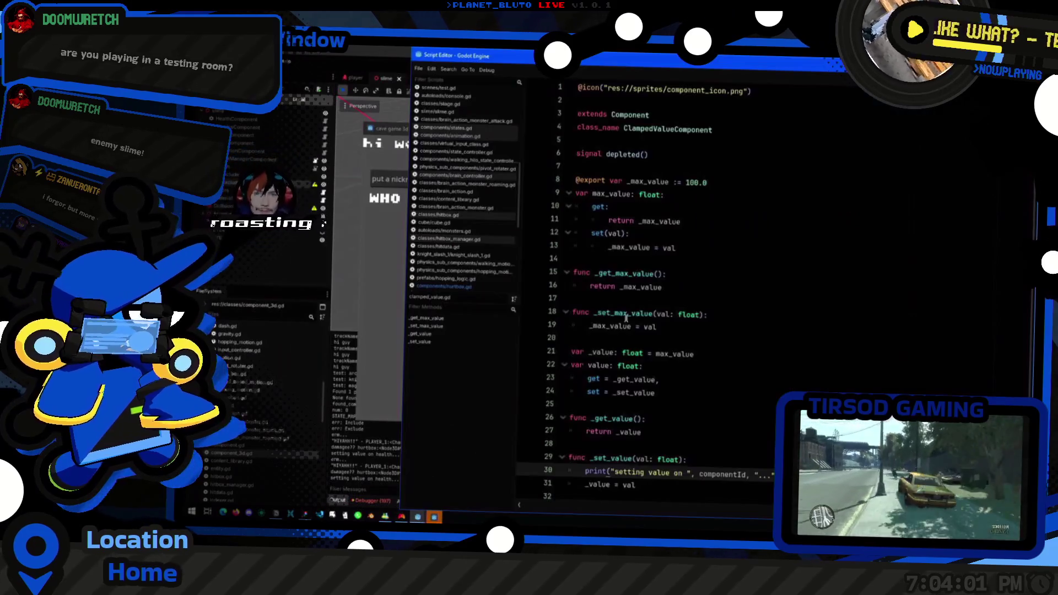
scroll(715, 457, "down", 1)
key("End")
key("shift+Home")
key("BackSpace")
key("BackSpace")
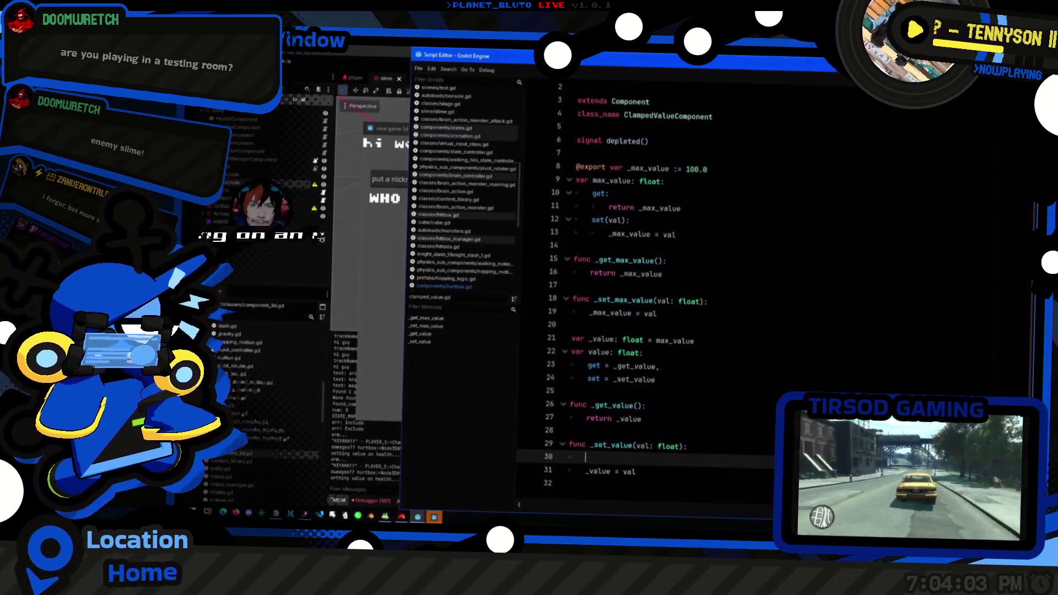
key("ctrl+z")
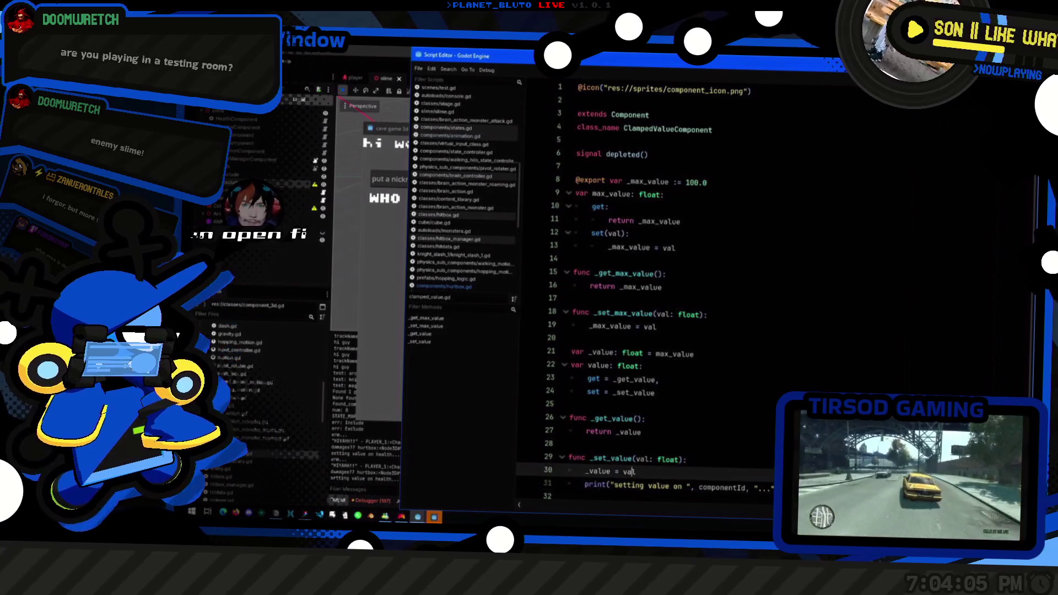
left_click(630, 485)
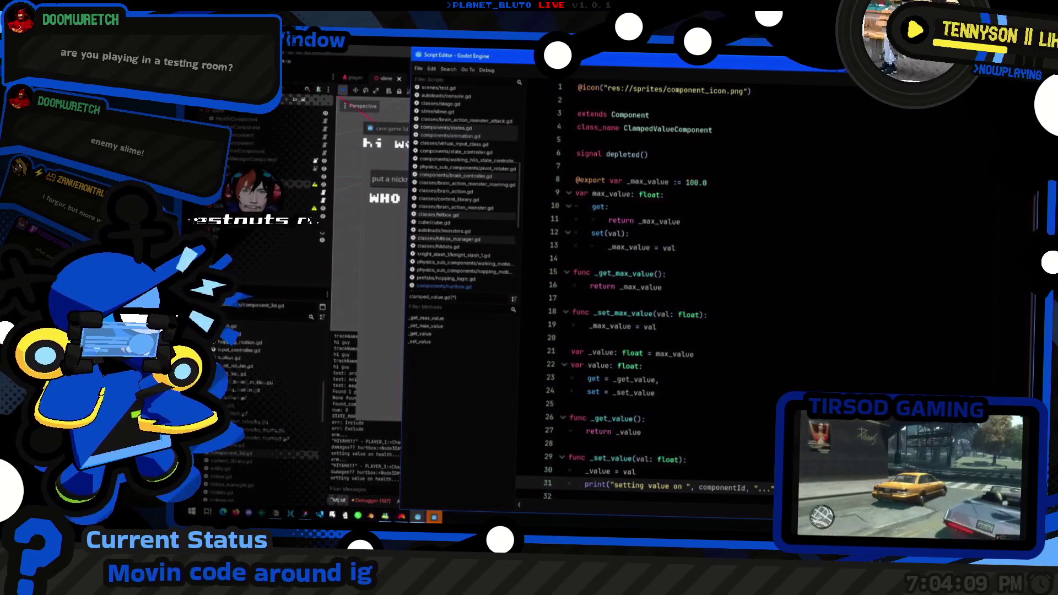
key("BackSpace")
key("BackSpace")
key("BackSpace")
type("(%s")
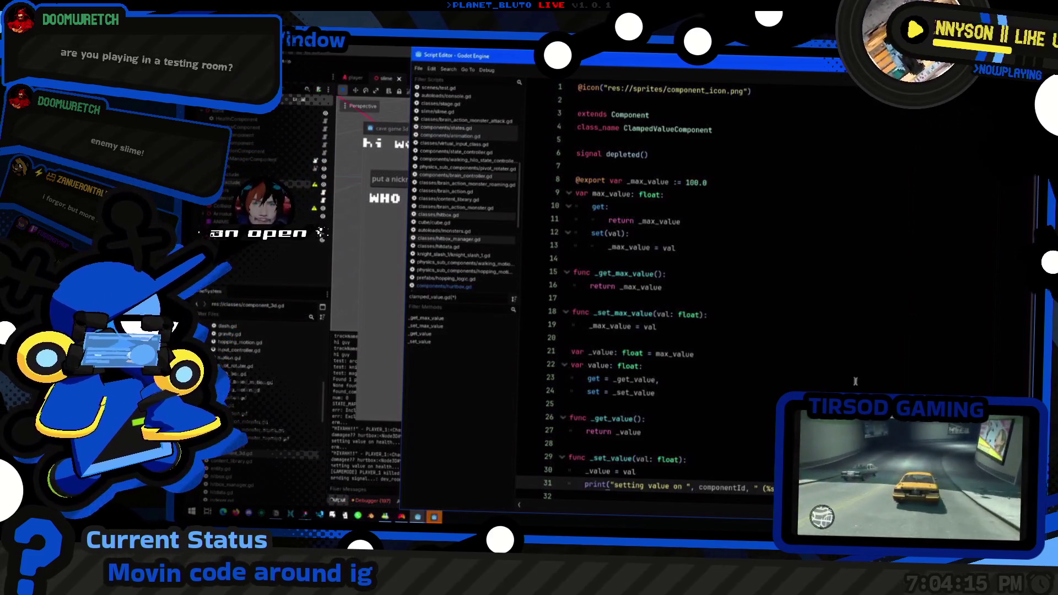
key("alt+Tab")
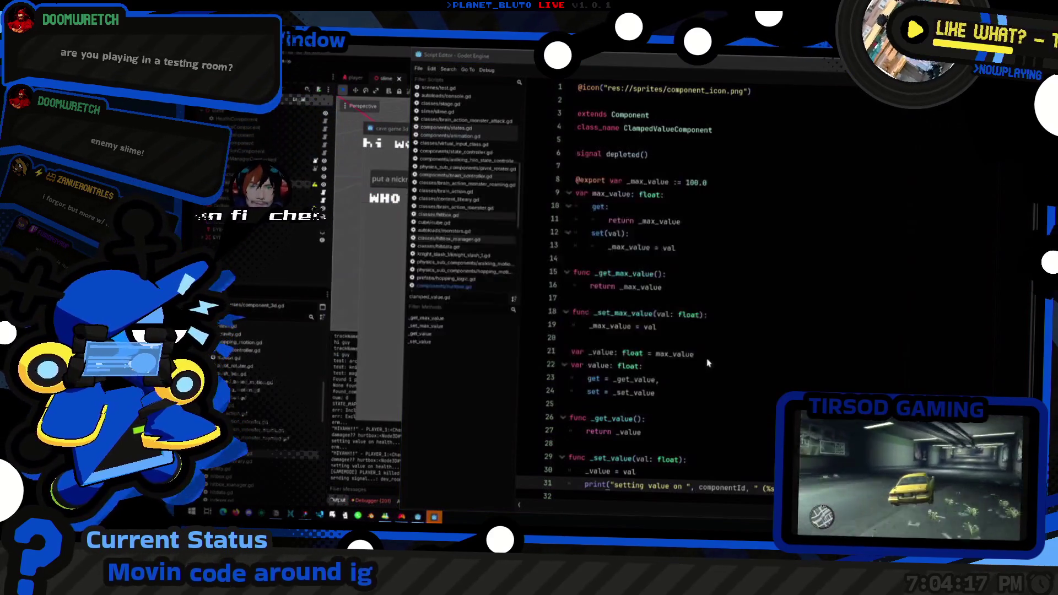
Walk the player up to and past the green slime, then return to clamped_value.gd.
key("w")
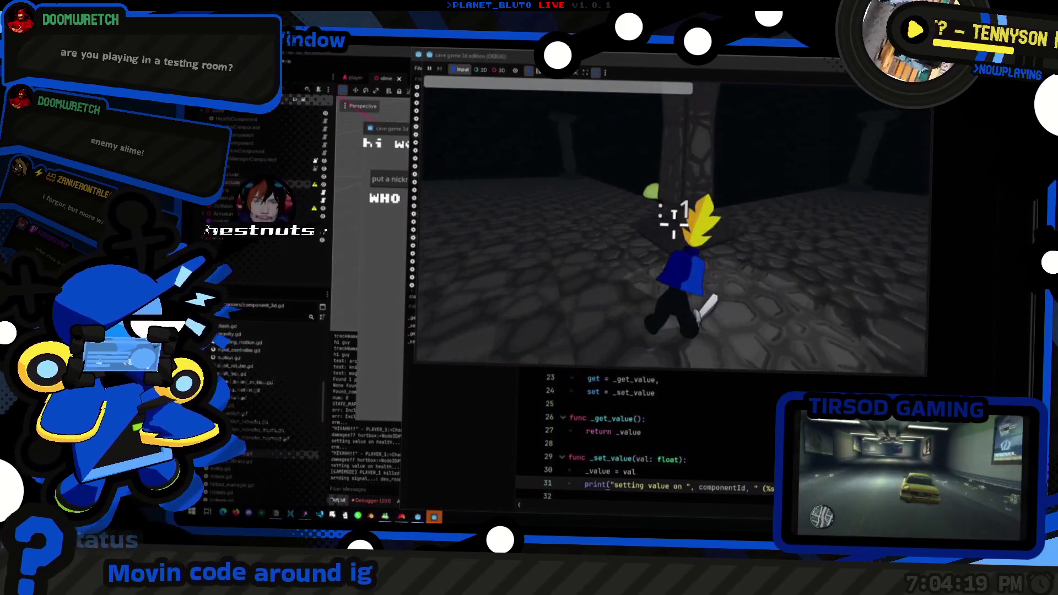
key("w")
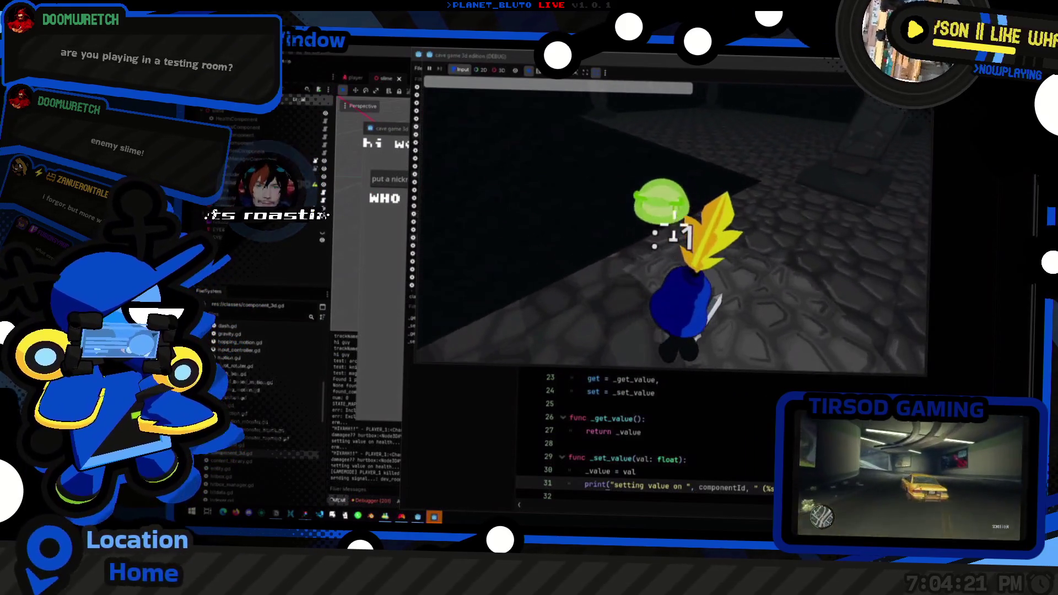
key("w")
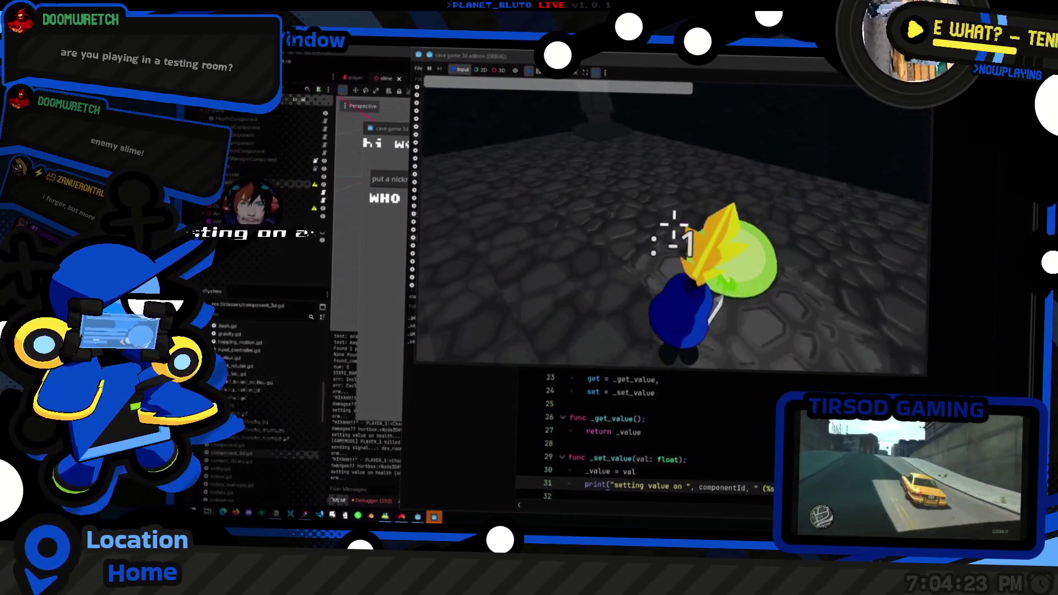
key("w")
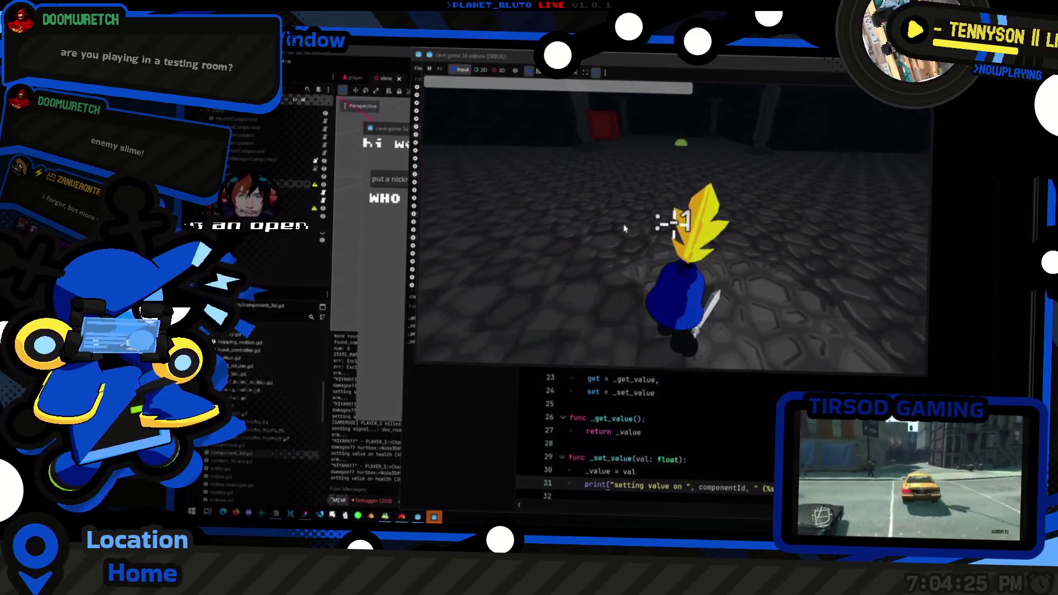
key("alt+Tab")
key("alt+Tab")
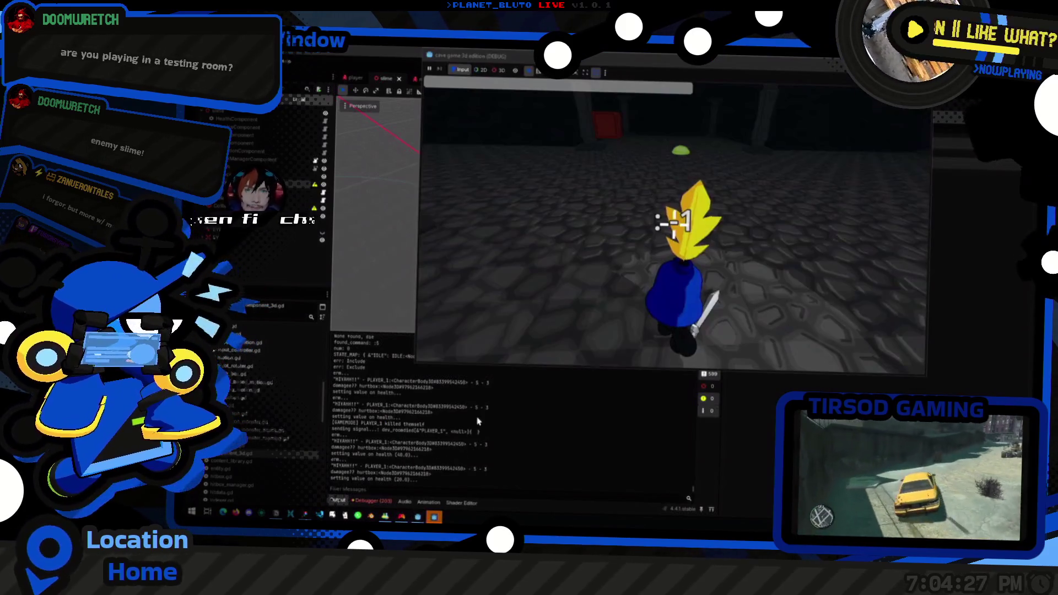
key("alt+Tab")
key("Return")
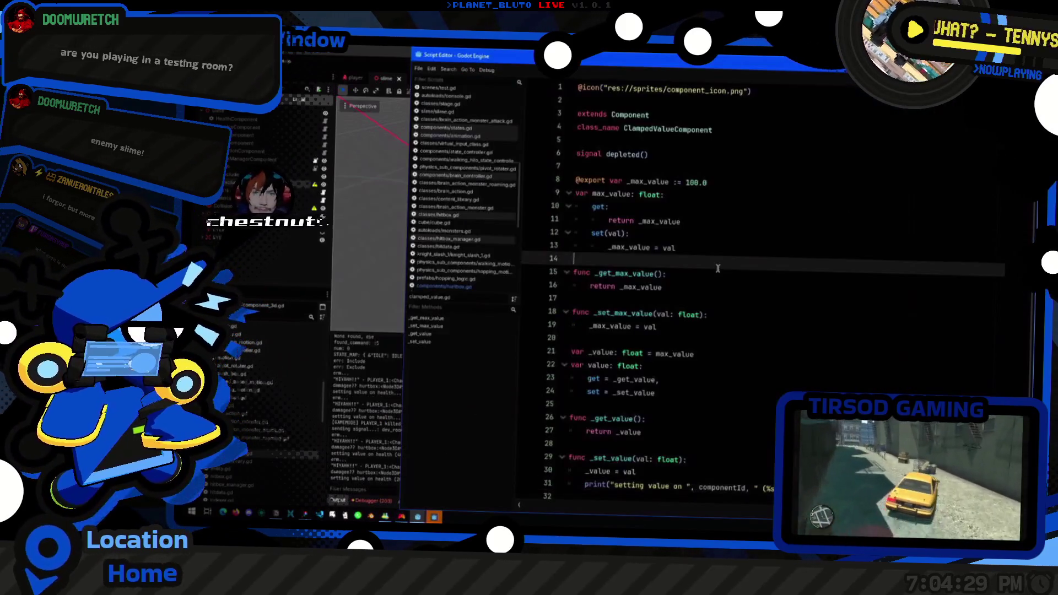
Delete the debug print from _set_value and retest by hitting the slime in the game.
double_click(757, 485)
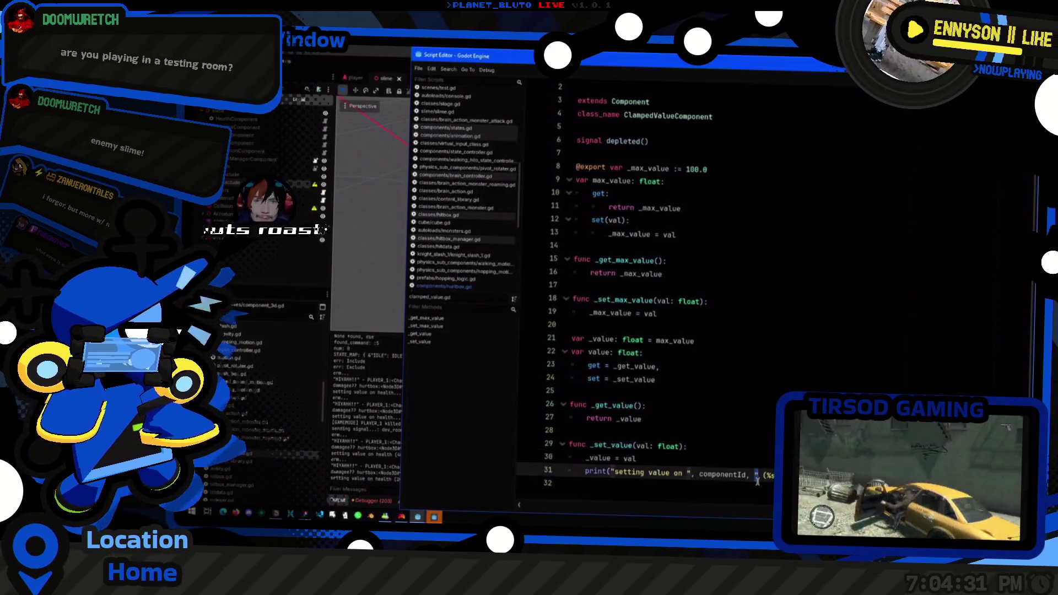
key("ctrl+z")
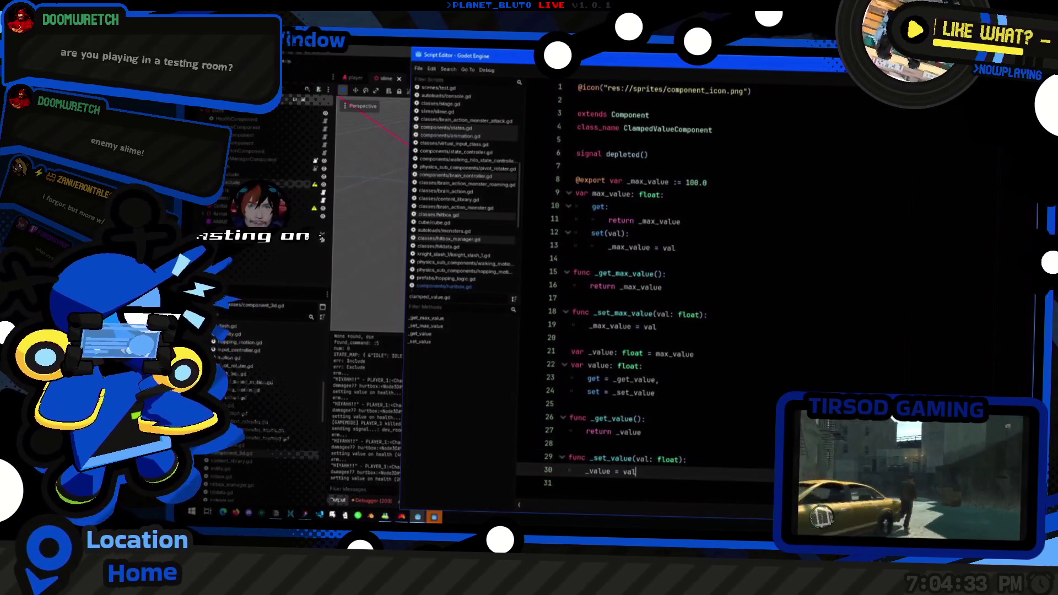
key("F5")
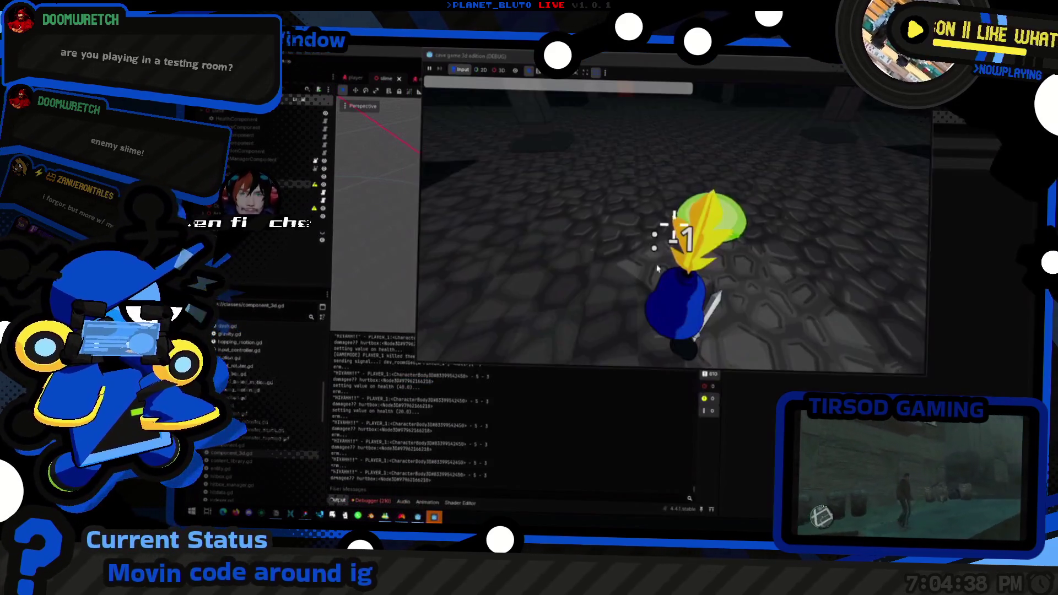
left_click(729, 244)
key("alt+Tab")
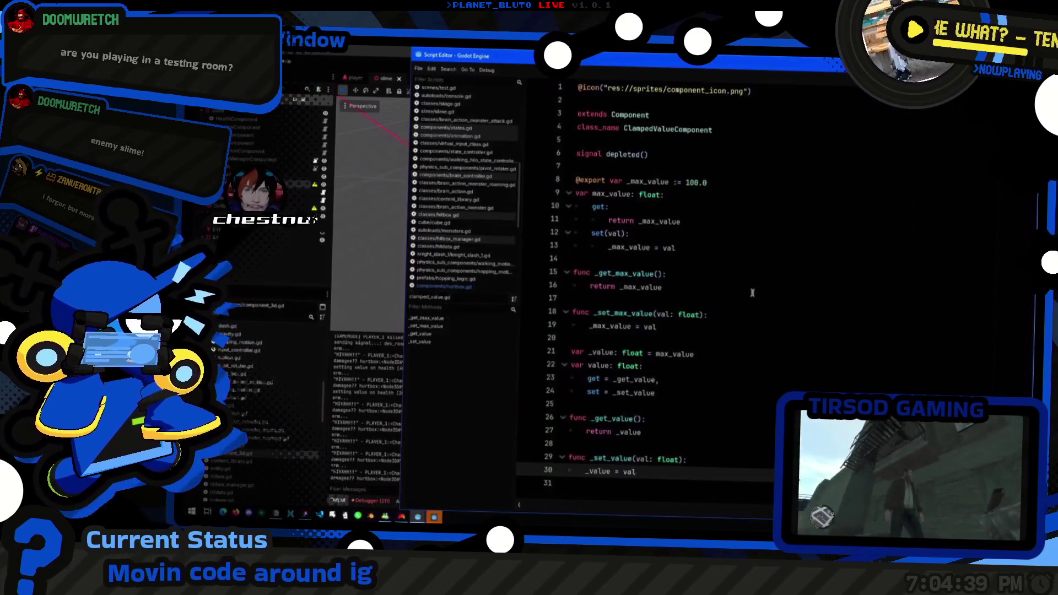
Select the depleted signal name and open states.gd at line 46.
double_click(620, 157)
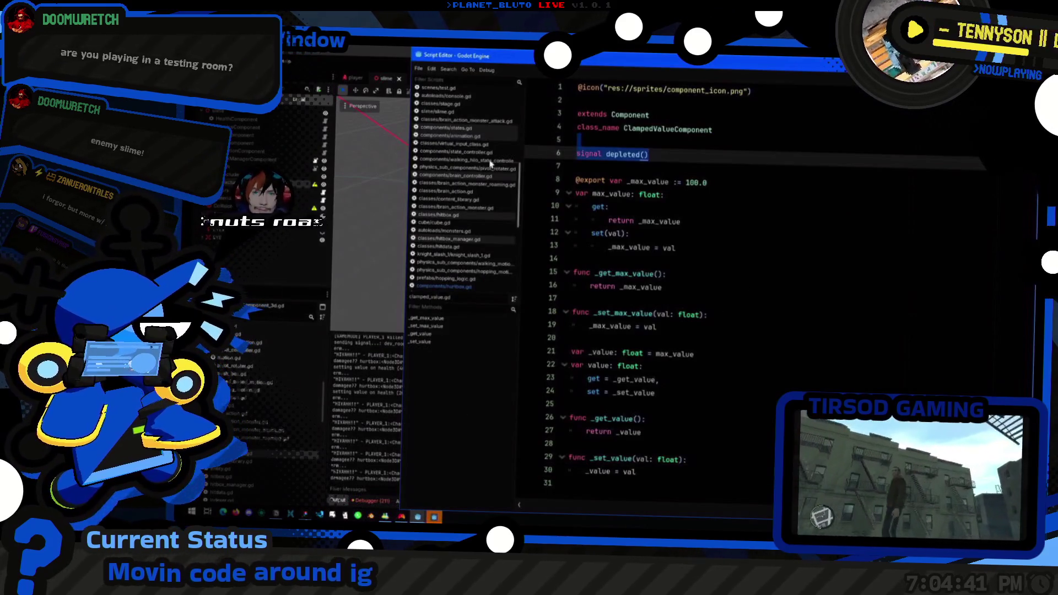
left_click_drag(447, 127, 482, 292)
left_click(843, 346)
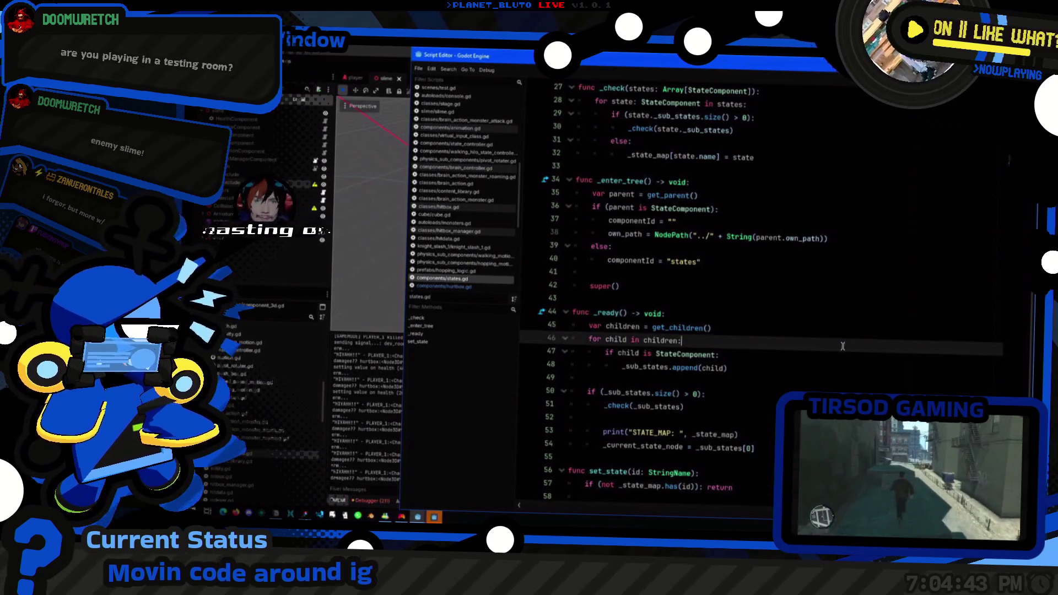
key("shift+alt+o")
Search Quick Open for 'hurt', check states.gd line 53, then open hitbox_manager.gd at line 8.
type("hu")
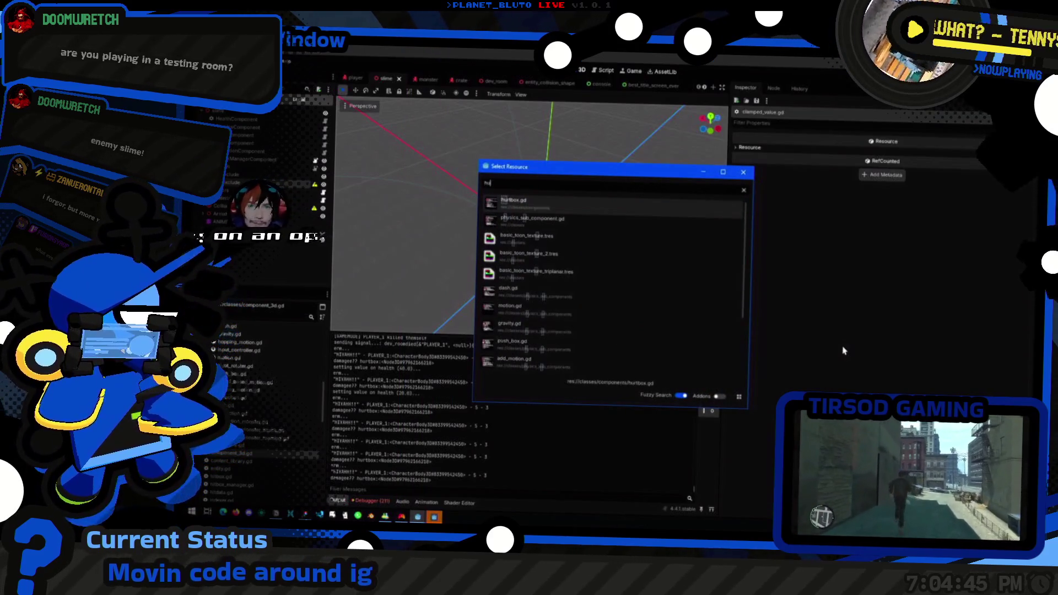
type("rtb")
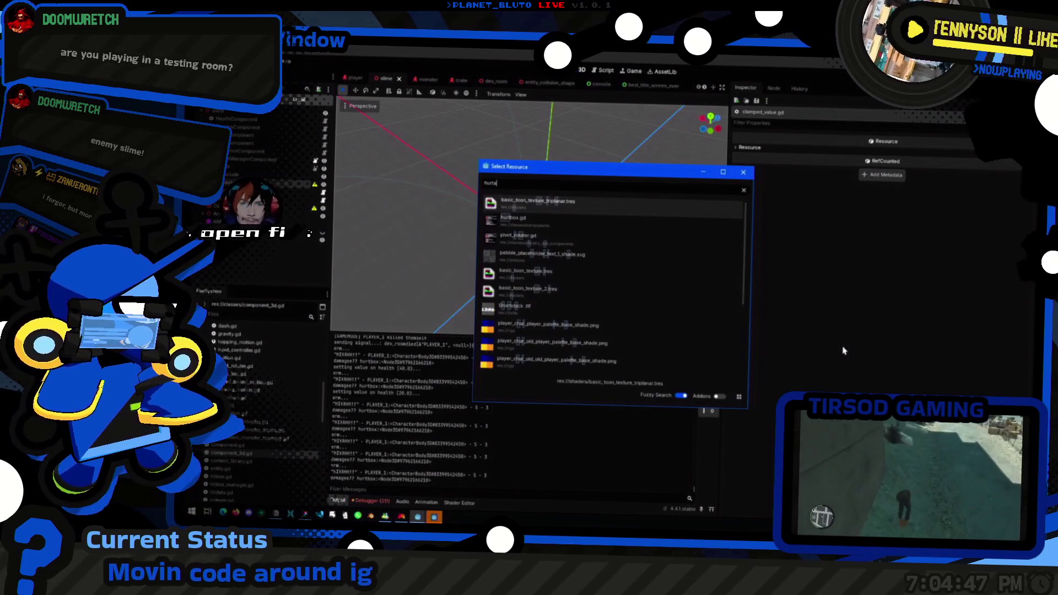
key("Return")
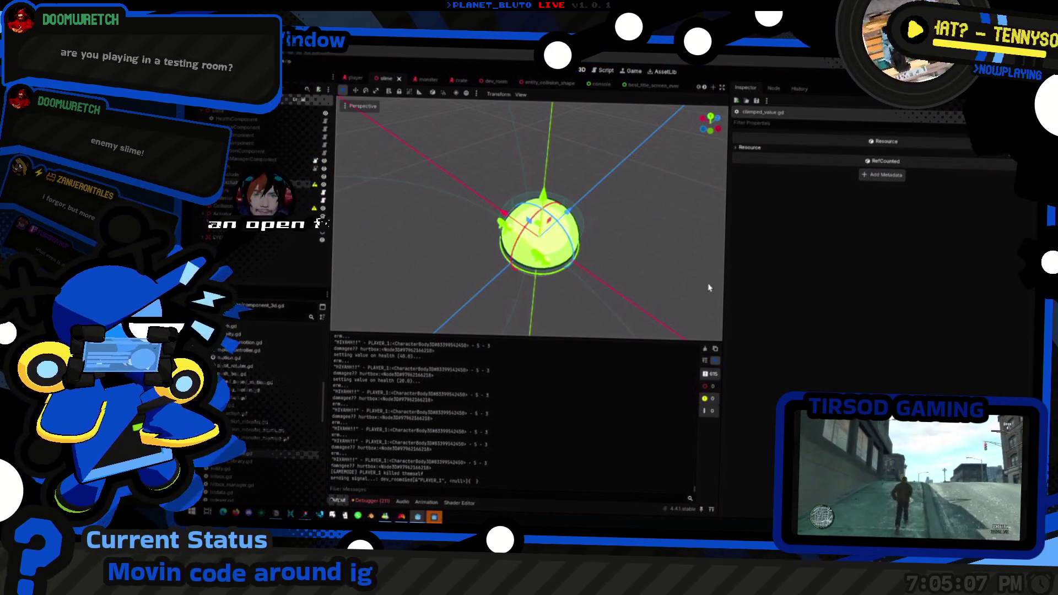
key("alt+Tab")
key("alt+shift+Tab")
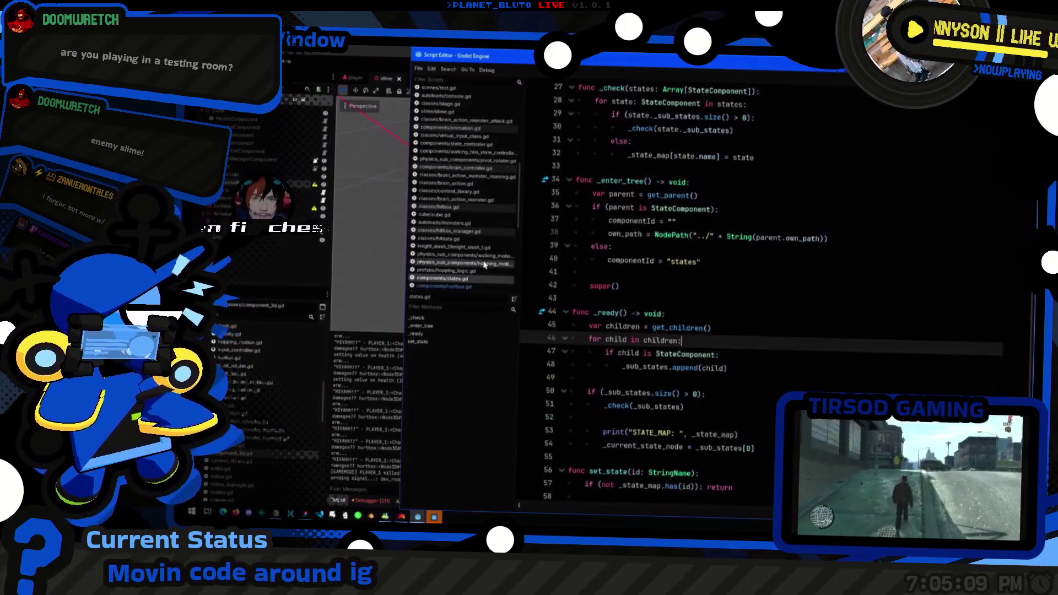
left_click(873, 301)
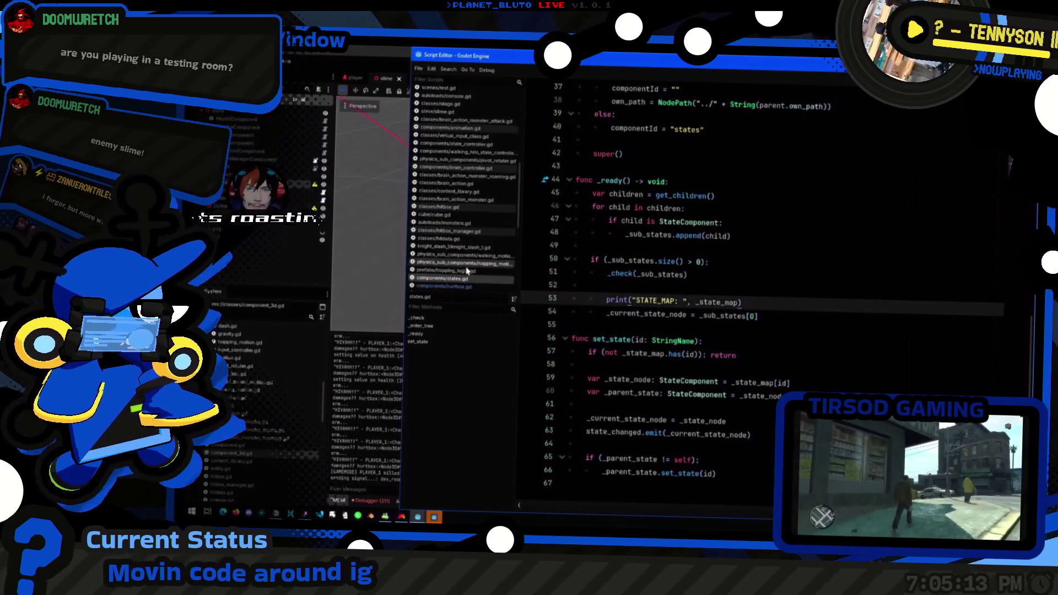
key("ctrl+alt+o")
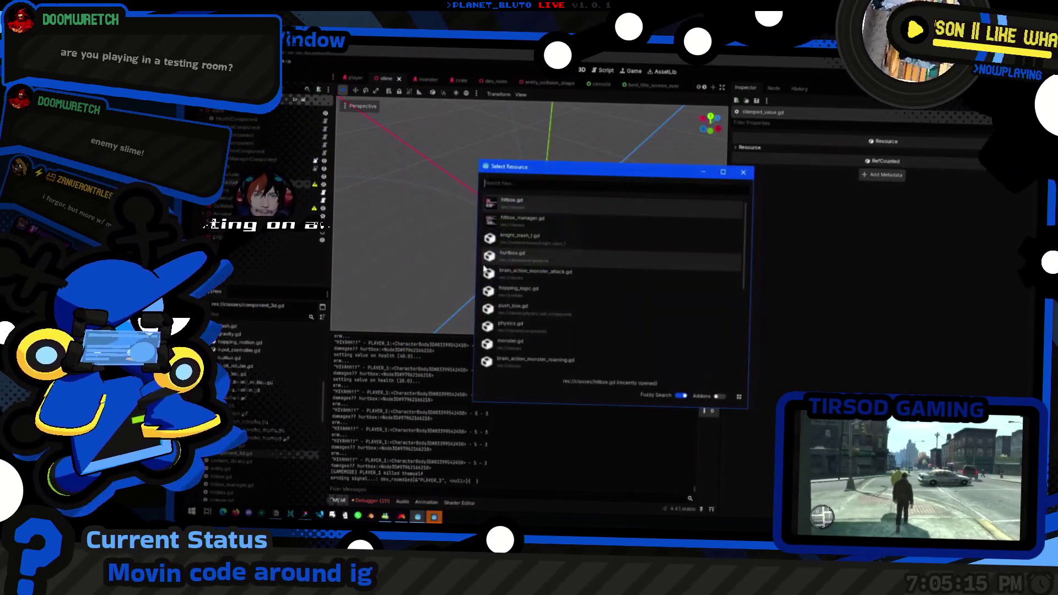
double_click(574, 219)
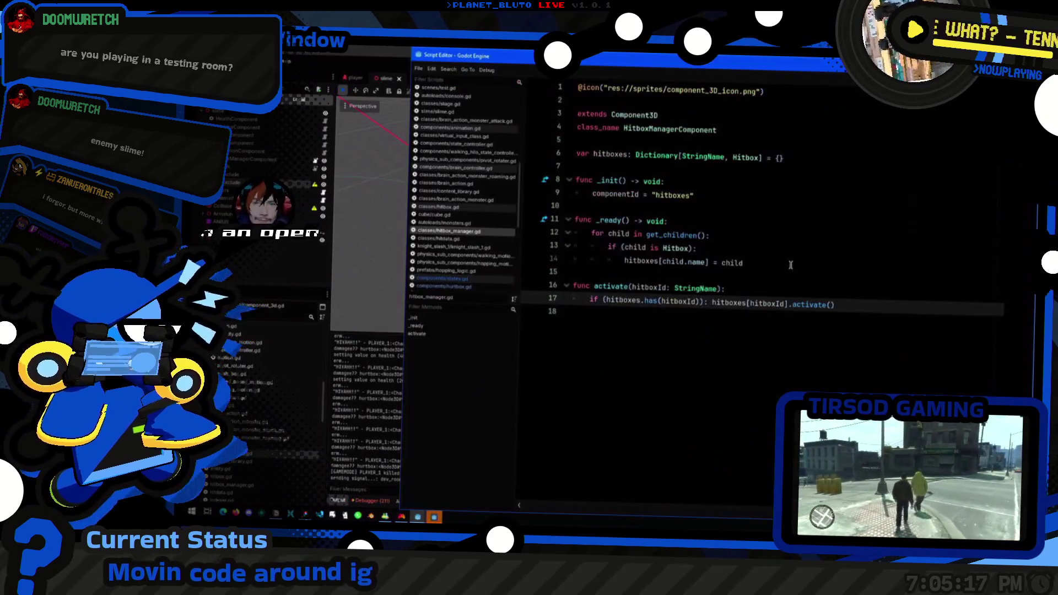
left_click(791, 265)
left_click(871, 186)
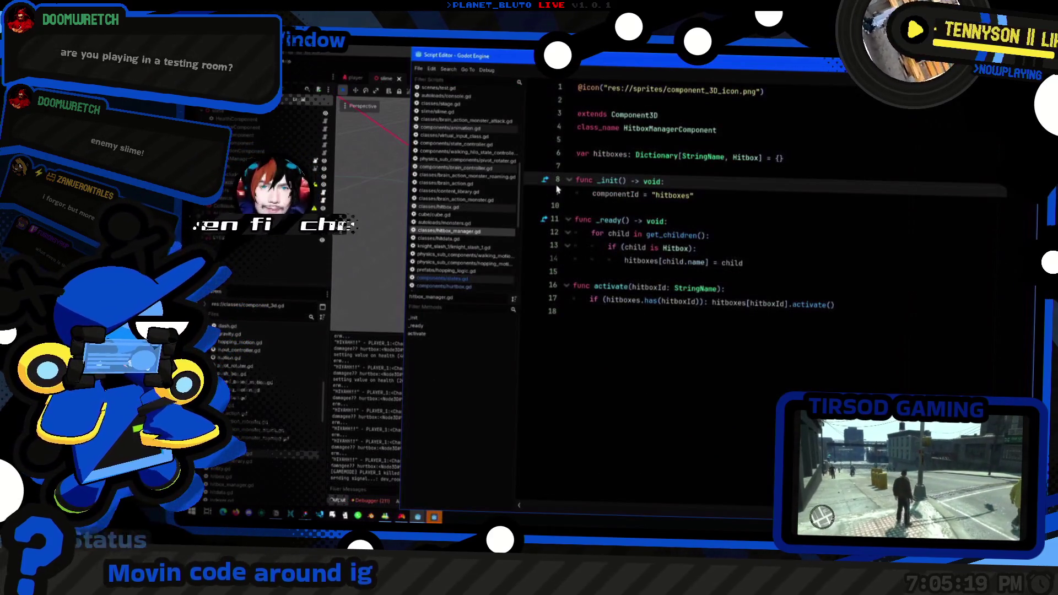
Search Quick Open for 'health' and open health.gd.
key("ctrl+alt+o")
type("health")
key("Return")
left_click(794, 379)
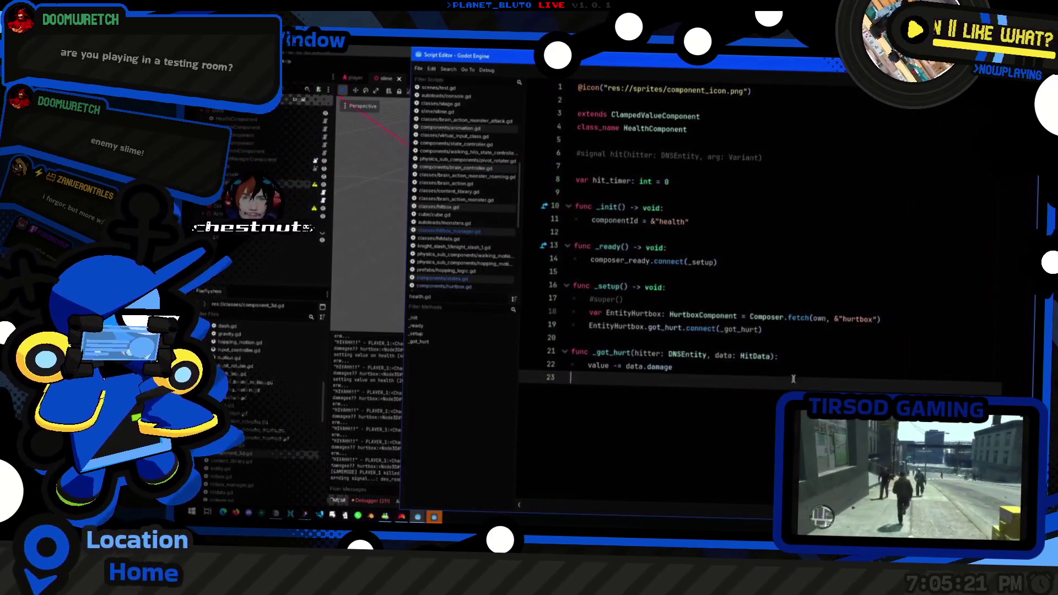
Remove the empty line 23 and add depleted.connect(_depleted) inside health.gd's _ready.
left_click(846, 366)
key("Delete")
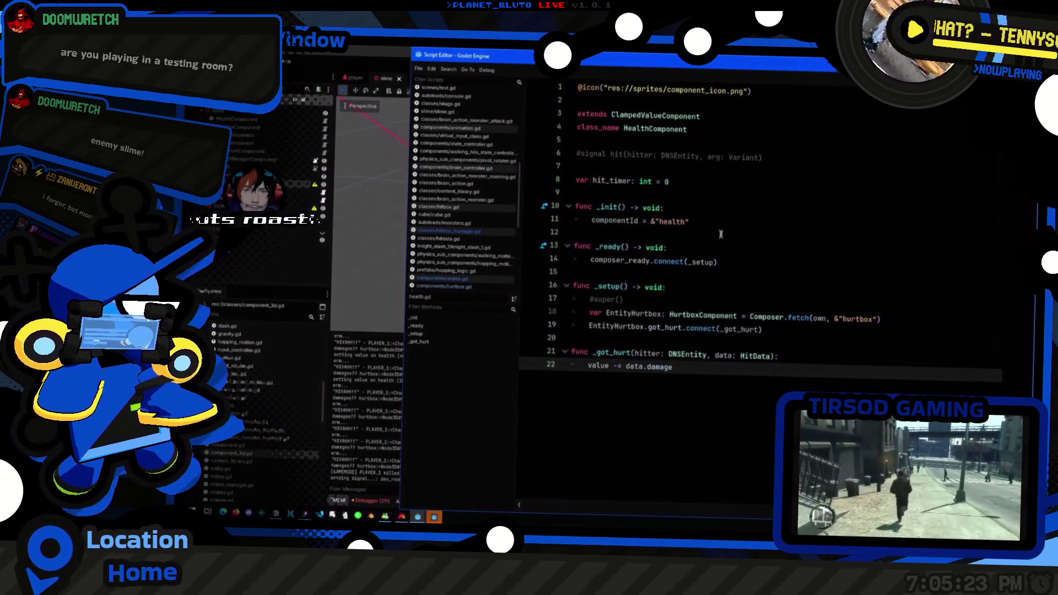
left_click(787, 276)
key("Return")
type(".")
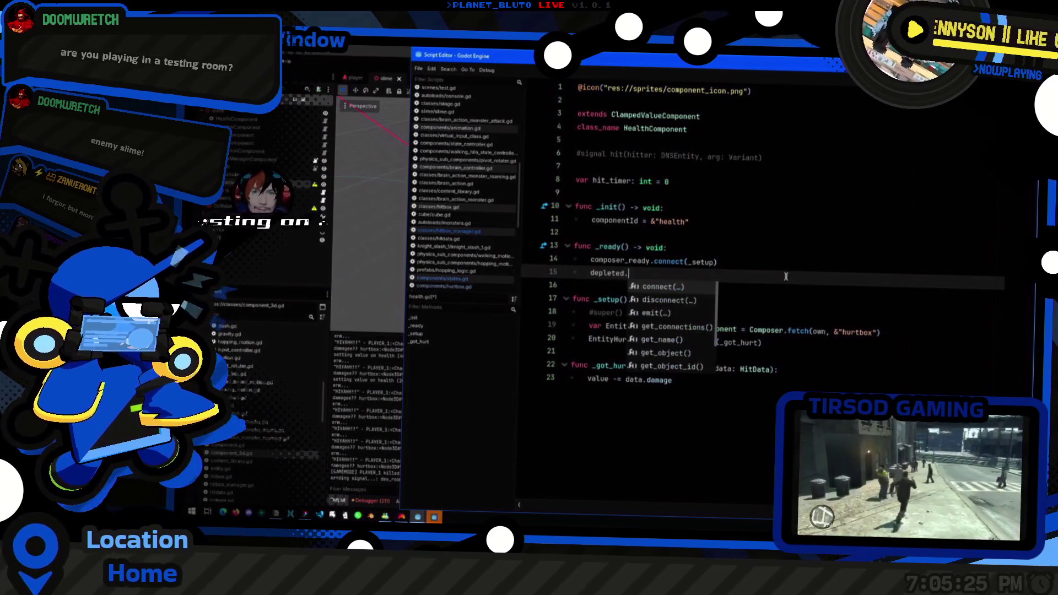
key("Return")
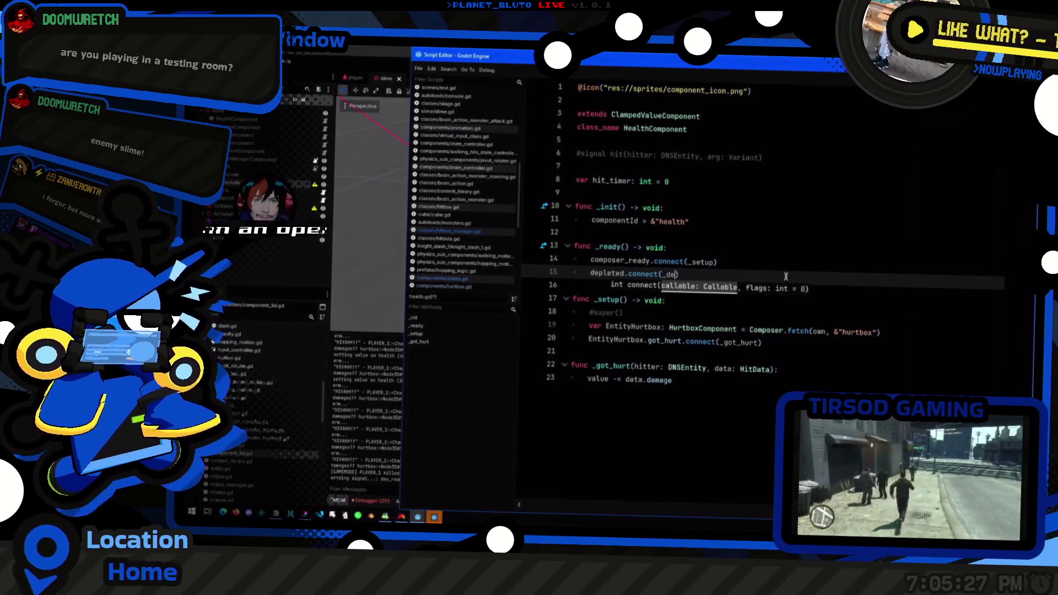
type("plee")
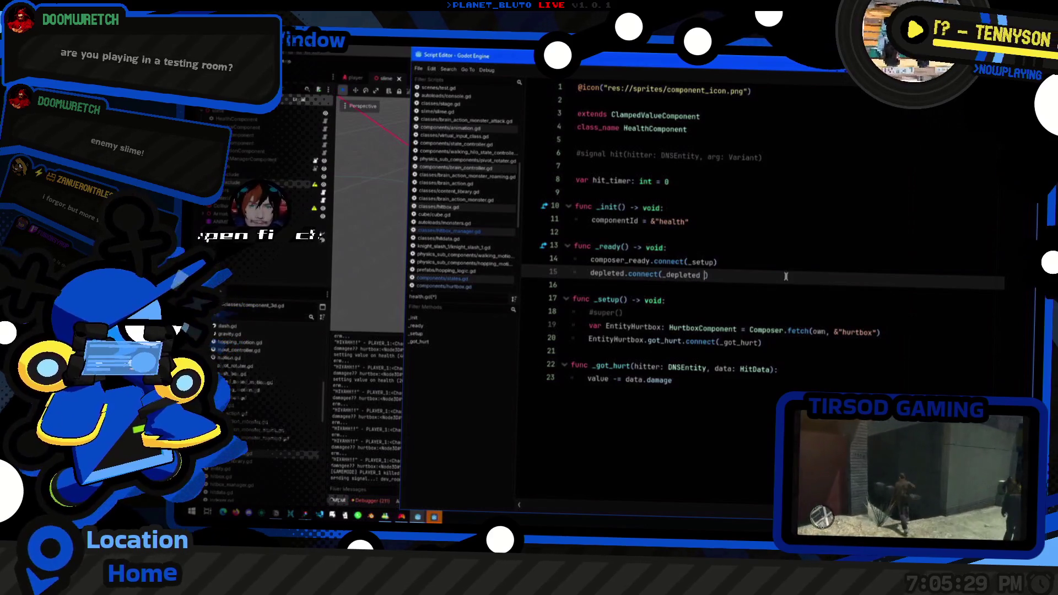
key("BackSpace")
key("Down")
double_click(614, 273)
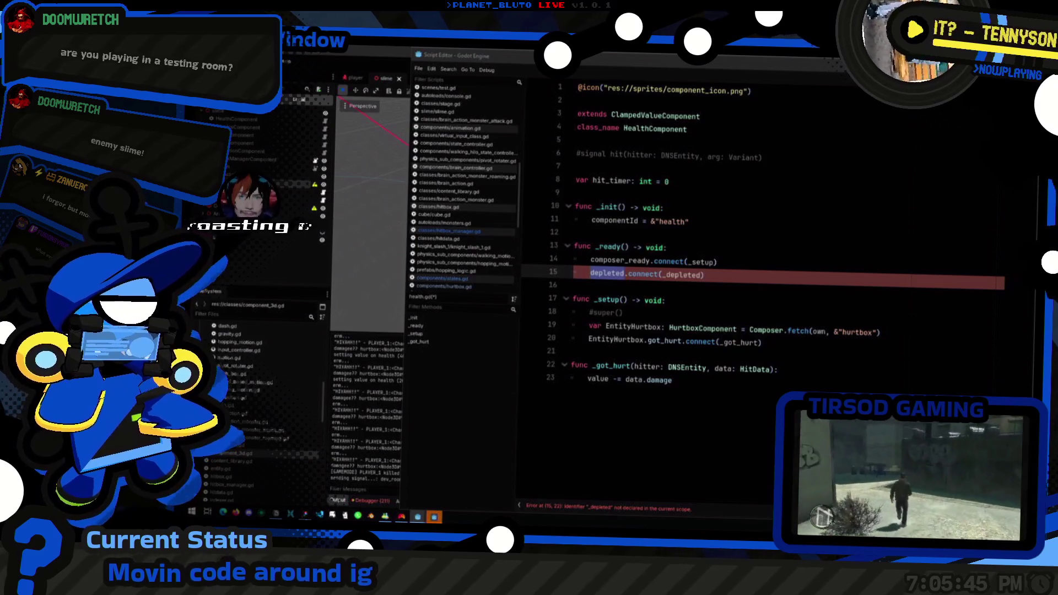
Check the depleted signal and _depleted handler names on line 15, undoing an accidental rename.
left_click(608, 274)
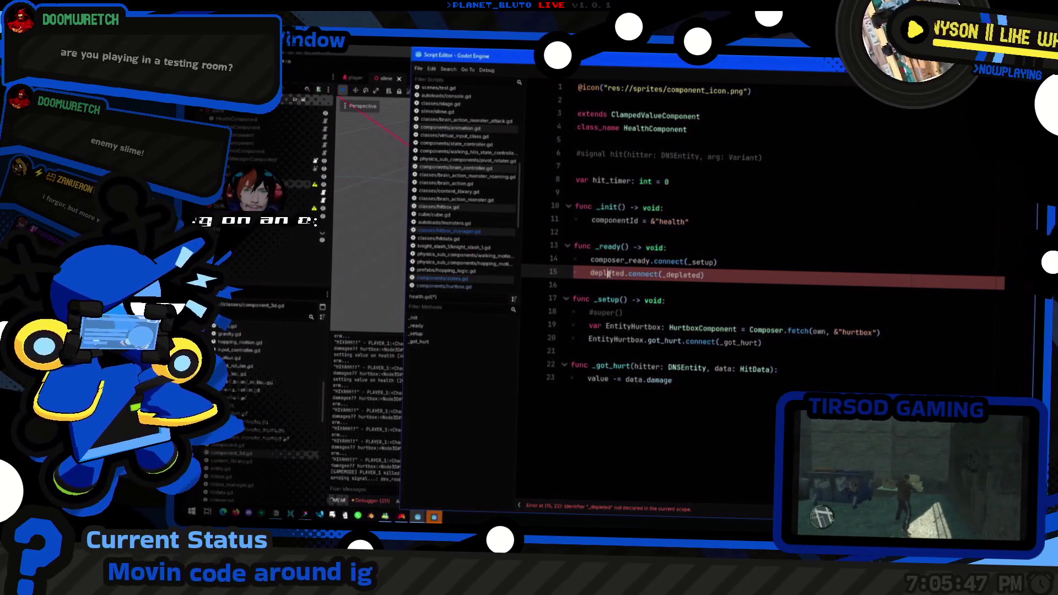
double_click(609, 274)
type("empty")
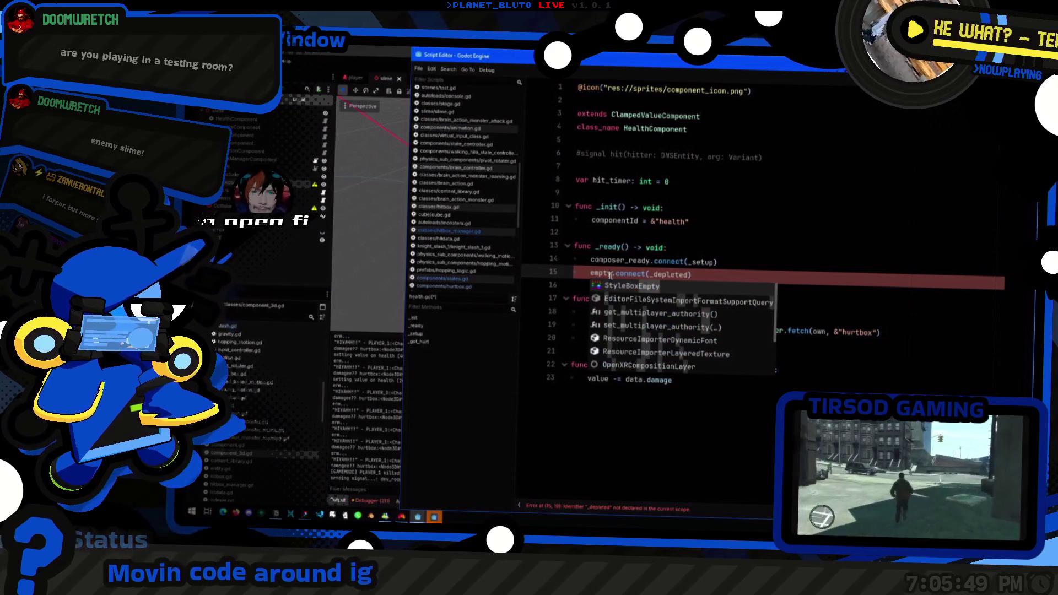
key("ctrl+z")
double_click(682, 275)
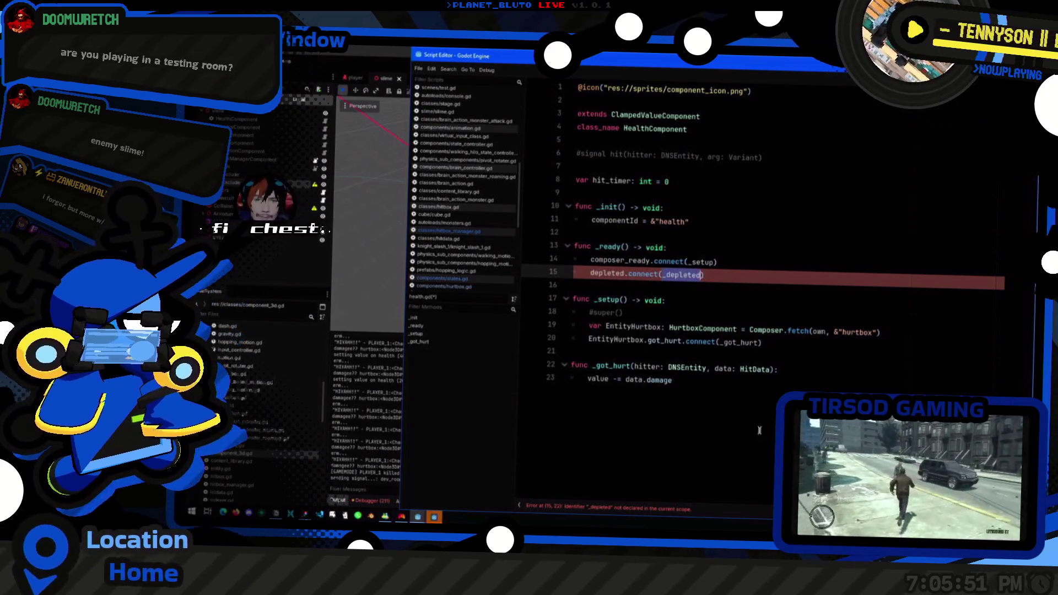
Add func _depleted() printing "Bro died, " with own below _got_hurt, then run the game.
left_click(760, 430)
key("Return")
key("Return")
type("func _depleted(")
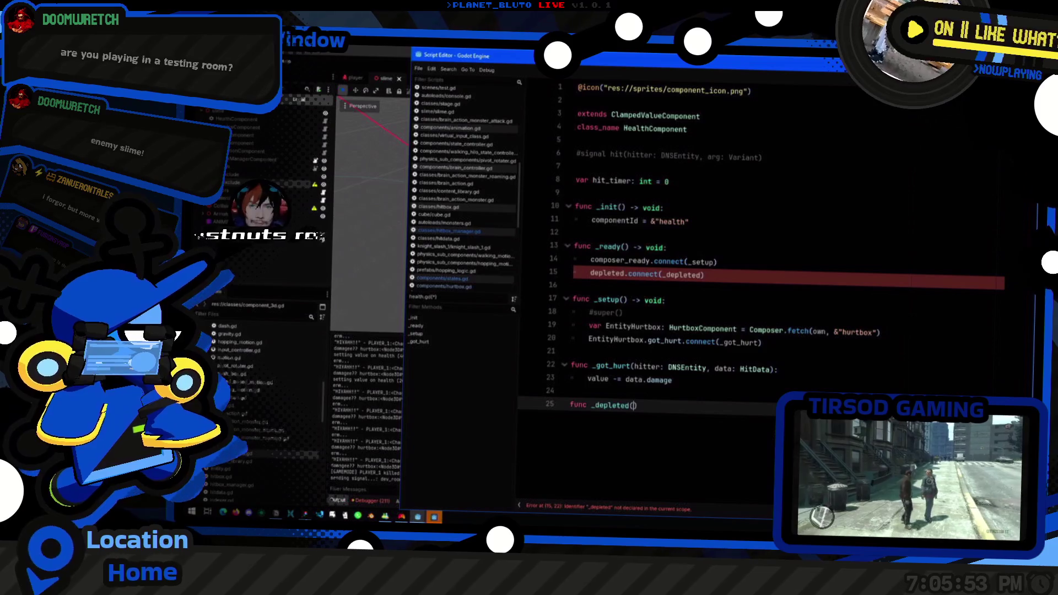
type("):")
key("Return")
type("p")
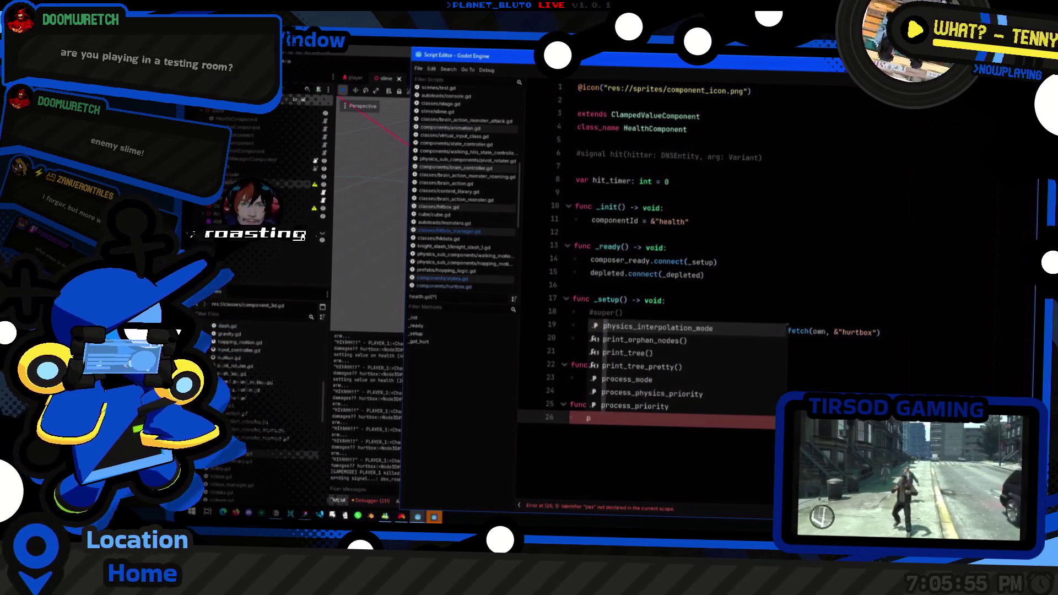
type("rint(\"Bro died.")
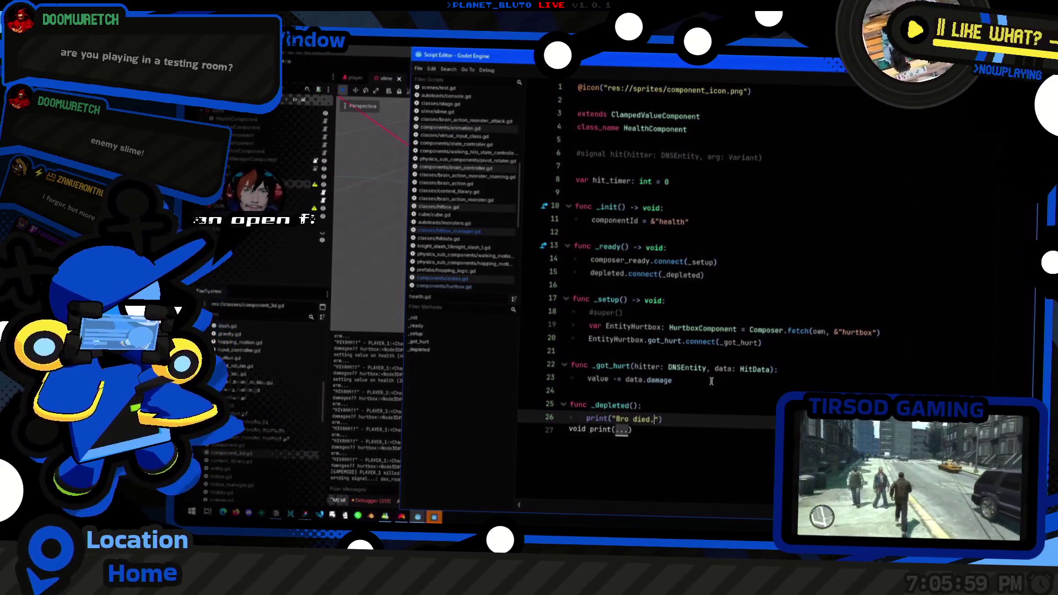
type(", own")
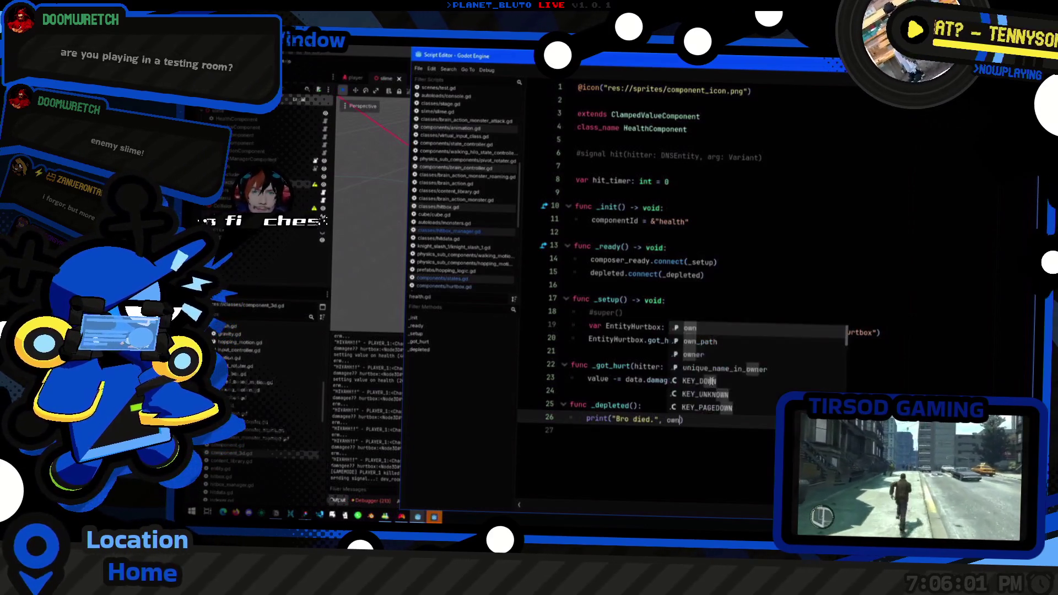
key("Home")
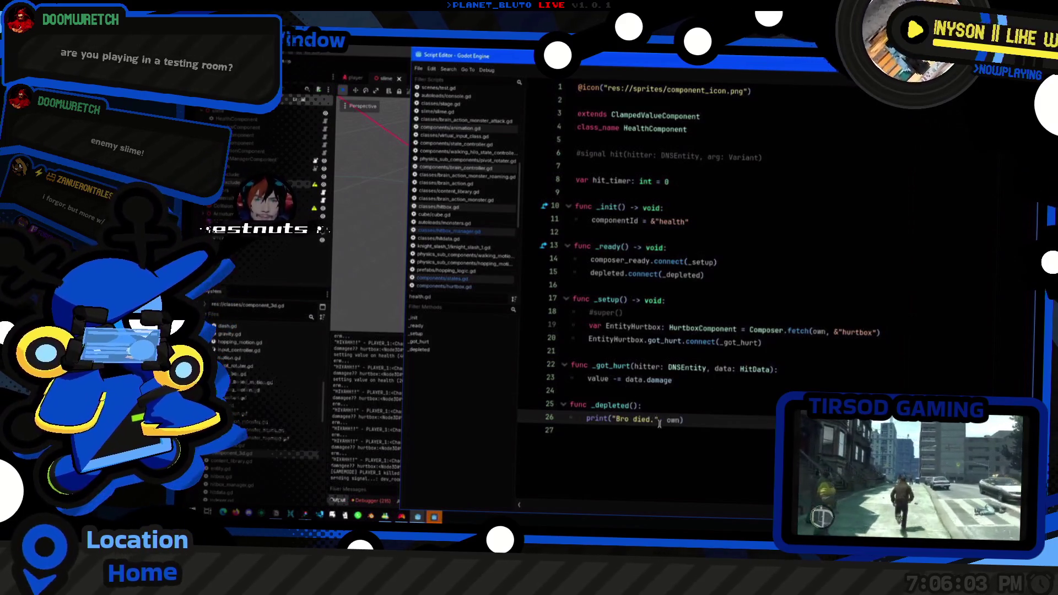
key("ctrl+F2")
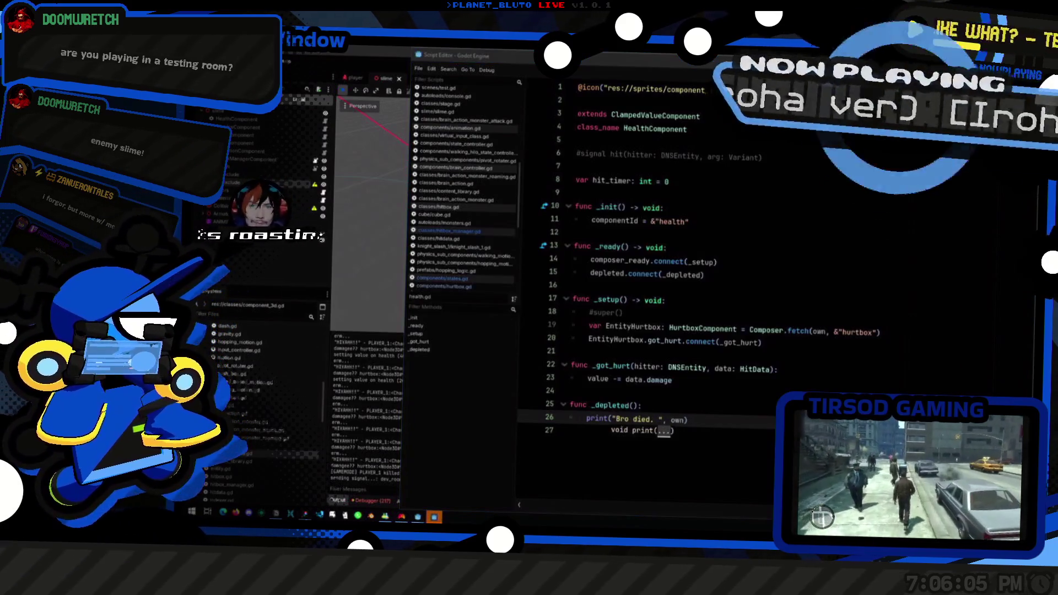
key("F5")
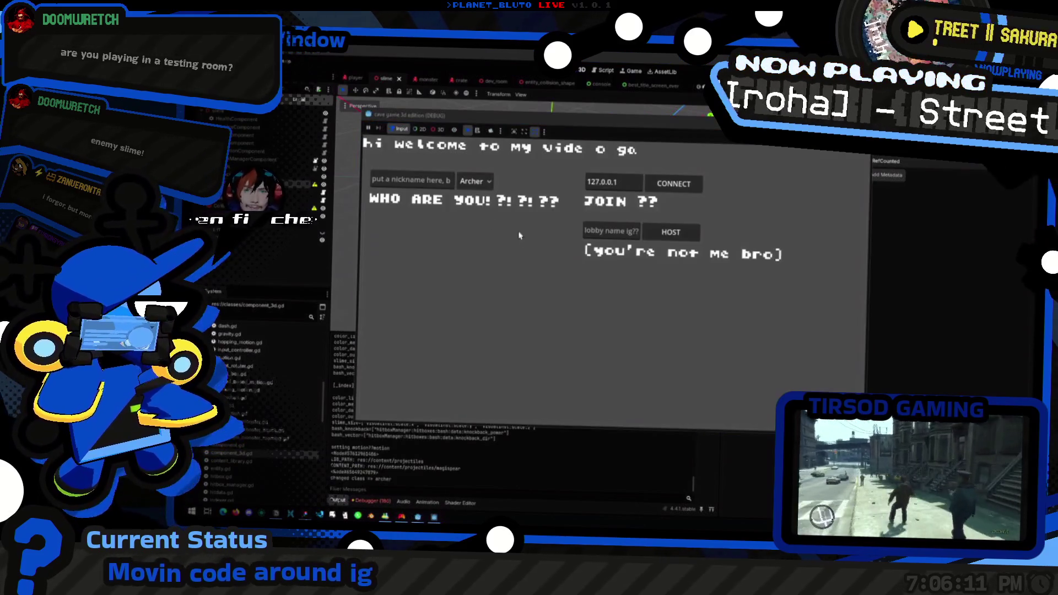
Choose the Knight class in the lobby and host a game.
left_click(474, 181)
left_click(478, 210)
key("alt+Tab")
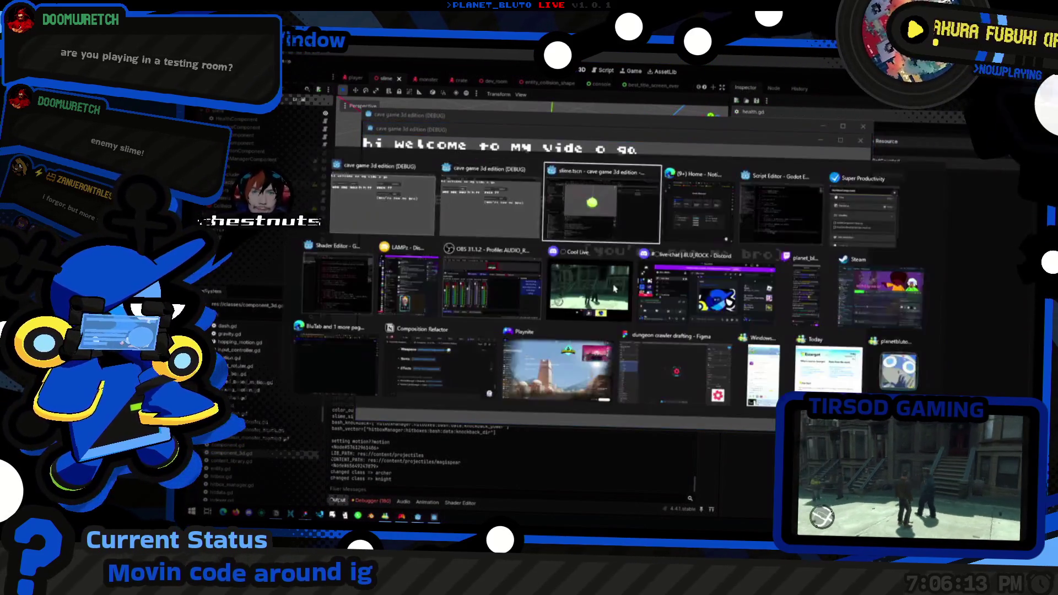
left_click(671, 232)
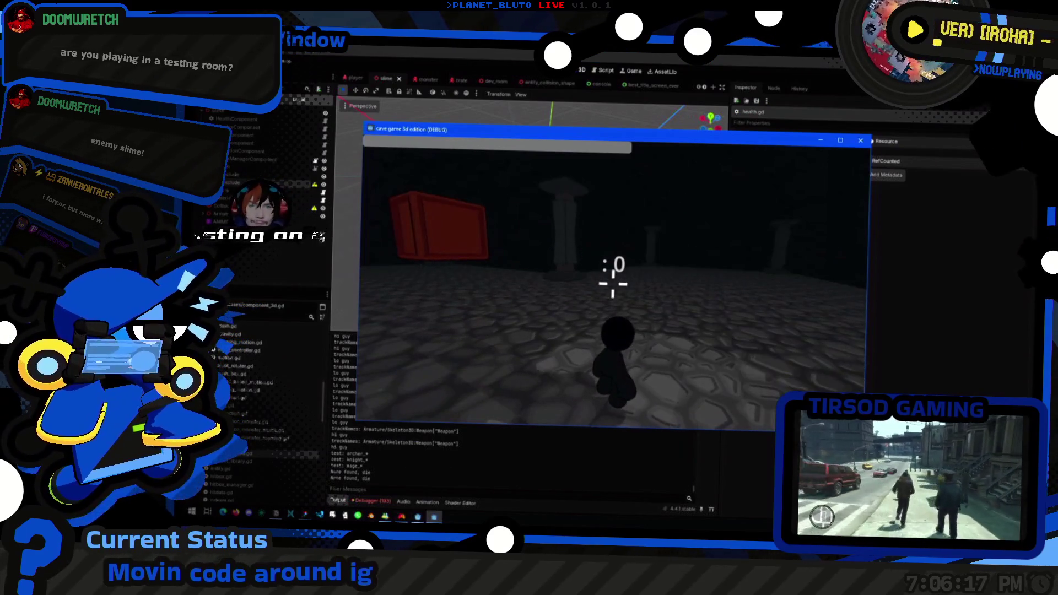
Use the in-game console to run a class command and 'spawn slime'.
key("grave")
type("sc")
type("ght")
key("Return")
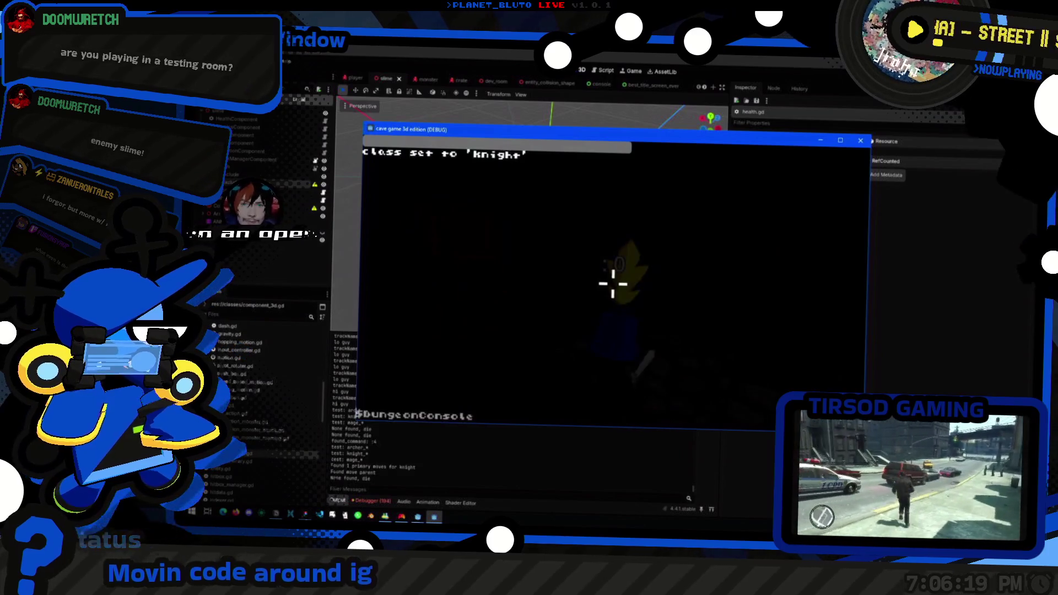
key("grave")
type("spawn slime")
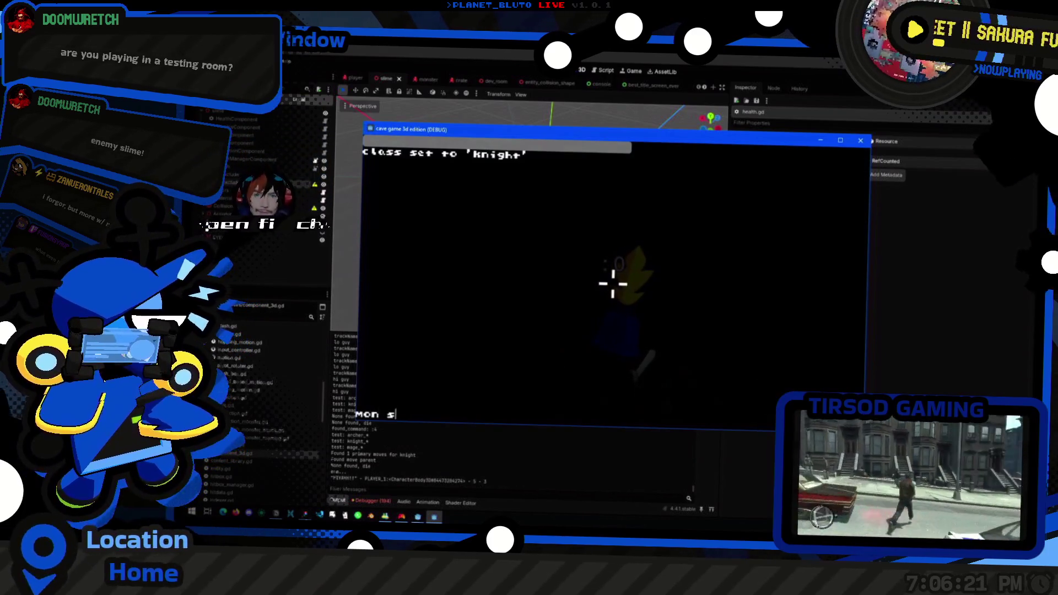
key("Return")
Swing the knight's sword repeatedly to hit the slime.
left_click(785, 320)
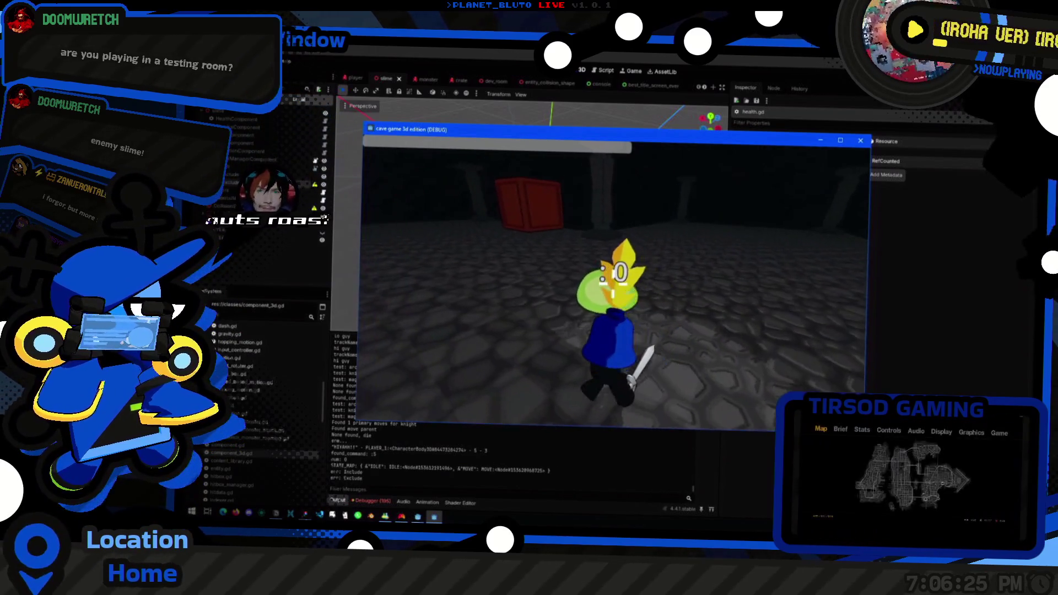
left_click(612, 287)
left_click(612, 286)
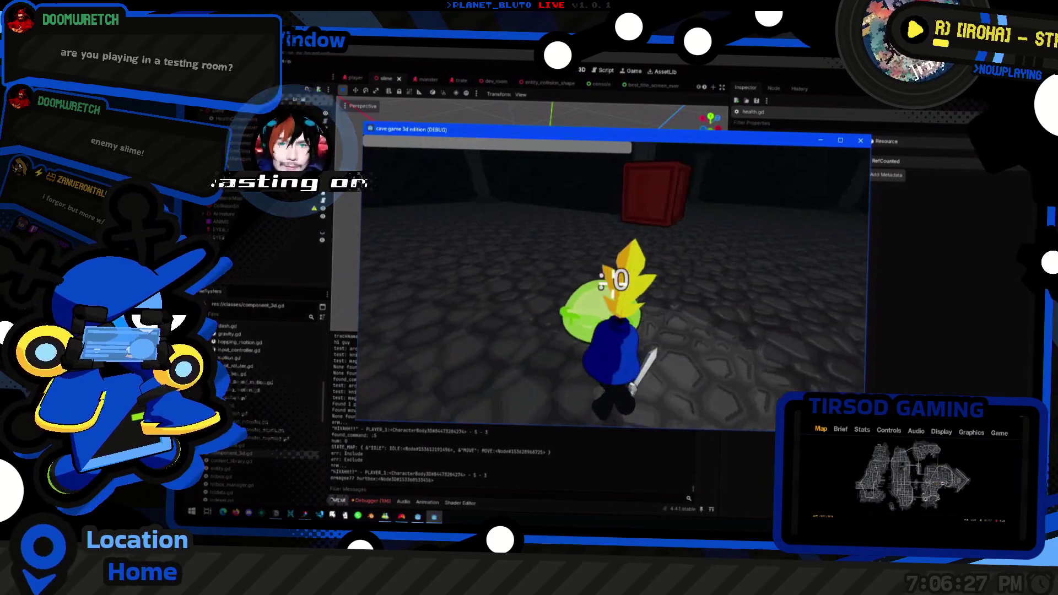
left_click(613, 284)
left_click(613, 284)
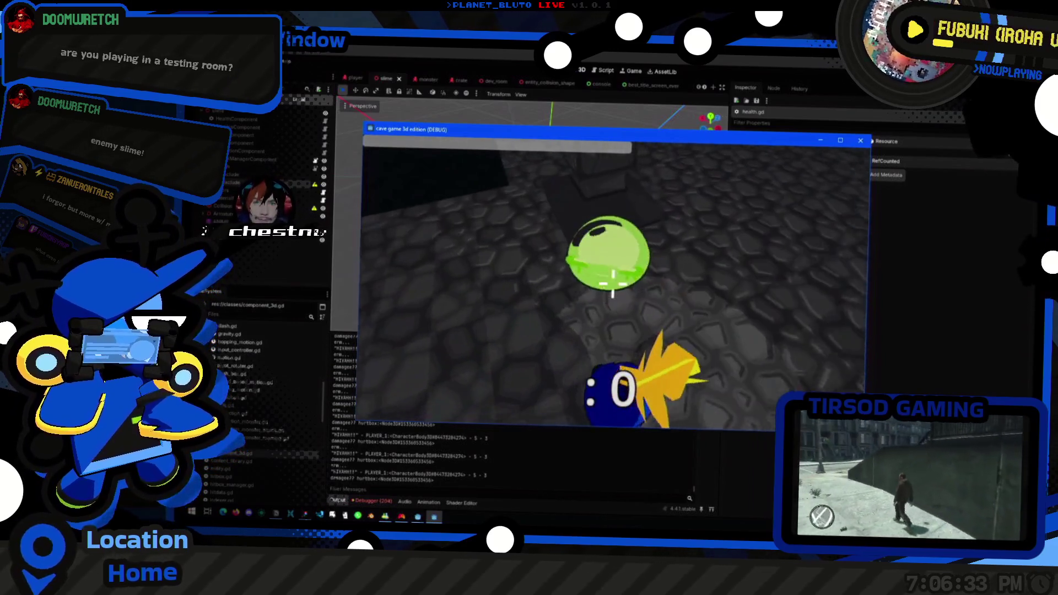
Stop the running game and return to the health script.
key("F8")
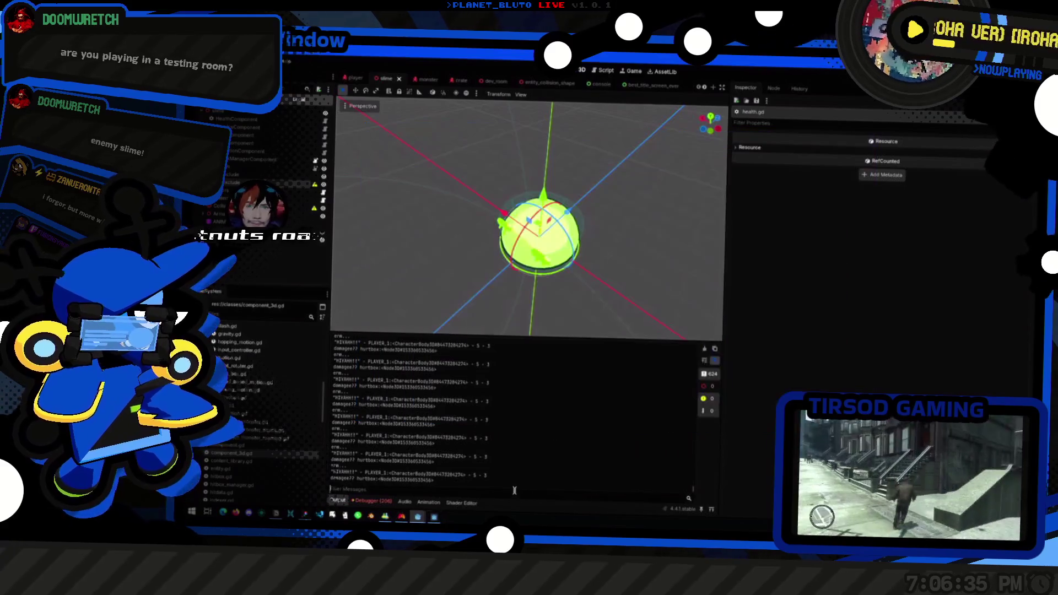
key("alt+Tab")
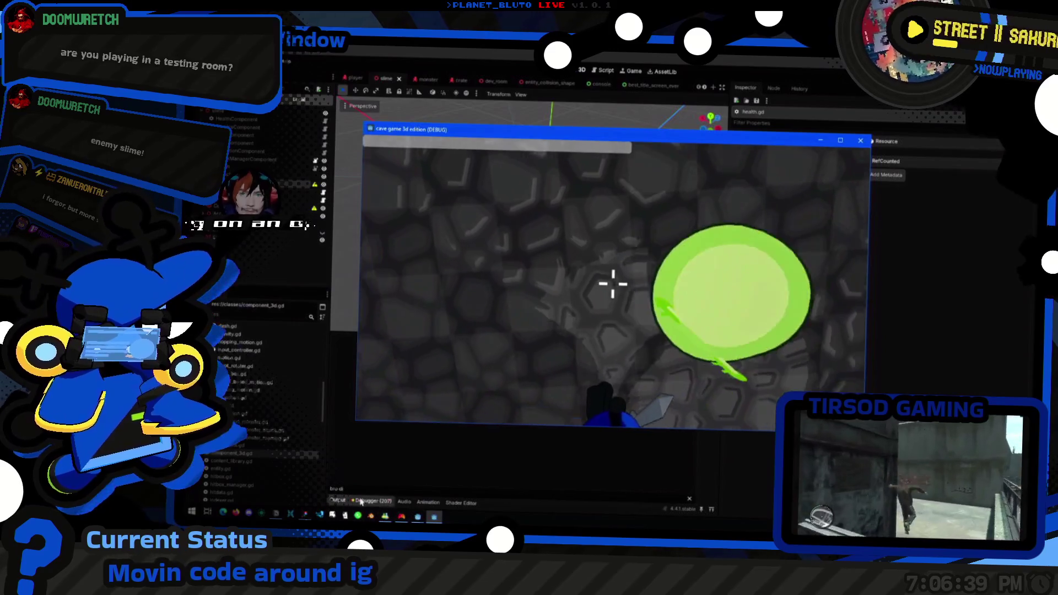
key("F8")
key("alt+Tab")
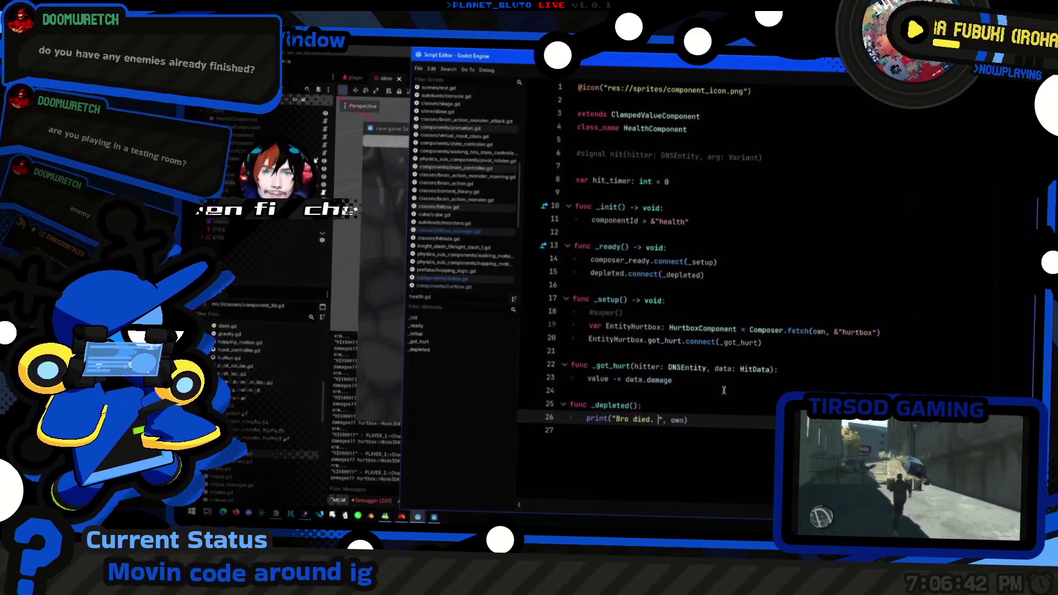
left_click(723, 390)
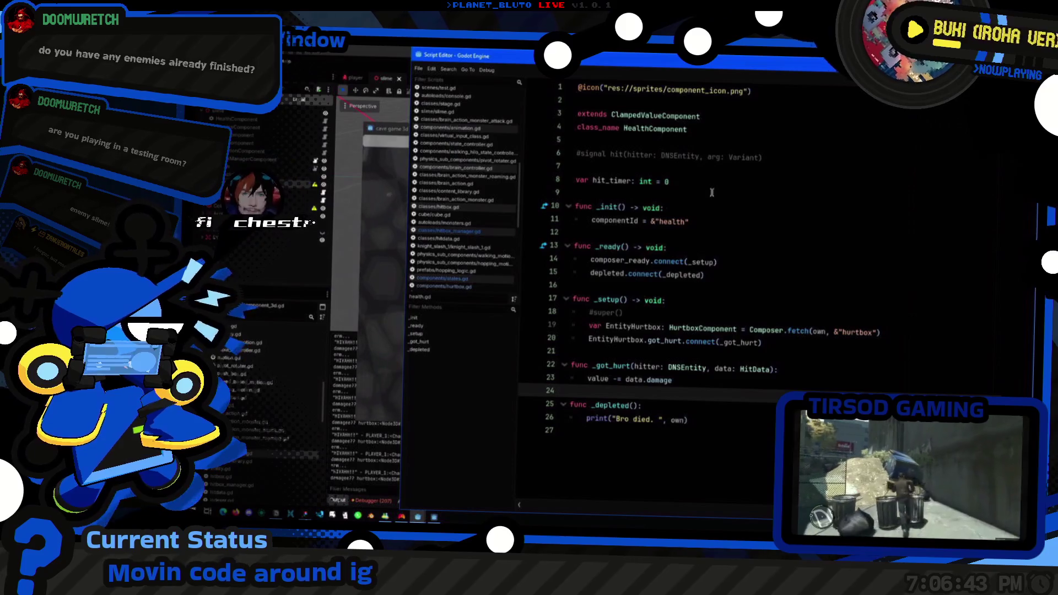
In clamped_value.gd, add a print("_value: ", _value) debug line in the value setter.
left_click(682, 196)
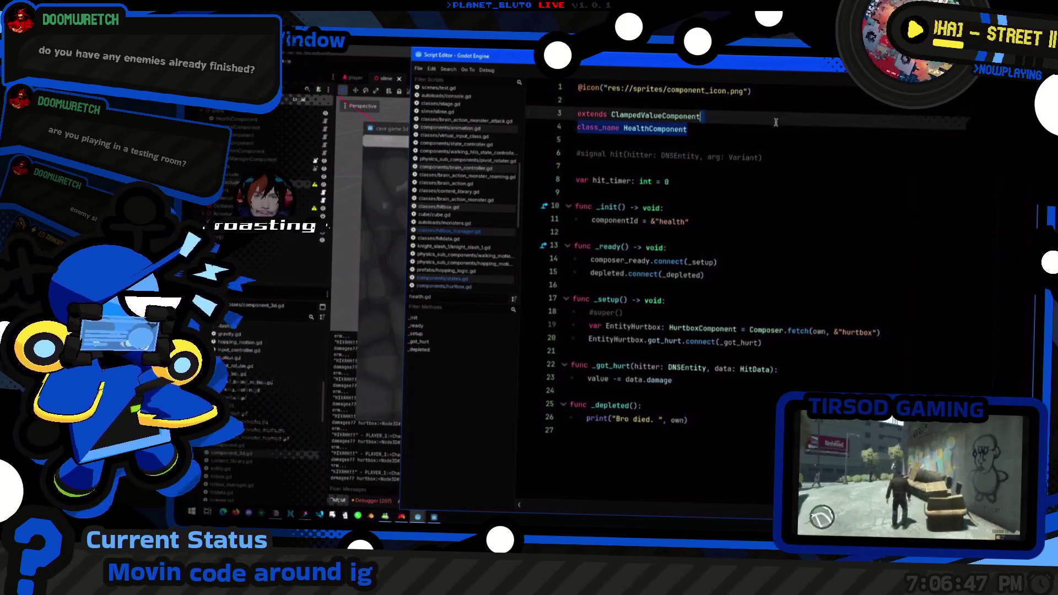
mouse_move(711, 116)
left_mouse_down()
mouse_move(721, 128)
mouse_move(714, 159)
left_mouse_up()
key("alt+Left")
left_click(711, 201)
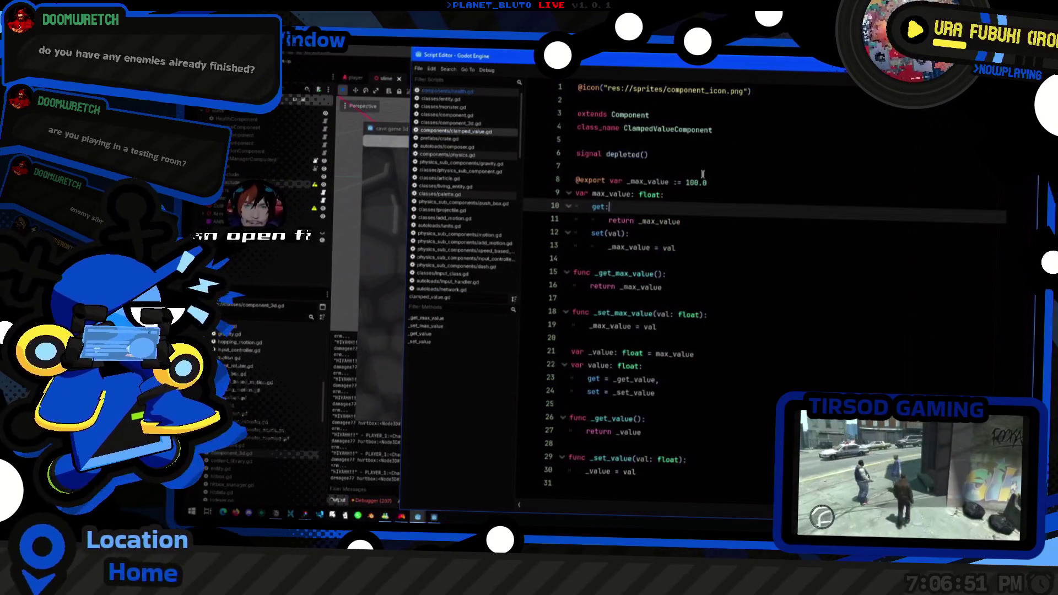
left_click(631, 155)
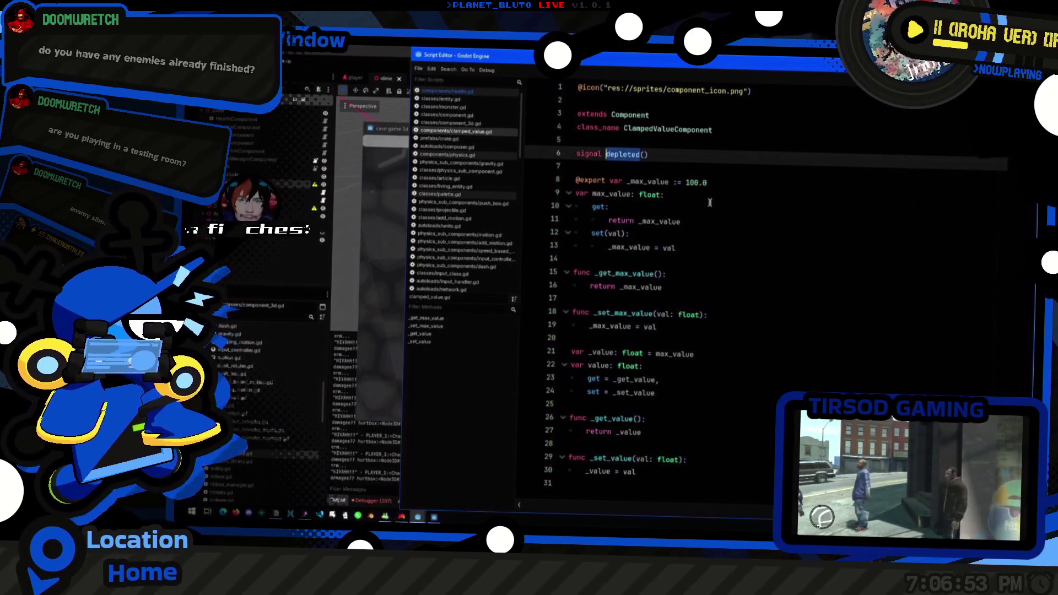
left_click(734, 419)
key("Down")
key("Down")
key("Down")
left_click(668, 432)
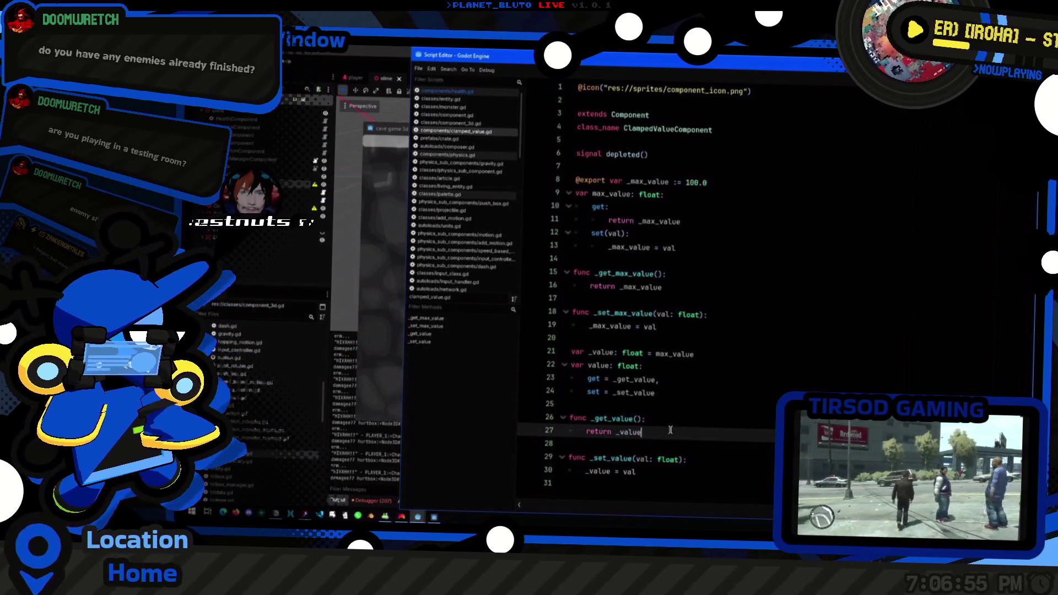
left_click(714, 402)
left_click(699, 431)
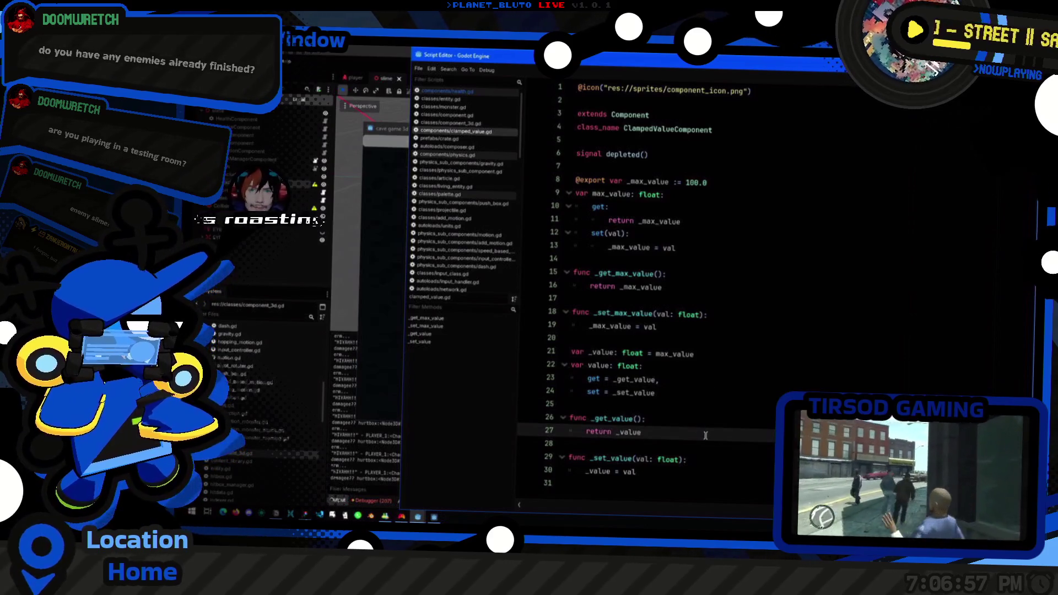
left_click(668, 474)
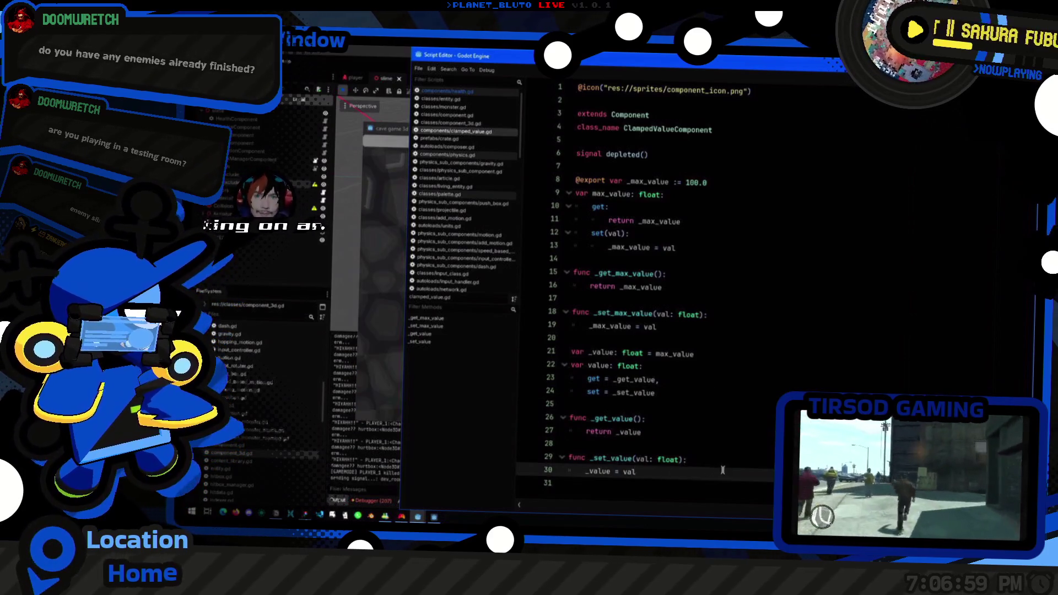
key("Return")
type("print(\"")
type("_valu")
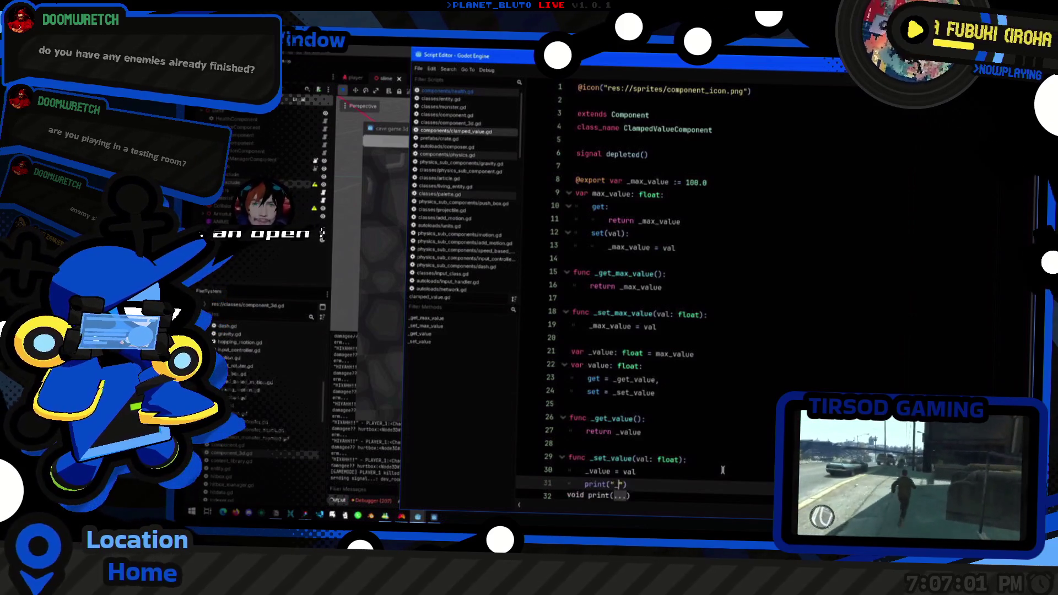
type("e: \", _valu")
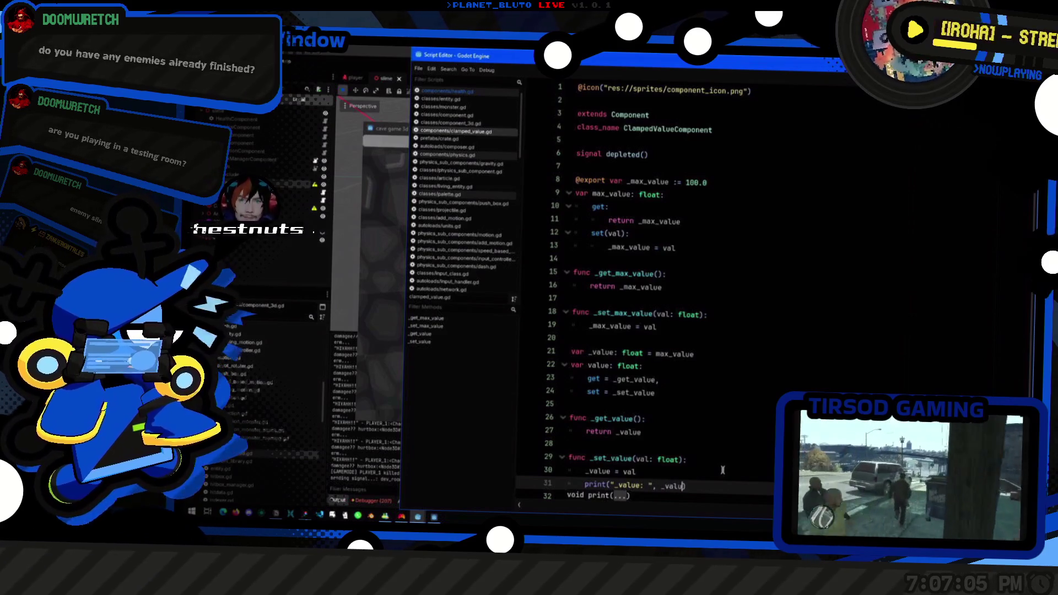
type("e")
Add 'if (_value < 0): _value = 0' followed by depleted.emit() to the setter.
left_click(758, 317)
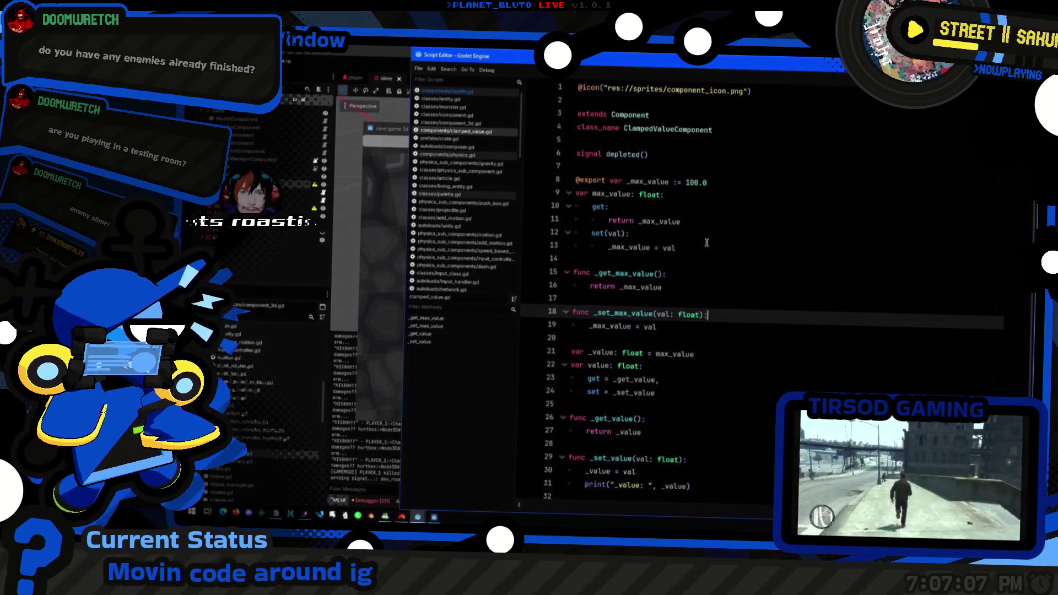
double_click(639, 156)
scroll(879, 348, "down", 1)
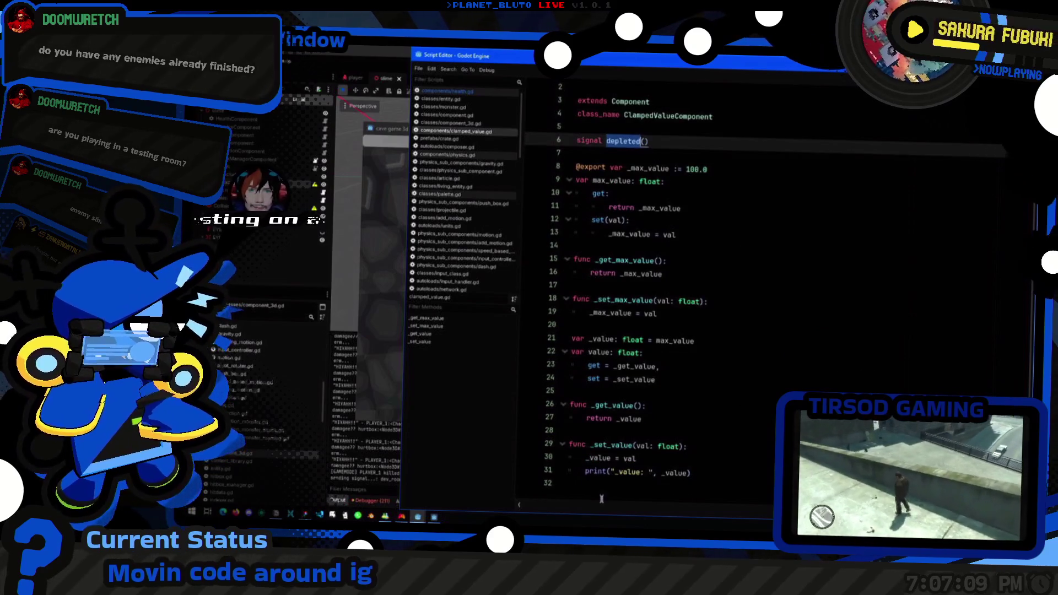
left_click(684, 460)
key("Return")
type("if (depleted")
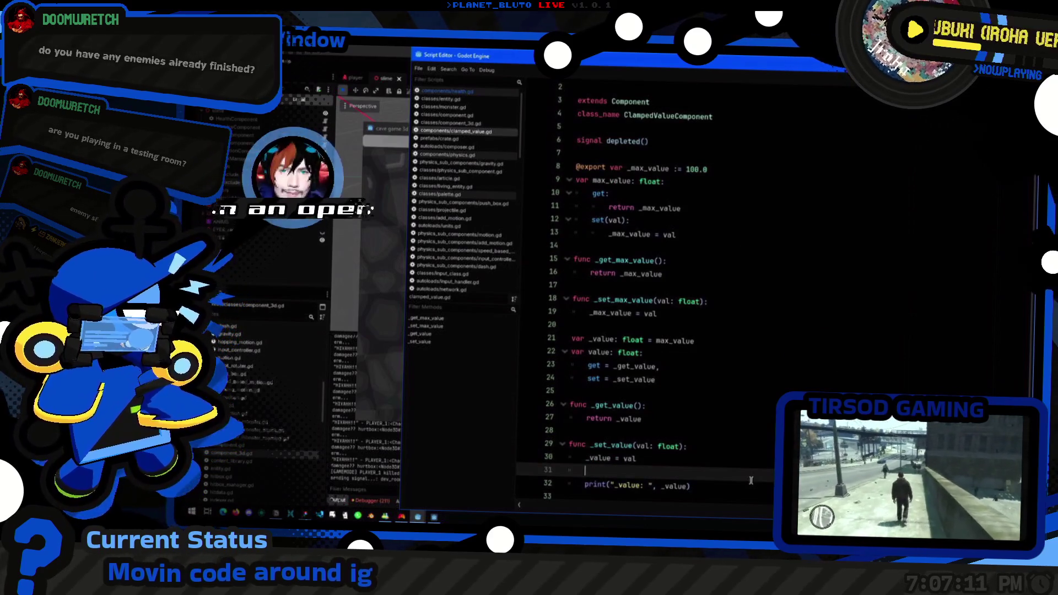
key("ctrl+BackSpace")
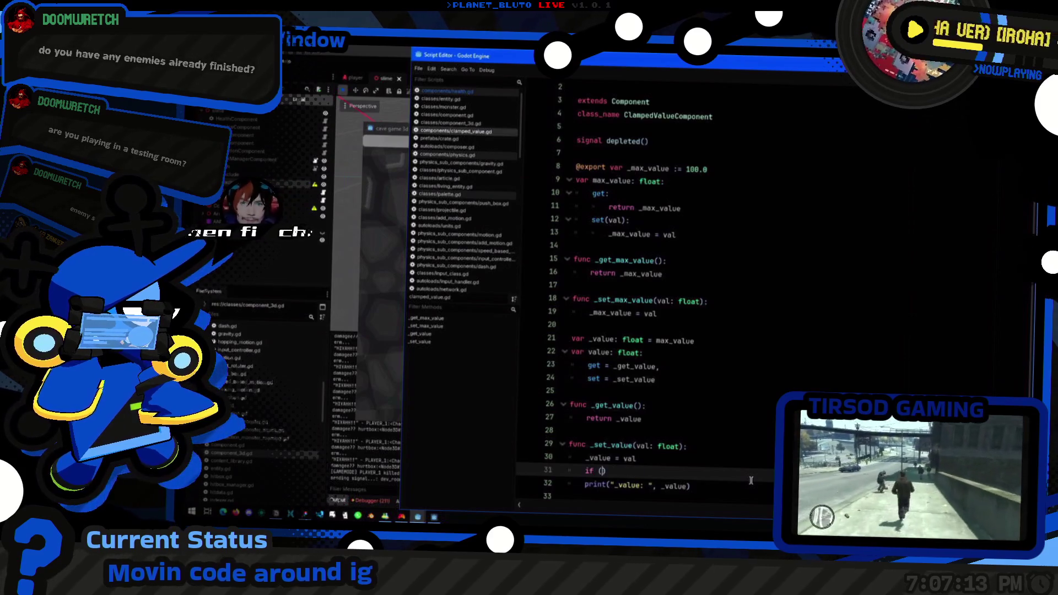
type("value < 0")
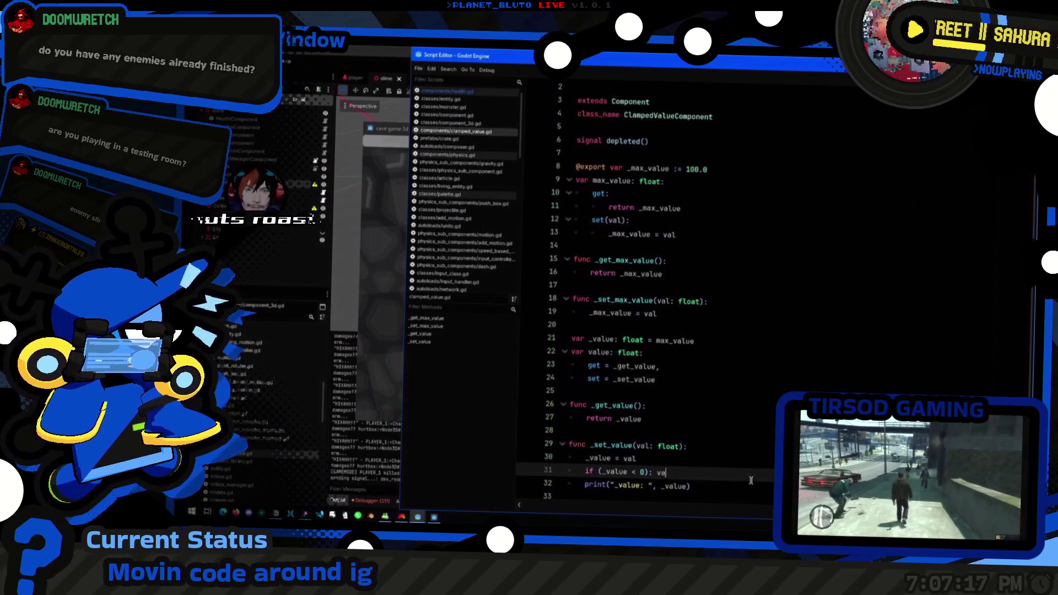
key("BackSpace")
key("BackSpace")
key("BackSpace")
type(": ")
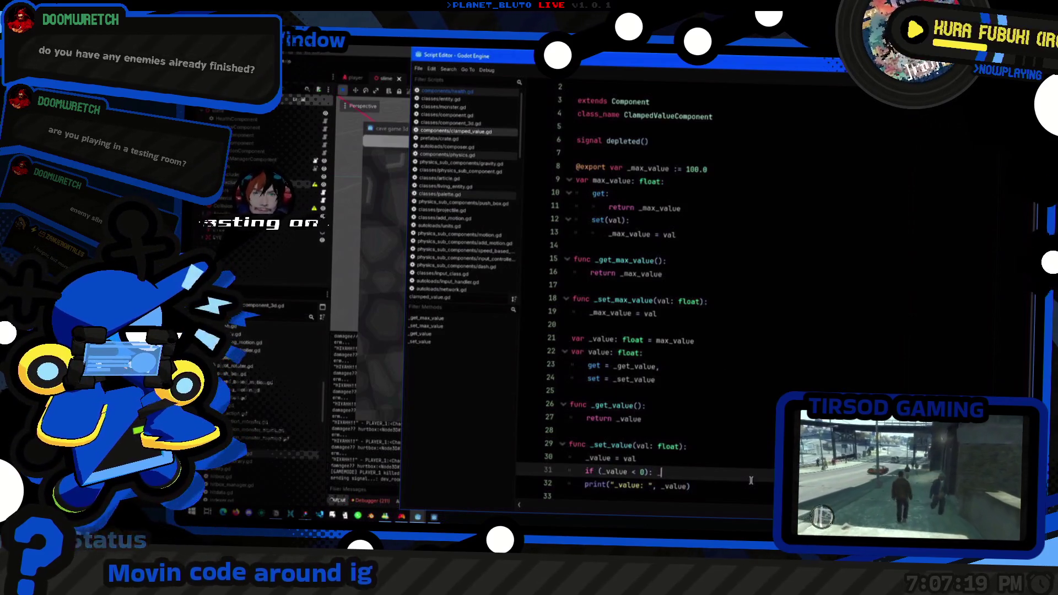
type("_value = 0")
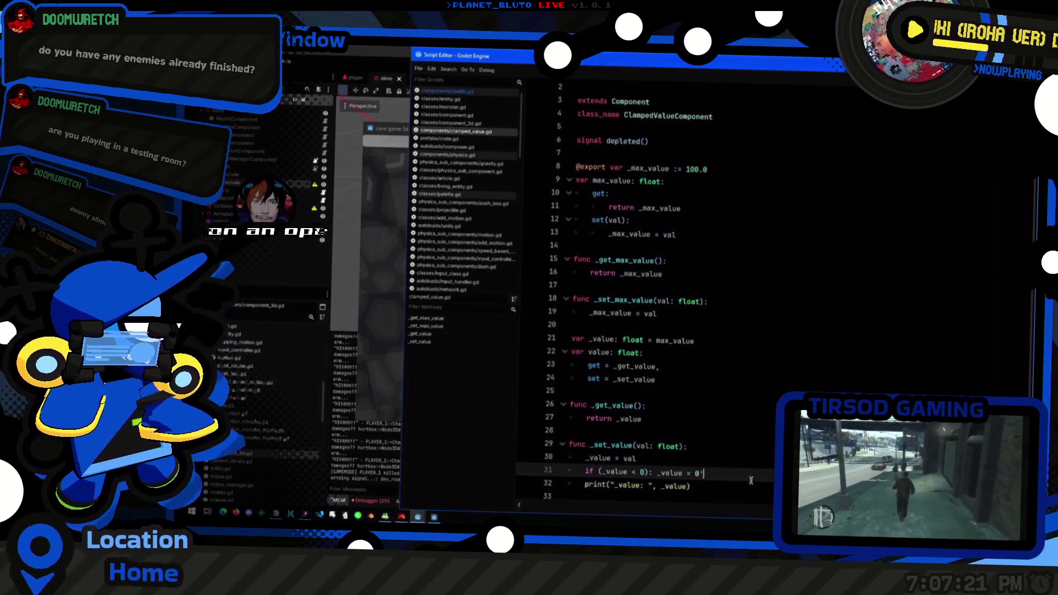
key("Return")
key("End")
key("Return")
type("depleted.emi")
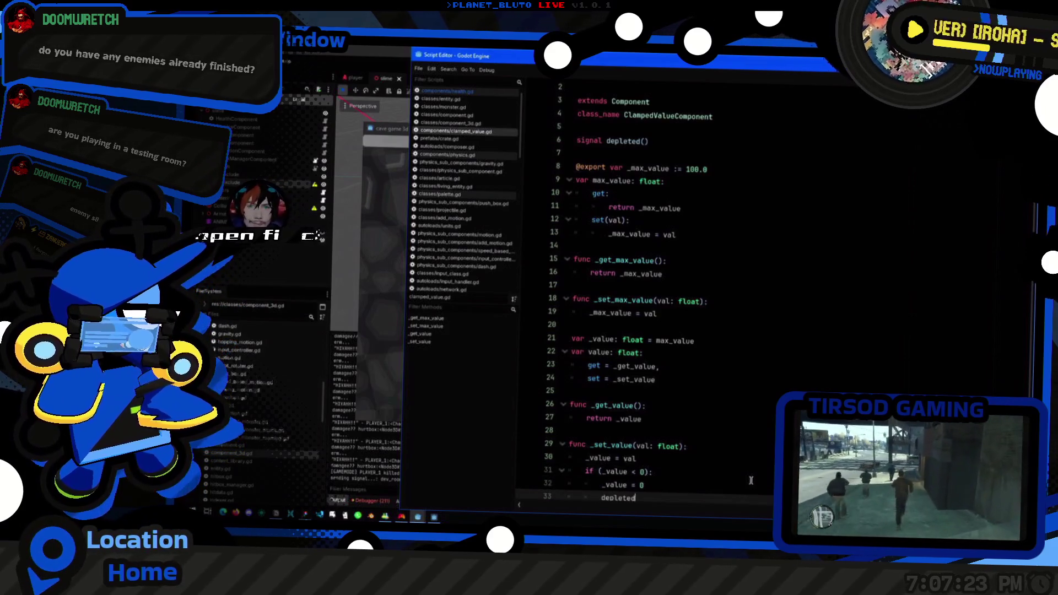
type("t()")
Delete the debug print line and launch the game to test.
scroll(725, 484, "down", 1)
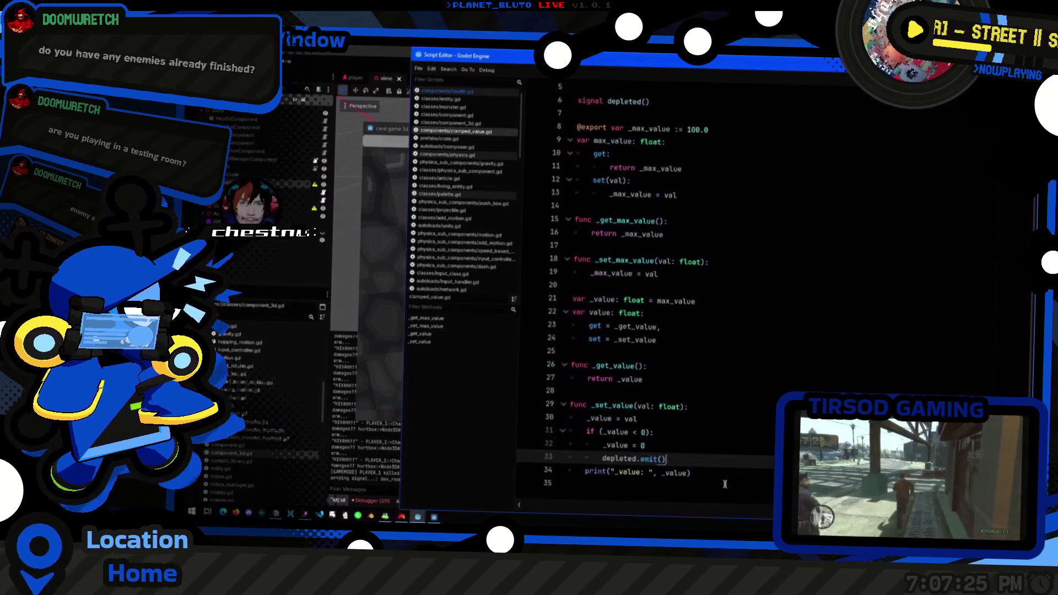
left_click(726, 484)
key("shift+Up")
key("BackSpace")
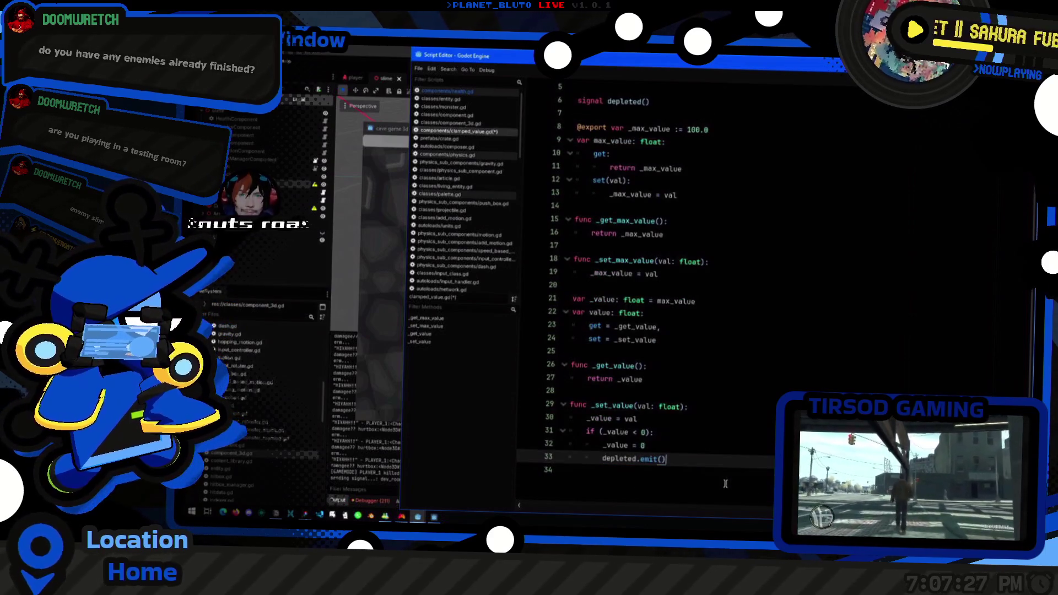
key("F5")
key("alt+Tab")
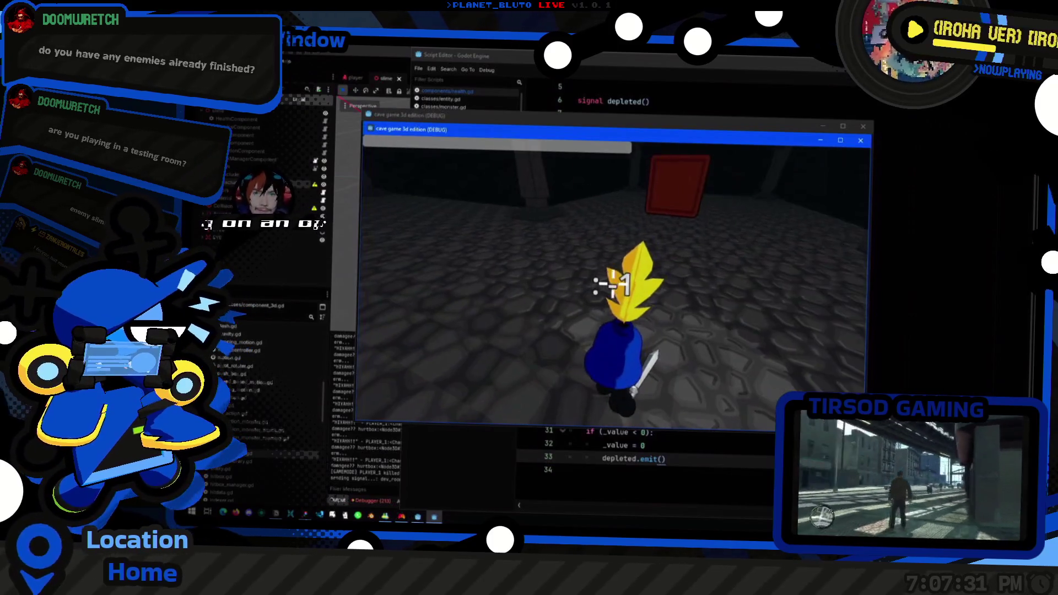
Walk the character to the green slime and attack it until it dies.
key("w")
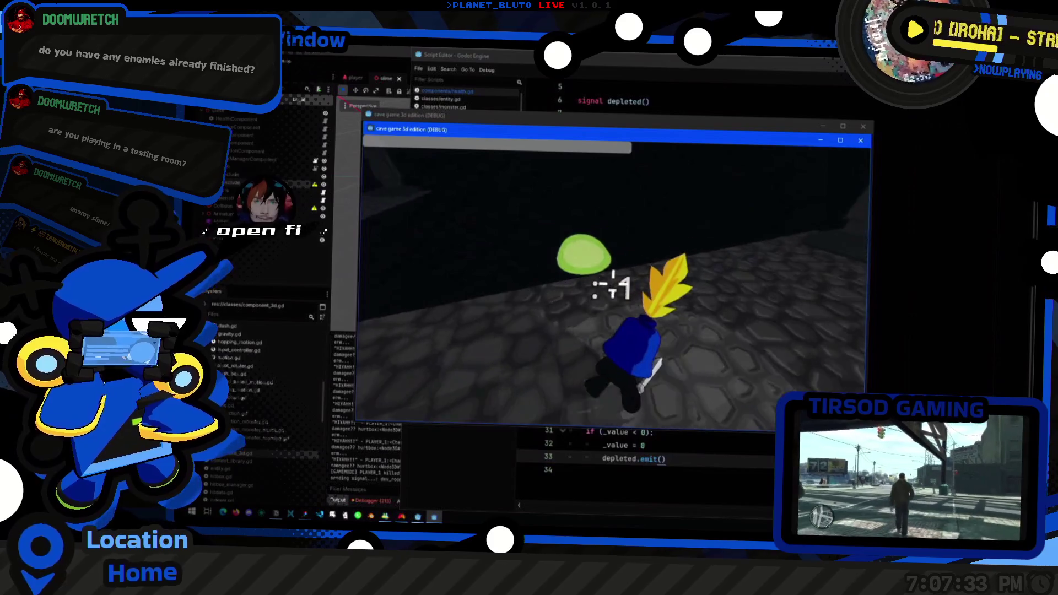
key("w")
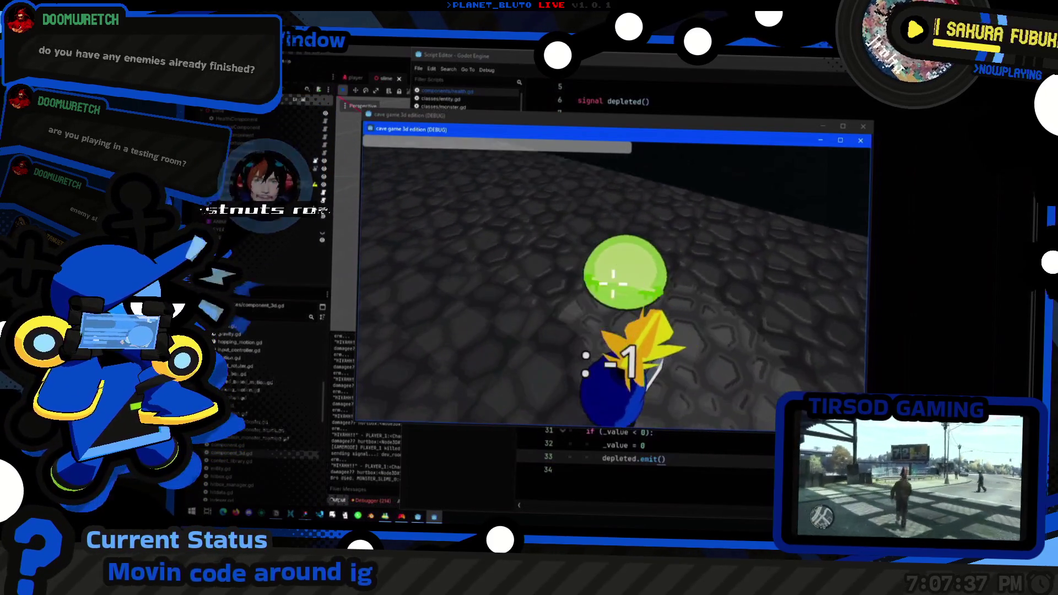
left_click(613, 284)
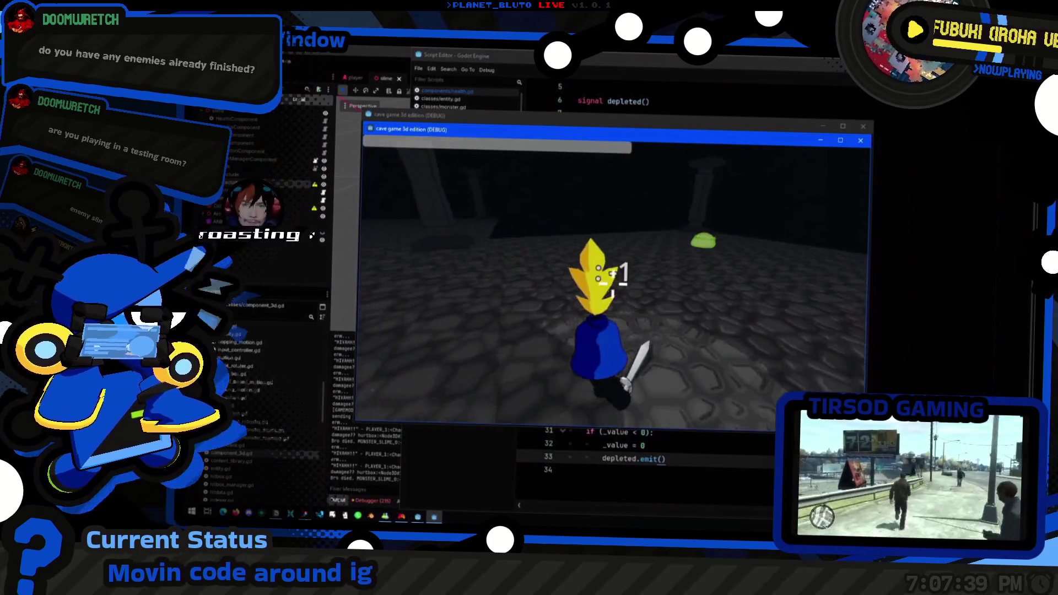
Save and relaunch the game, then bring the script editor back to the front.
key("alt+Tab")
key("alt+Tab")
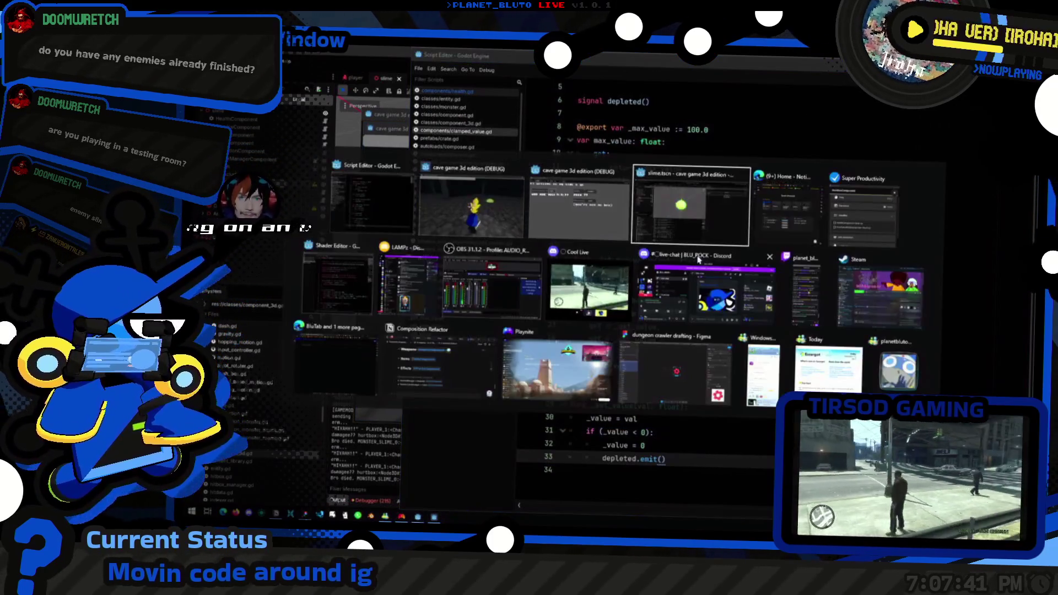
key("alt+Tab")
key("Tab")
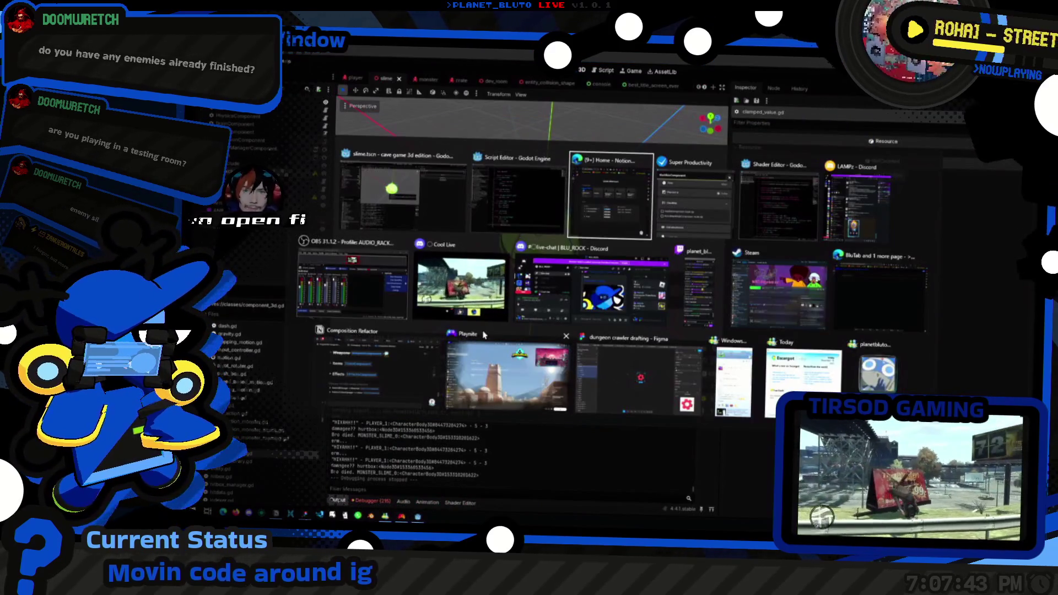
key("Escape")
key("ctrl+s")
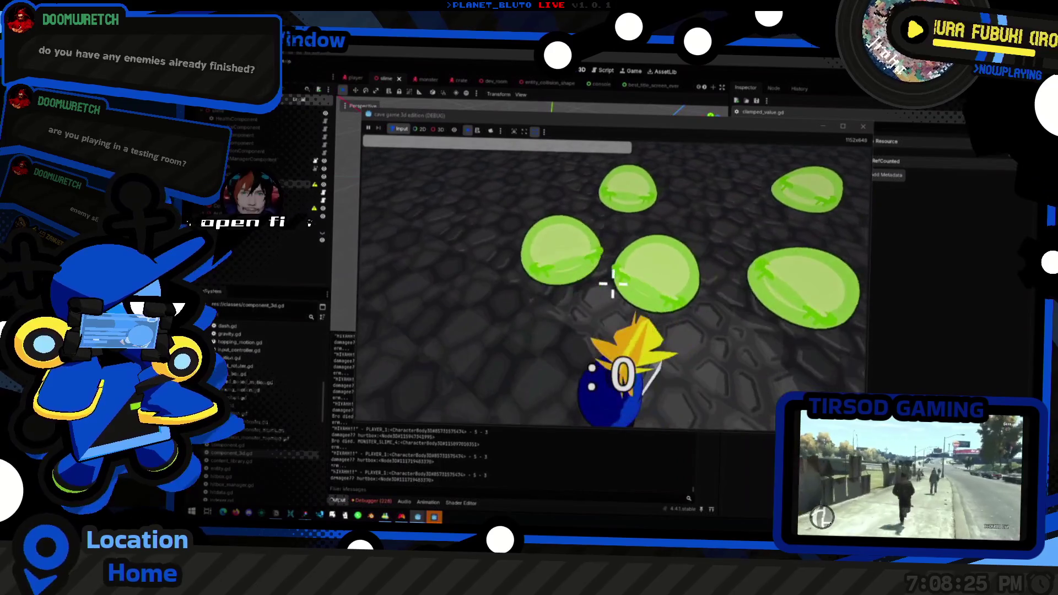
key("alt+Tab")
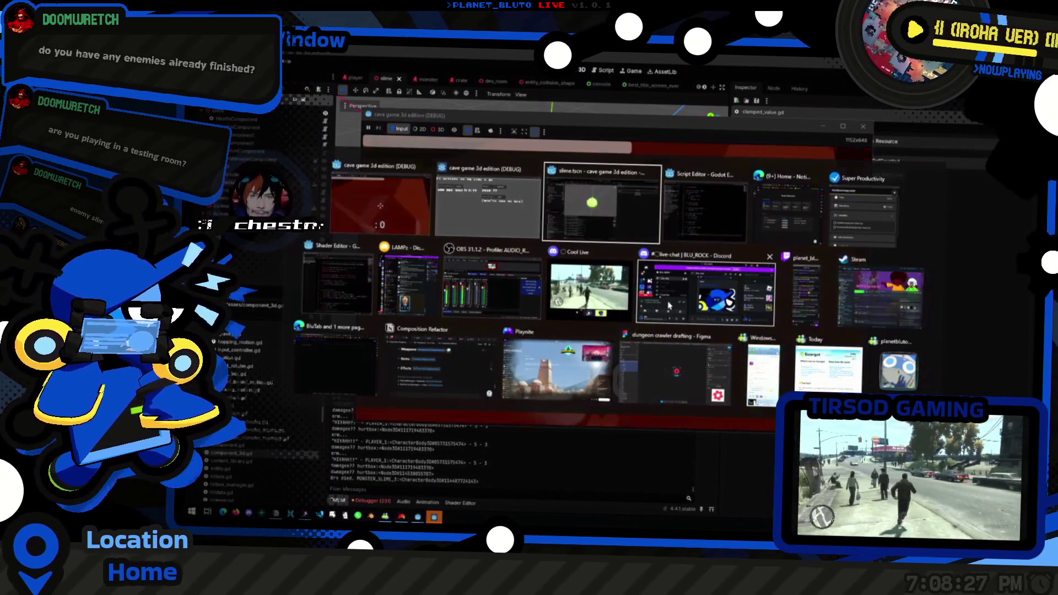
key("alt+Tab")
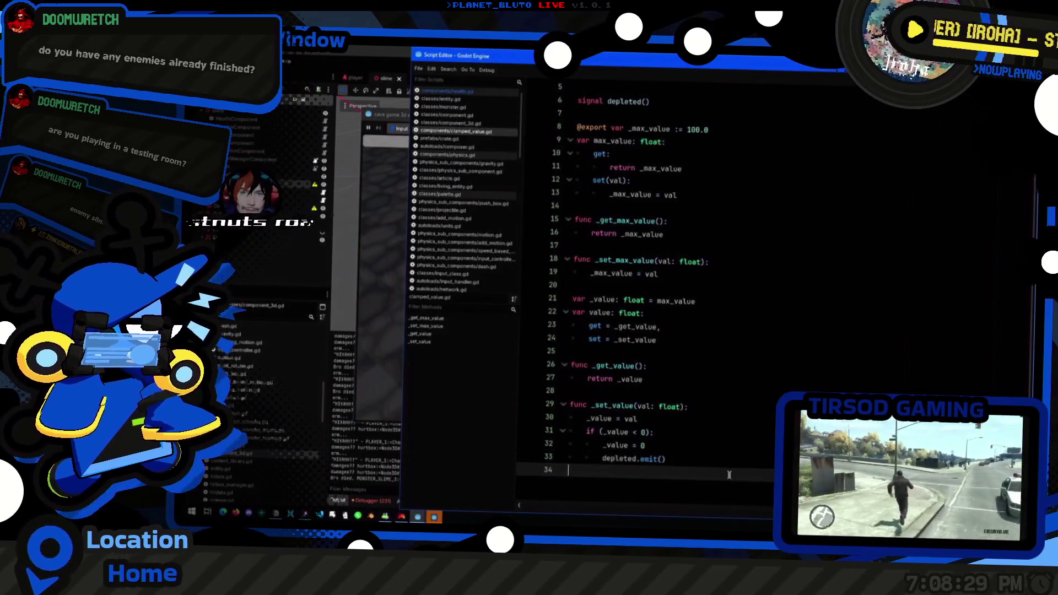
Add own.queue_free() with a '# HELLA SCARY' comment under the print in _depleted.
left_click(724, 459)
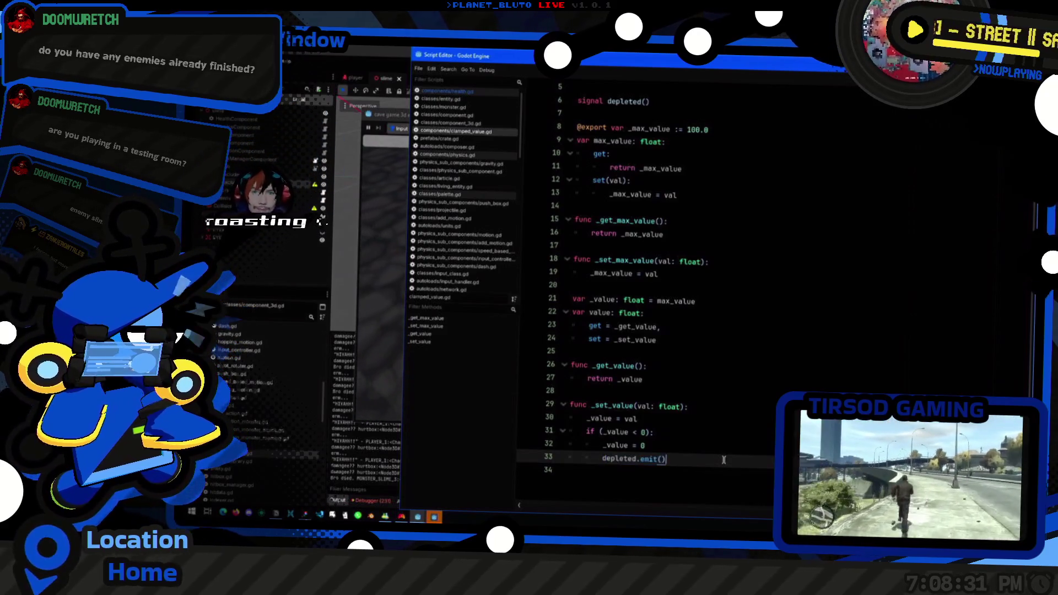
key("alt+Tab")
key("alt+Tab")
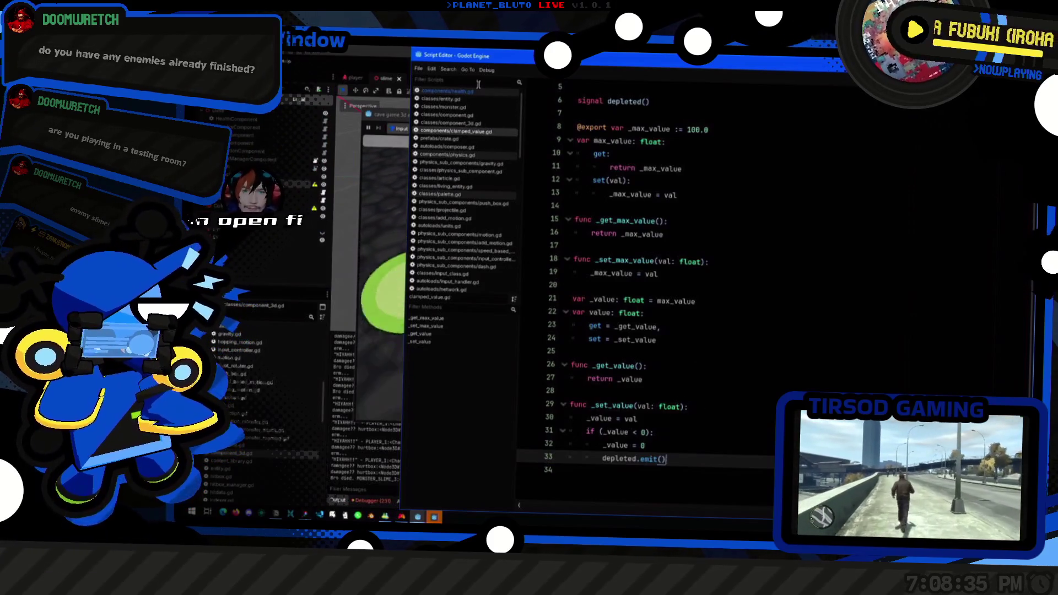
left_click(446, 91)
left_click(735, 420)
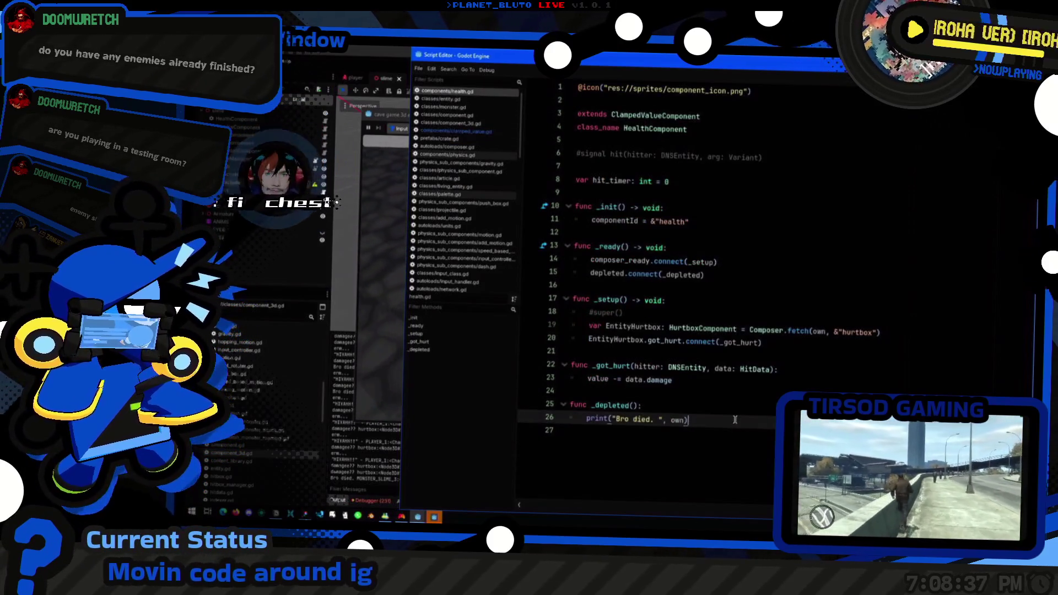
key("Return")
type("own.queue_free() # HELLA ")
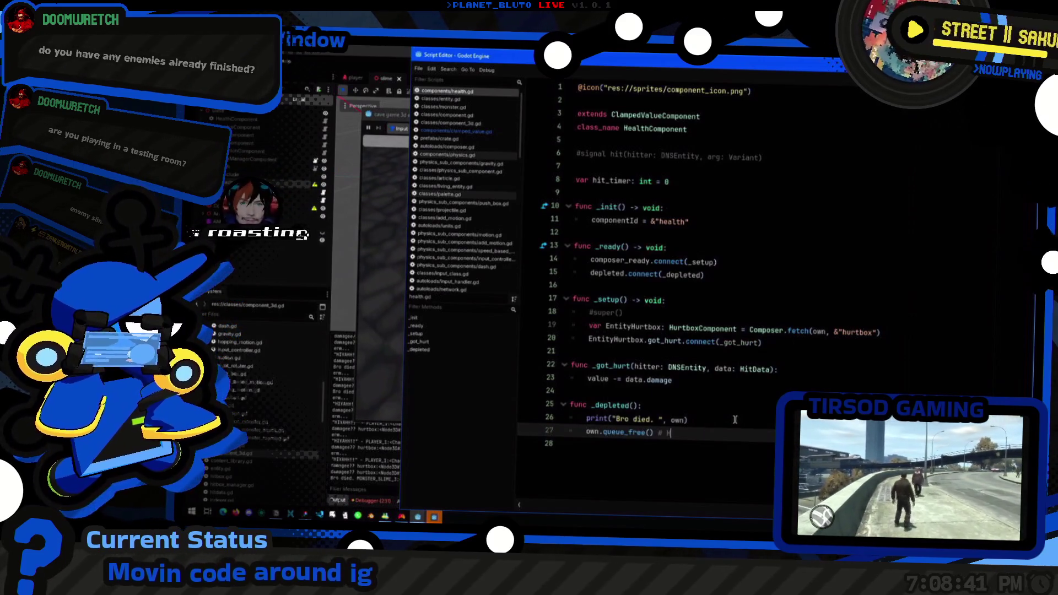
type("SCARY")
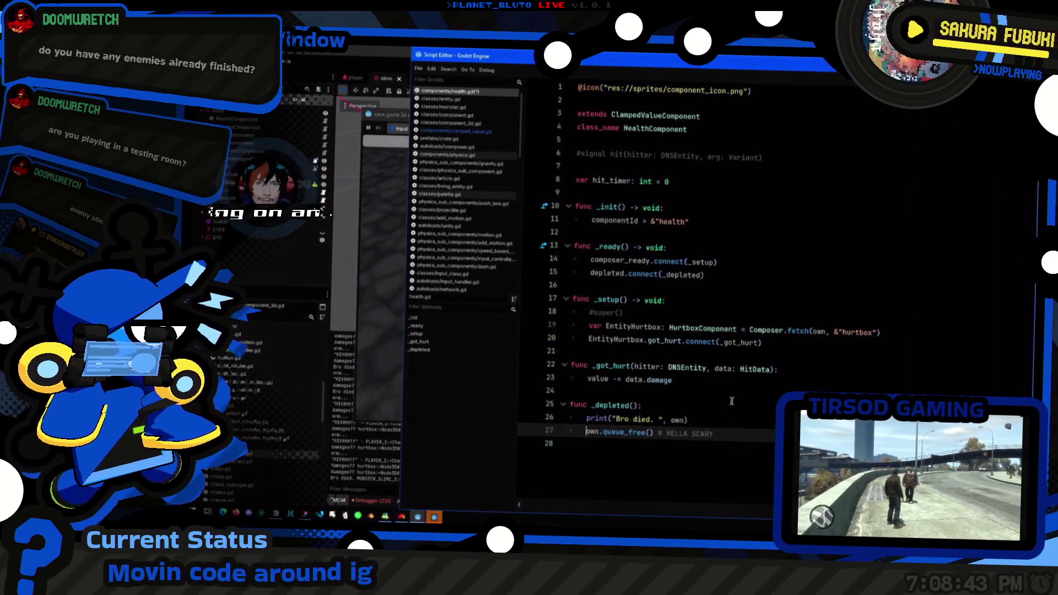
key("F5")
key("alt+Tab")
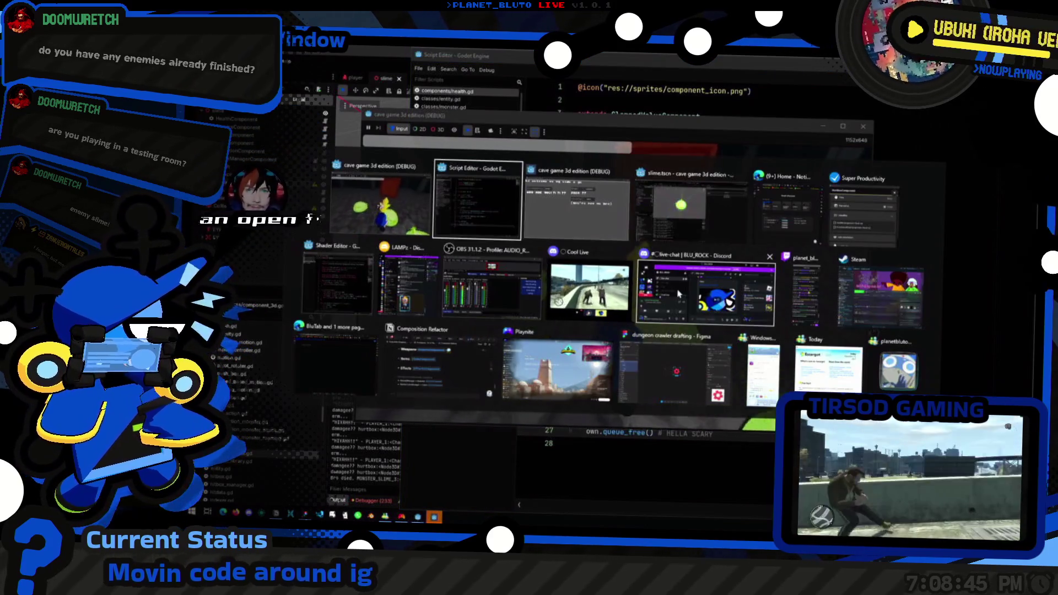
Relaunch the game from slime.tscn, host as a Knight, and spawn a slime.
key("Tab")
key("Tab")
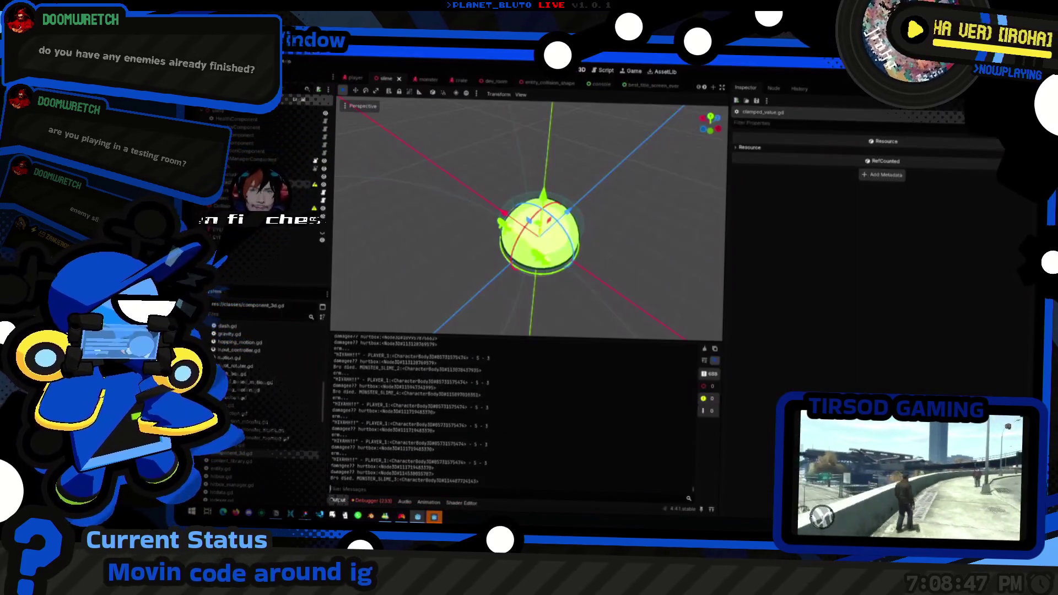
key("ctrl+s")
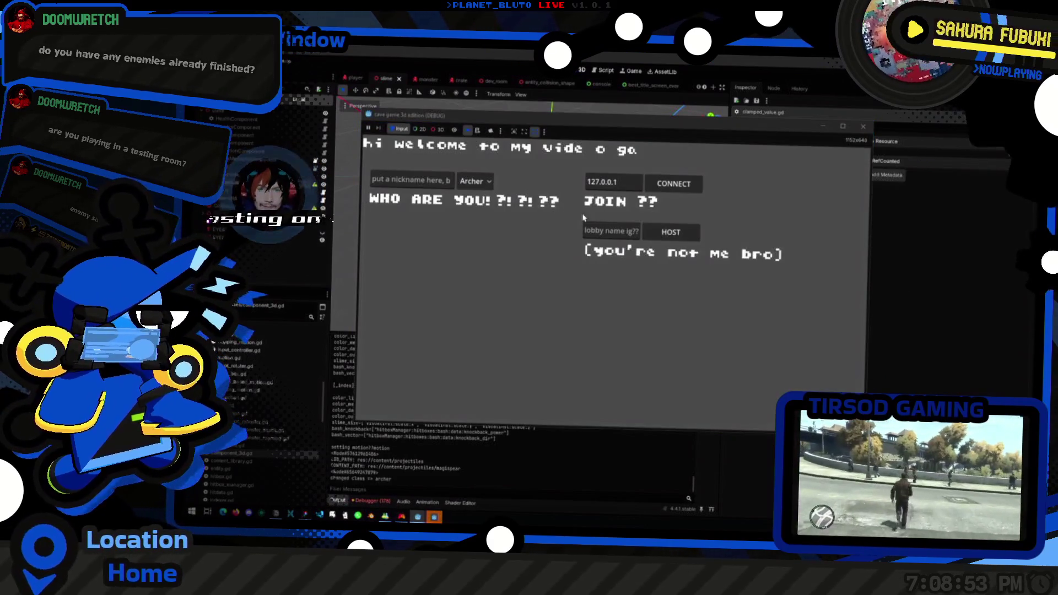
left_click(475, 181)
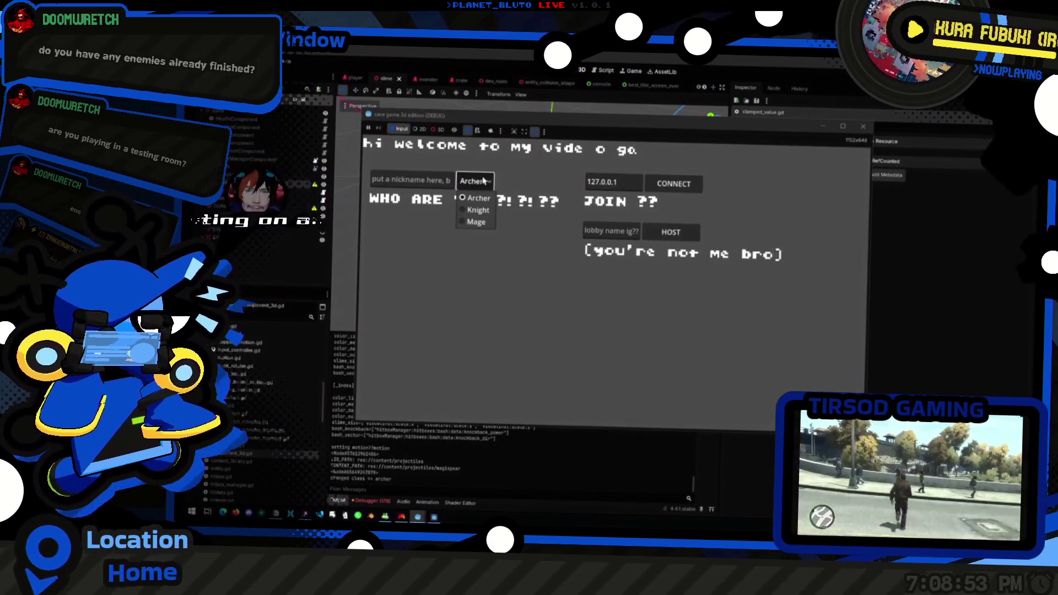
left_click(480, 205)
left_click(681, 233)
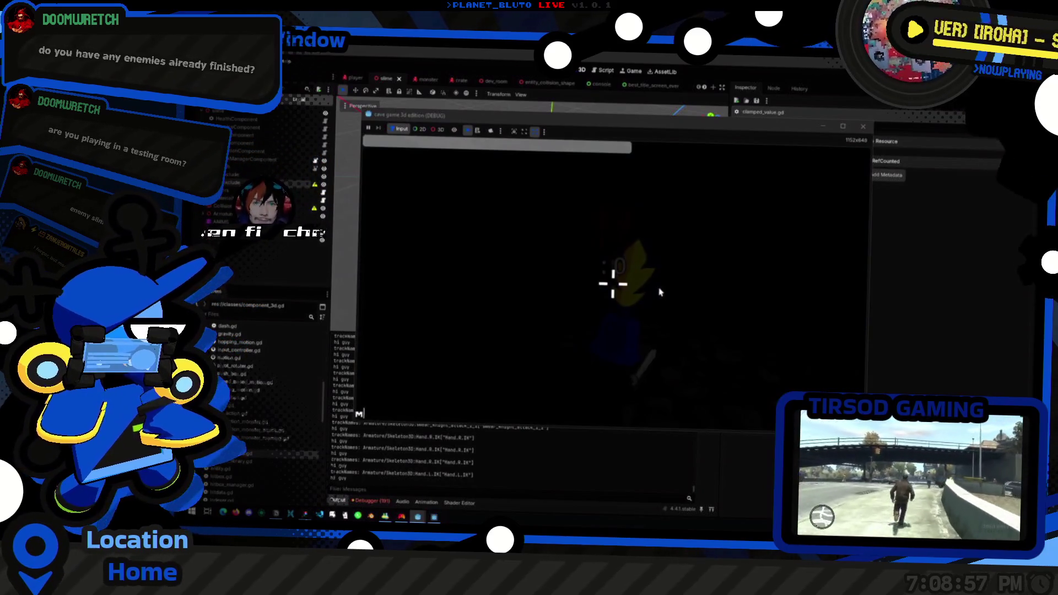
key("Return")
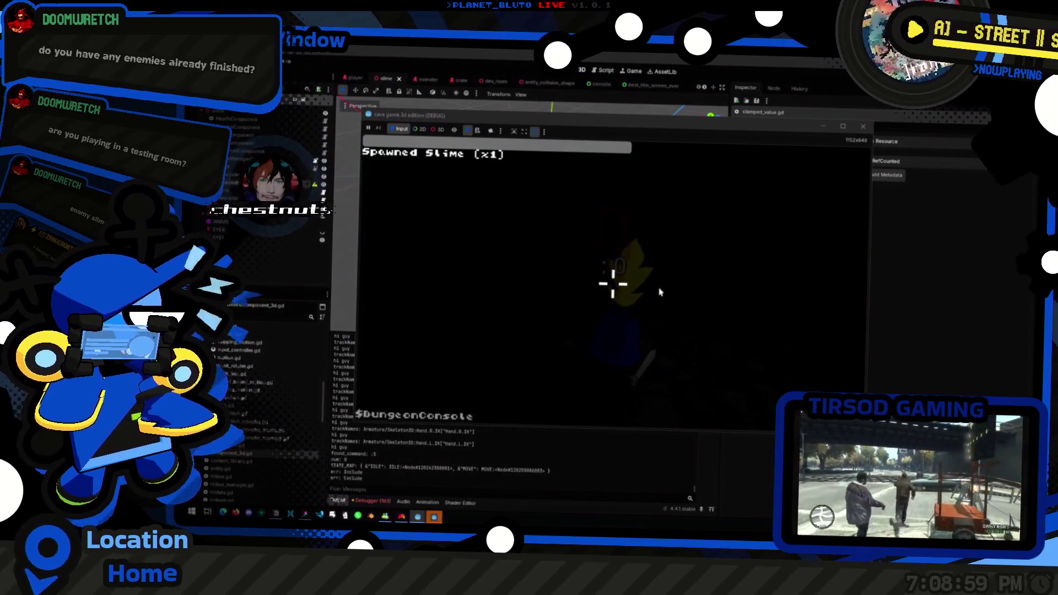
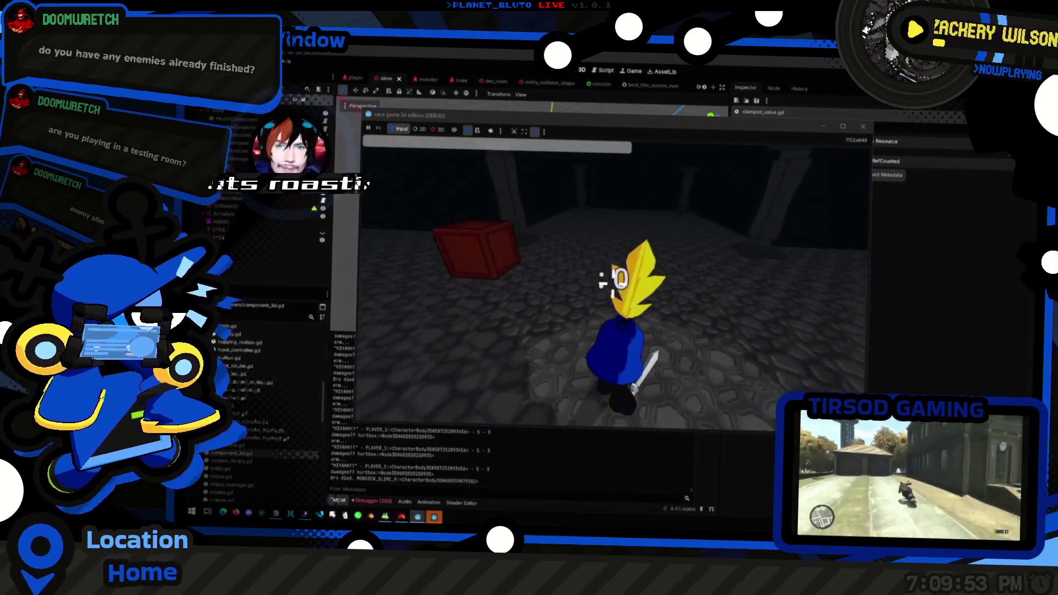
In clamped_value.gd's _value setter, change the depletion check on line 31 to _value <= 0, then relaunch the game.
key("alt+Tab")
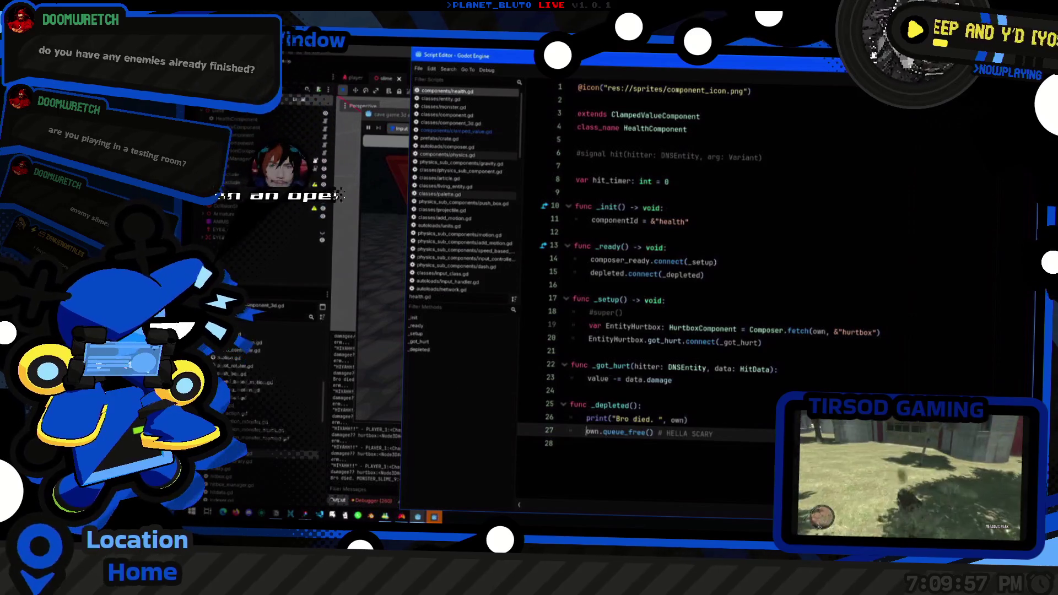
left_click(251, 122)
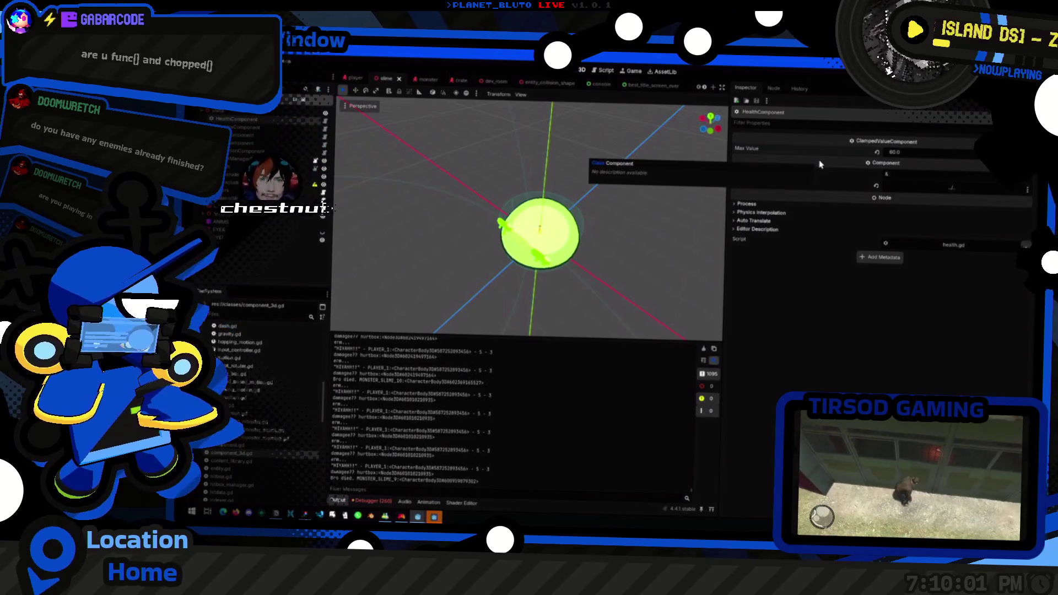
key("alt+Tab")
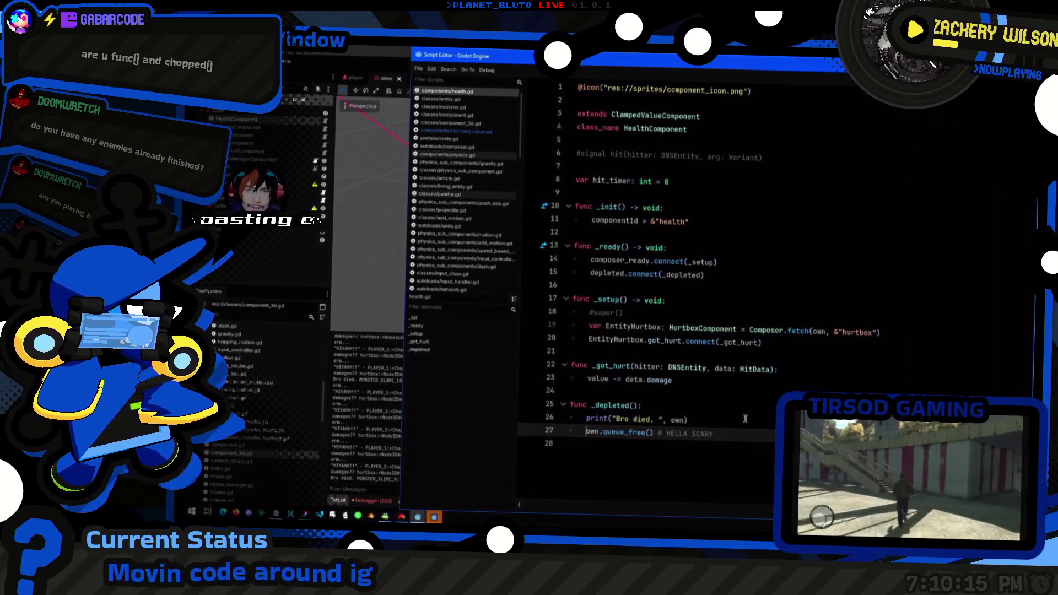
left_click(598, 379, "ctrl")
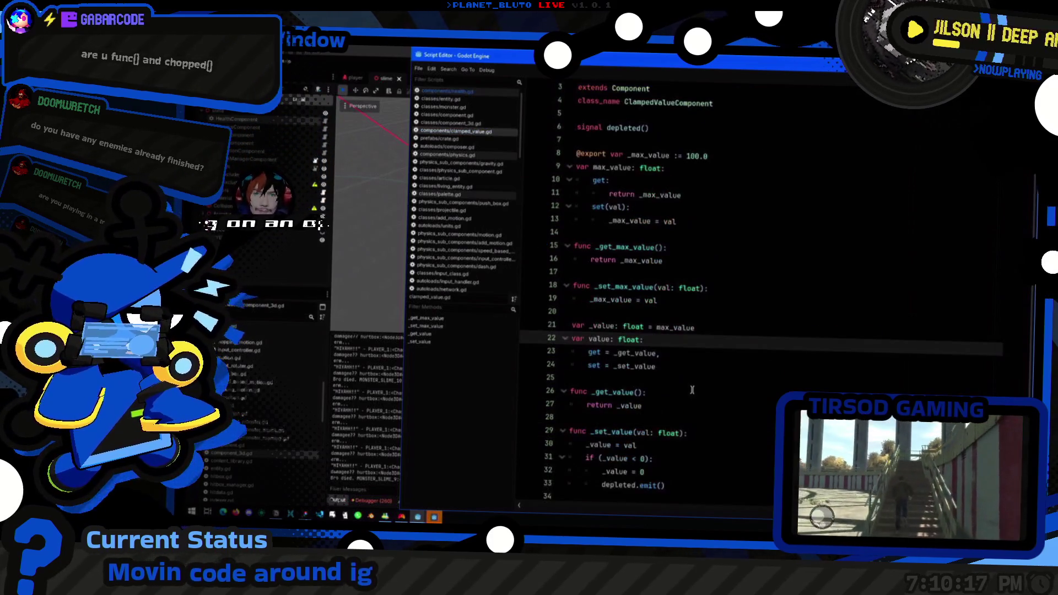
scroll(692, 389, "down", 1)
left_click(703, 436)
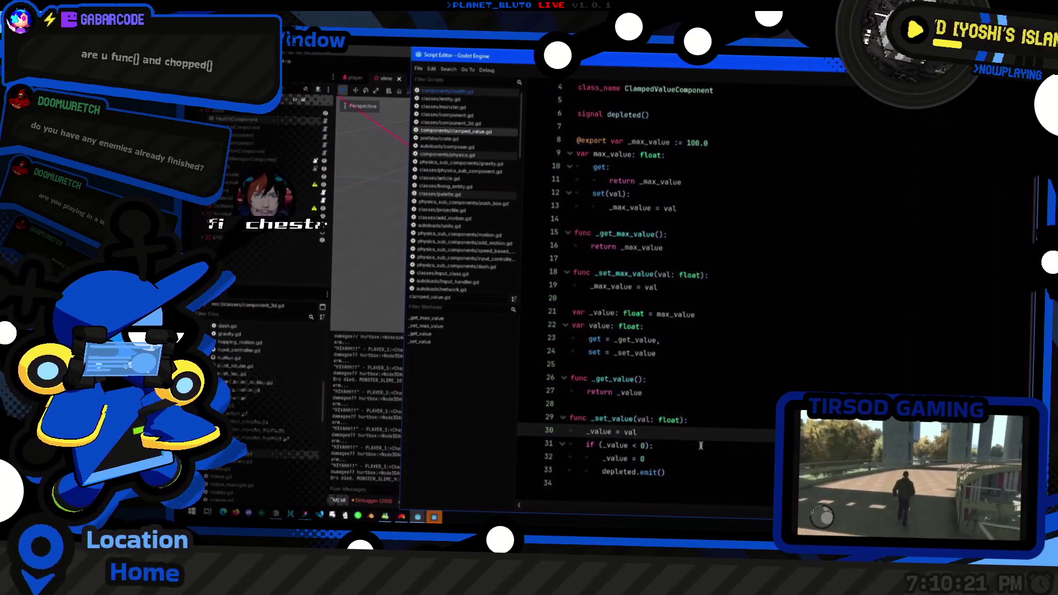
left_click(701, 446)
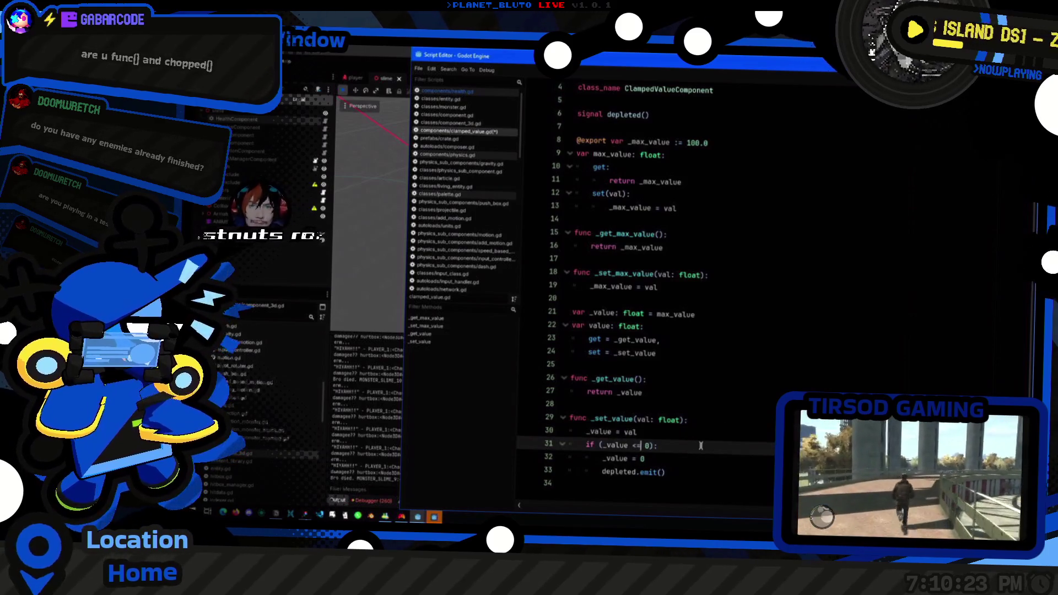
key("super+Tab")
key("Return")
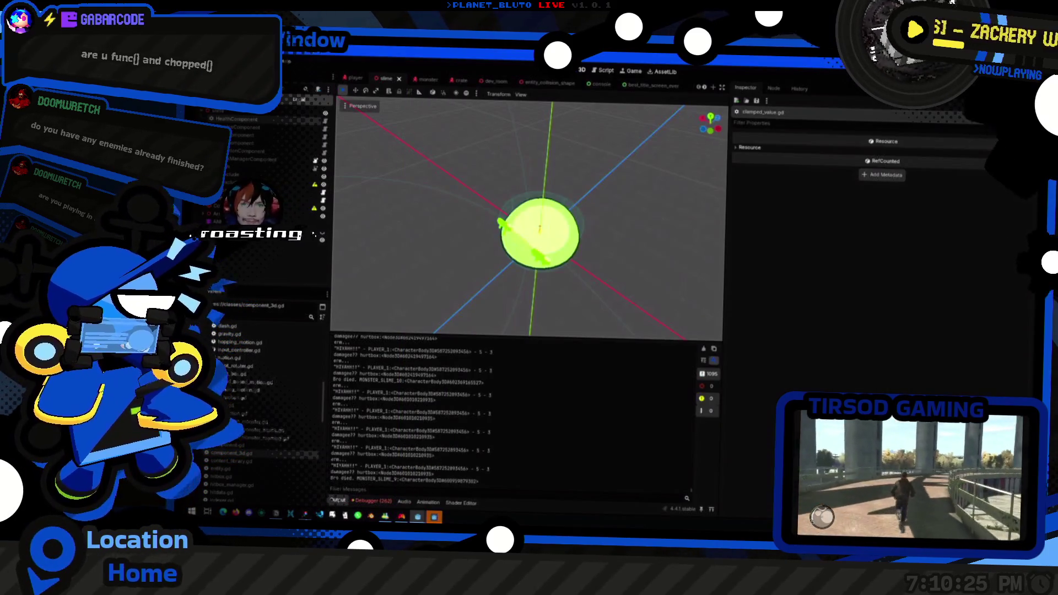
key("ctrl+s")
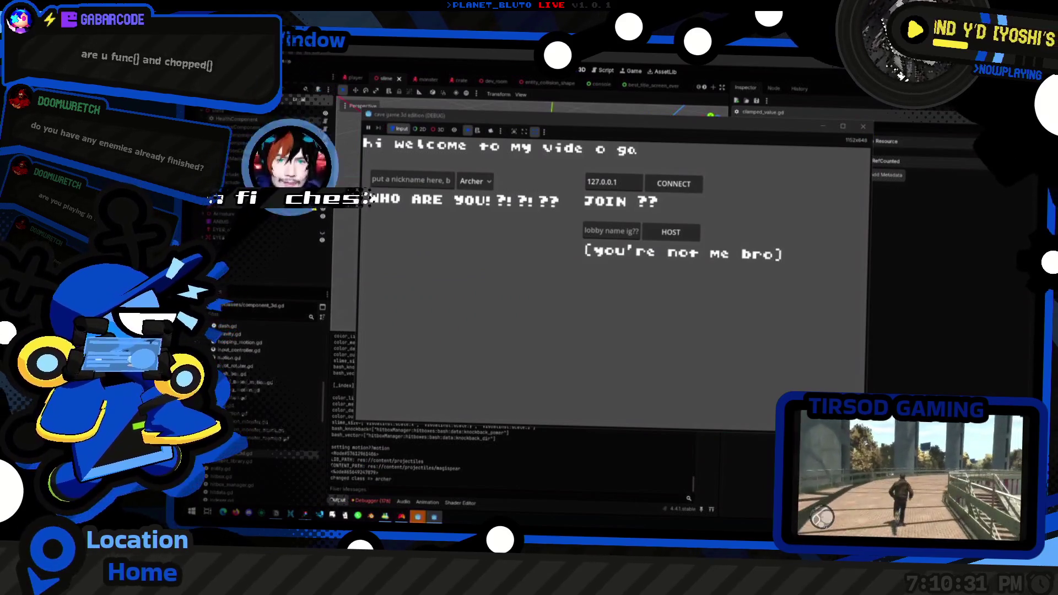
Host a game as the Knight, fight the slimes, then return to clamped_value.gd.
left_click(475, 181)
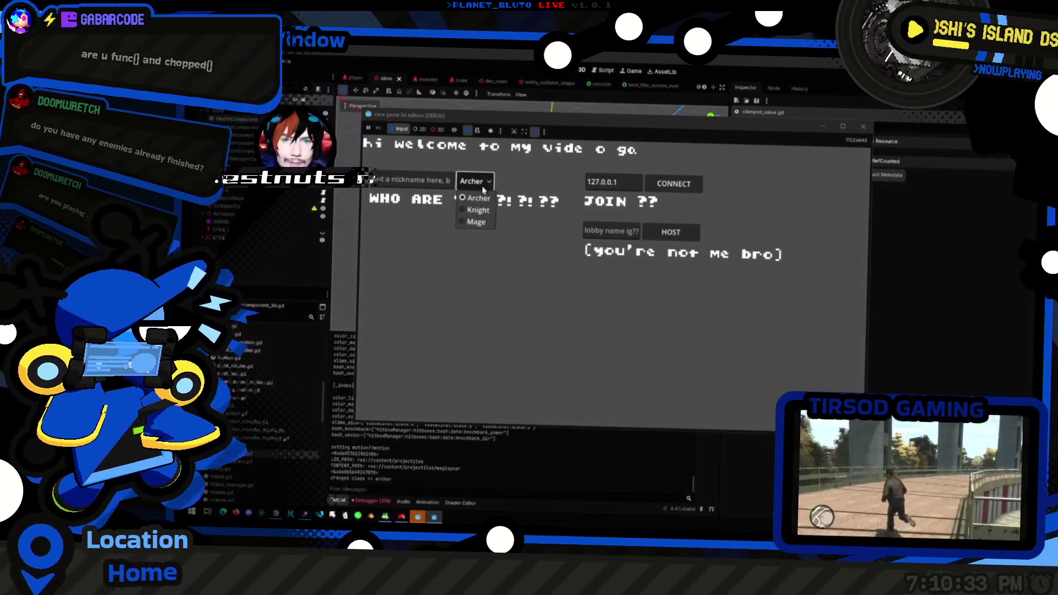
left_click(477, 210)
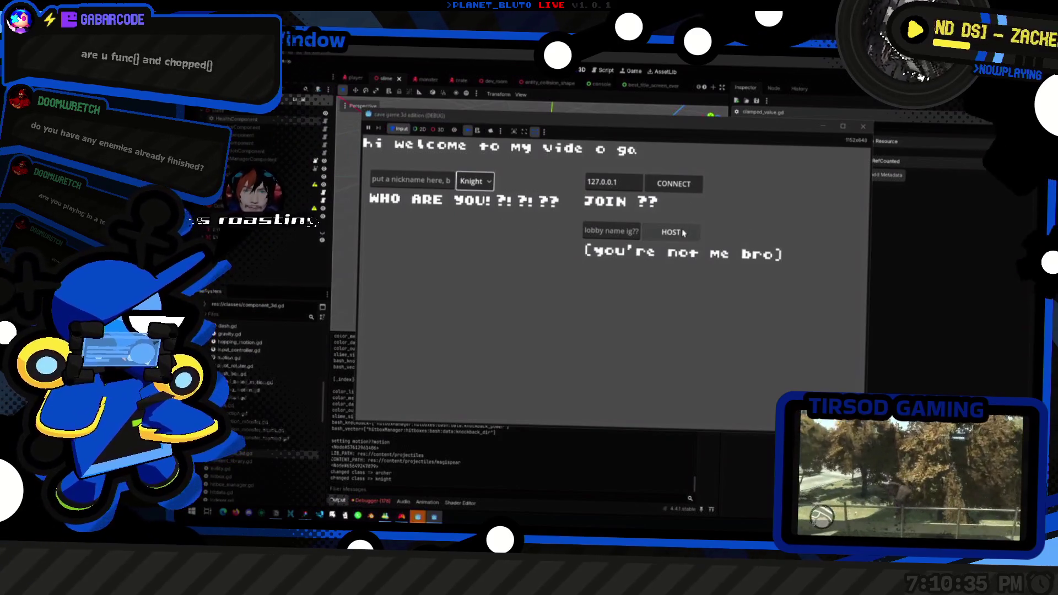
left_click(689, 232)
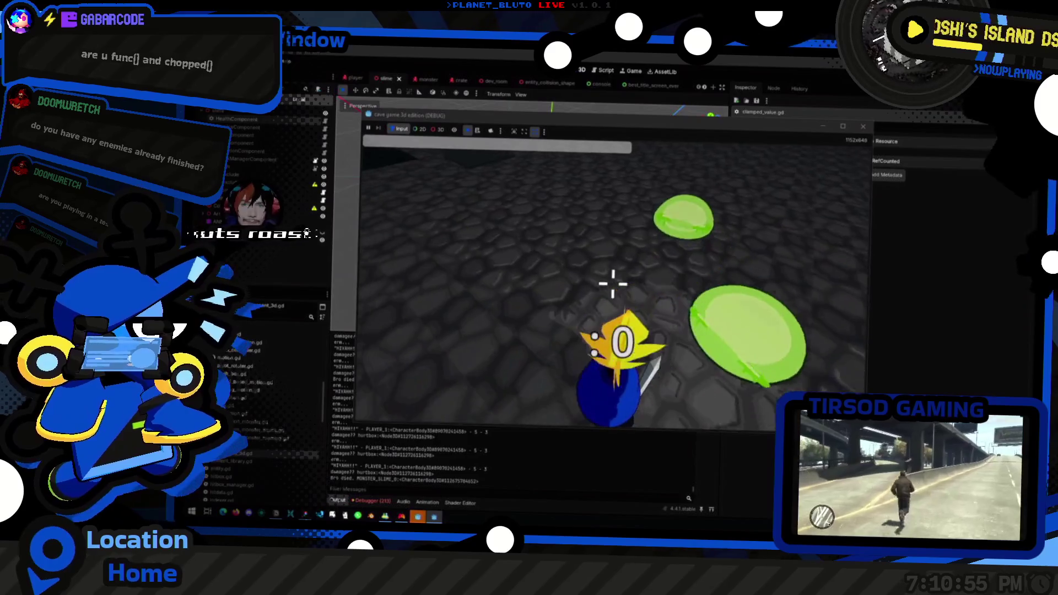
key("alt+Tab")
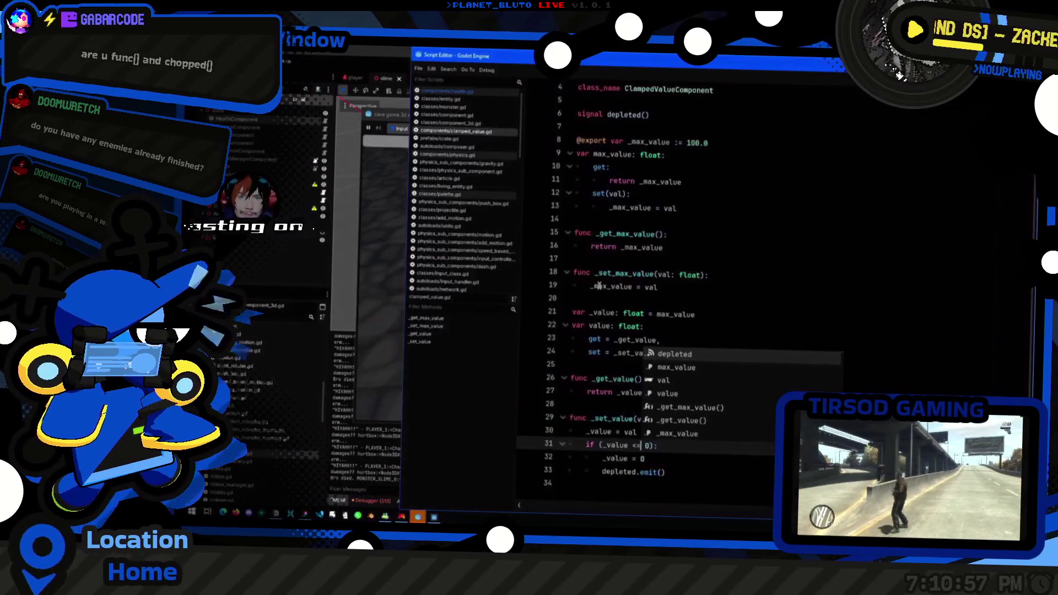
Inspect the basic_slash attack's HitData in the player scene.
key("alt+Tab")
left_click(349, 76)
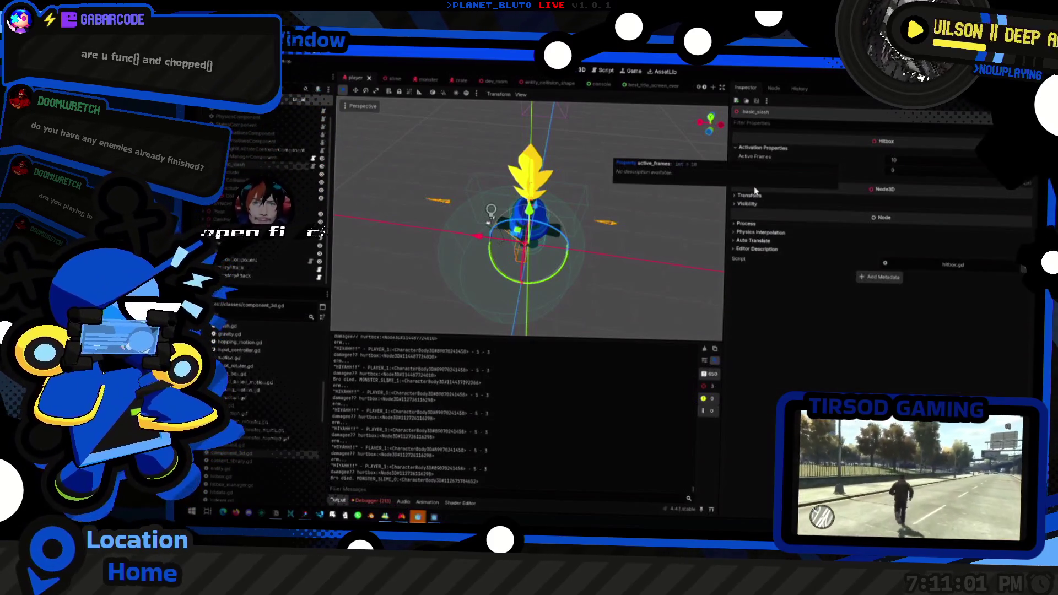
left_click(861, 188)
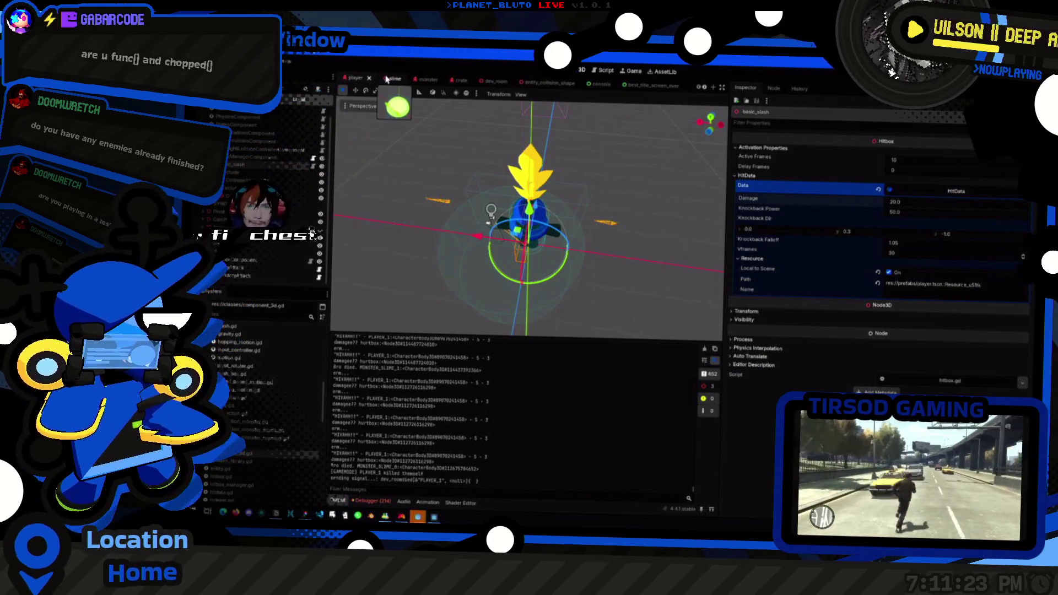
In health.gd's _got_hurt, insert a print line above value -= data.damage, then relaunch the game.
key("alt+Tab")
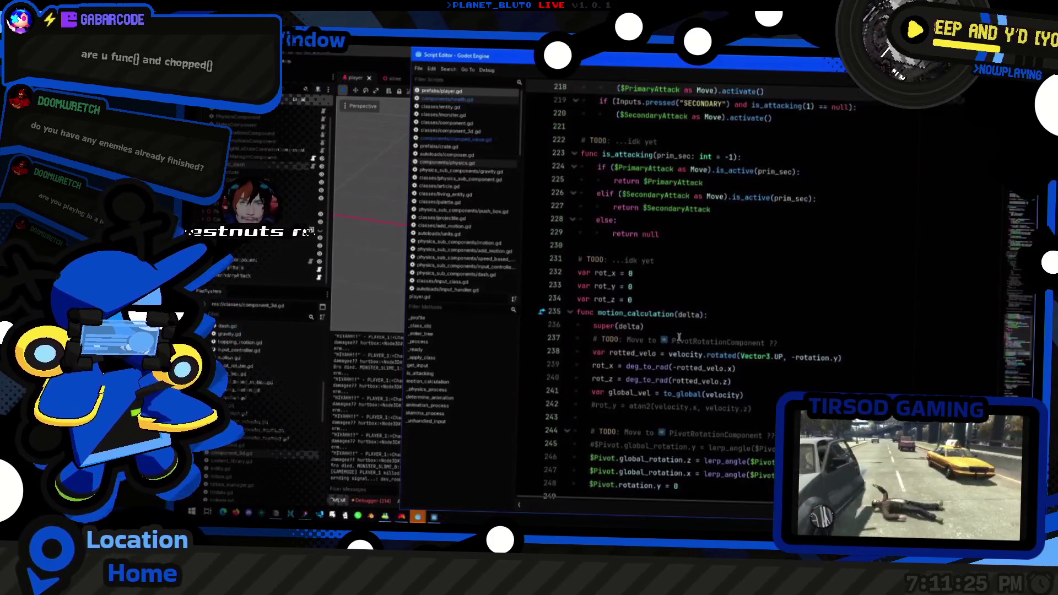
key("alt+Left")
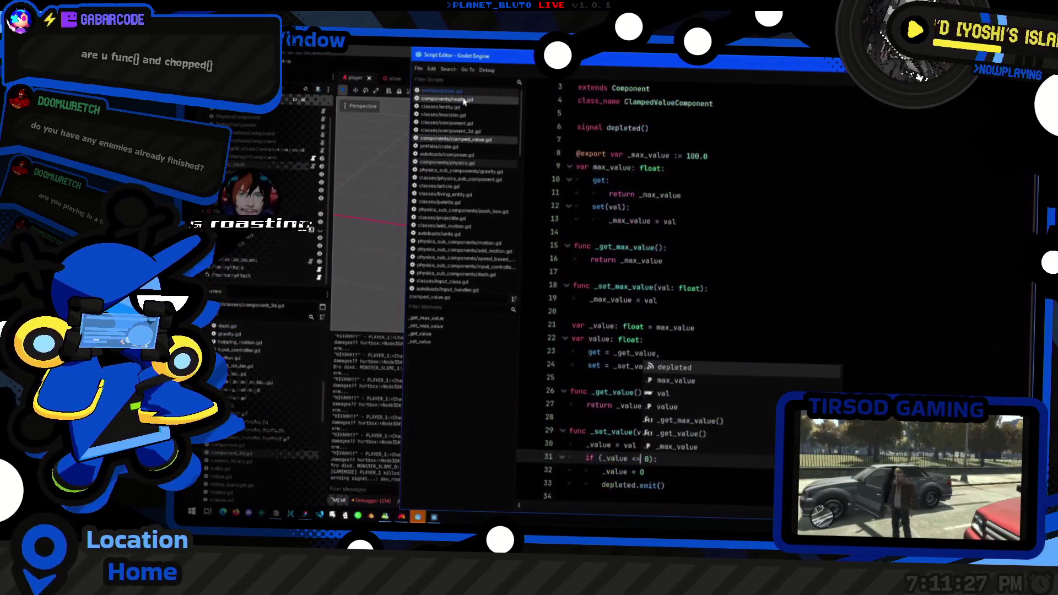
left_click(810, 387)
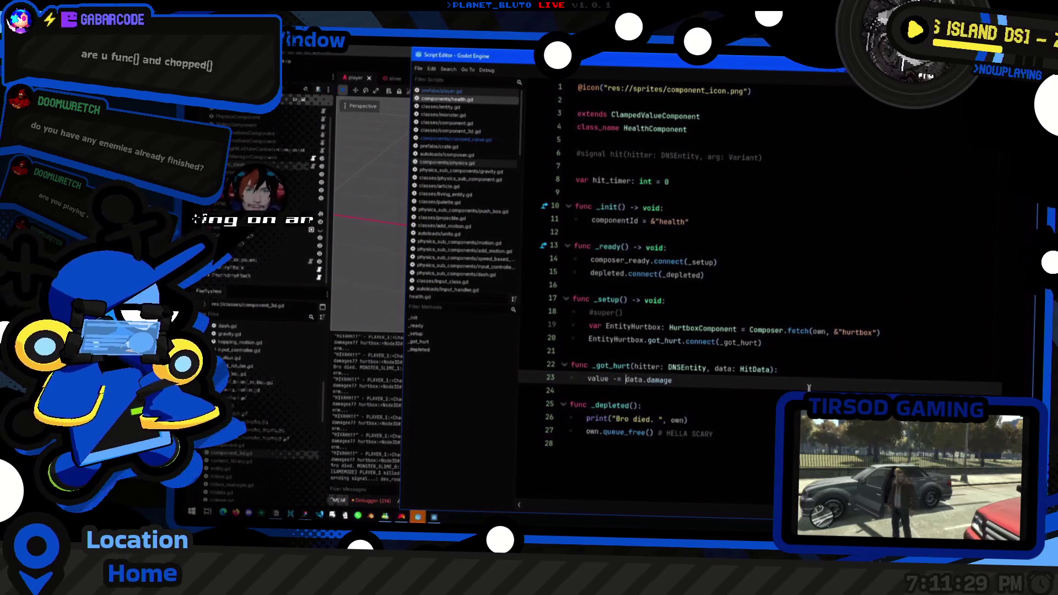
key("ctrl+shift+Return")
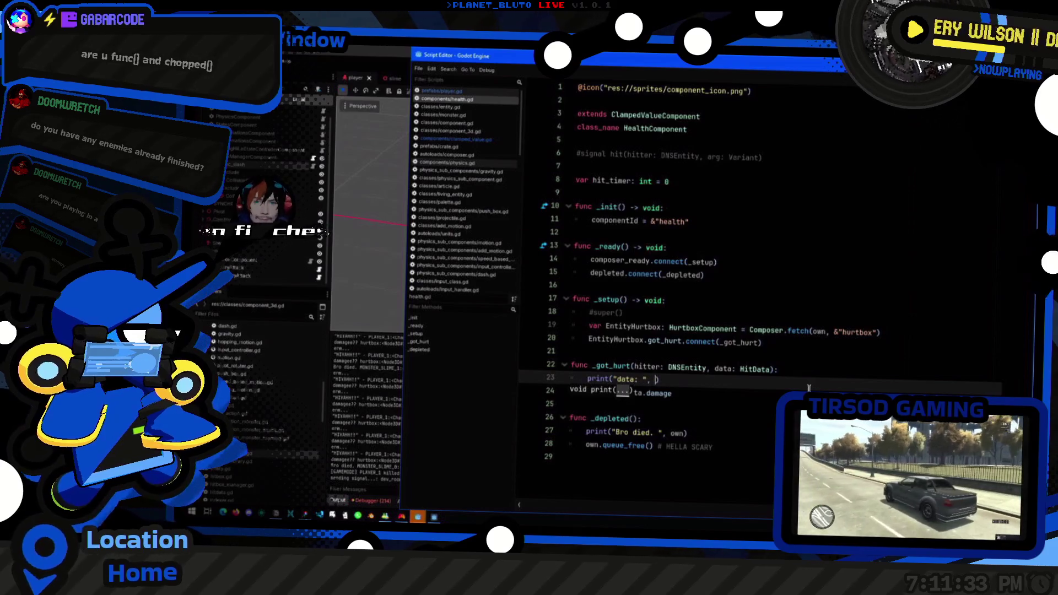
type(".")
key("alt+Tab")
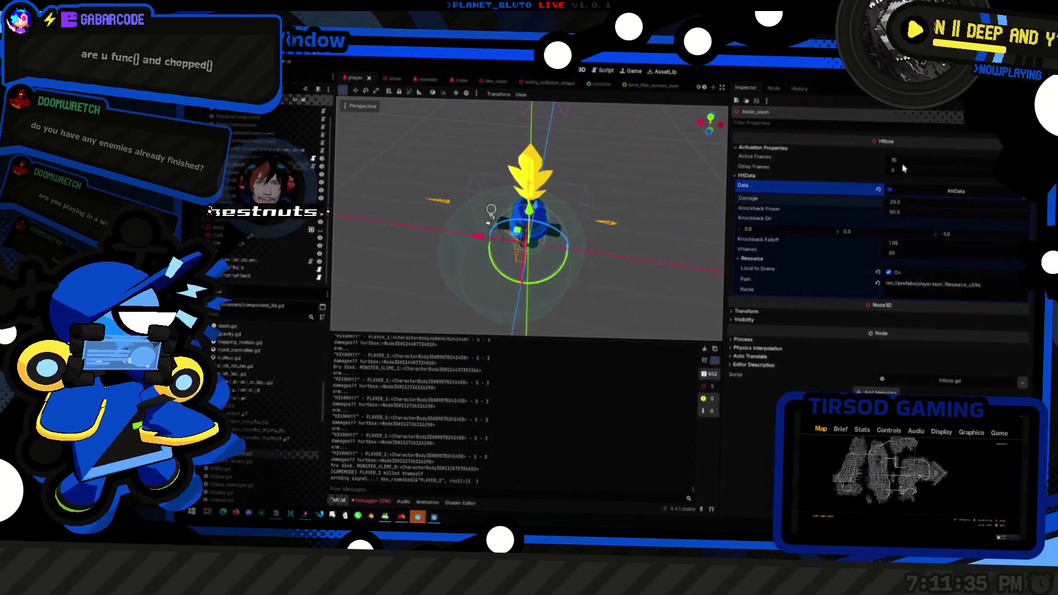
key("F5")
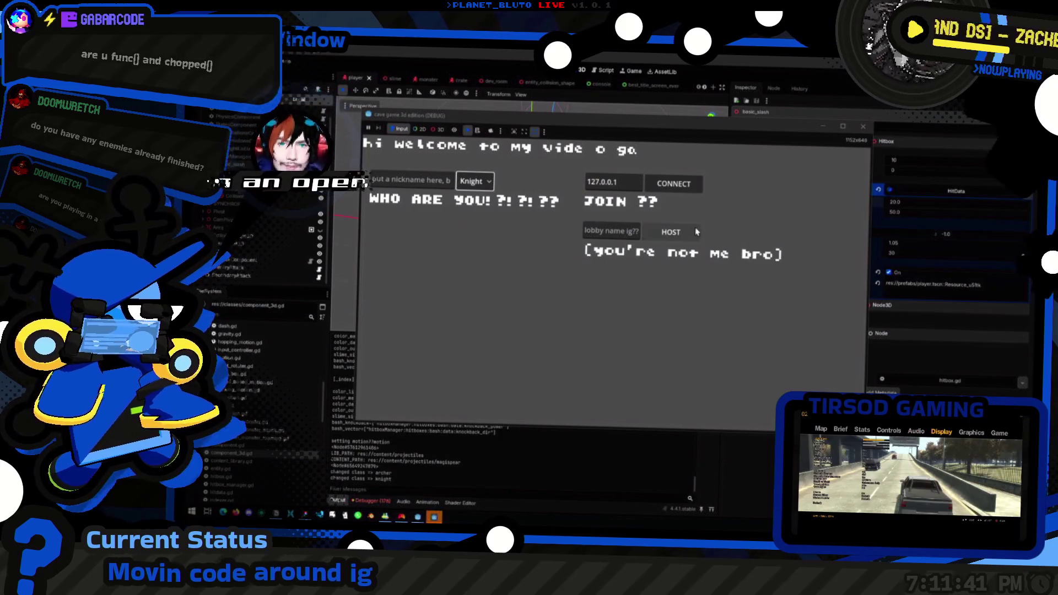
Host a Knight game and attack the slimes to log the hit data.
left_click(684, 240)
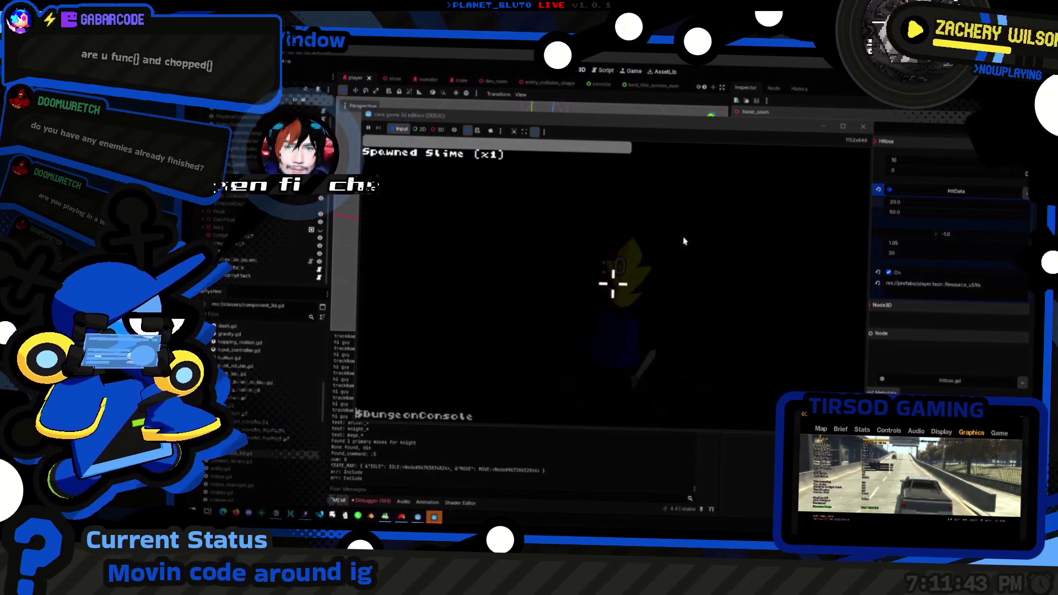
key("w")
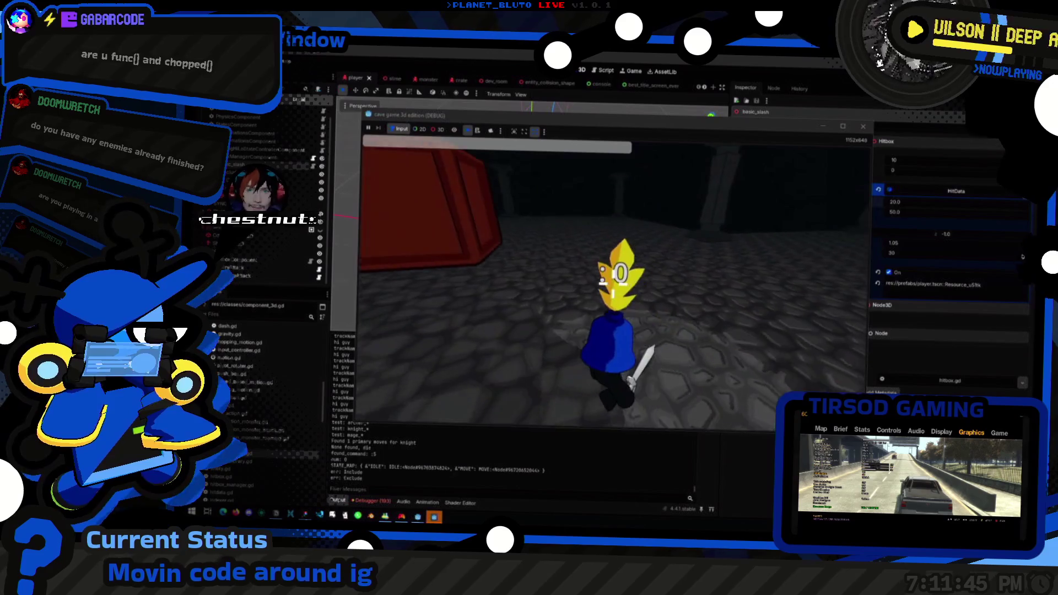
key("j")
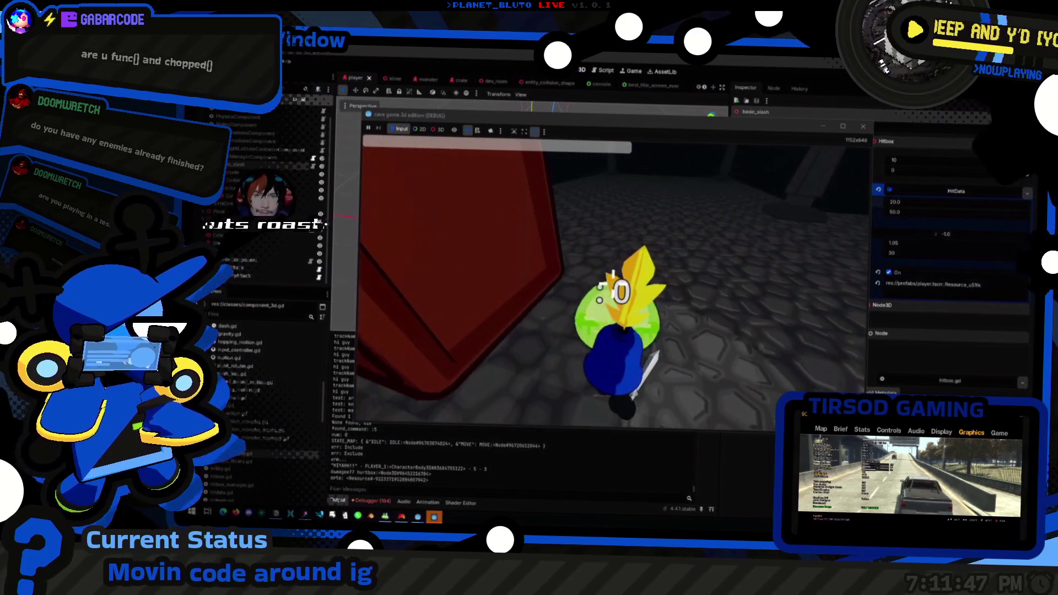
key("j")
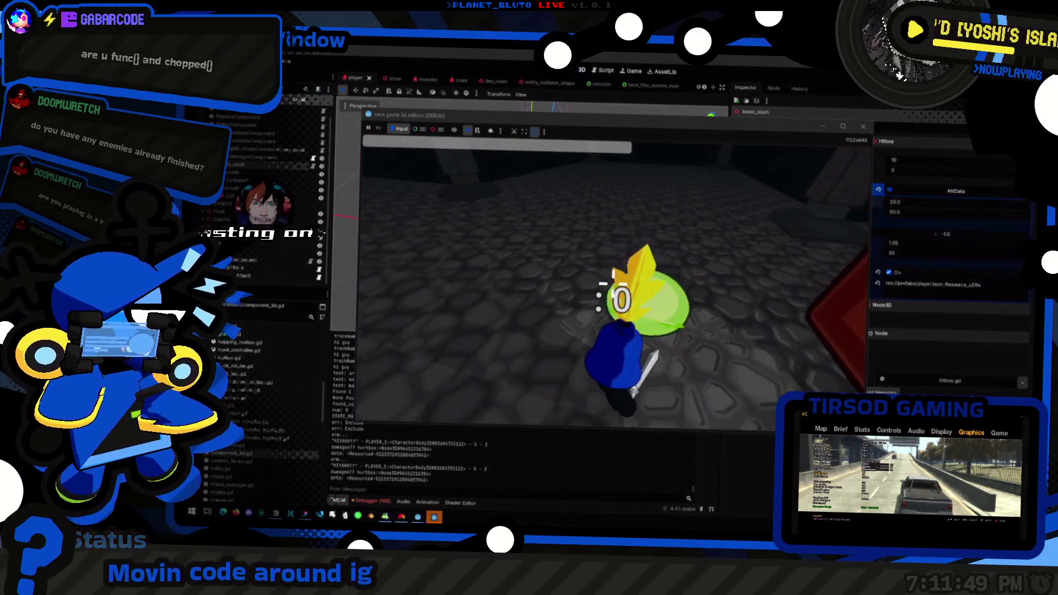
key("j")
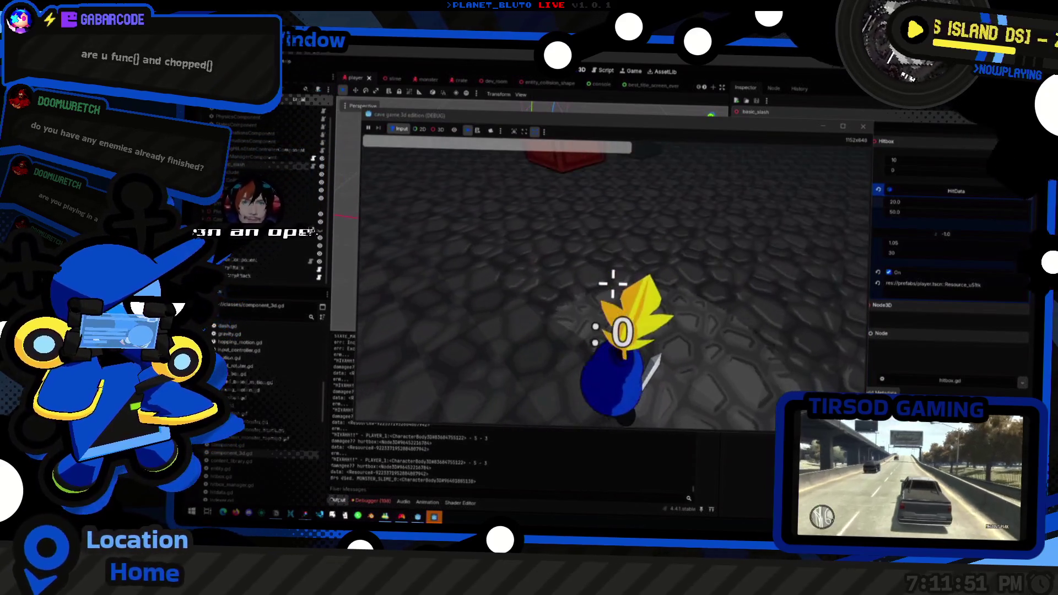
Check the print line in health.gd, then strike a slime until it dies with 20.0 damage logged.
key("alt+Tab")
key("alt+Tab")
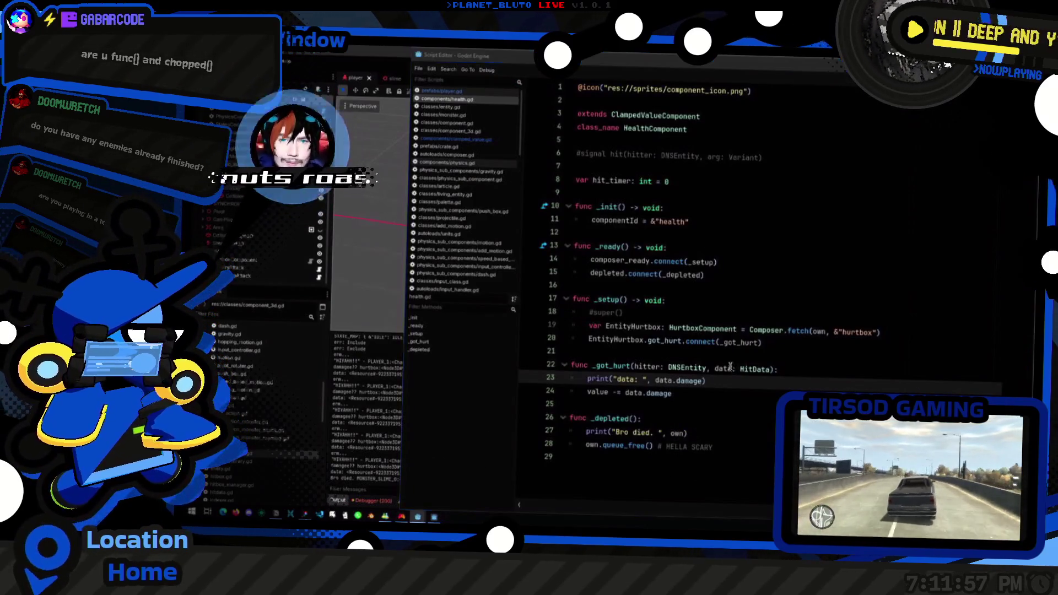
key("alt+Tab")
key("alt+Tab")
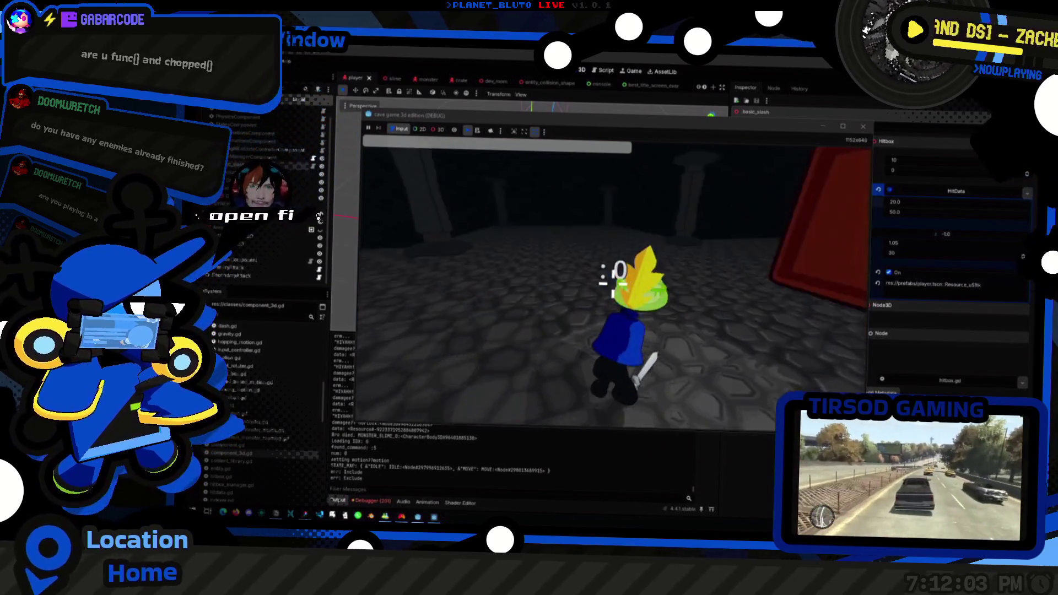
left_click(612, 281)
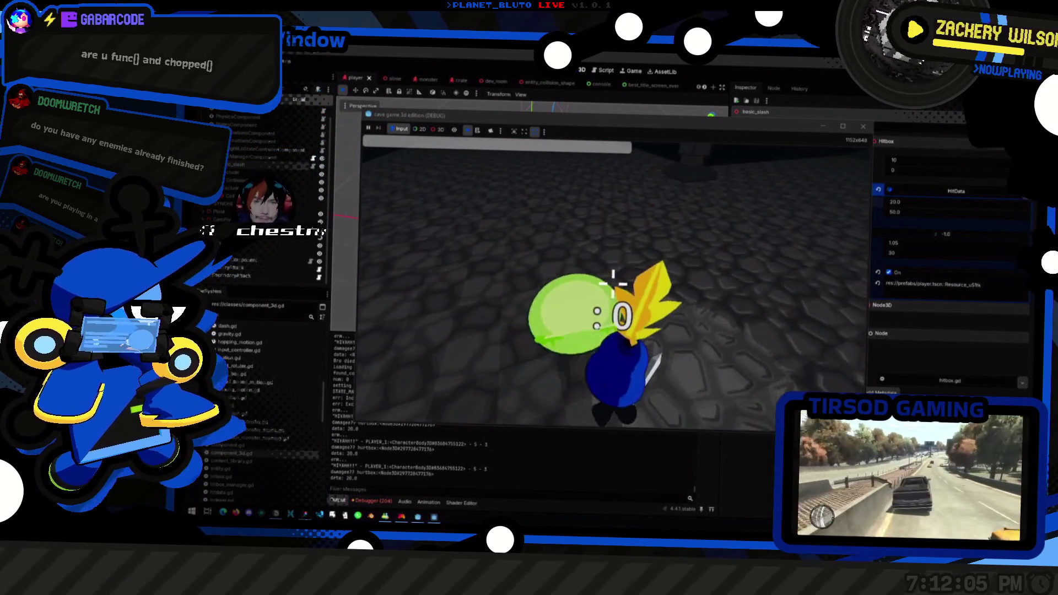
key("space")
key("alt+Tab")
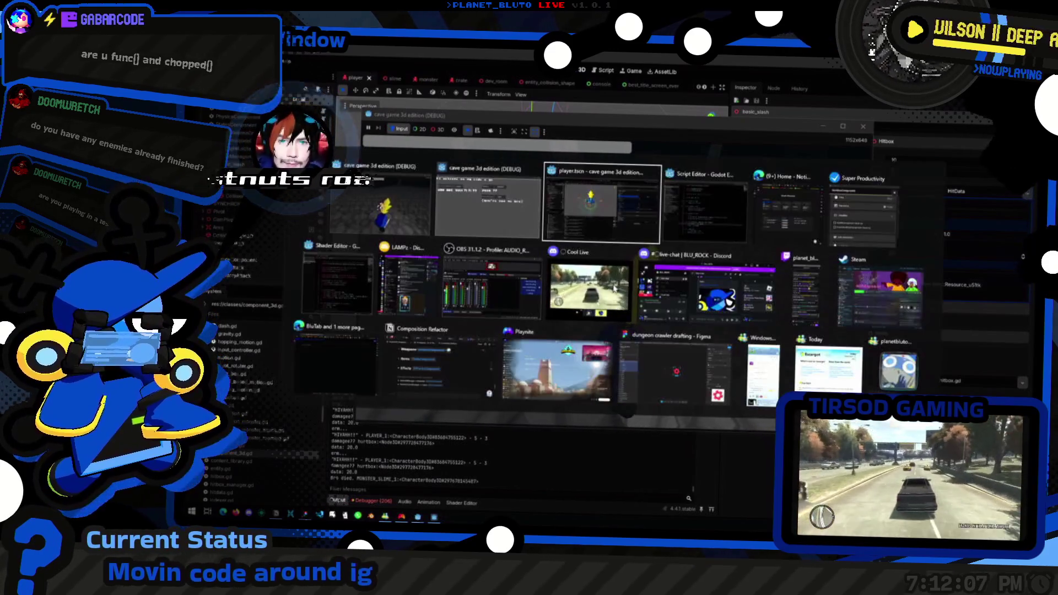
Paste EntityHurtbox on a new line below the hurtbox fetch in HealthComponent's setup.
double_click(598, 393)
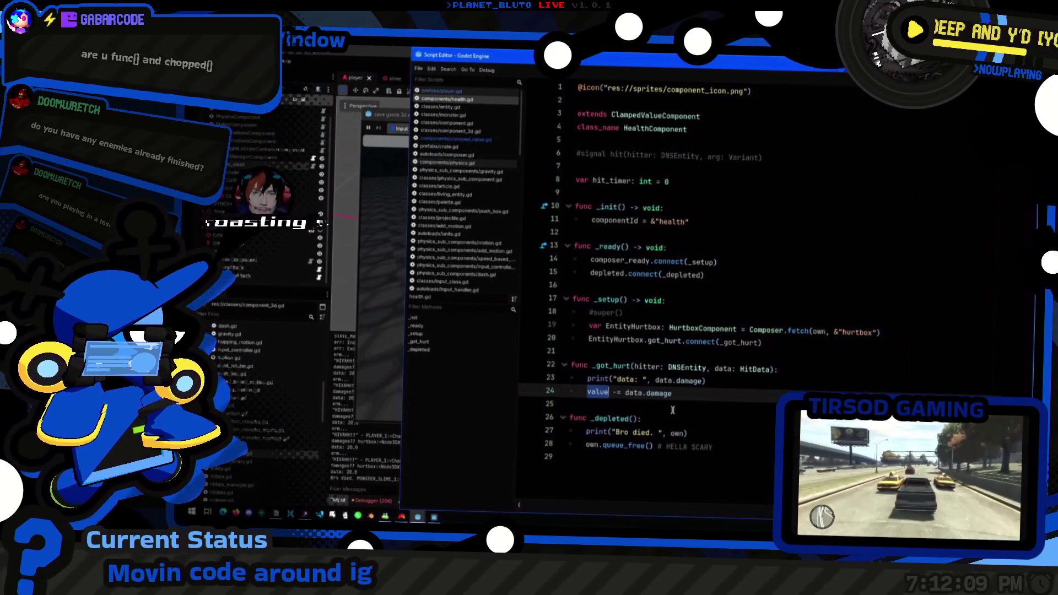
key("Up")
key("End")
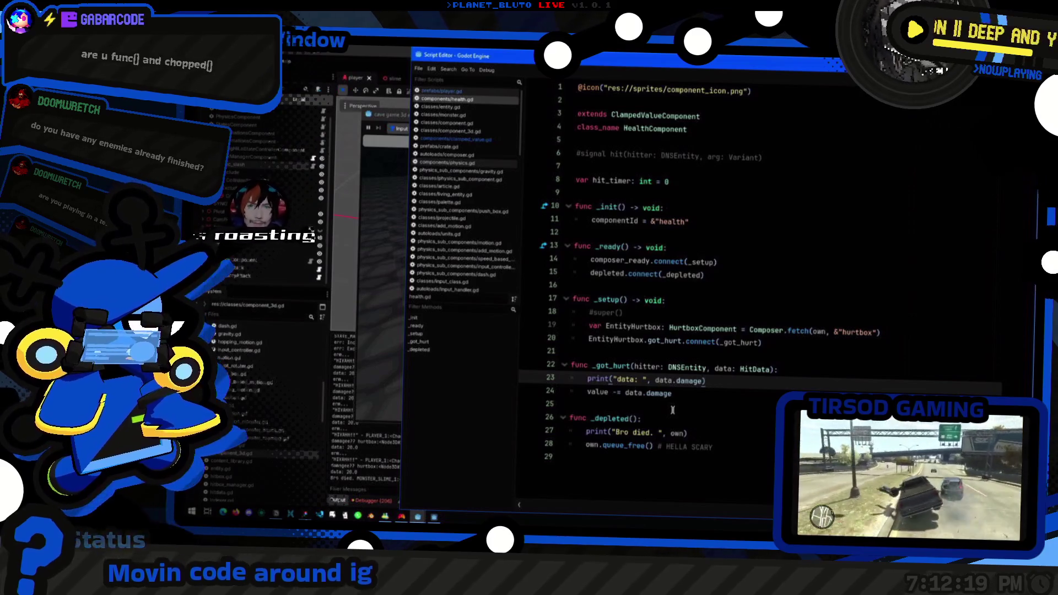
key("Up")
double_click(636, 327)
key("ctrl+c")
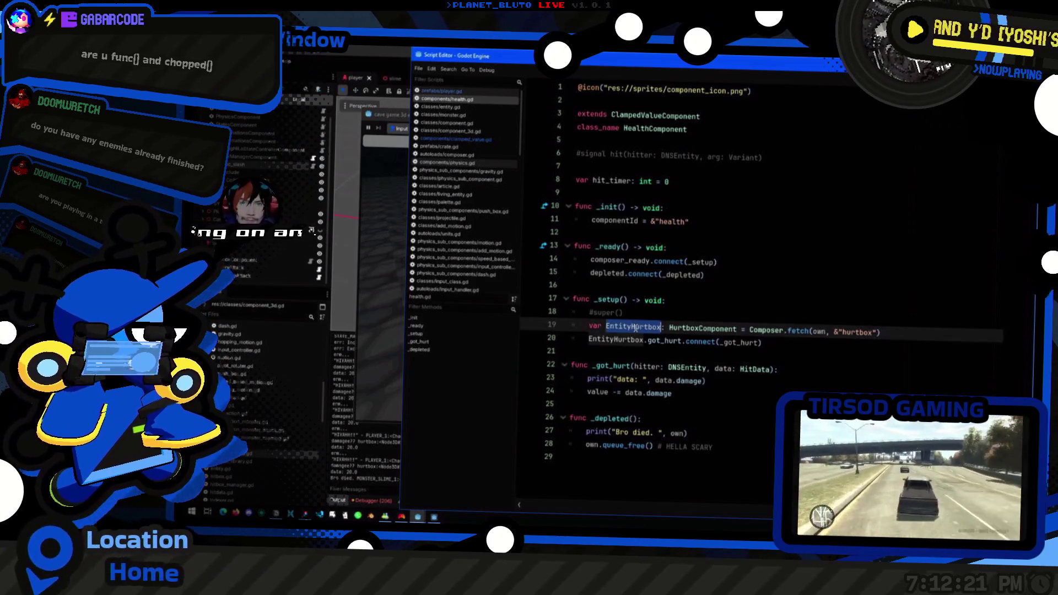
key("End")
key("Return")
key("ctrl+v")
Complete that line as 'if (EntityHurtbox == null): return' and test-run.
key("Home")
type("if (")
key("End")
type(")")
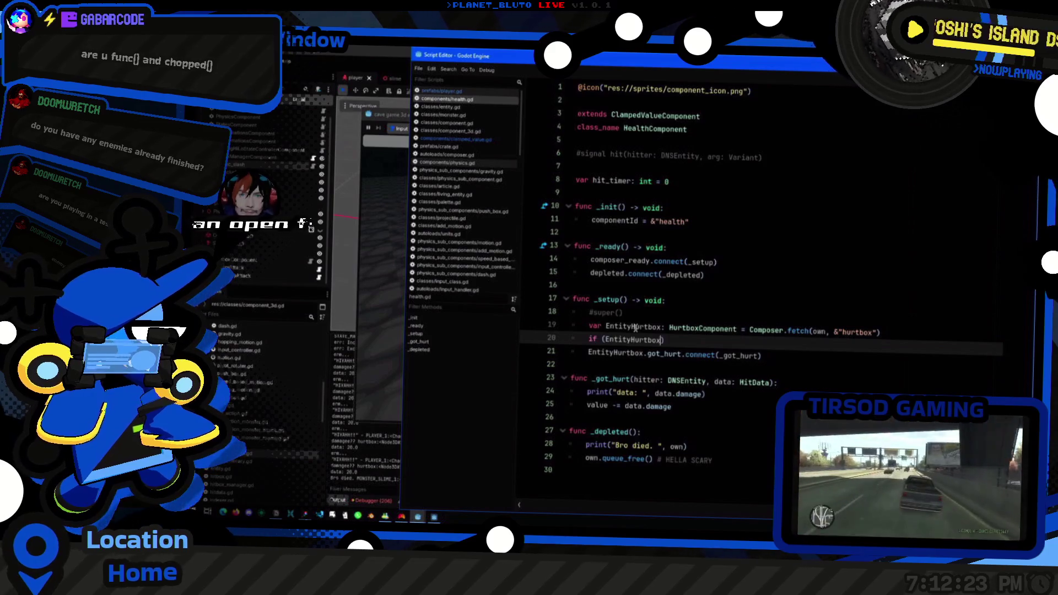
key("BackSpace")
key("BackSpace")
key("BackSpace")
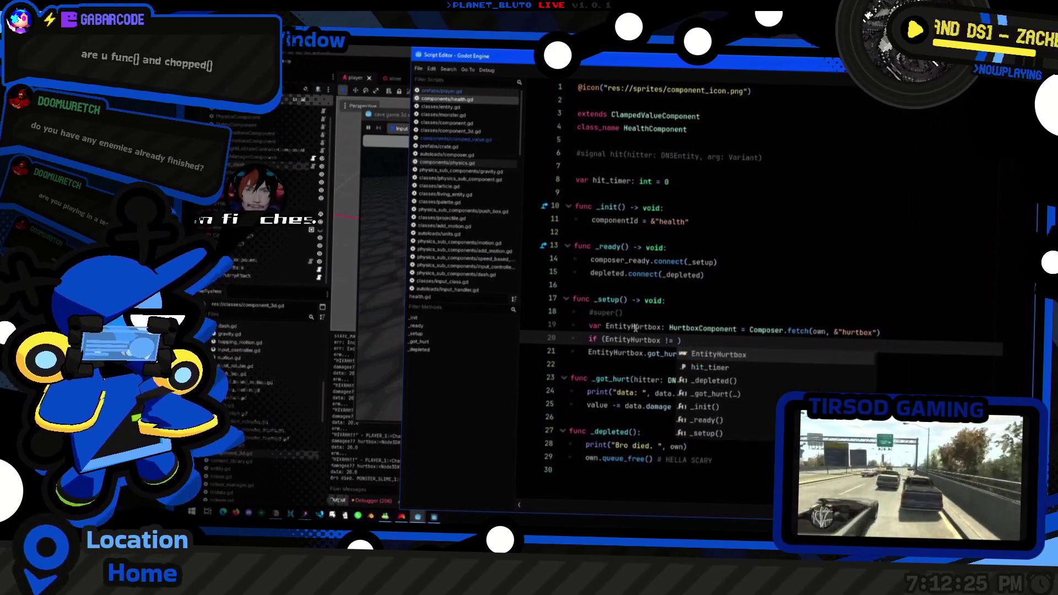
key("BackSpace")
type("ll")
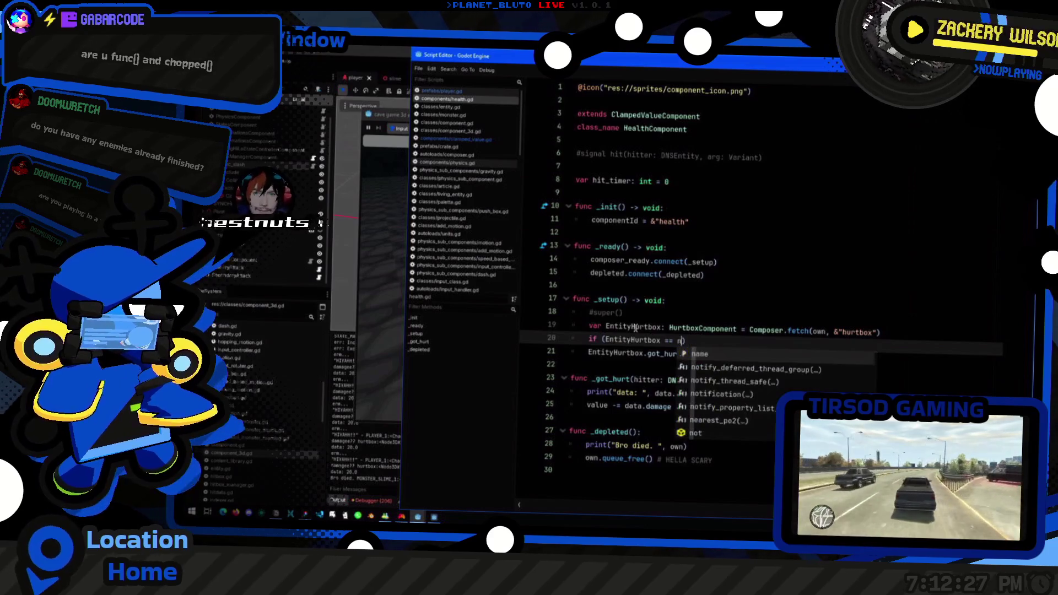
key("End")
type("L:")
key("BackSpace")
key("BackSpace")
key("BackSpace")
type(": retu")
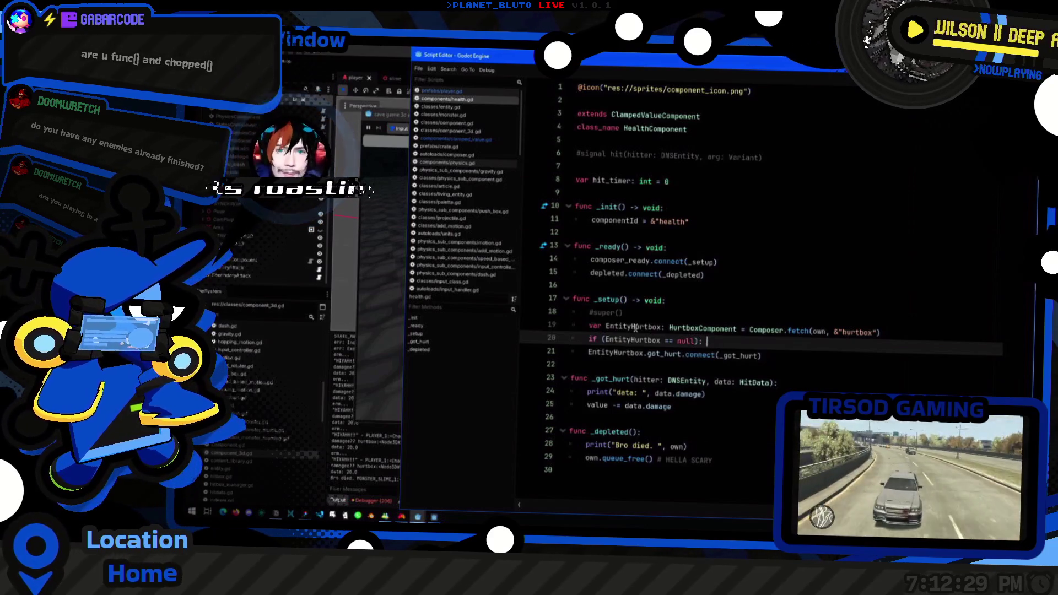
key("F5")
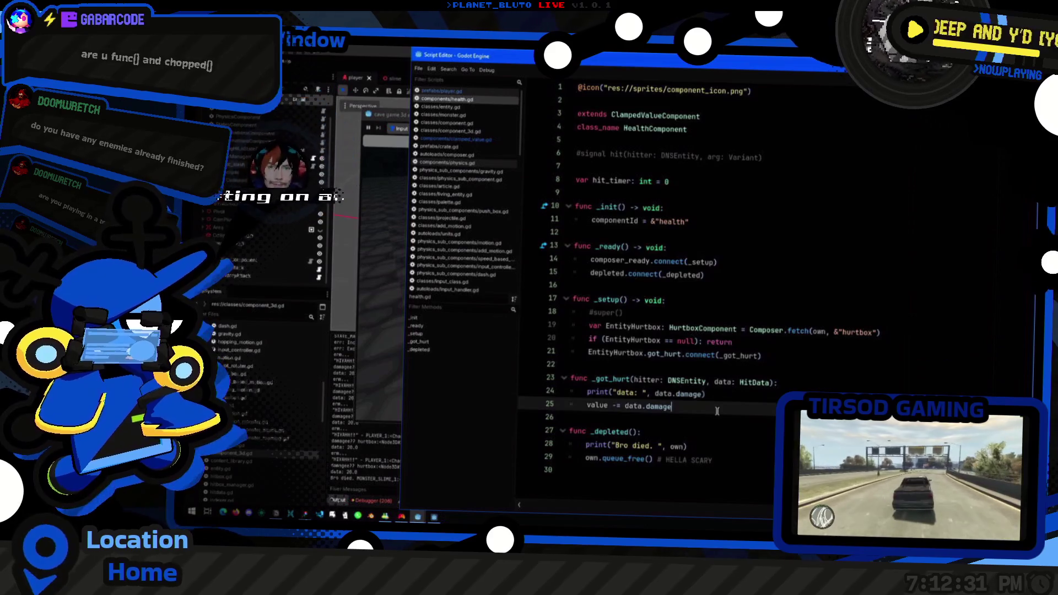
Turn line 18's #super() comment into a Hurtbox Hookup comment, test, save, and open the slime scene.
left_click(661, 313)
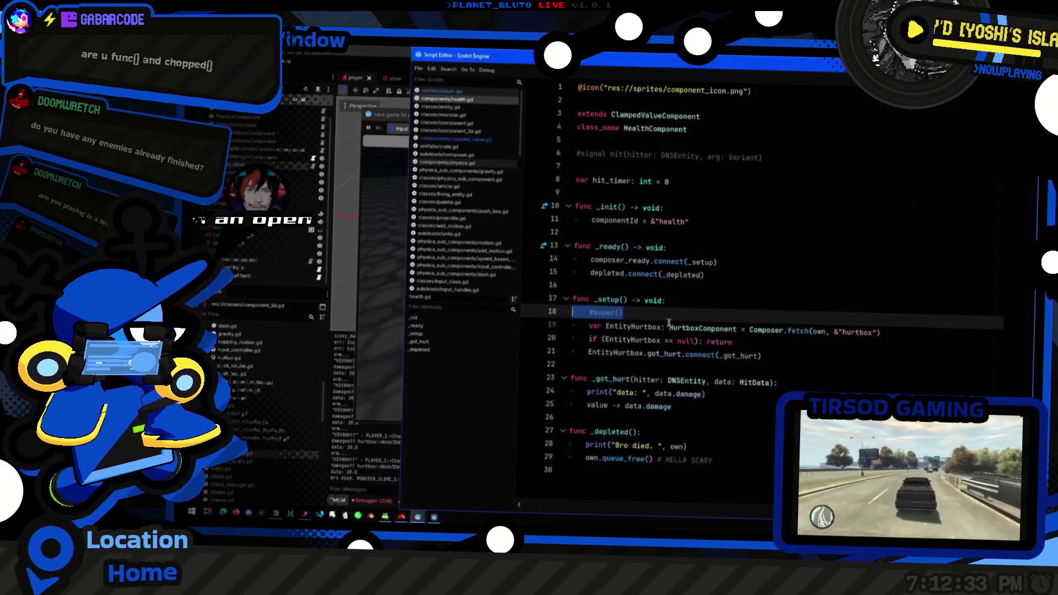
key("BackSpace")
key("BackSpace")
key("BackSpace")
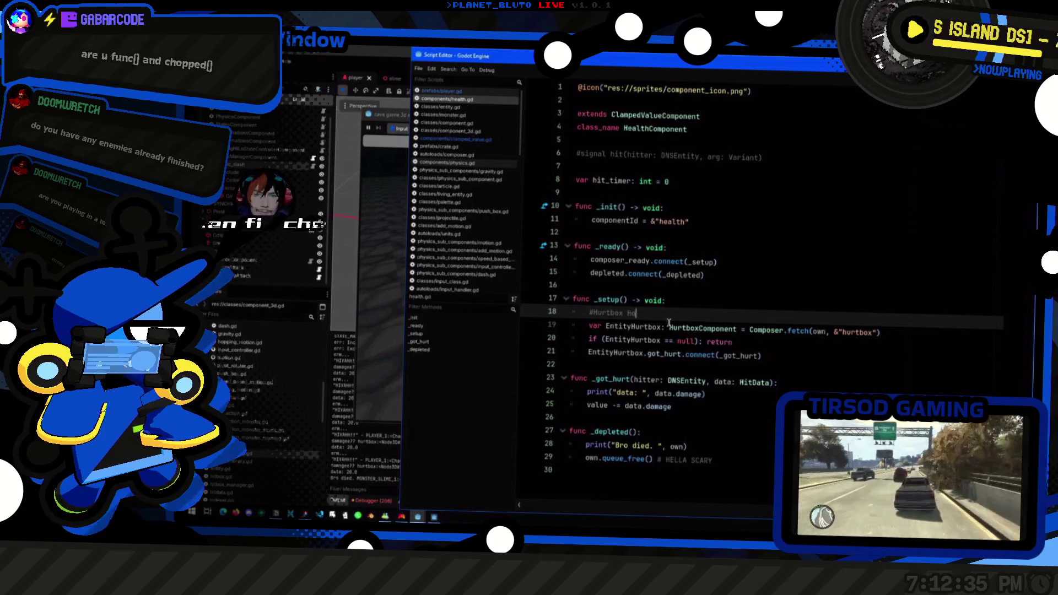
key("F5")
key("alt+Tab")
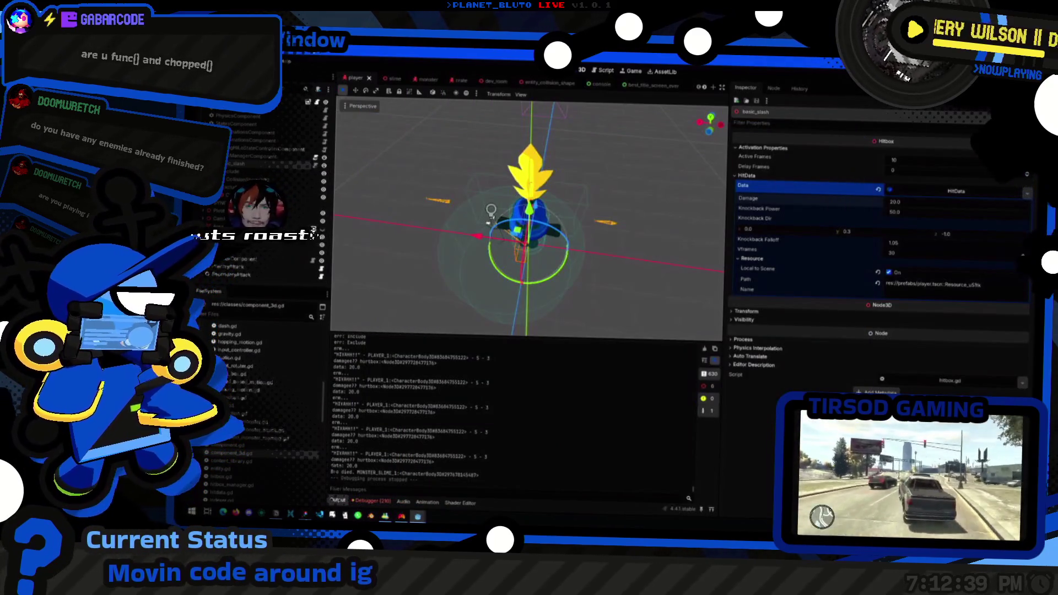
key("F5")
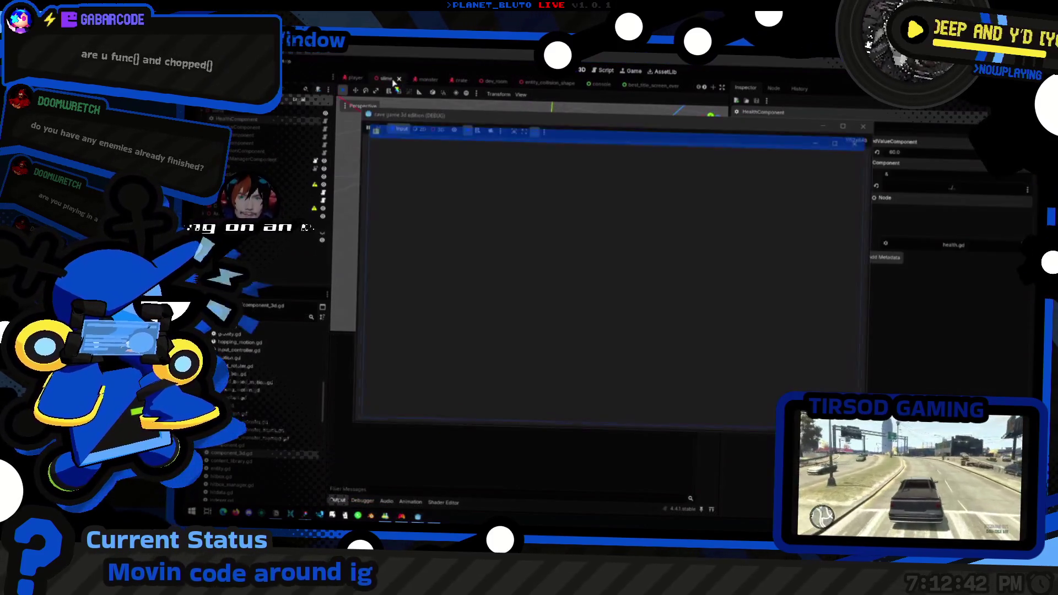
left_click(393, 79)
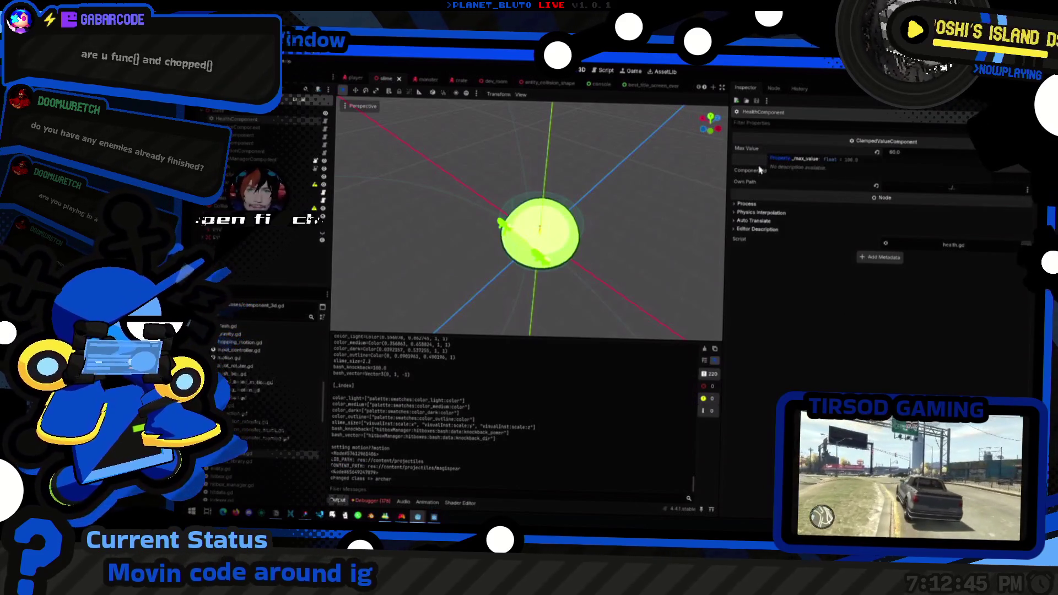
Review line 21 of clamped_value.gd, where _value defaults to max_value, then return to the main editor.
key("alt+Tab")
key("Tab")
key("Tab")
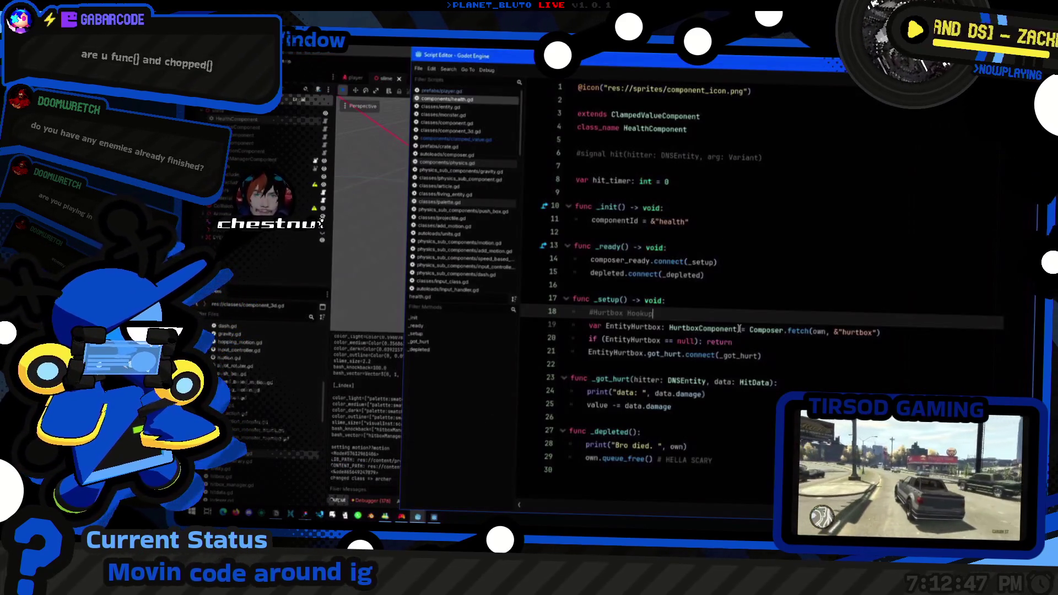
left_click(597, 406, "ctrl")
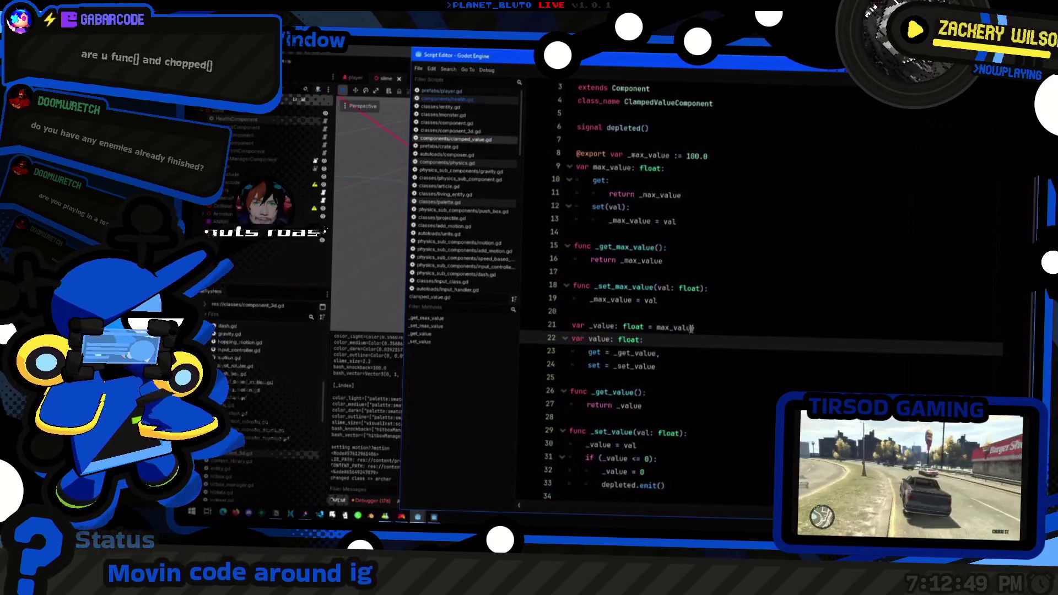
left_click(720, 326)
double_click(690, 326)
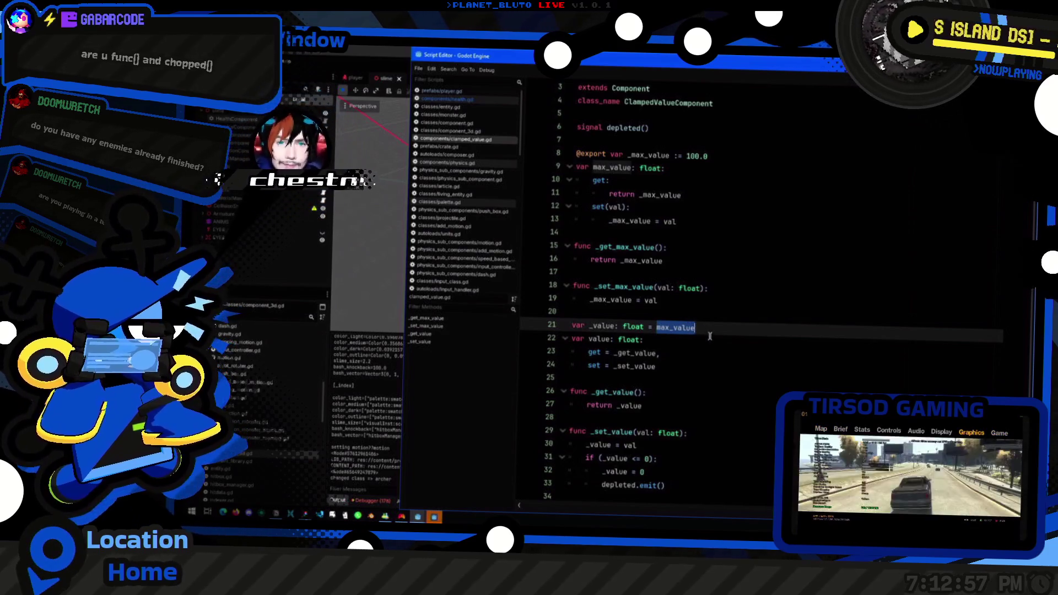
left_click(409, 301)
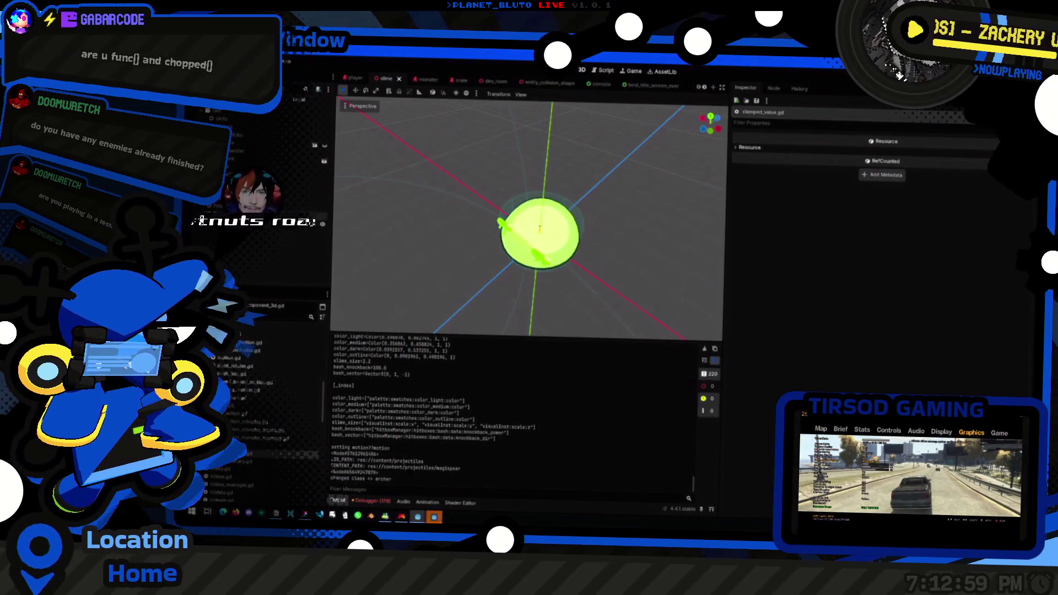
Host a Knight game and inspect the live MONSTERS node in the Remote tree.
key("alt+Tab")
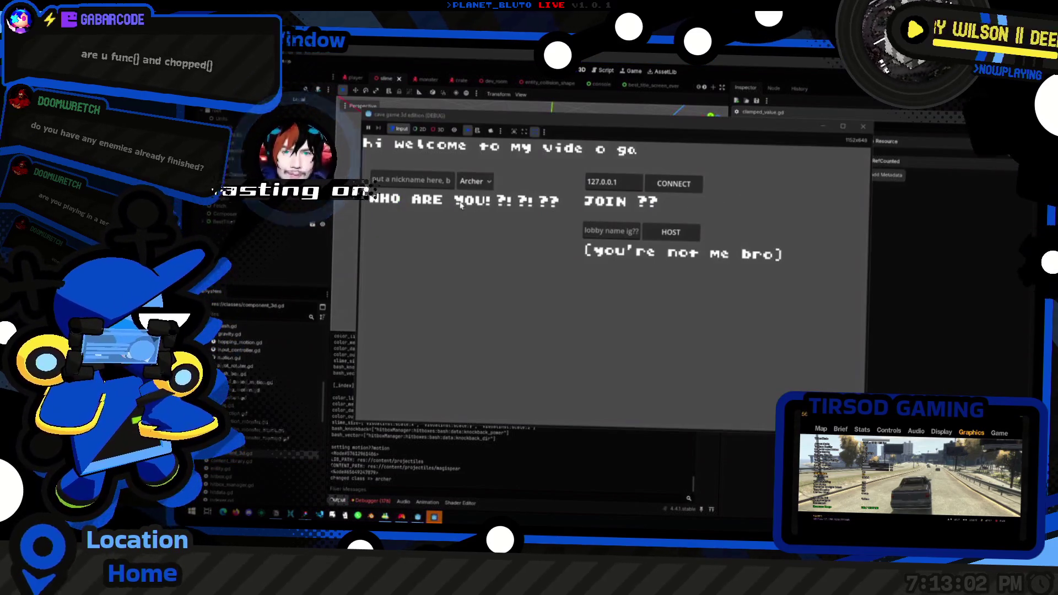
left_click(485, 182)
left_click(478, 210)
key("Tab")
key("Tab")
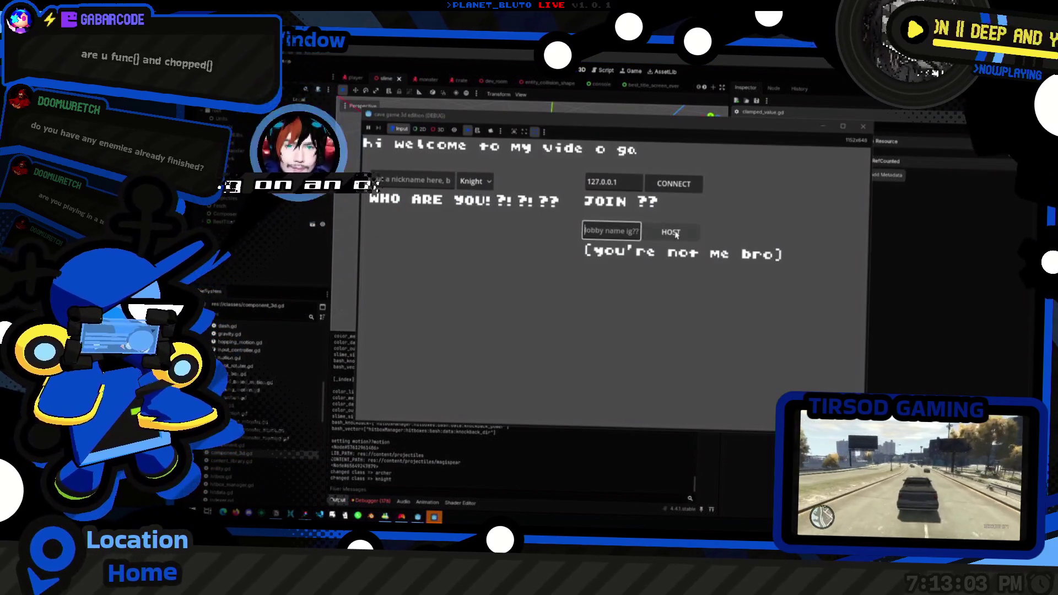
key("Return")
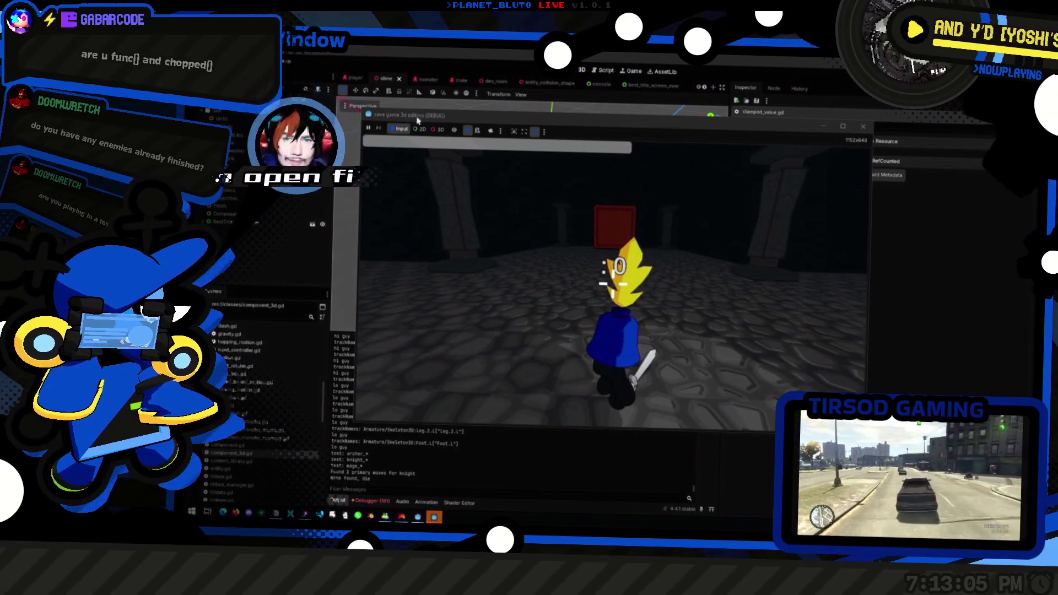
key("F8")
left_click(371, 501)
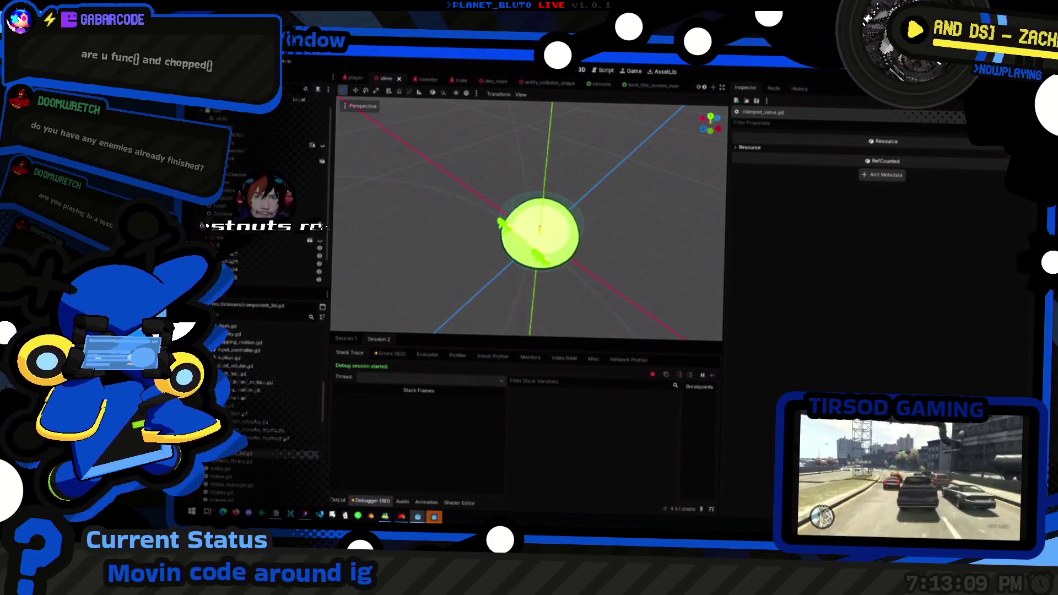
left_click(234, 267)
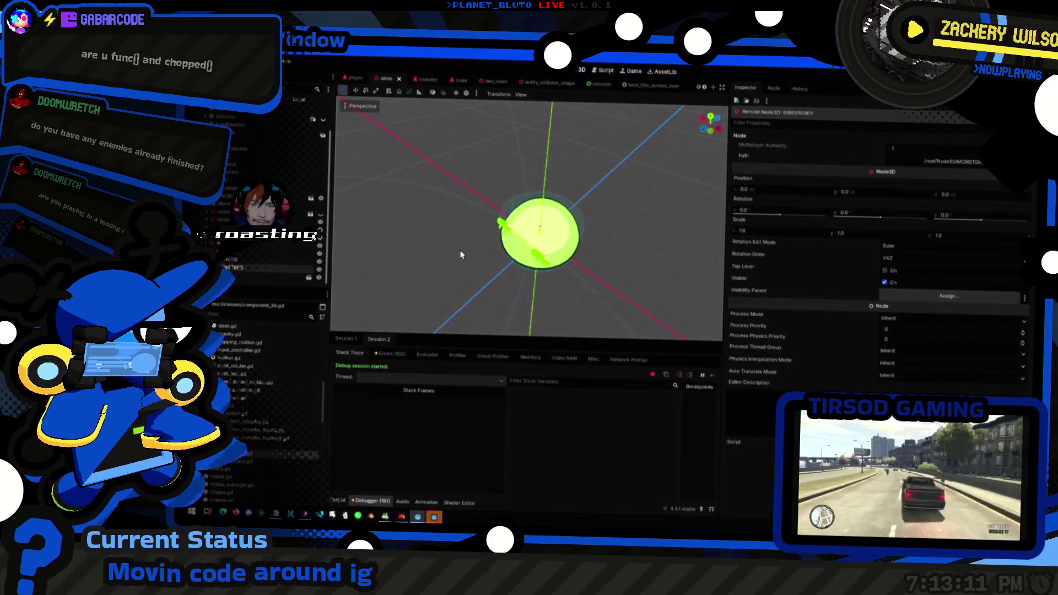
Spawn a slime from the game console; its health node shows Max Value 60 but Value 100.
key("alt+Tab")
type("Mon st")
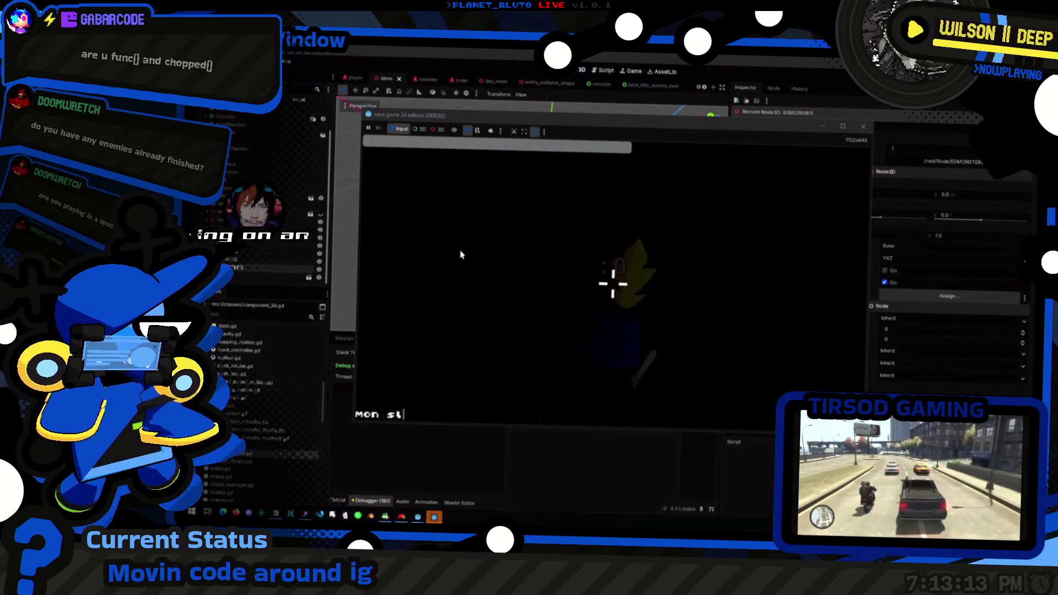
type("op 1")
key("Return")
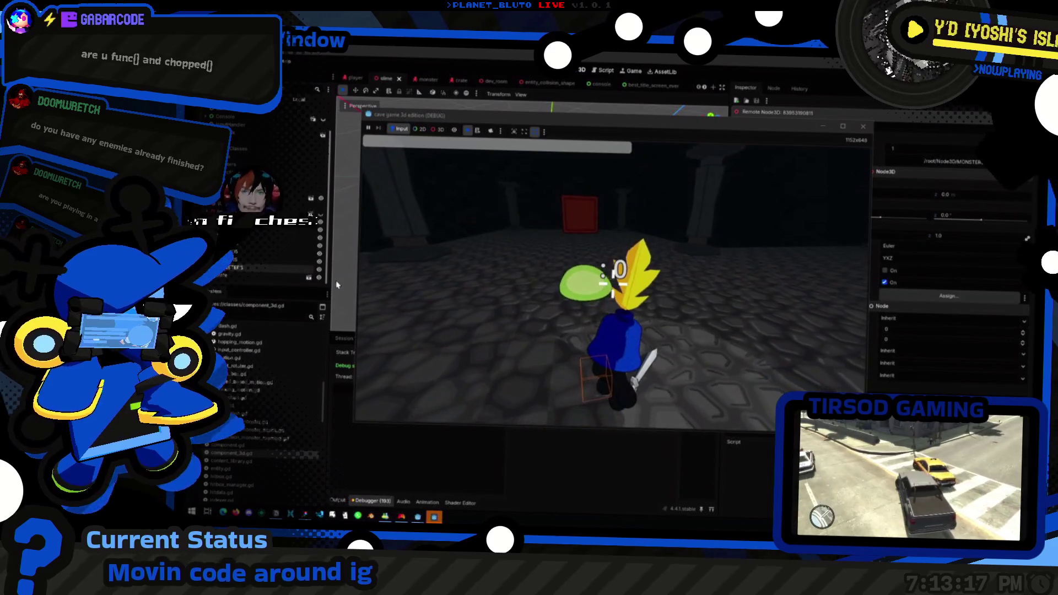
key("alt+Tab")
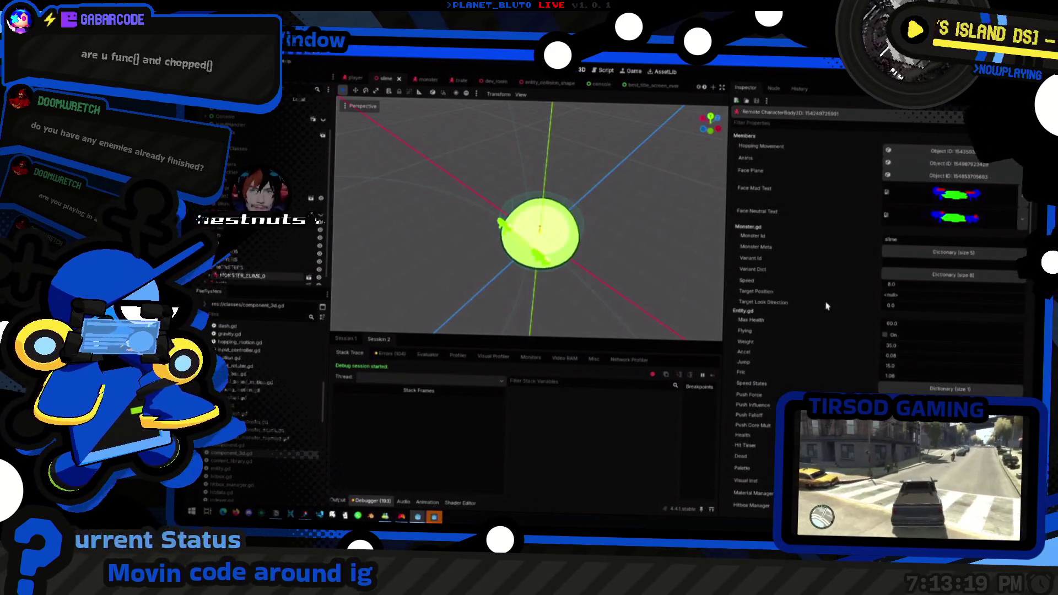
scroll(827, 306, "down", 3)
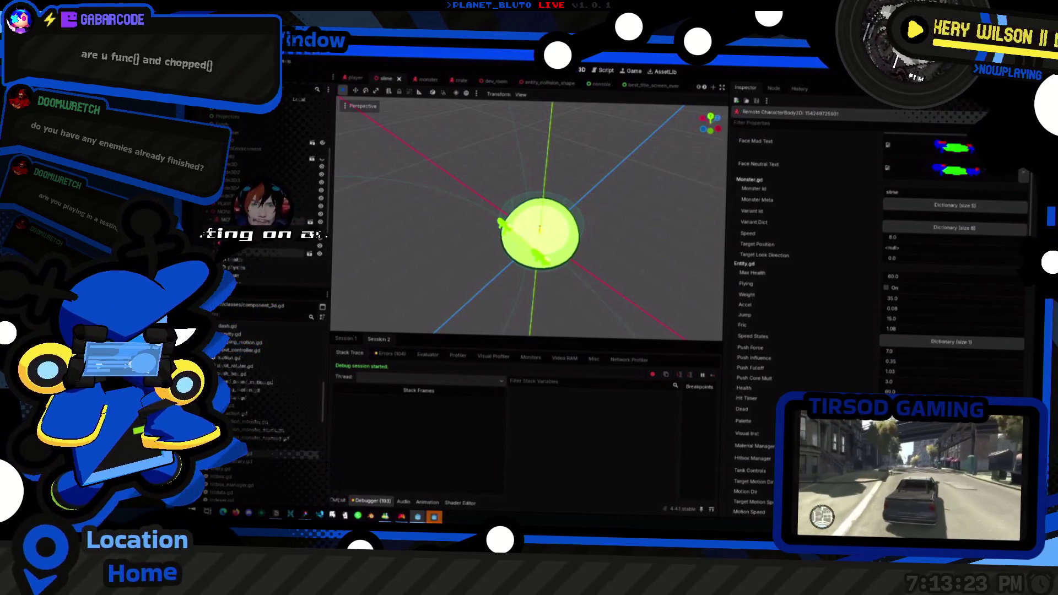
left_click(234, 256)
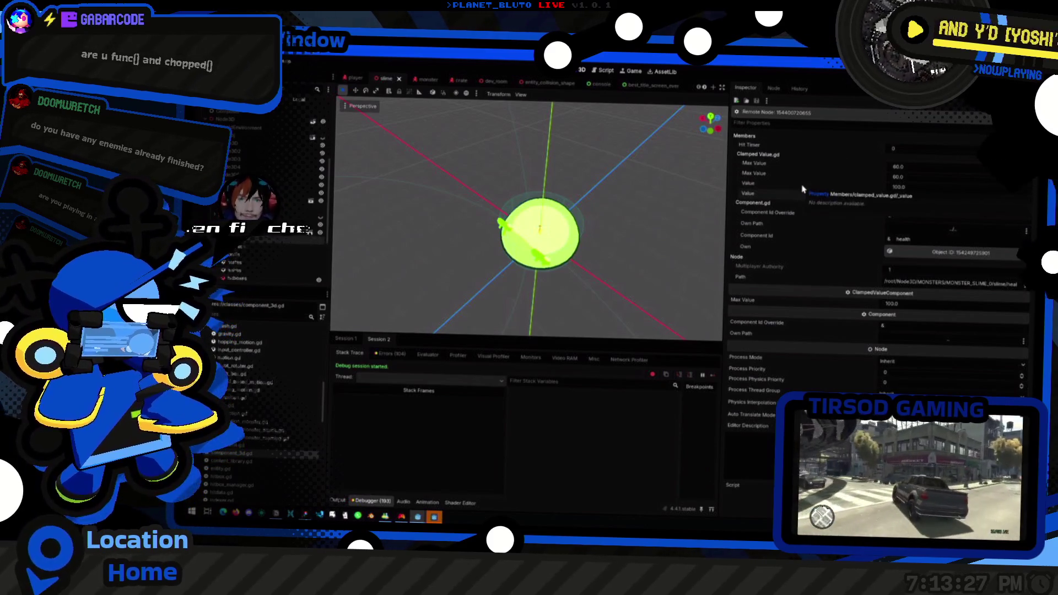
key("alt+Tab")
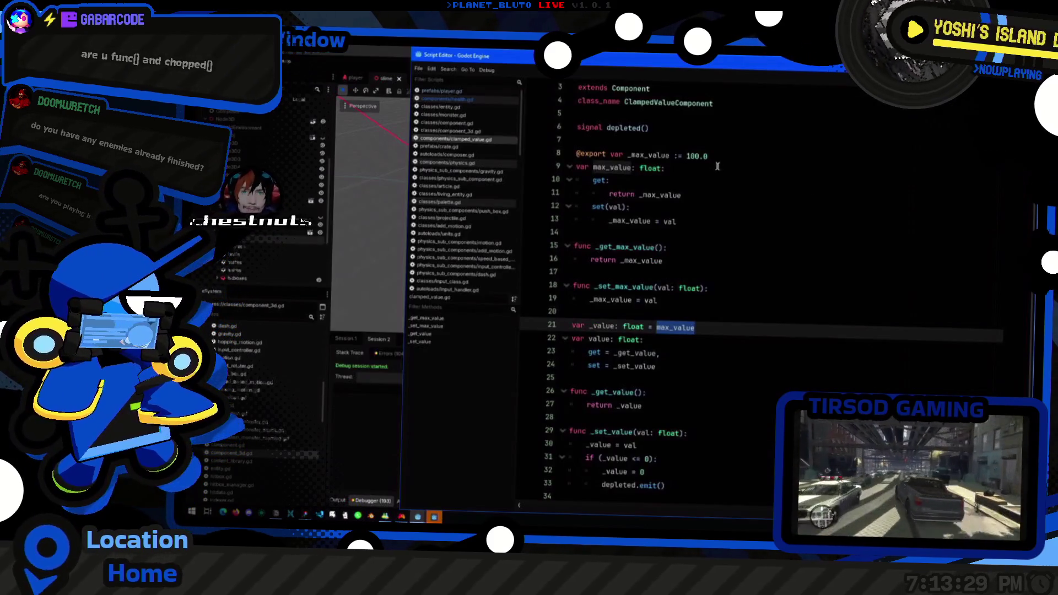
Change the _value default in clamped_value.gd from max_value to _max_value.
left_click(725, 156)
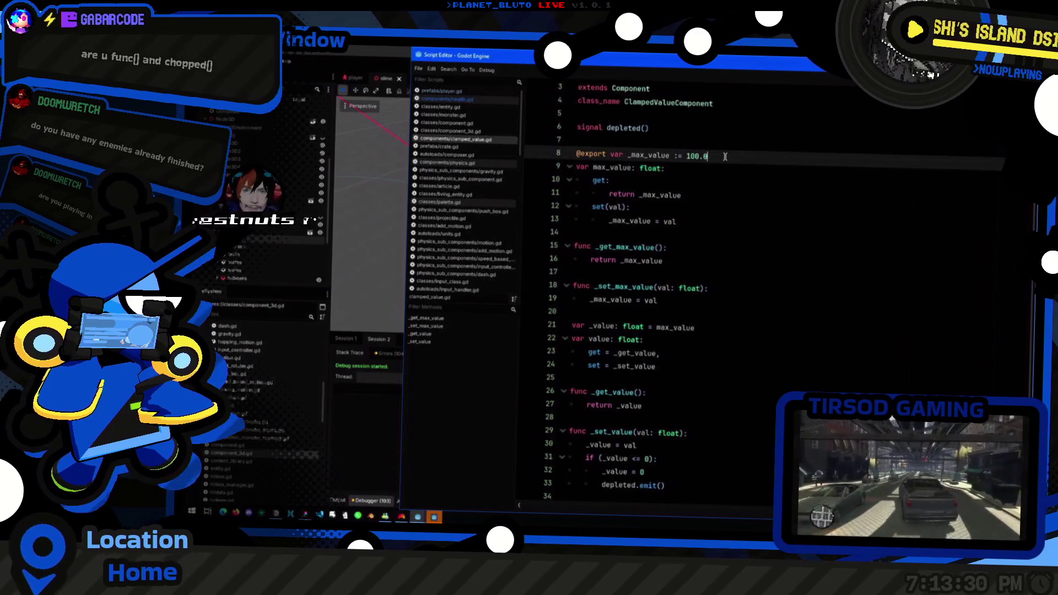
double_click(657, 156)
key("ctrl+c")
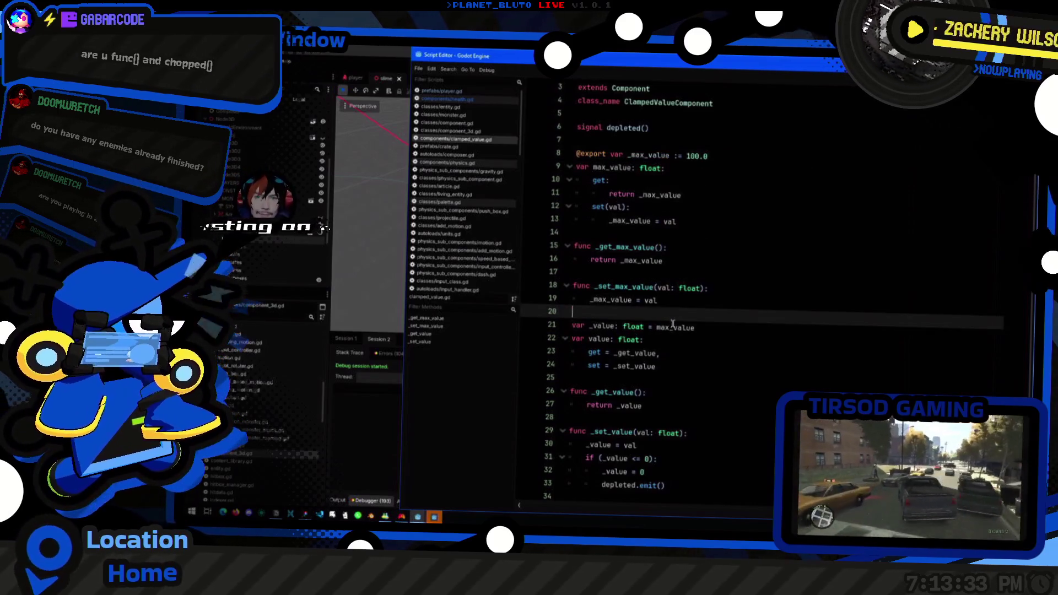
double_click(674, 329)
key("ctrl+v")
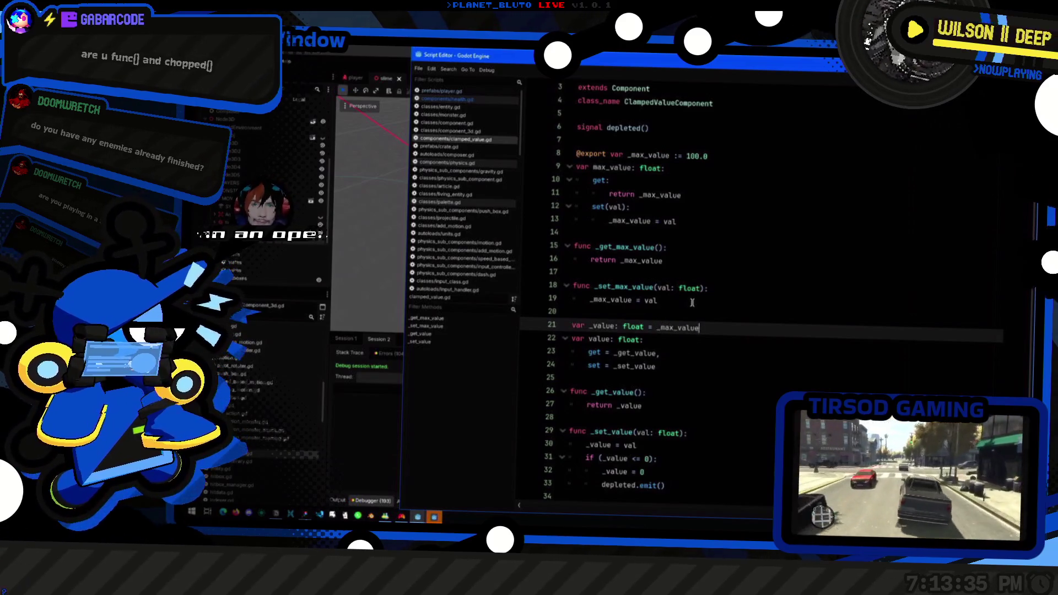
Relaunch, host as Knight, spawn a slime with 'monster slime', and kill it.
key("alt+Tab")
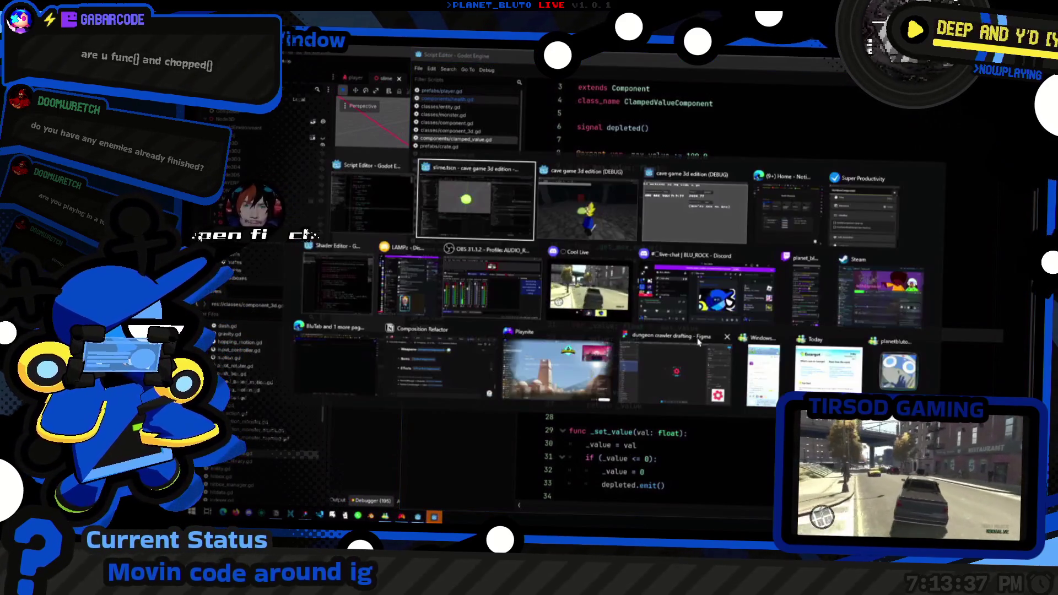
key("alt+Tab")
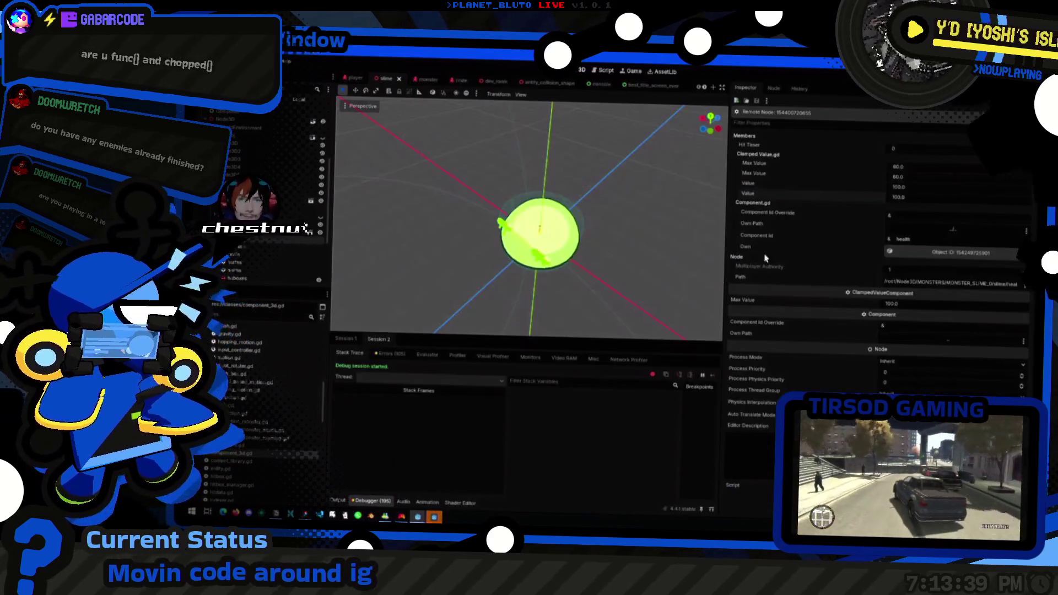
key("F5")
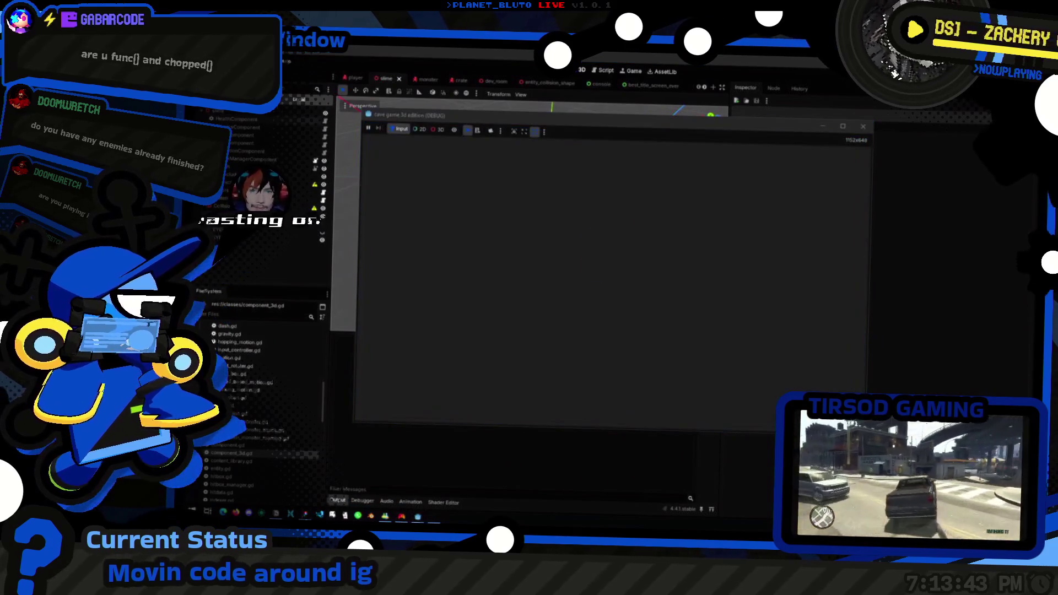
left_click(475, 182)
left_click(474, 198)
left_click(474, 181)
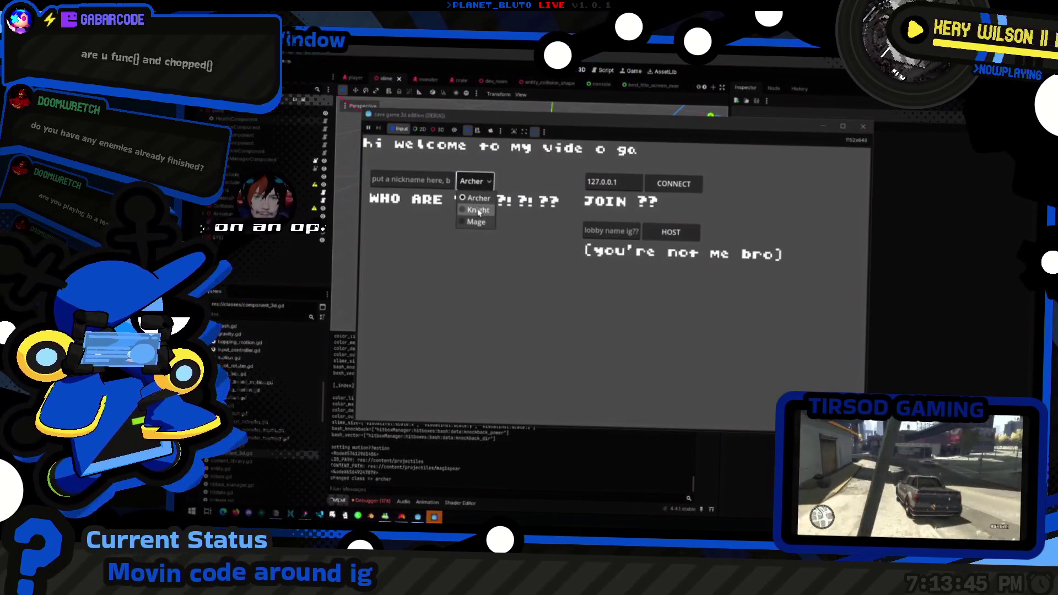
left_click(474, 210)
left_click(671, 232)
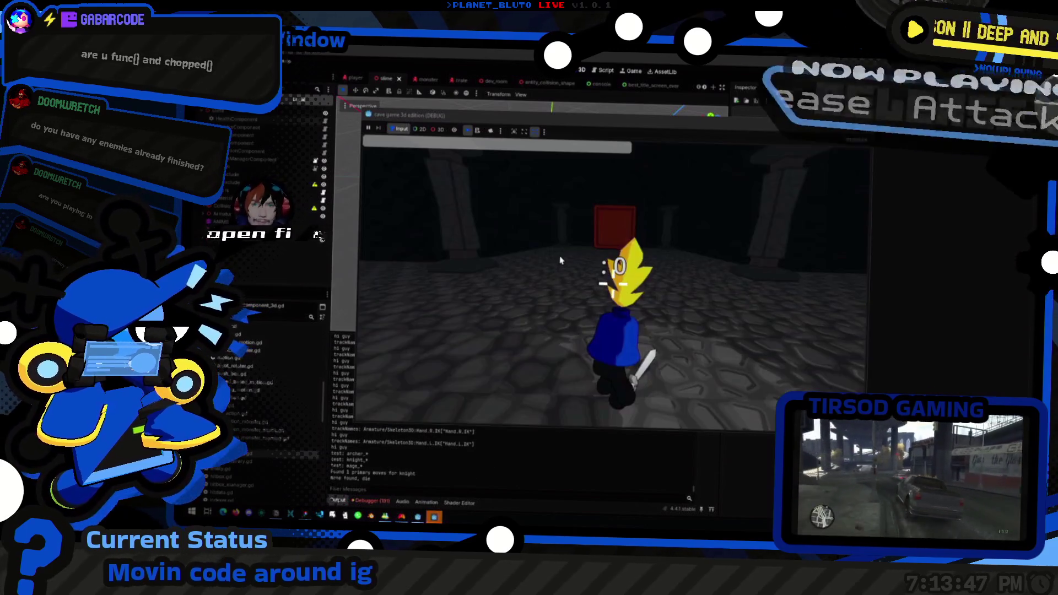
type("monster slime")
key("Return")
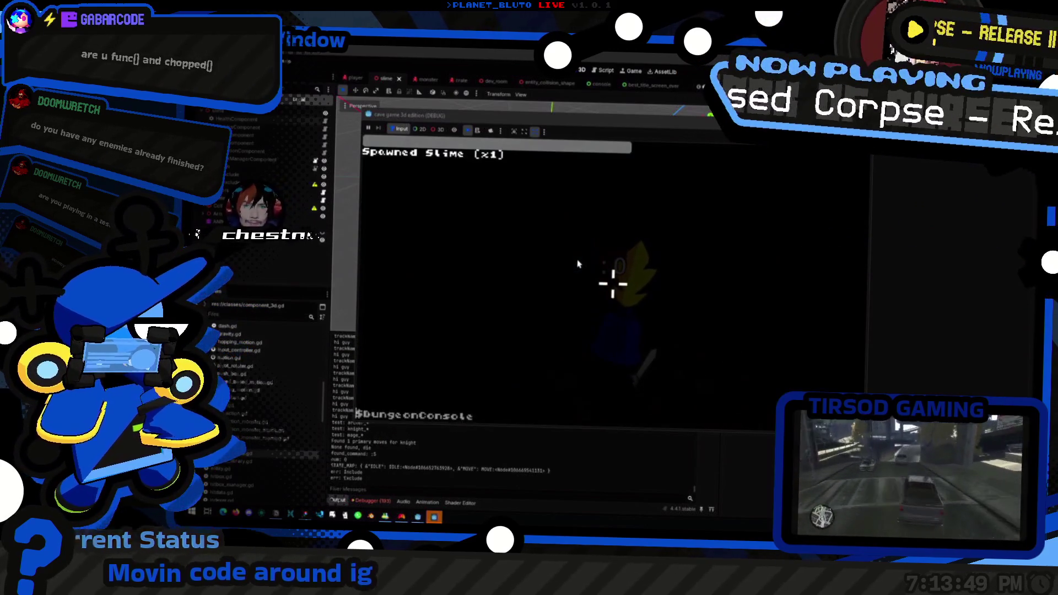
key("Escape")
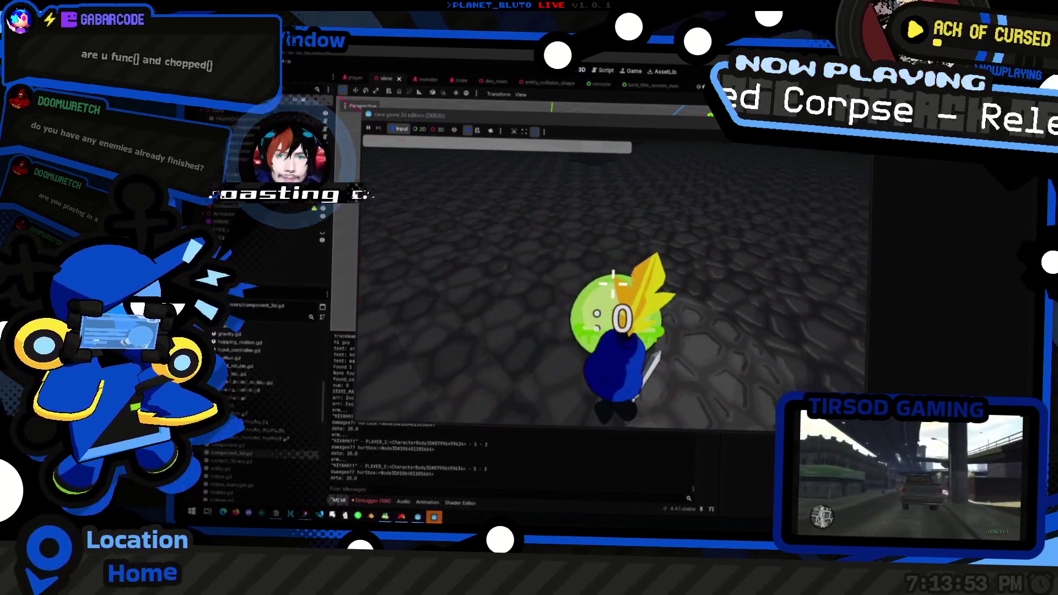
left_click(617, 309)
Inspect the new slime's remote health node, still max 60.0 but value 100.0, then return to the script.
key("F5")
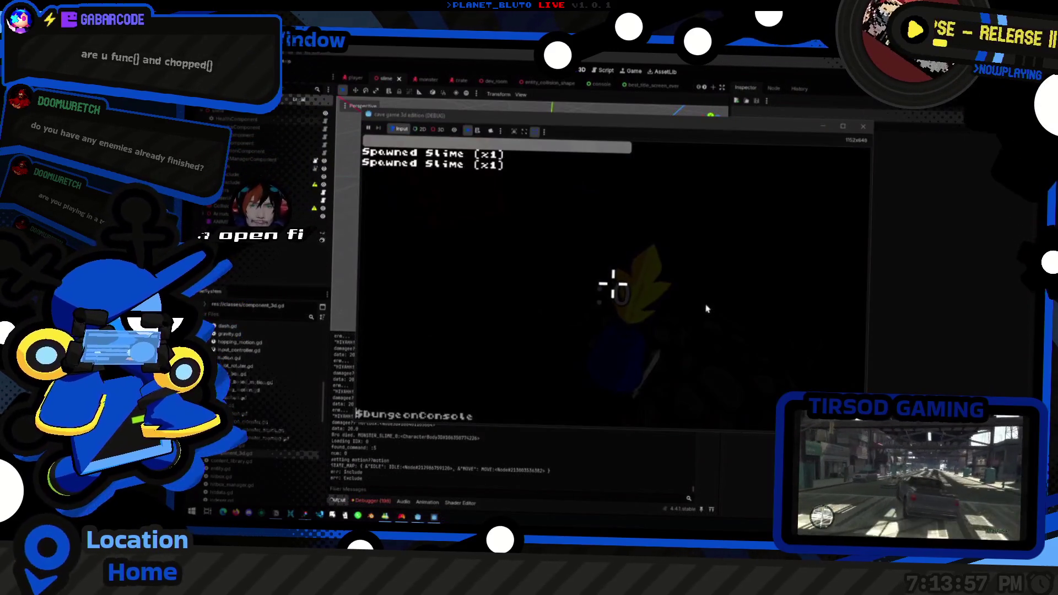
key("F8")
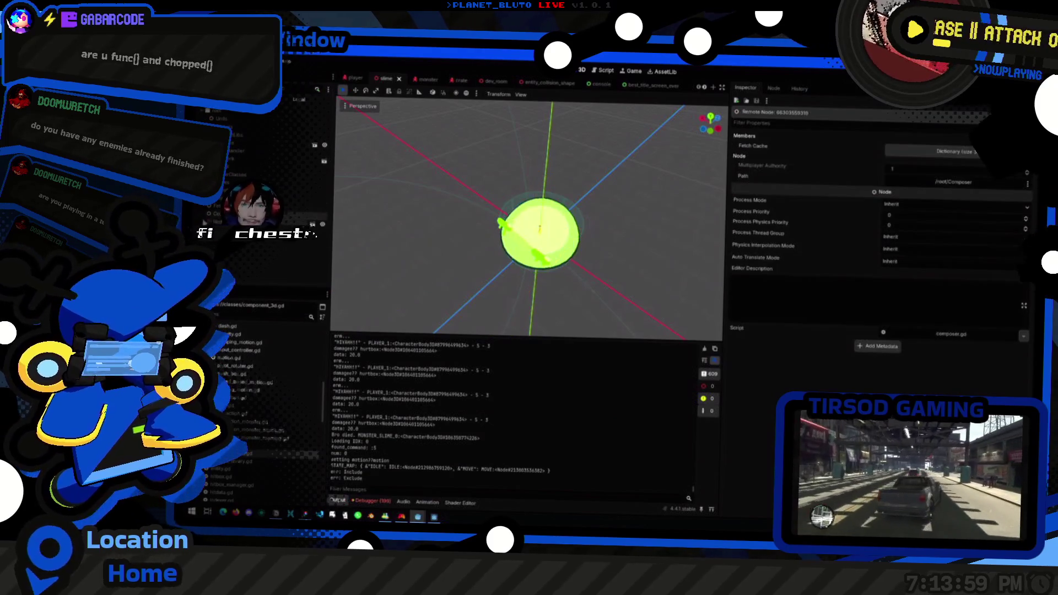
left_click(248, 276)
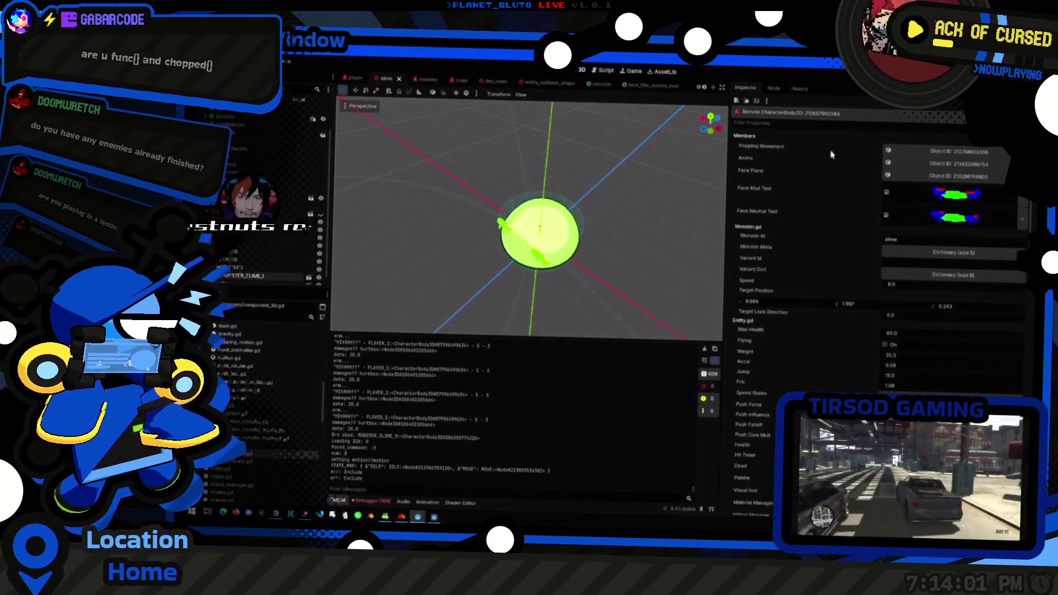
scroll(834, 265, "down", 3)
left_click(242, 267)
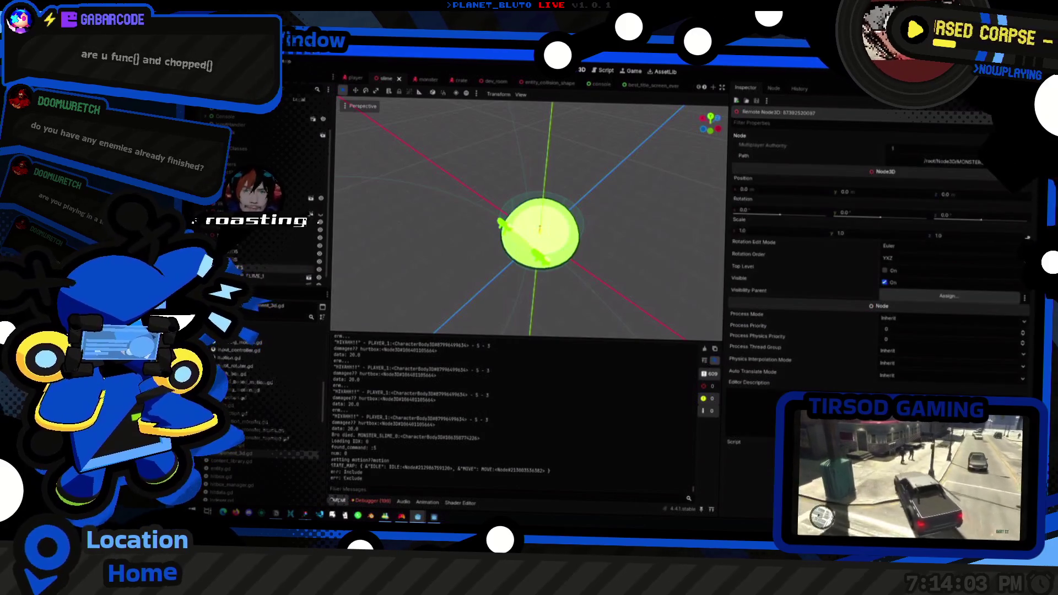
scroll(255, 237, "down", 3)
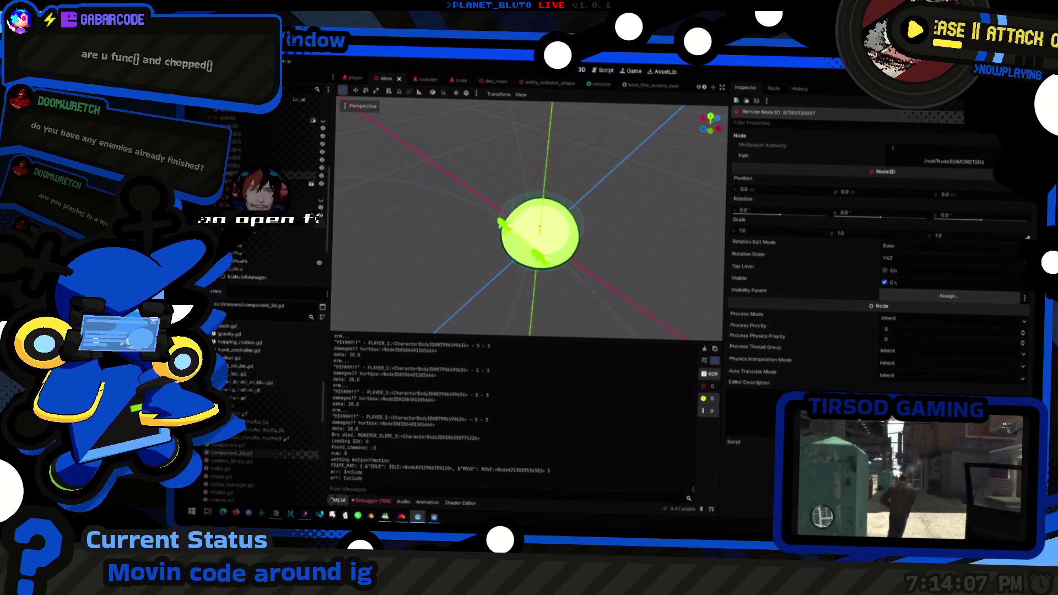
left_click(238, 261)
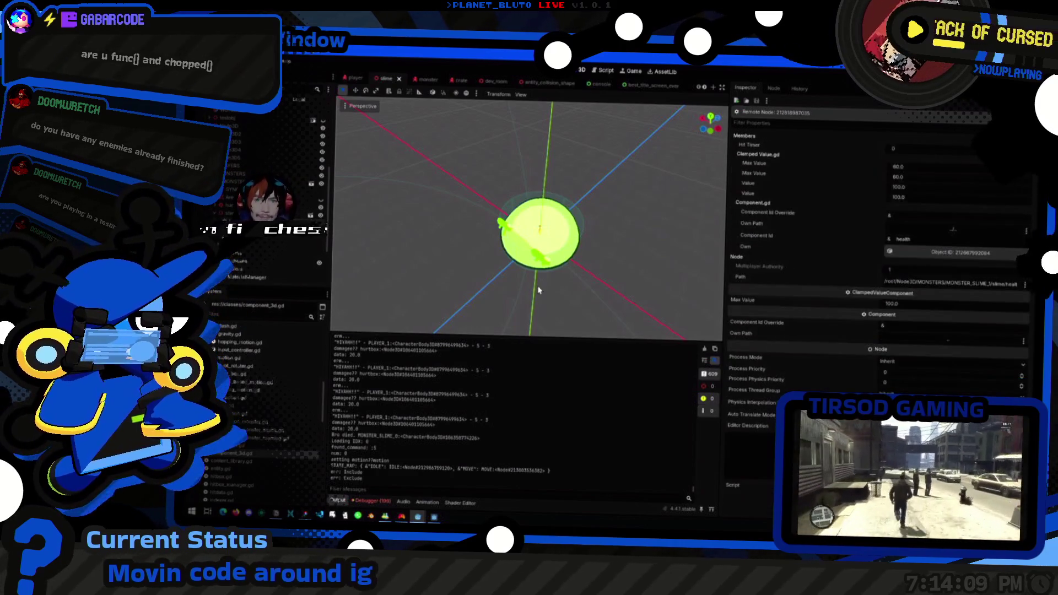
key("alt+Tab")
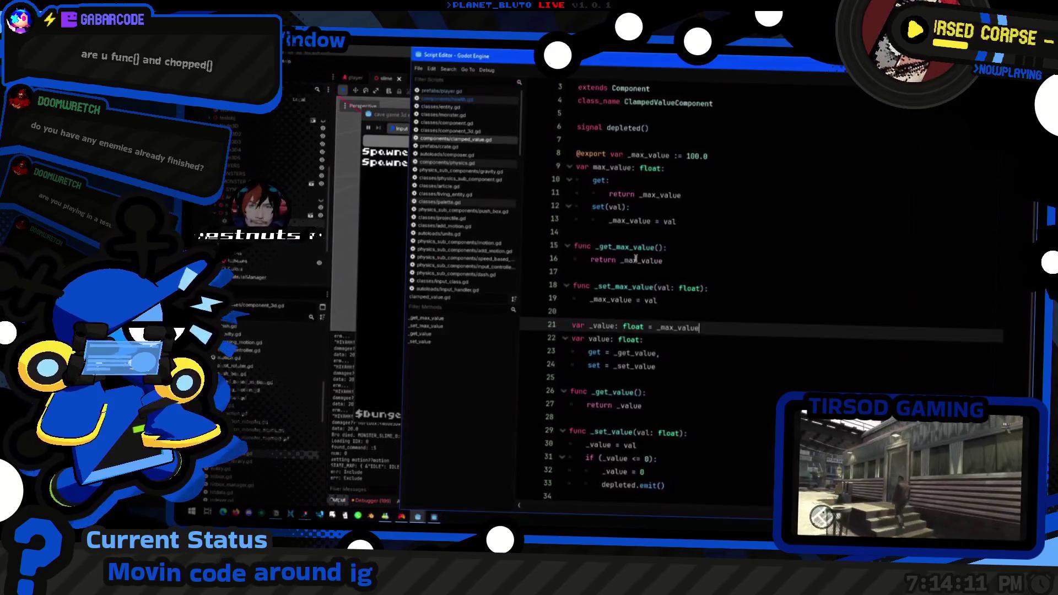
left_click(736, 319)
key("Down")
key("ctrl+shift+Right")
type("@on")
key("Return")
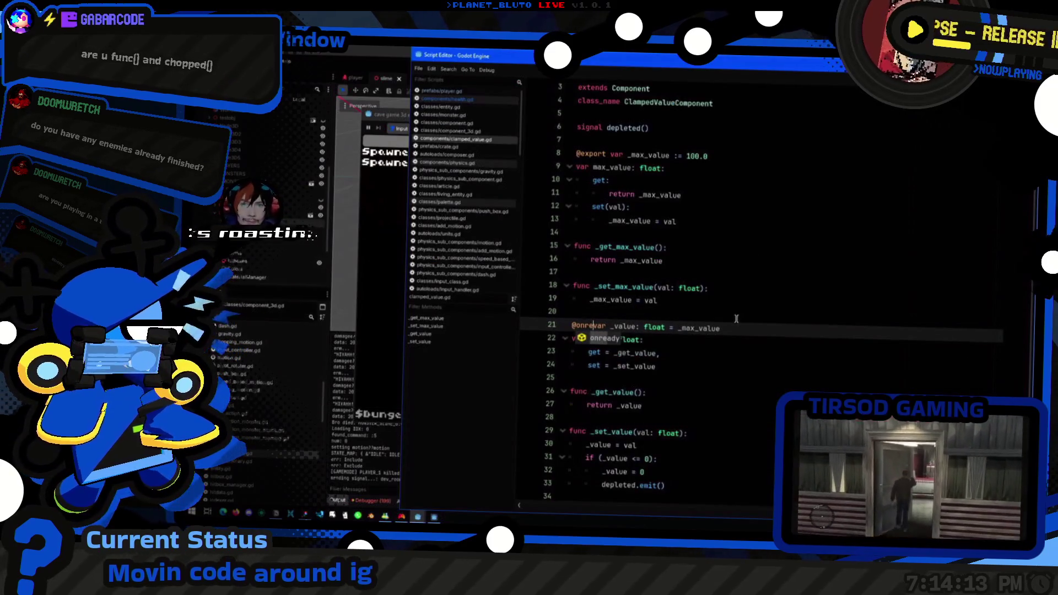
type("var")
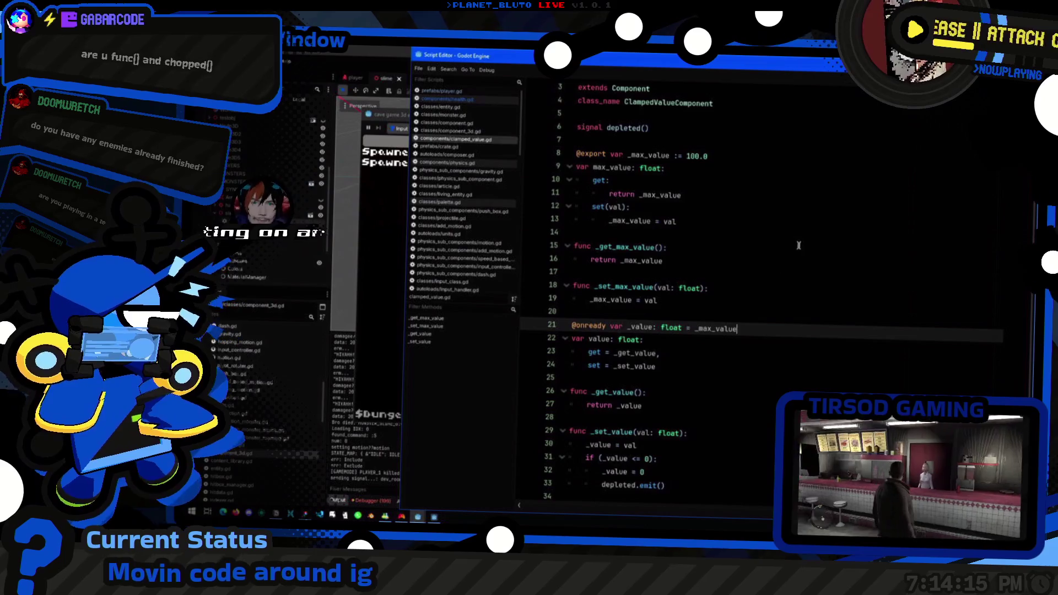
Relaunch and host as Knight, kill two spawned slimes, then stop the game.
key("alt+Tab")
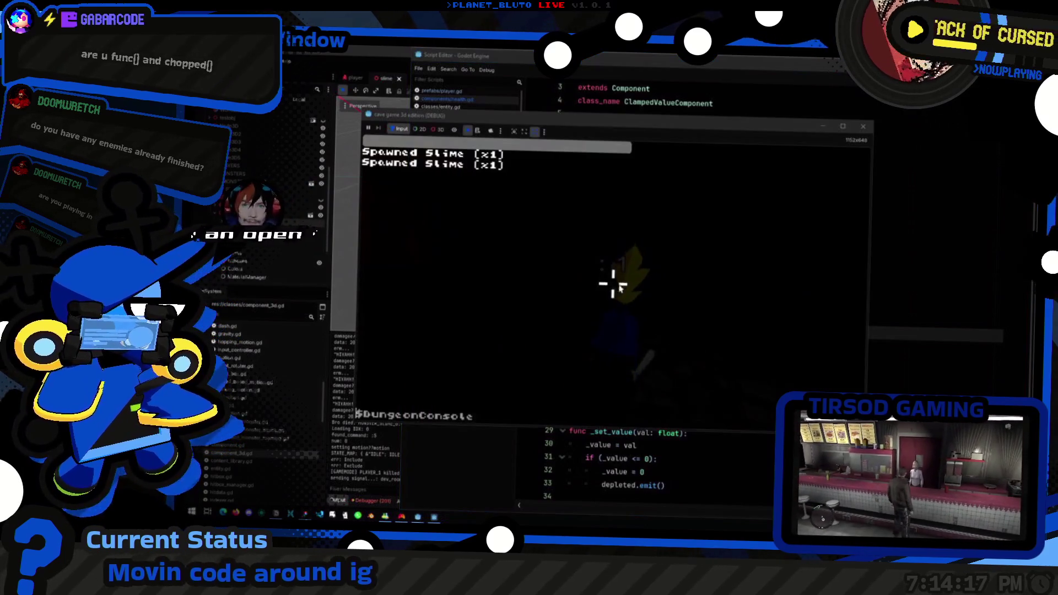
key("F5")
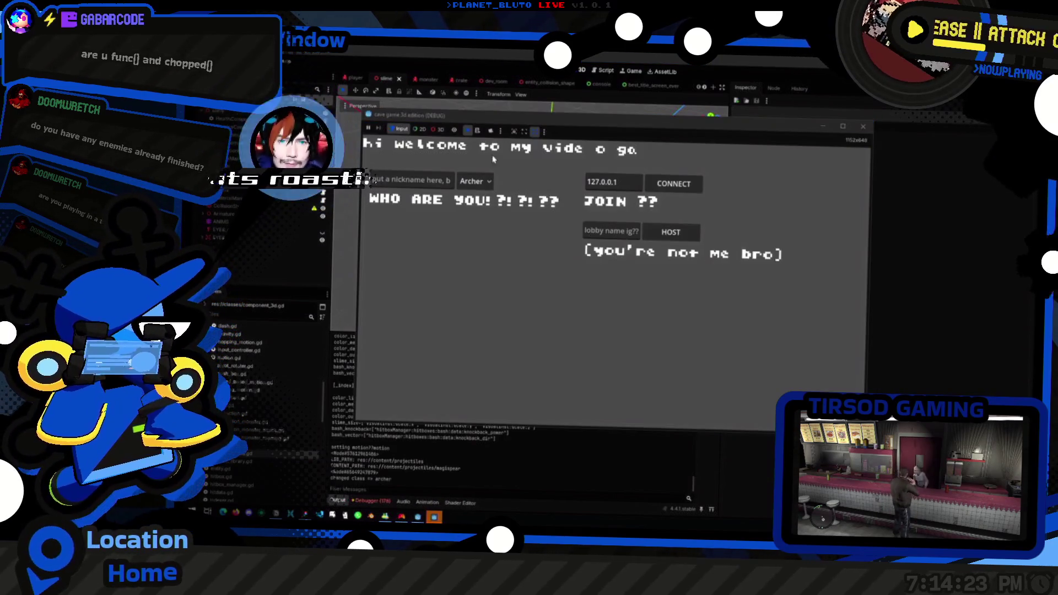
left_click(474, 180)
left_click(477, 212)
left_click(670, 232)
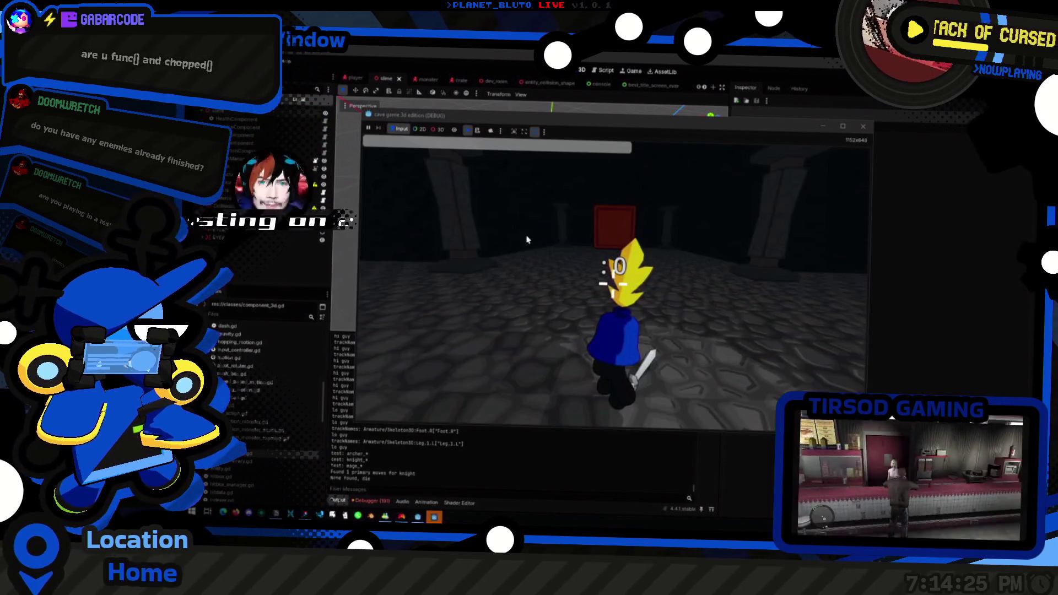
left_click(527, 240)
key("Escape")
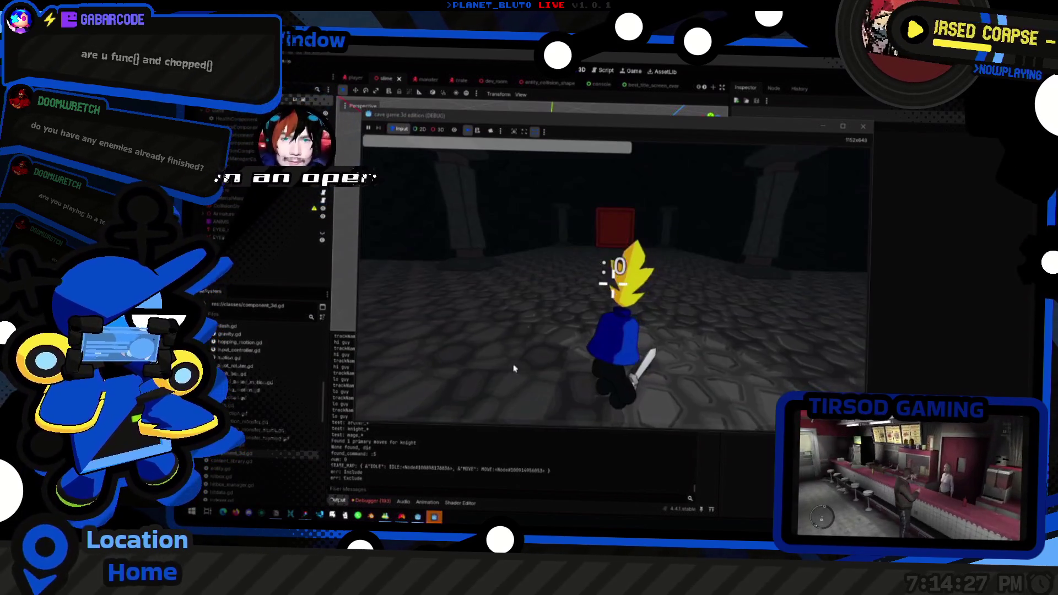
left_click(514, 368)
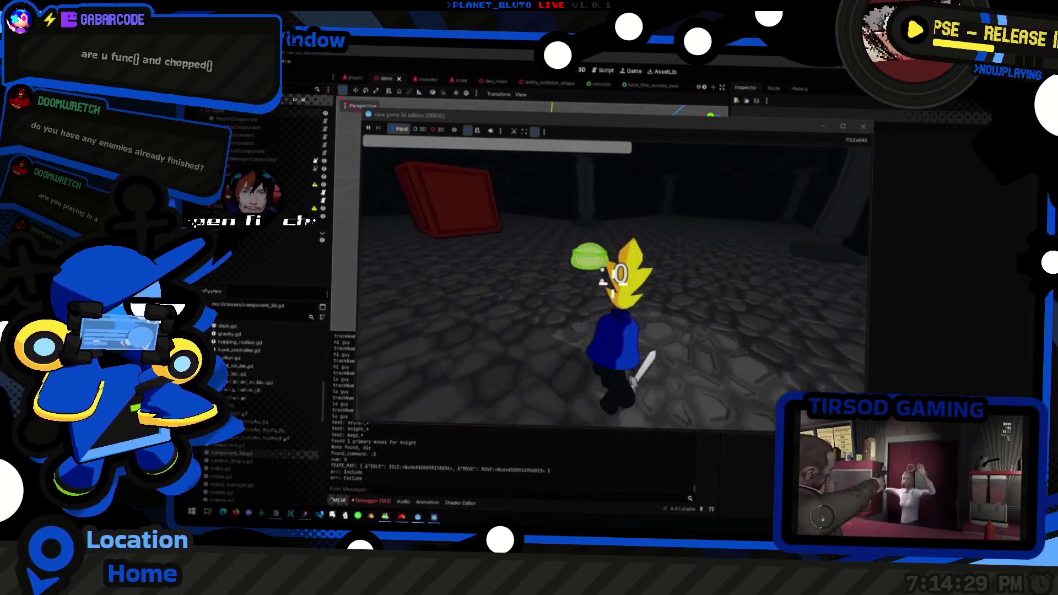
left_click(613, 284)
left_click(613, 284)
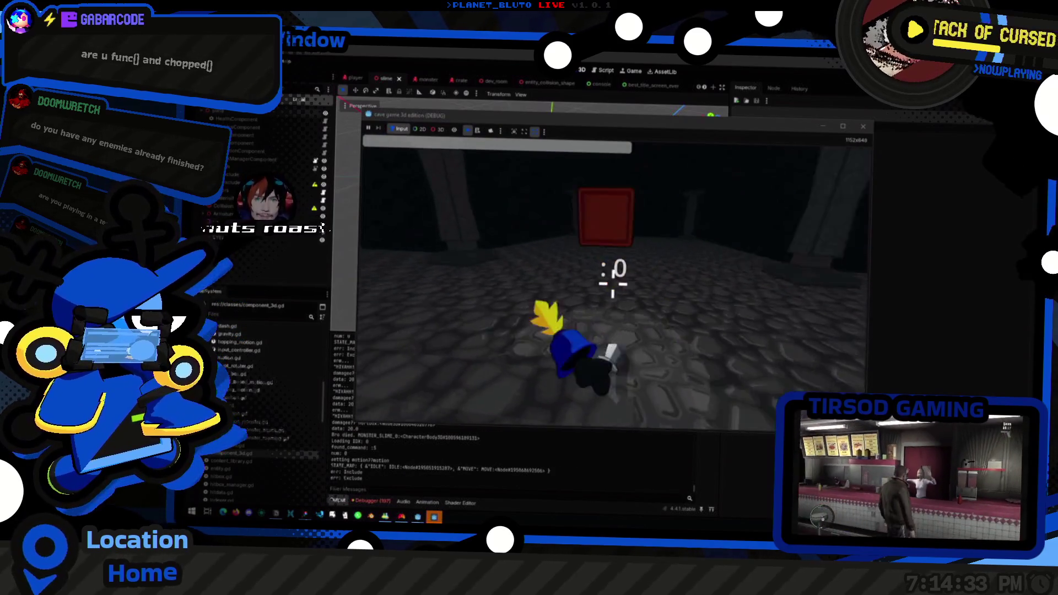
left_click(613, 284)
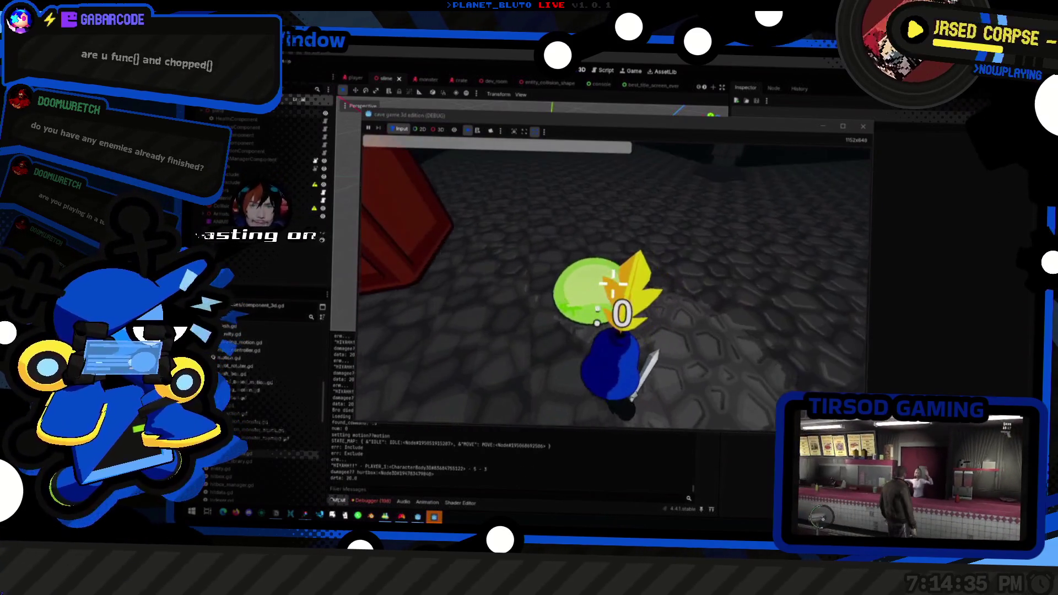
left_click(613, 284)
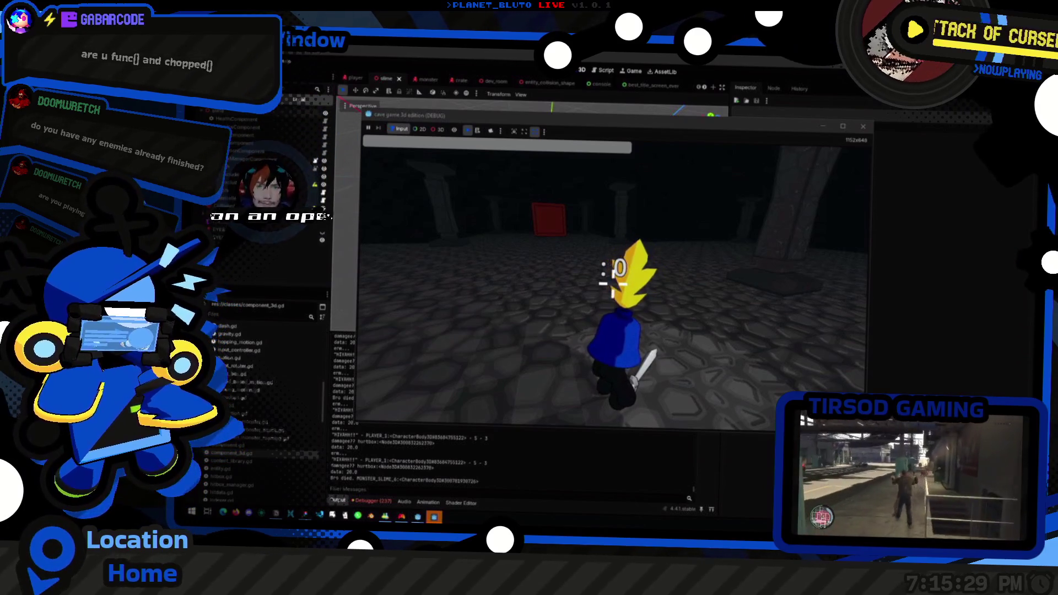
key("F8")
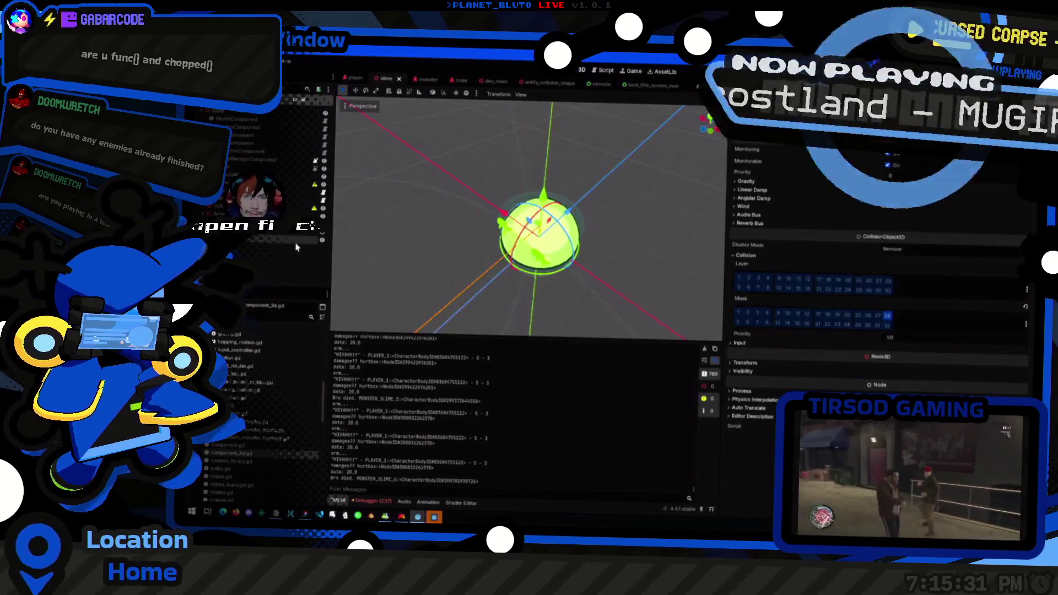
Open the HealthComponent script health.gd in the script editor.
left_click(606, 71)
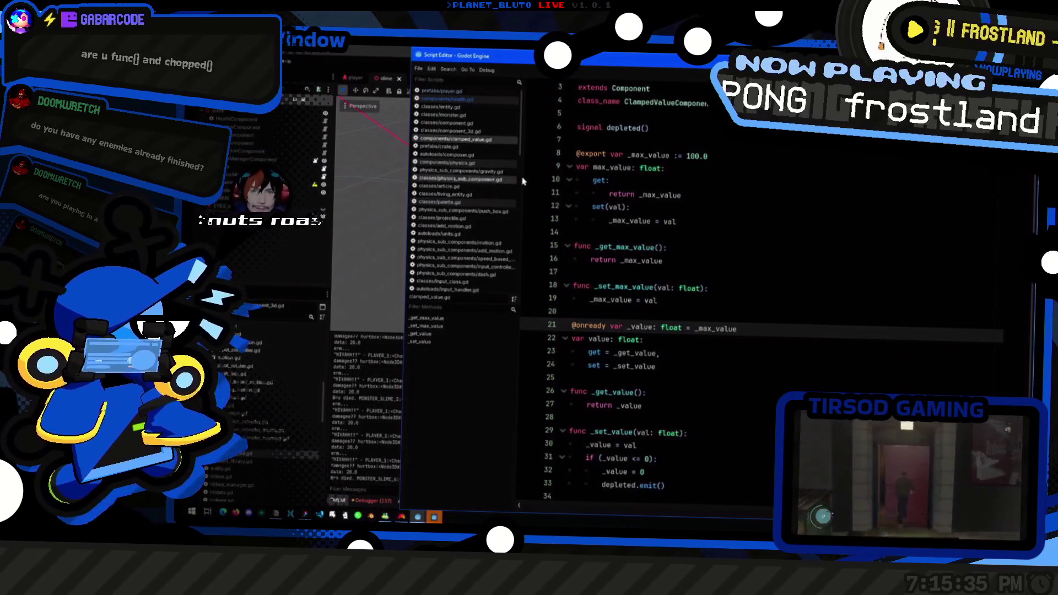
left_click(447, 99)
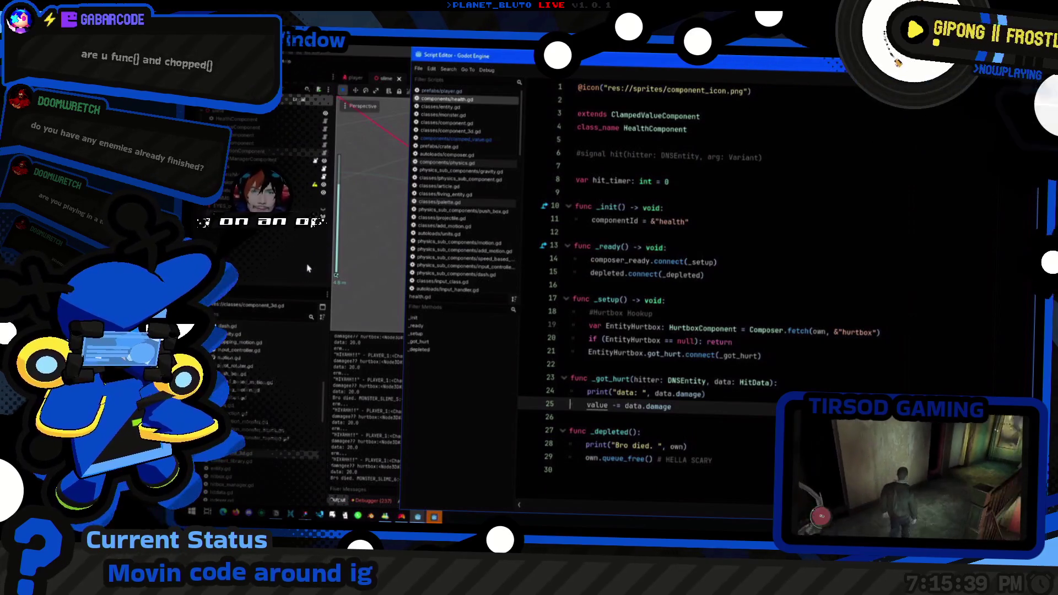
scroll(289, 430, "down", 1)
scroll(290, 421, "up", 5)
Create a knockback script in the physics_sub_components folder and open it for editing.
right_click(275, 420)
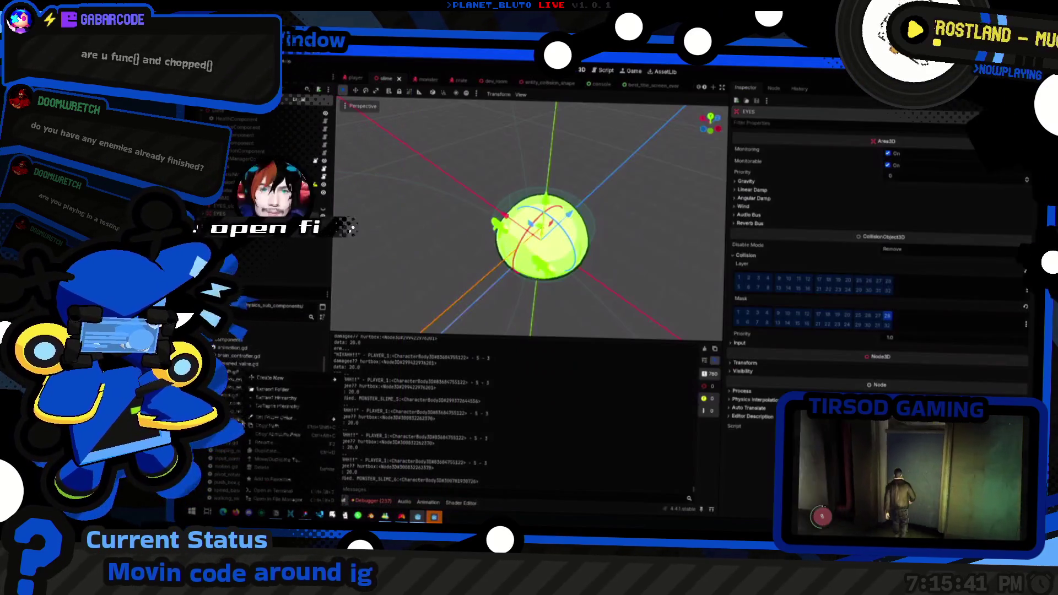
left_click(410, 399)
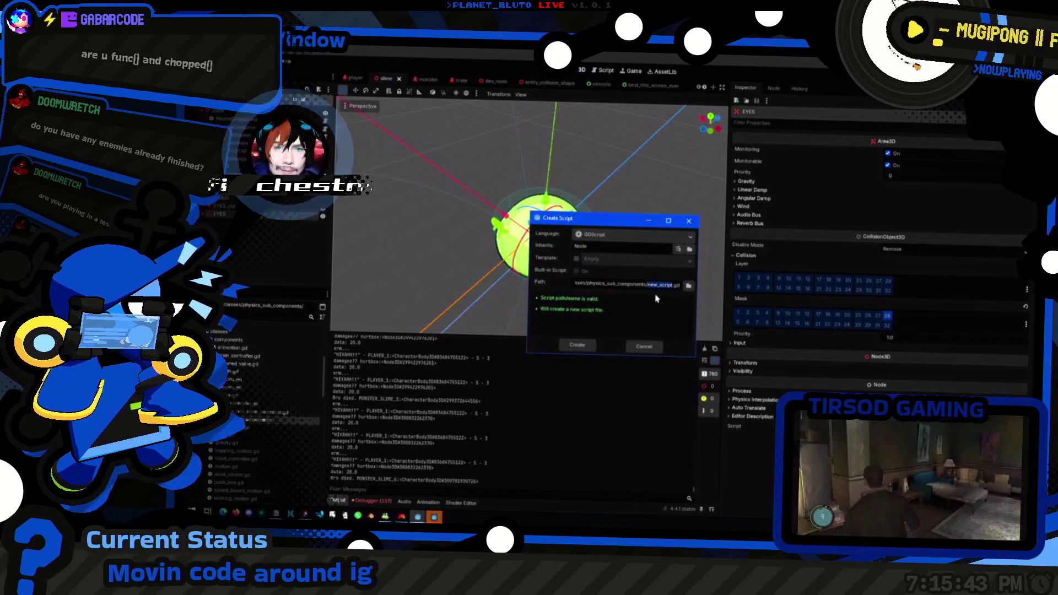
type("knock")
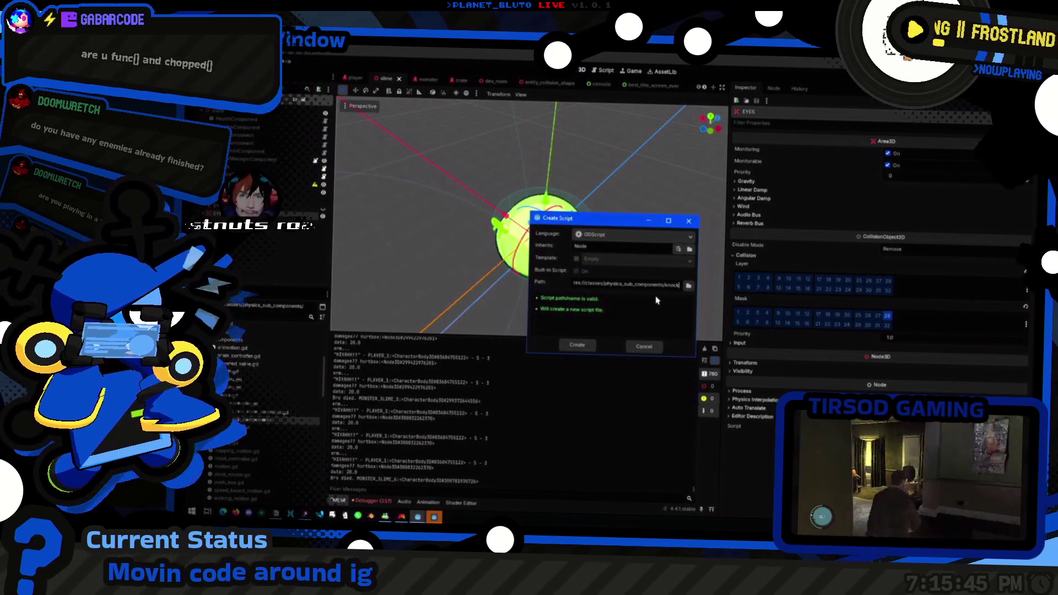
type("back")
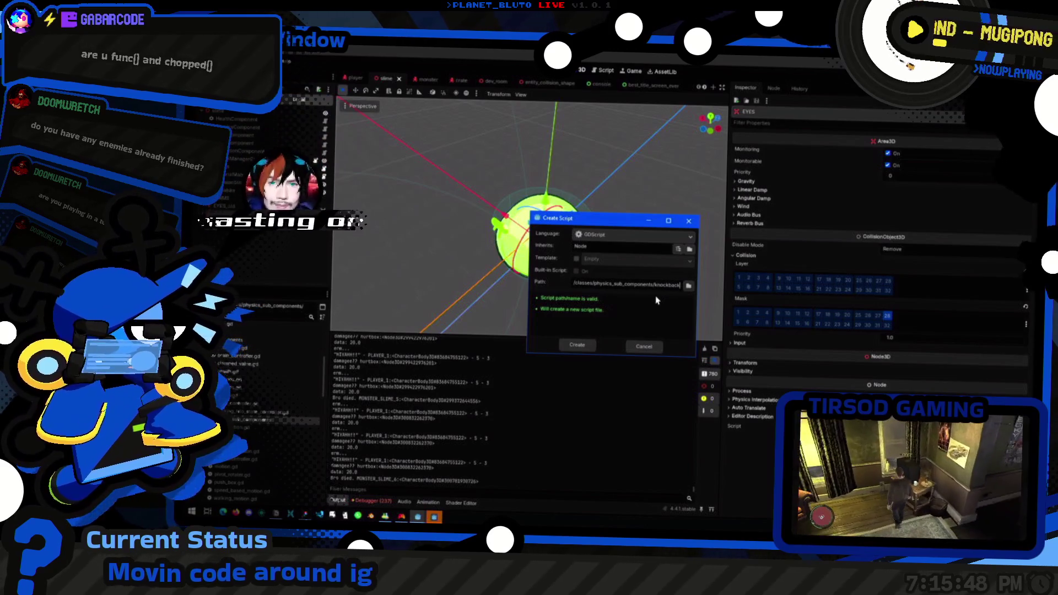
key("Return")
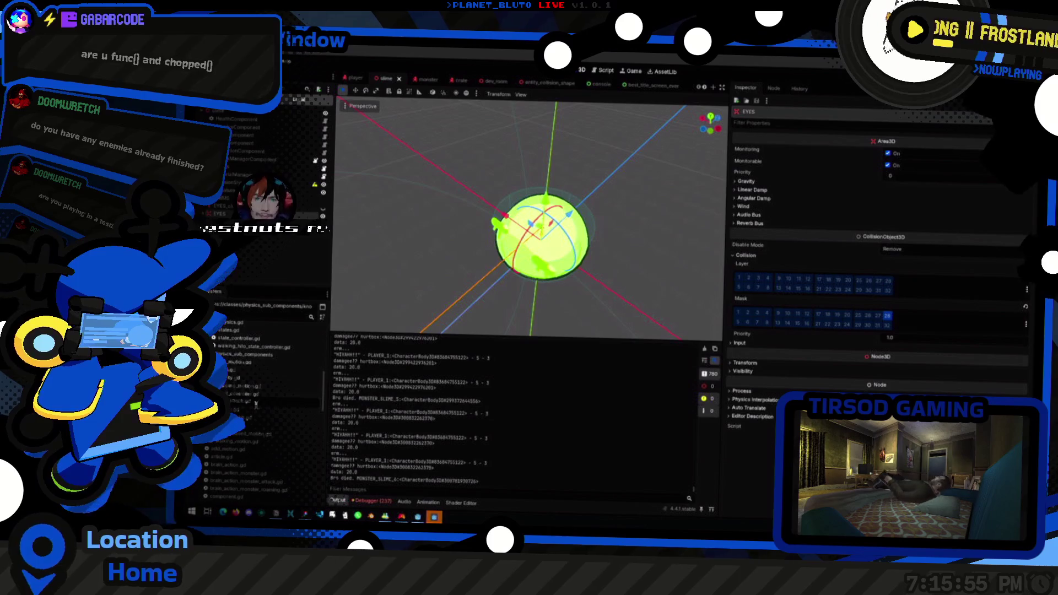
left_click(251, 395)
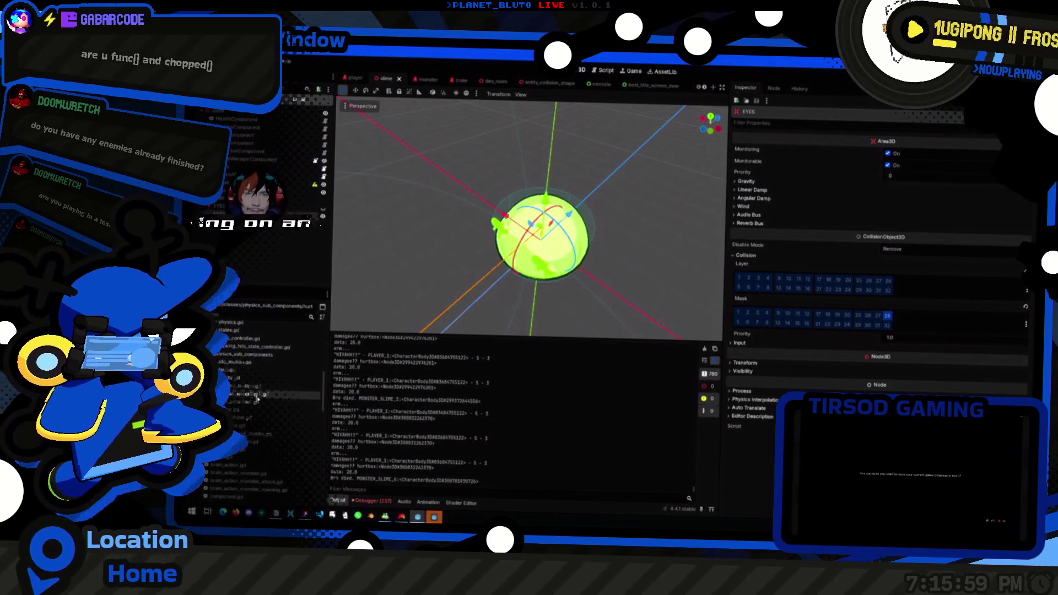
key("ctrl+F3")
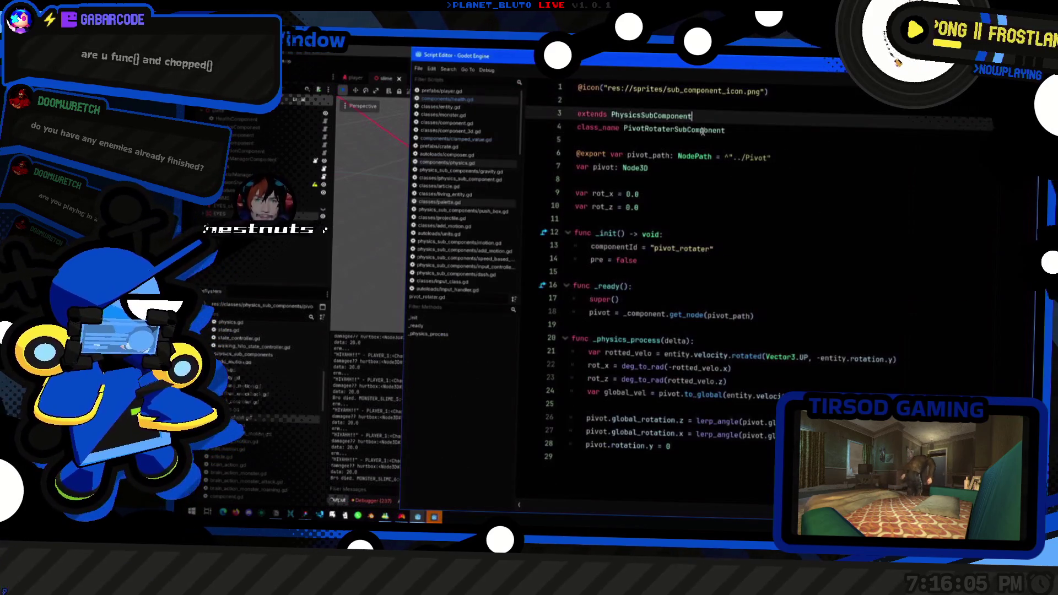
In hurtbox_knockback.gd, make the script extend PhysicsSubComponent, leaving blank lines above.
double_click(288, 395)
left_click(688, 160)
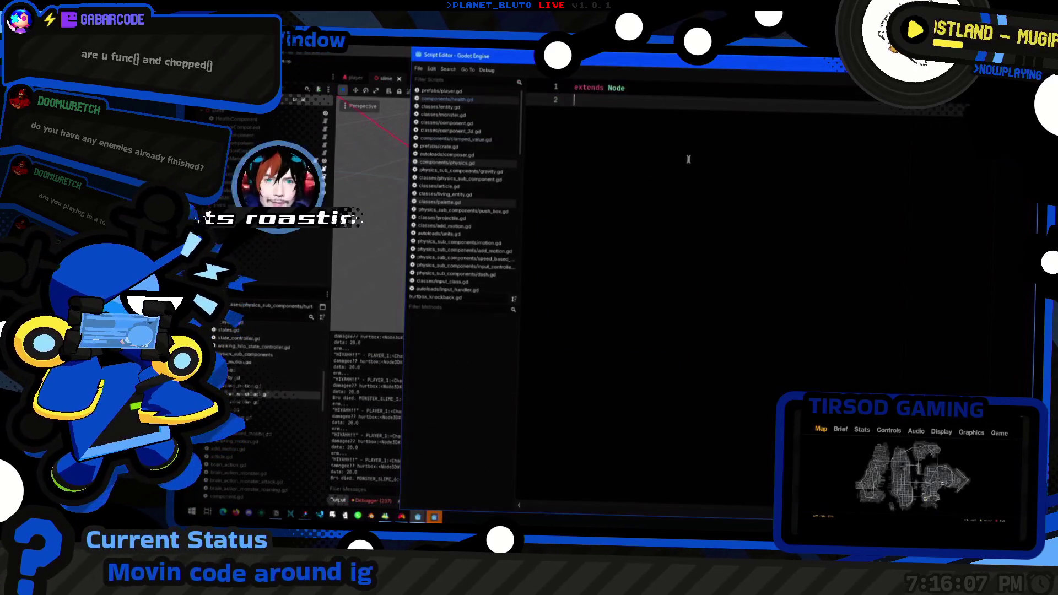
key("ctrl+a")
type("extends PhysicsSubComponent")
key("Home")
key("Return")
key("Return")
key("Up")
key("Up")
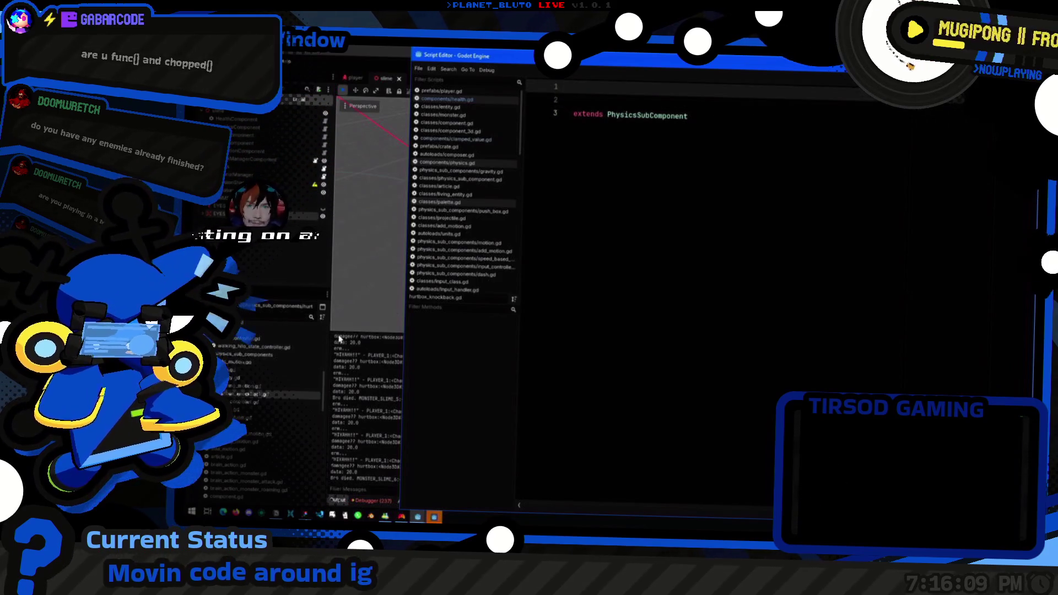
double_click(289, 392)
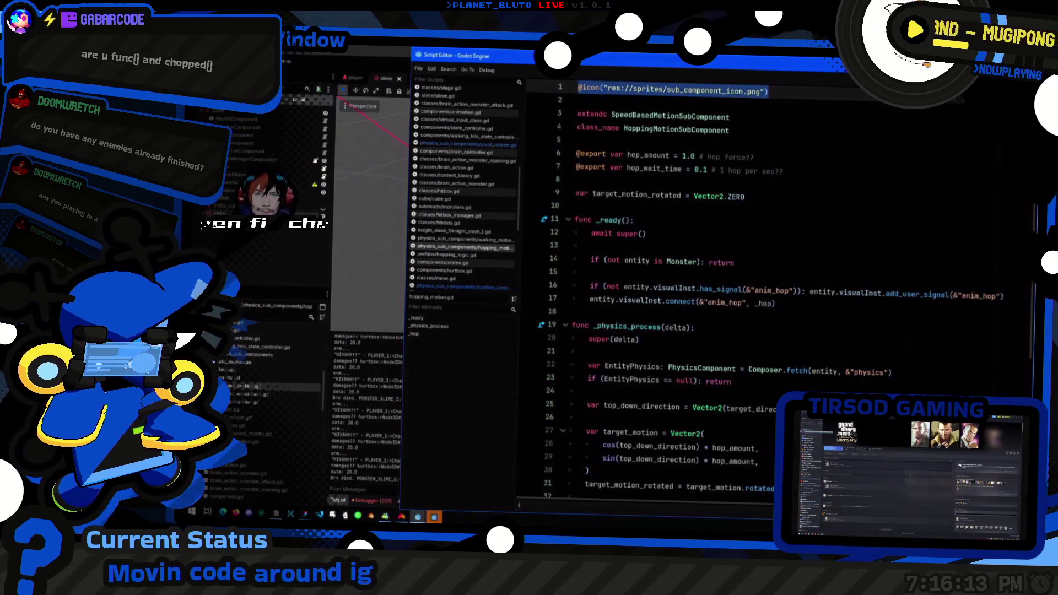
left_click(274, 398)
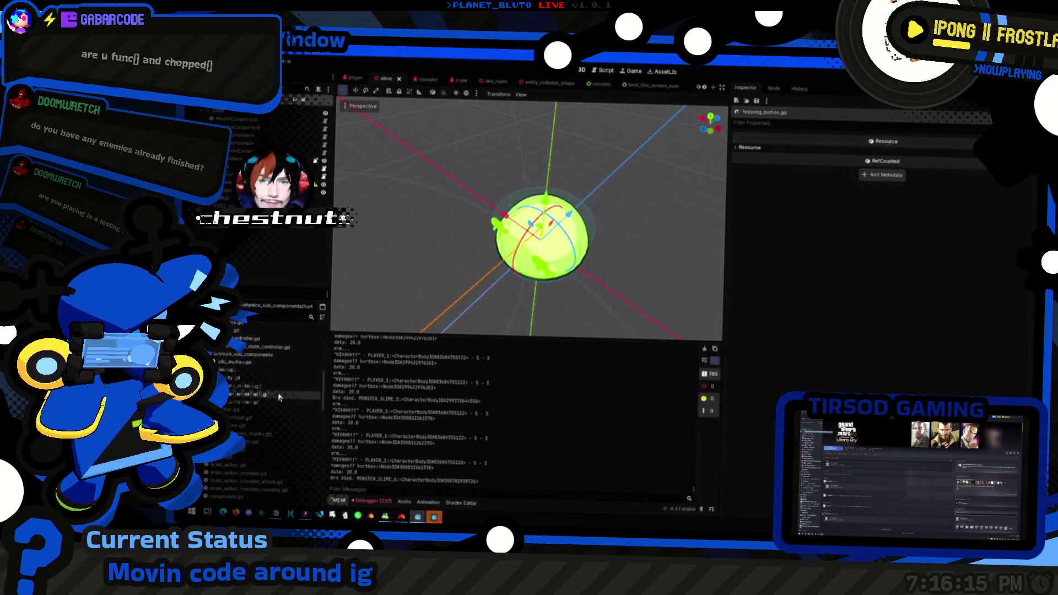
double_click(282, 398)
type("@icon(\"res://sprites/sub_component_icon.png\")")
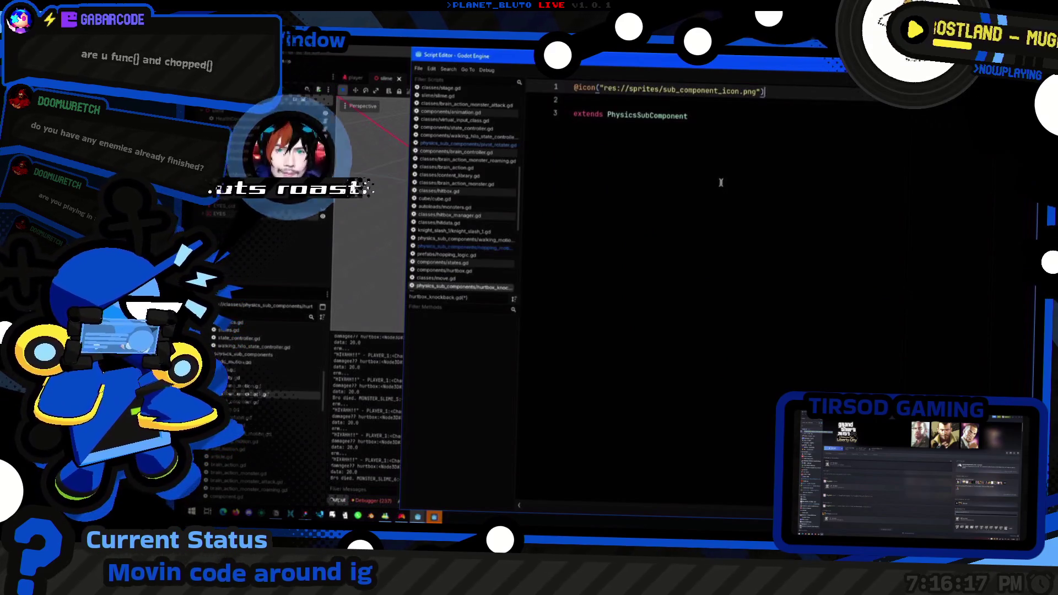
Add an _init() function that sets componentId to "hurtbox_knockback".
left_click(721, 183)
key("Return")
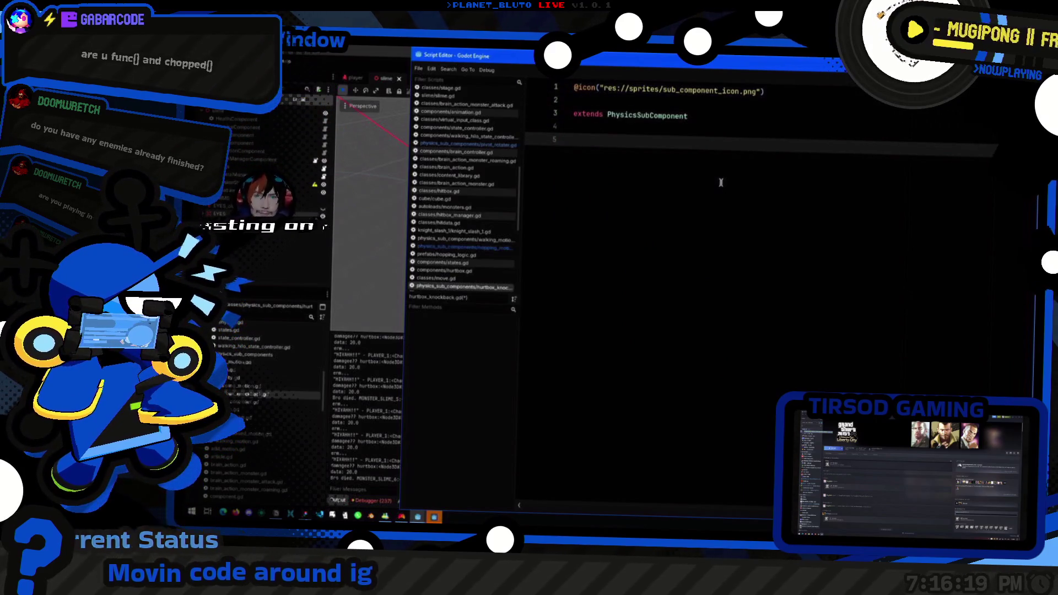
type("func ")
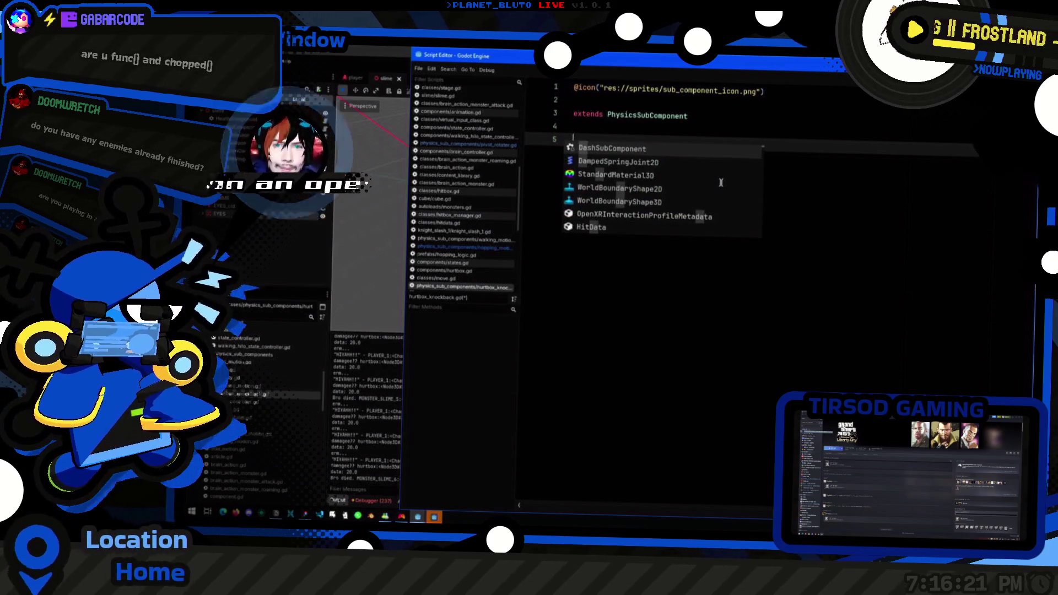
type("_init")
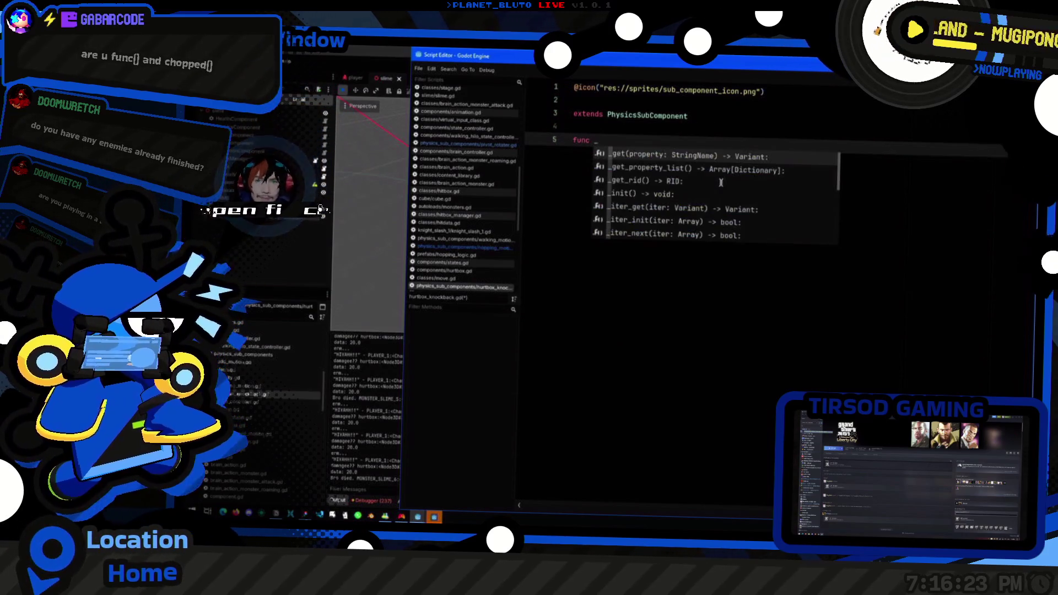
key("Return")
key("Return")
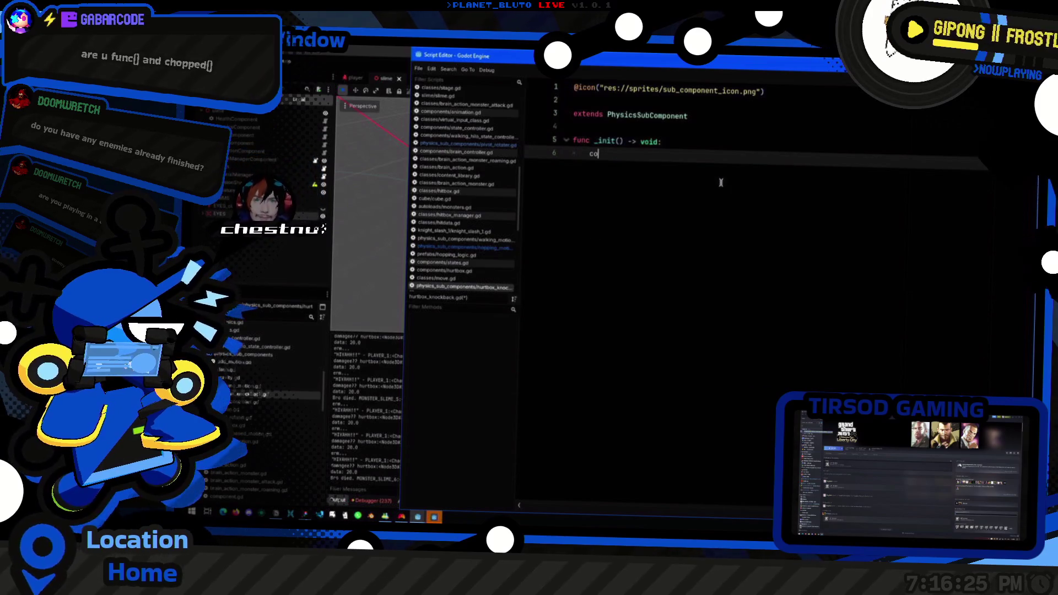
type("mp")
key("Return")
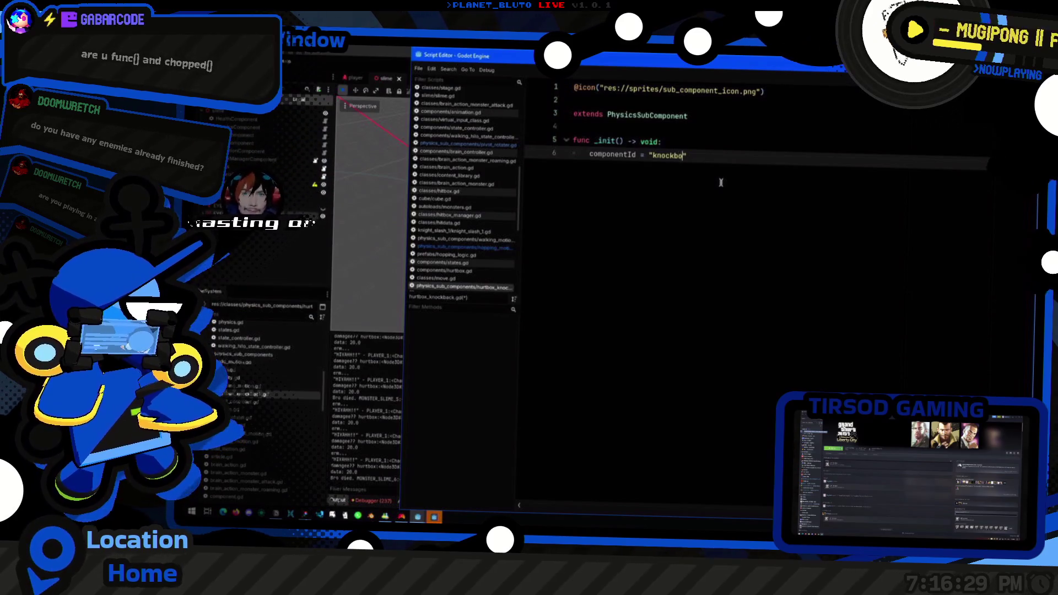
type("ack")
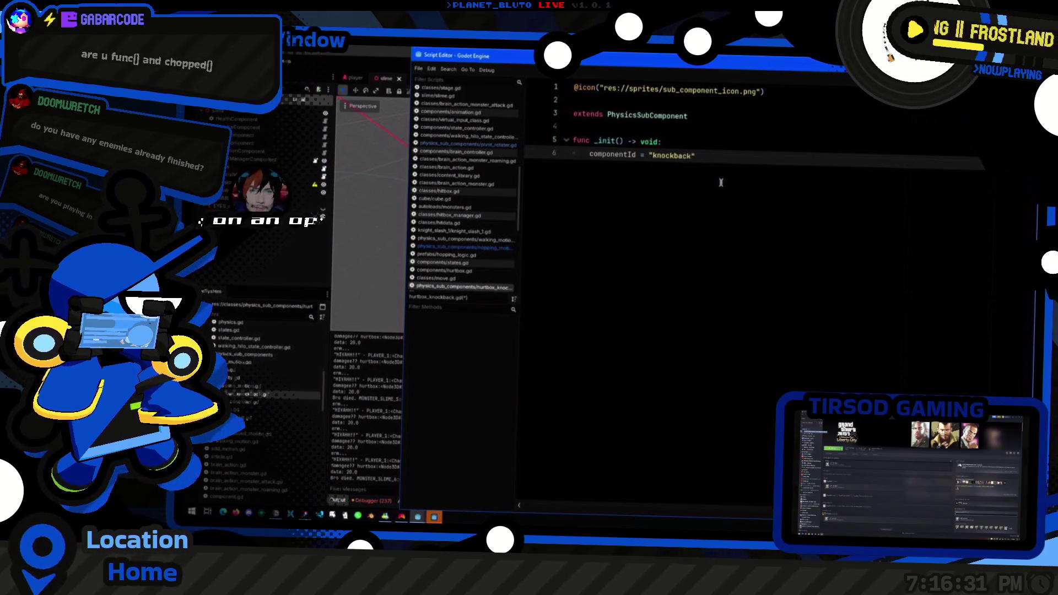
type("hurtbox_")
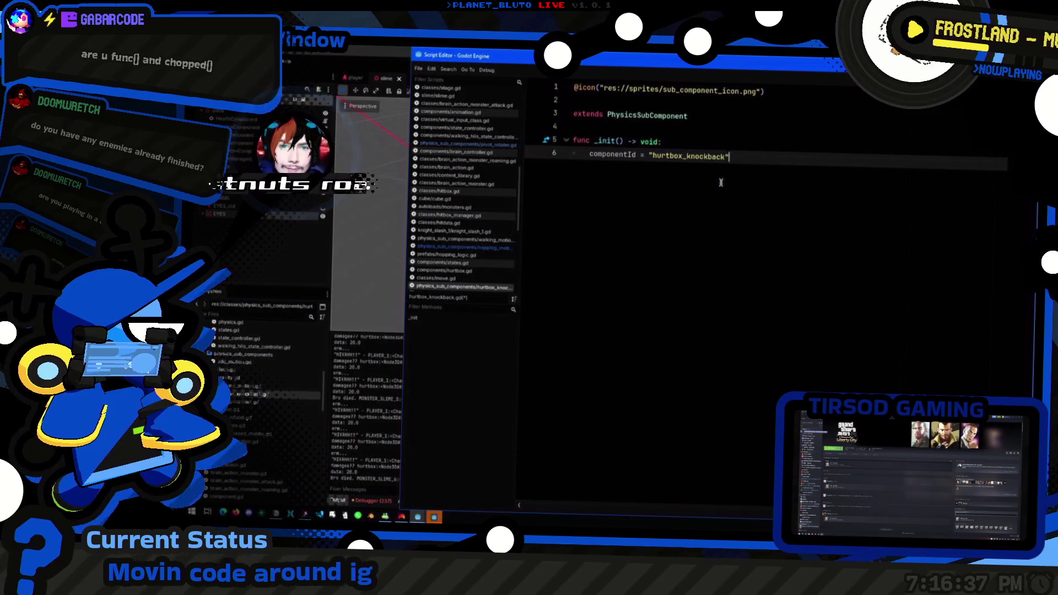
Add a class_name declaration for the hurtbox knockback sub-component under the extends line.
key("Up")
key("Up")
key("Up")
key("Return")
type("clas")
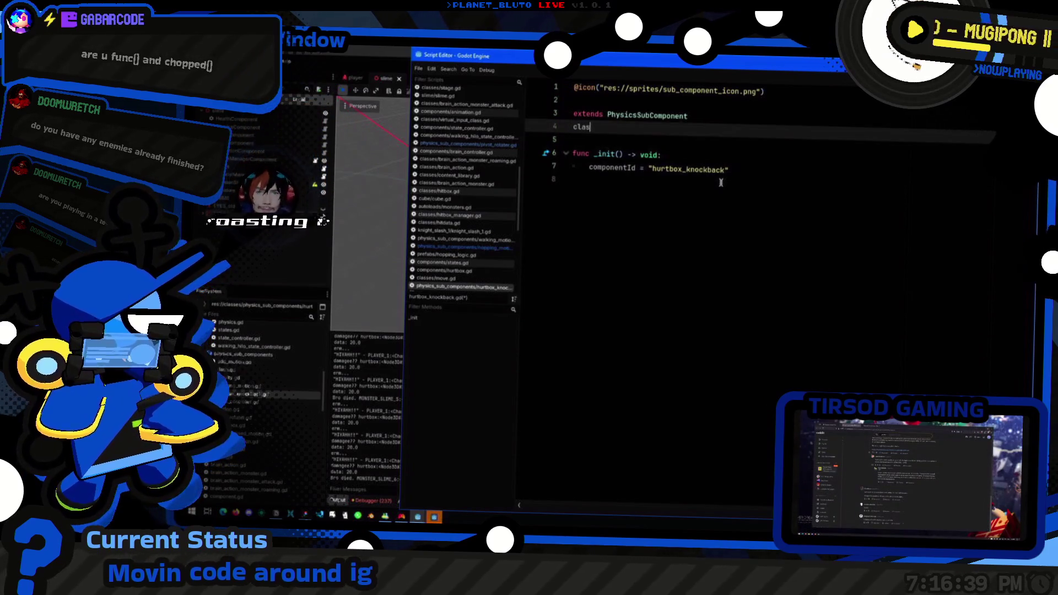
type("s_n")
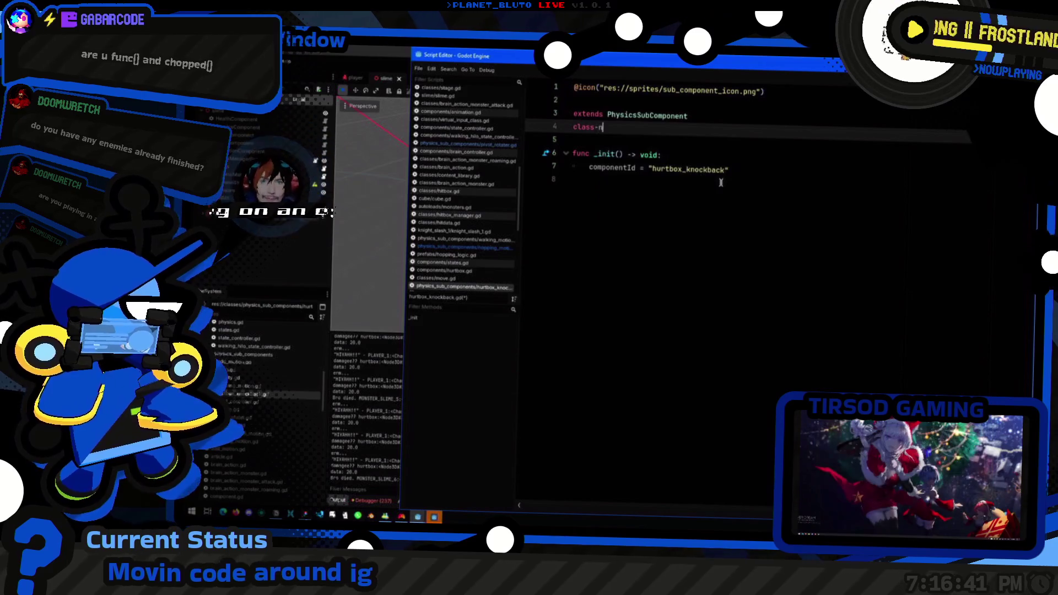
type("ame")
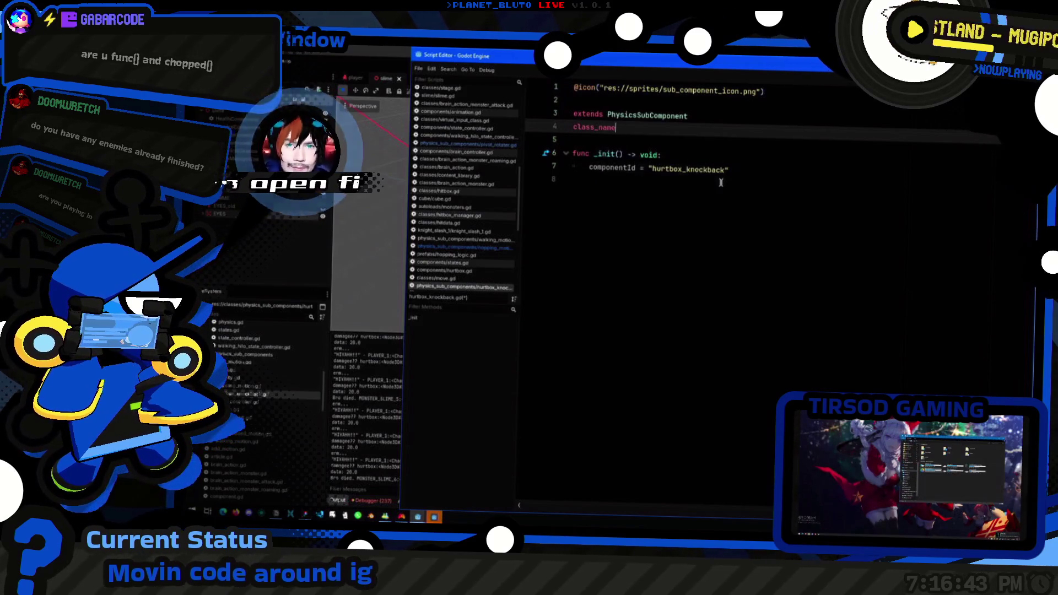
type(" KnockbackSub")
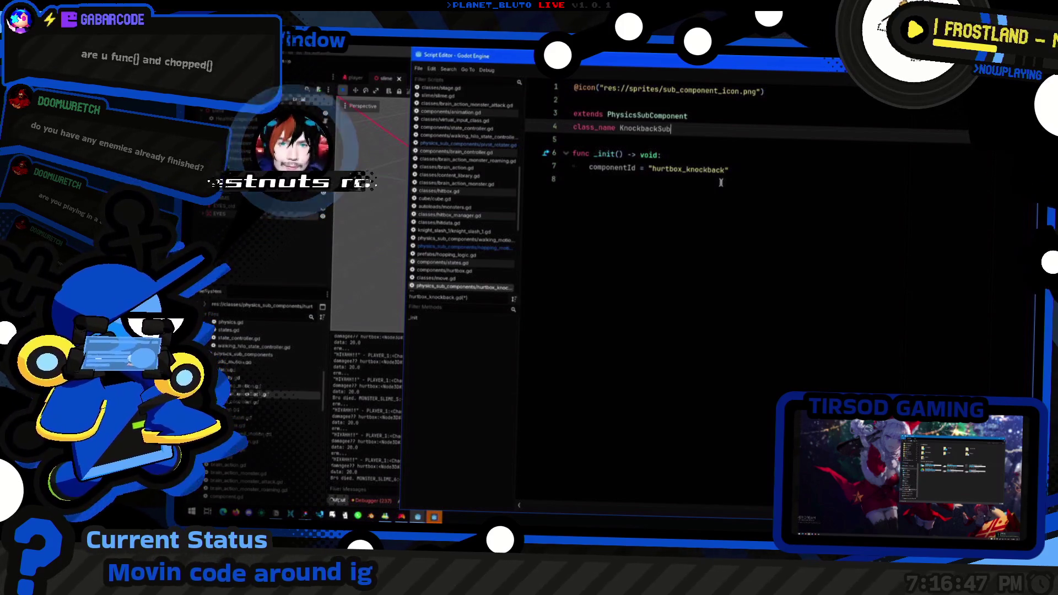
type("Component")
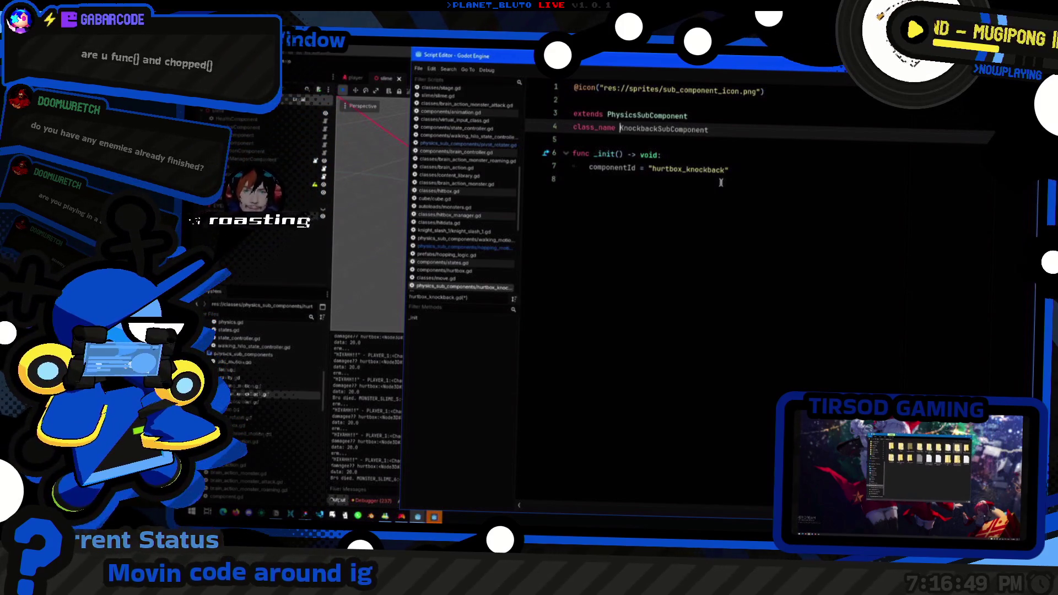
type("Hurtbox")
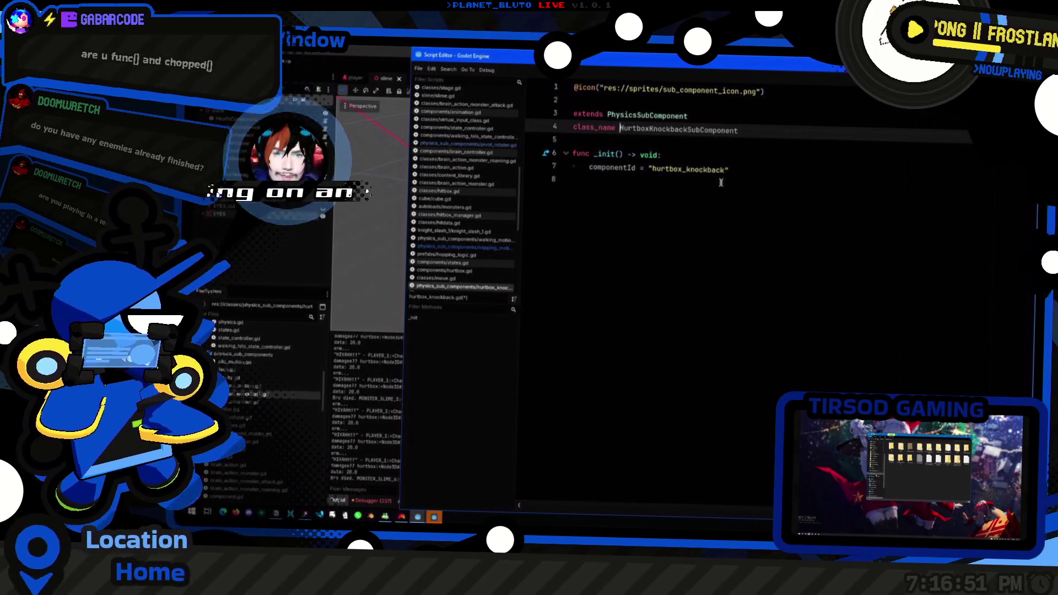
Add a func _ready(): below _init.
key("Down")
key("Down")
key("End")
key("Down")
key("Down")
key("Return")
type("func _")
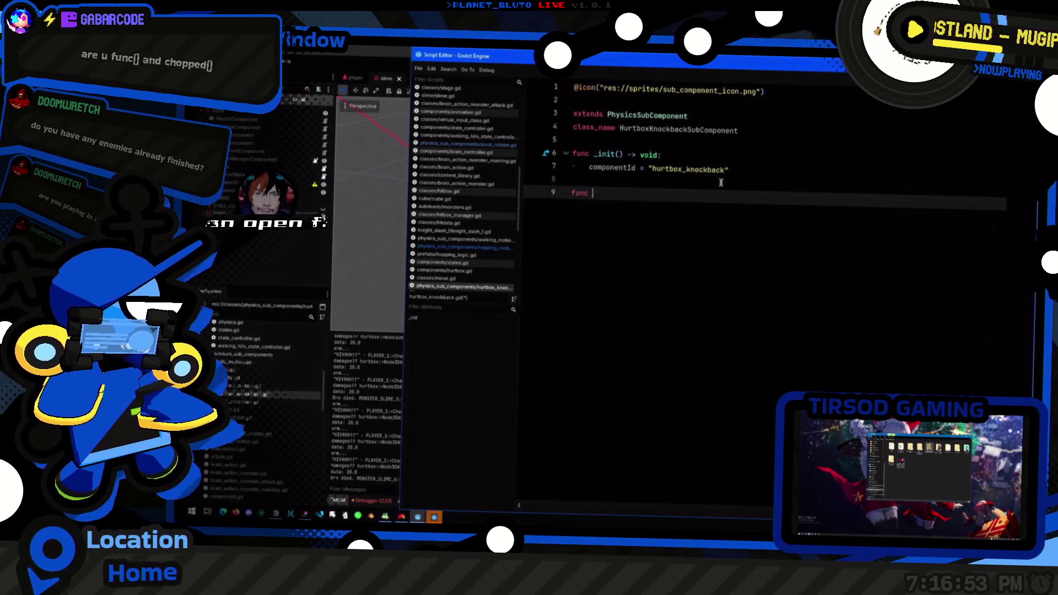
type("read")
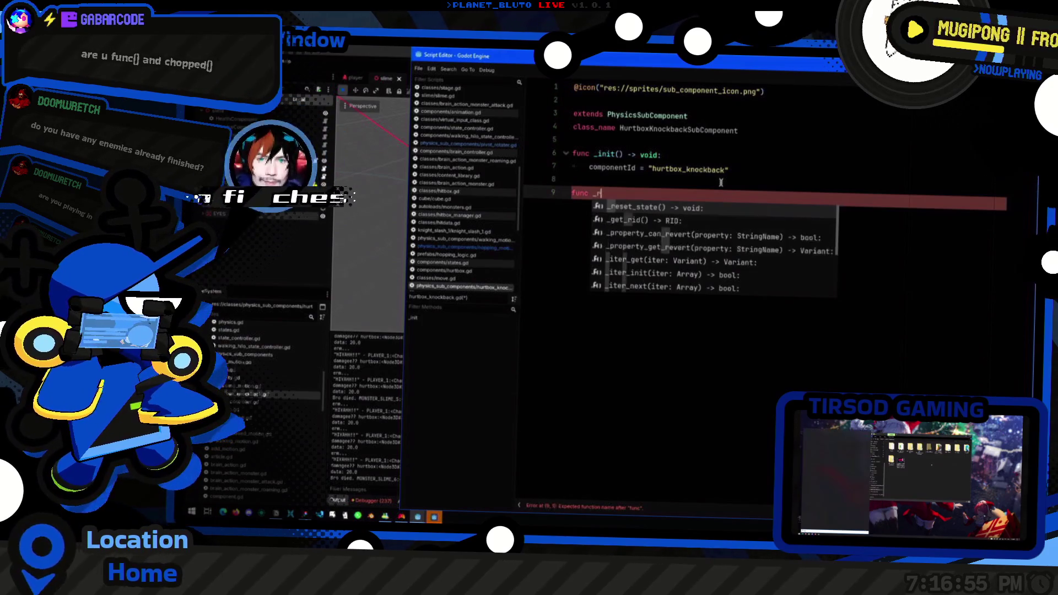
type("y():")
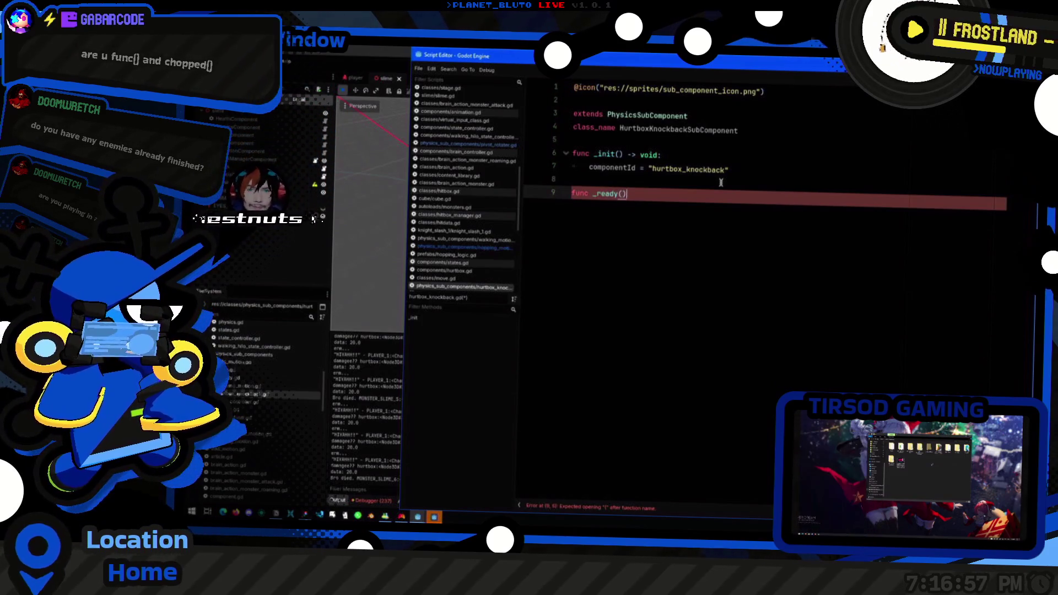
key("Return")
type("ass")
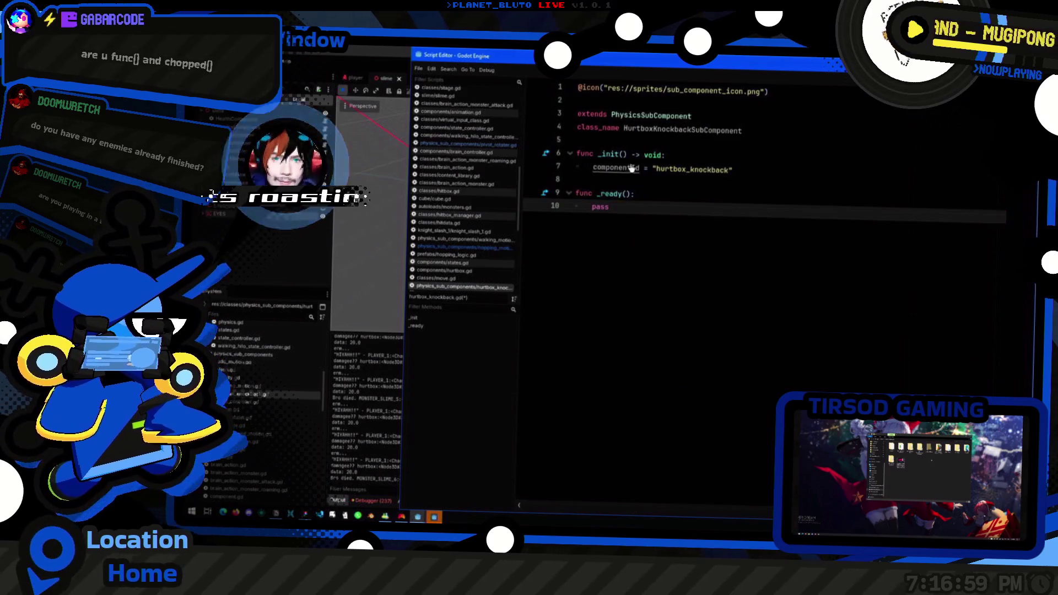
Check the parent class's _ready function in physics_sub_component.gd.
left_click(651, 116, "ctrl")
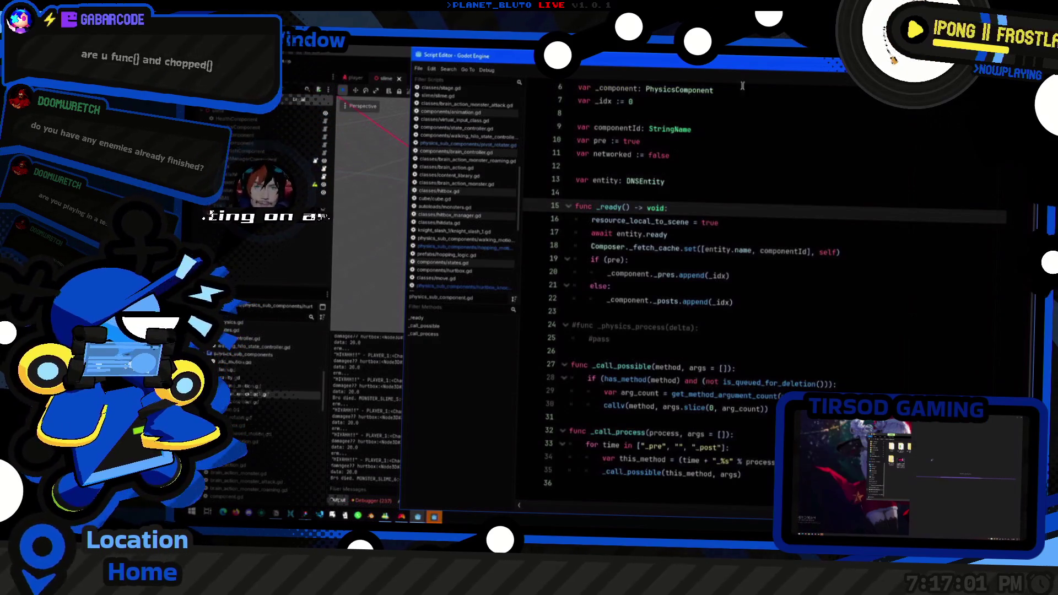
scroll(772, 138, "up", 2)
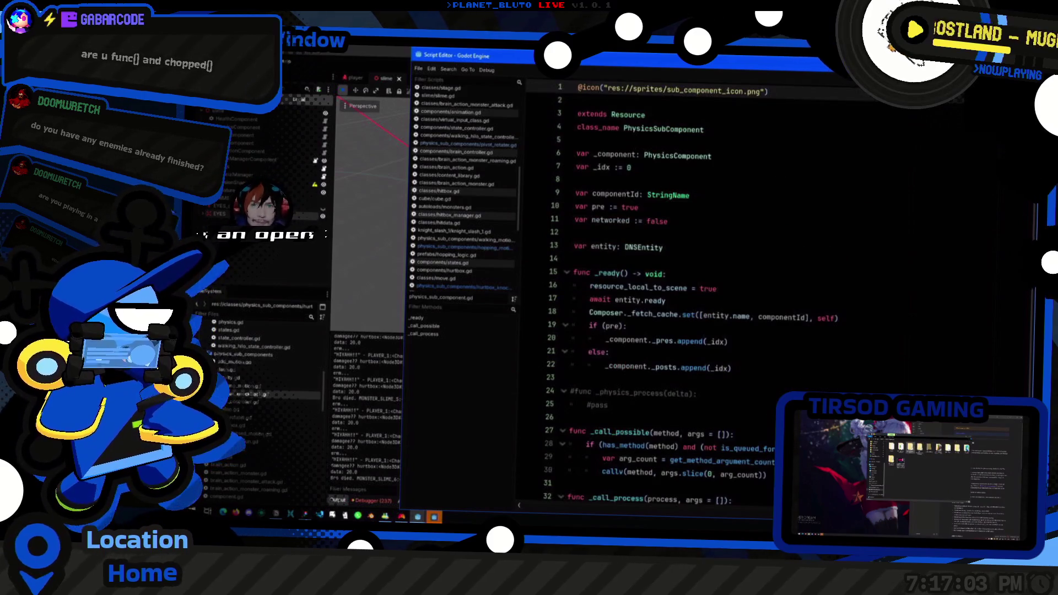
left_click(667, 274)
key("alt+Left")
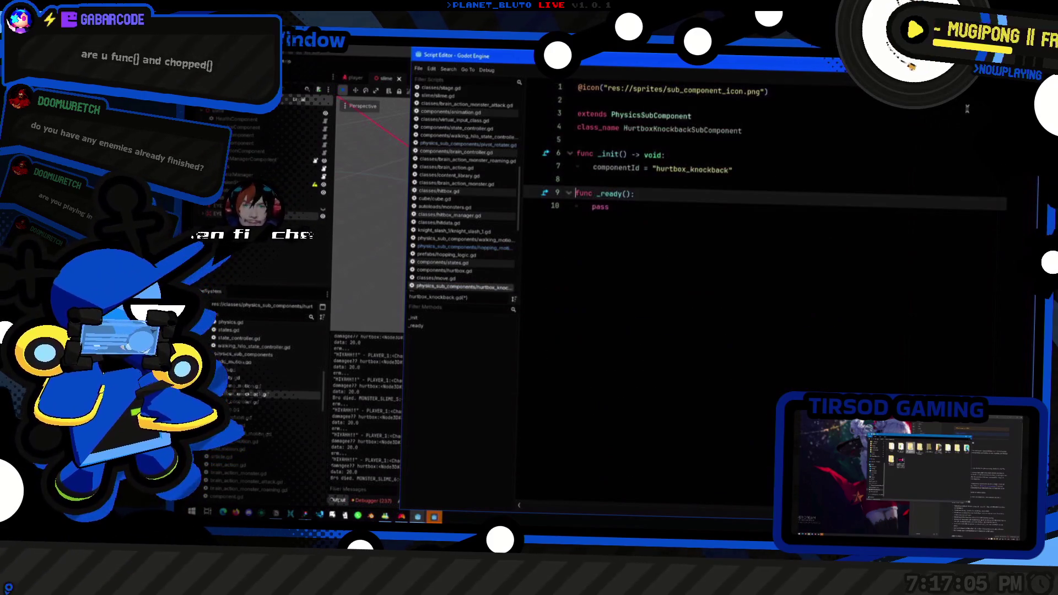
Replace pass in _ready with var EntityHurtbox: HurtboxComponent = Composer.fetch(own, "hurtbox").
left_click(681, 208)
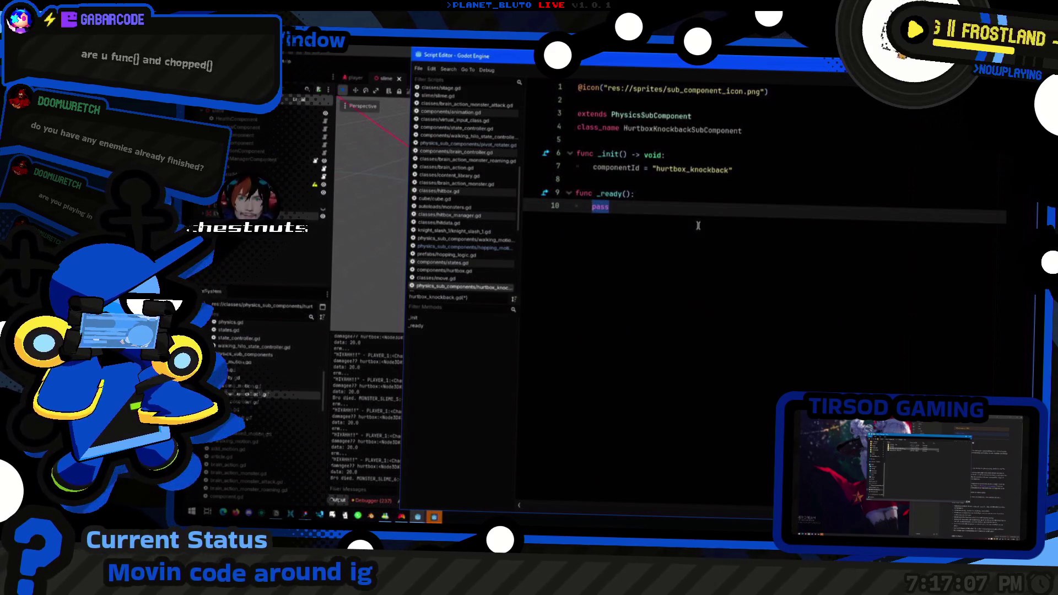
key("Up")
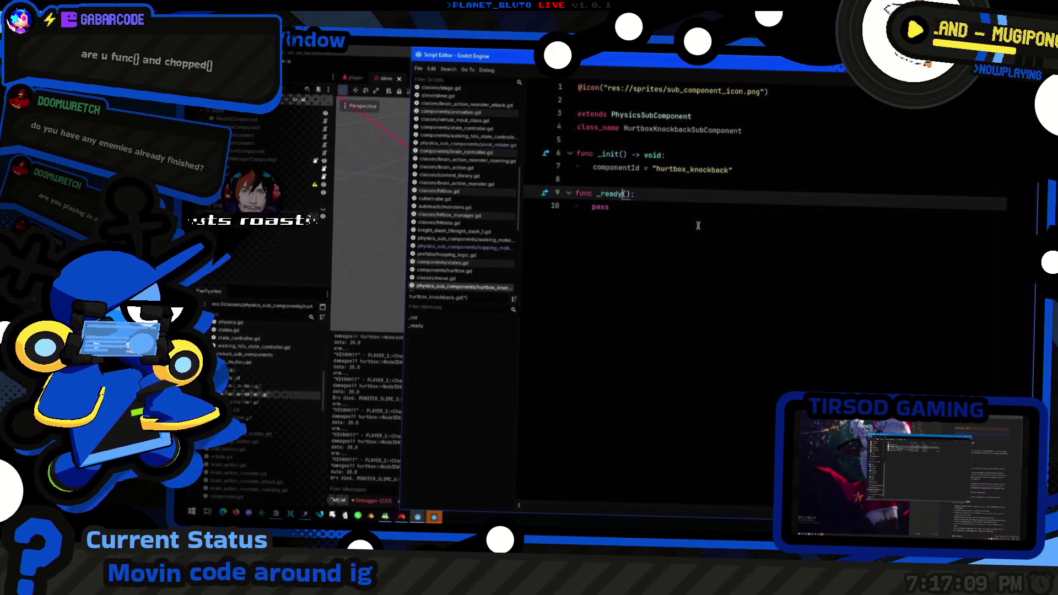
key("Down")
key("shift+Home")
type("compo")
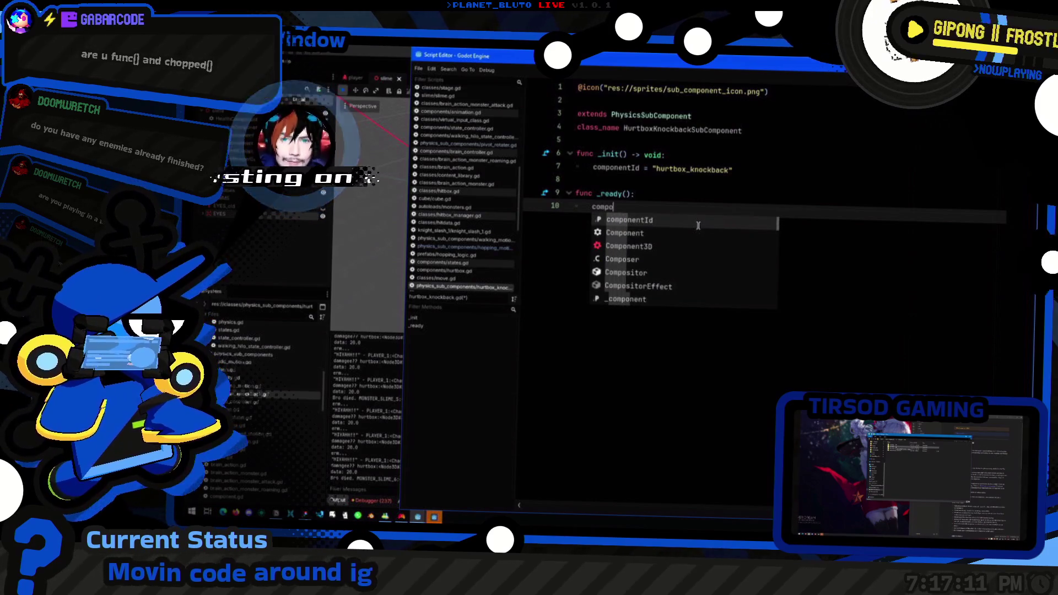
key("ctrl+z")
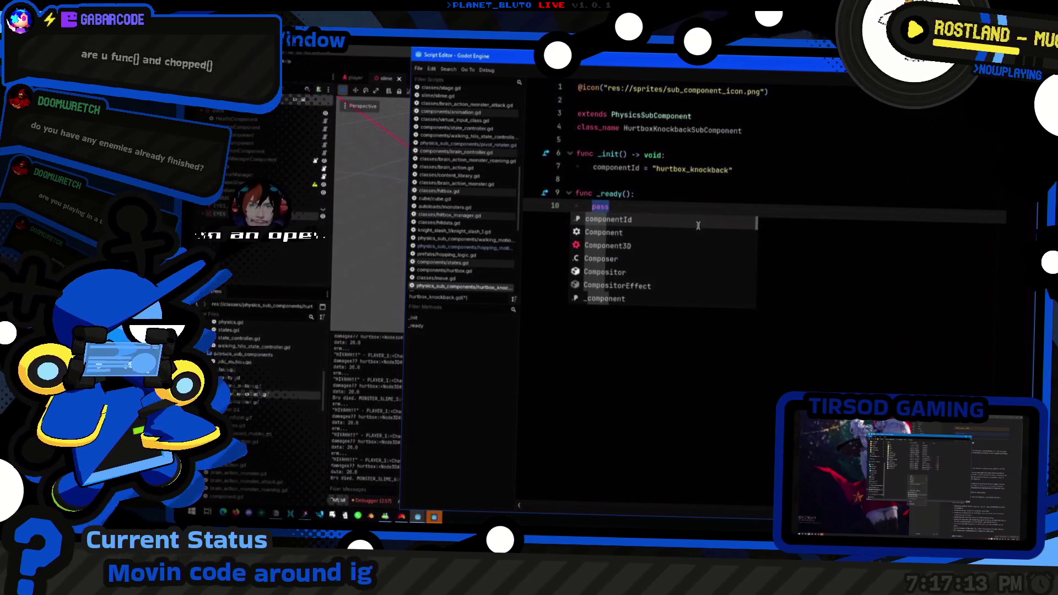
key("Right")
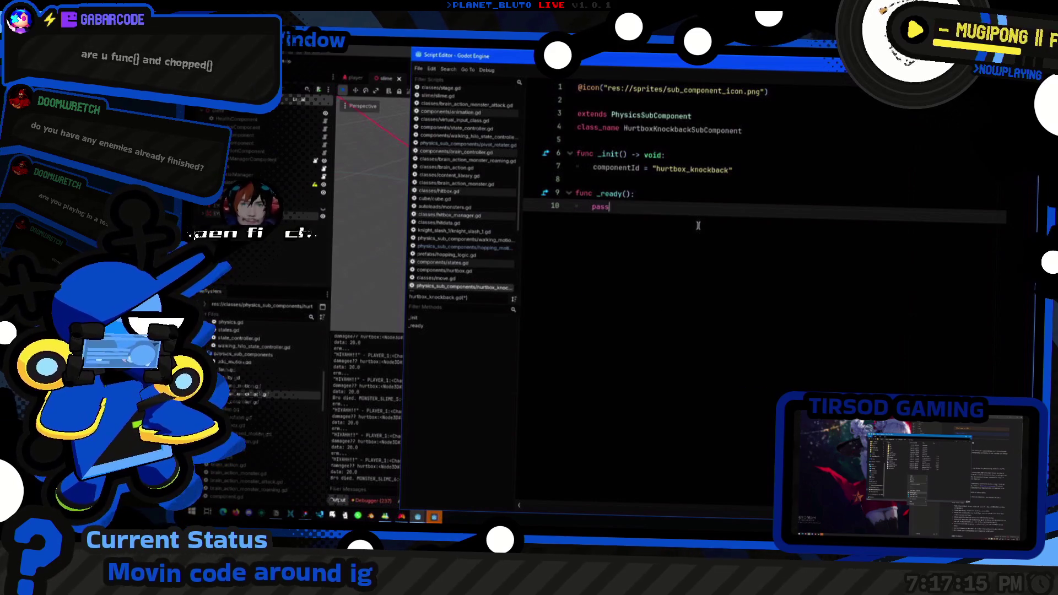
key("ctrl+space")
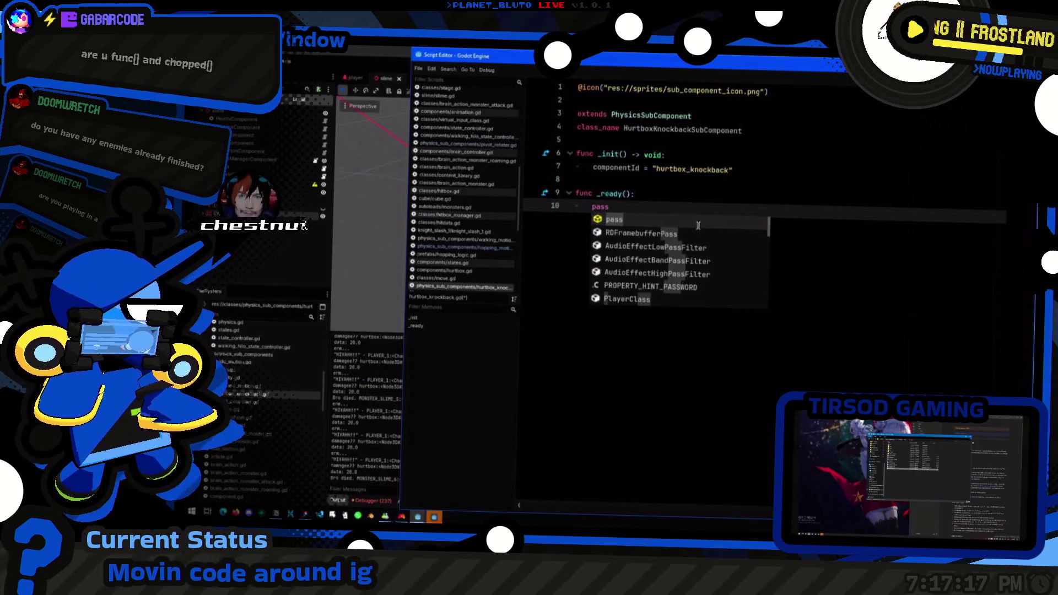
key("Escape")
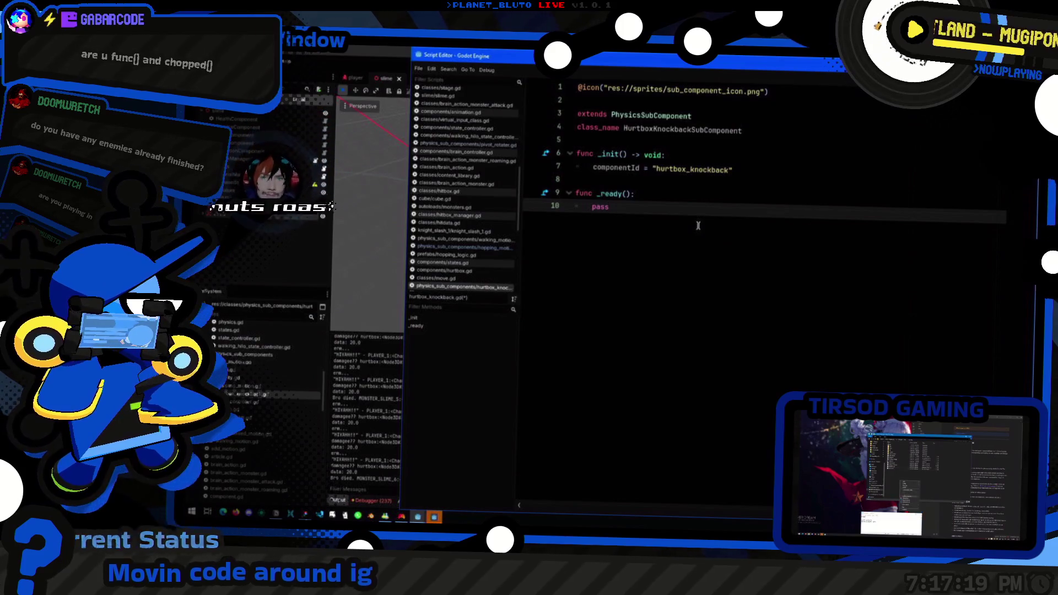
key("ctrl+BackSpace")
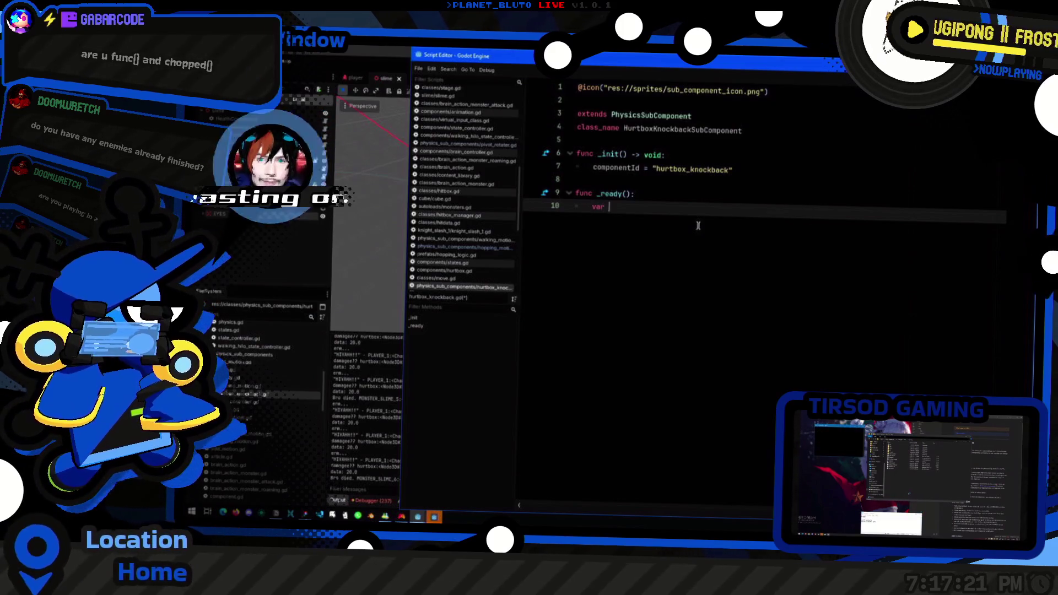
type("EntityHurtbox")
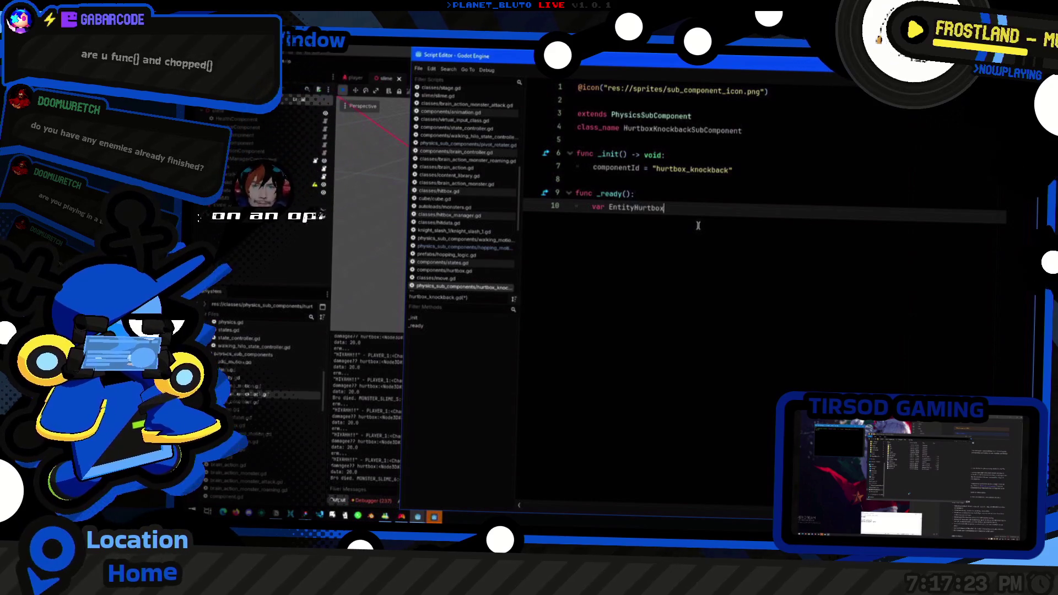
type(": Hurtbo")
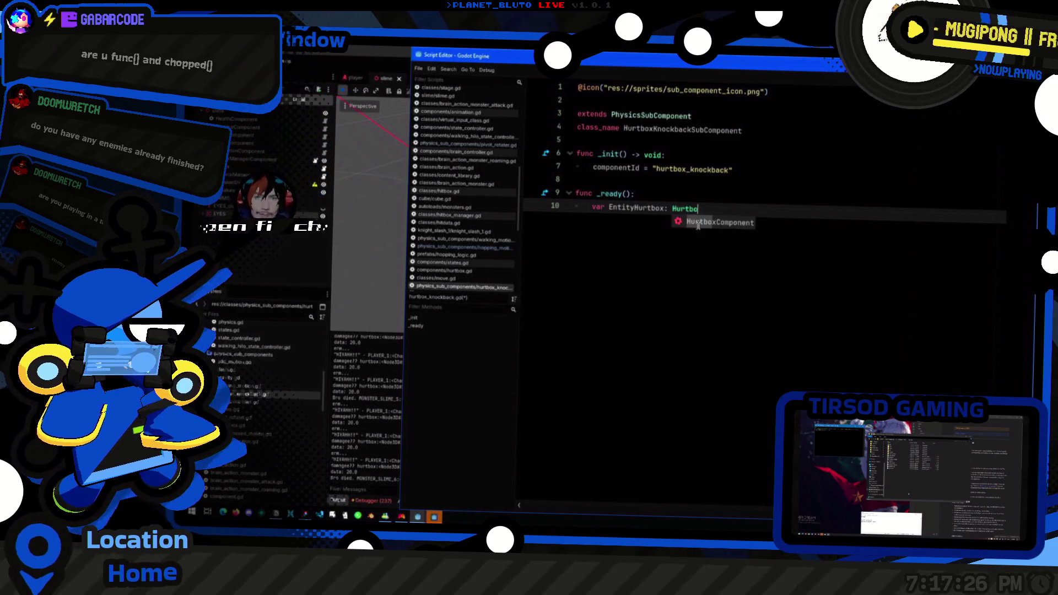
key("Return")
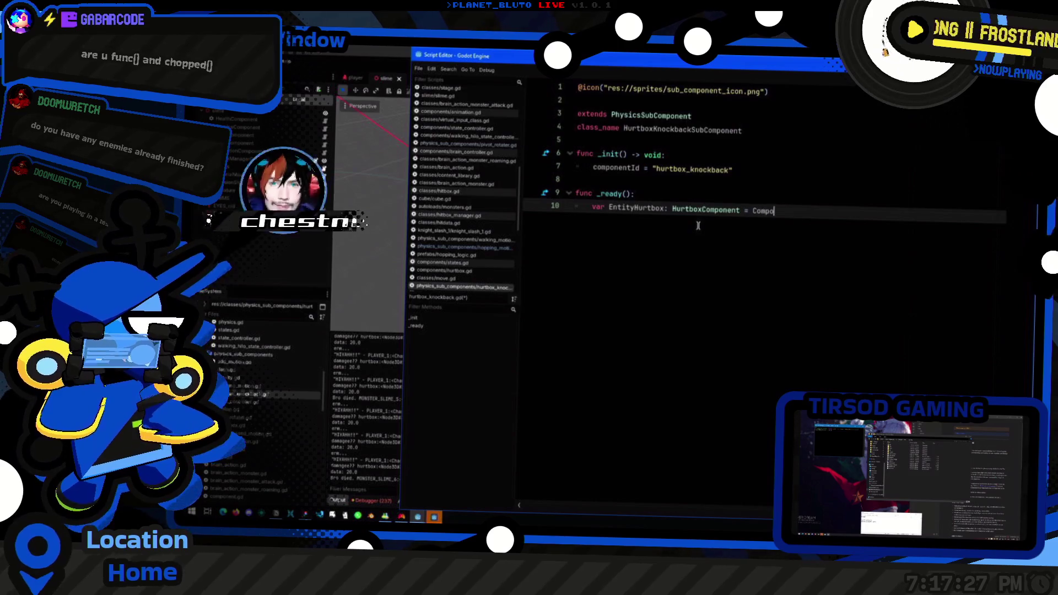
type("ser.fetch(o")
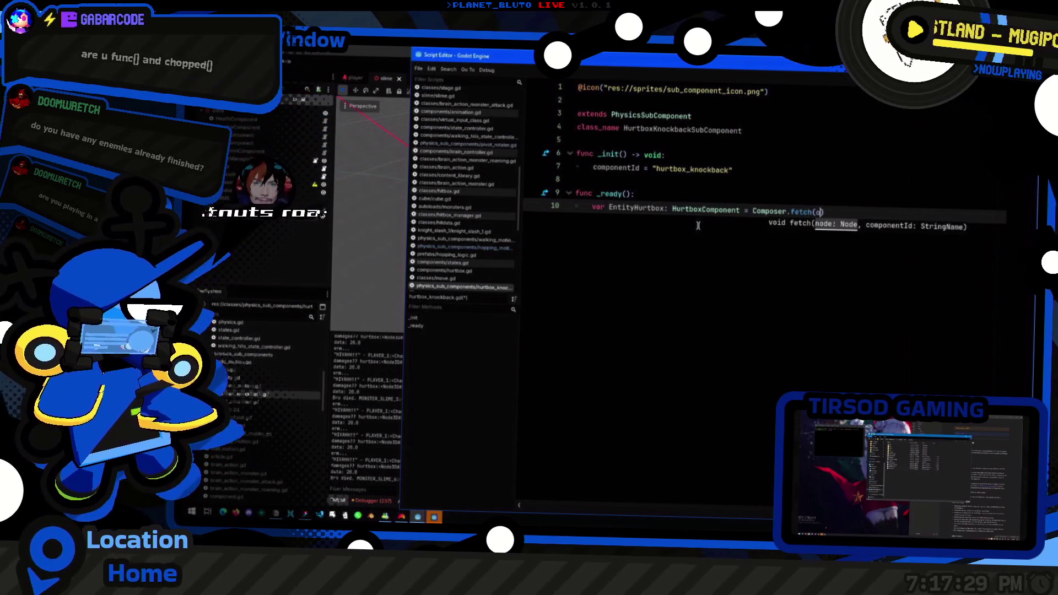
type("wn, \"h")
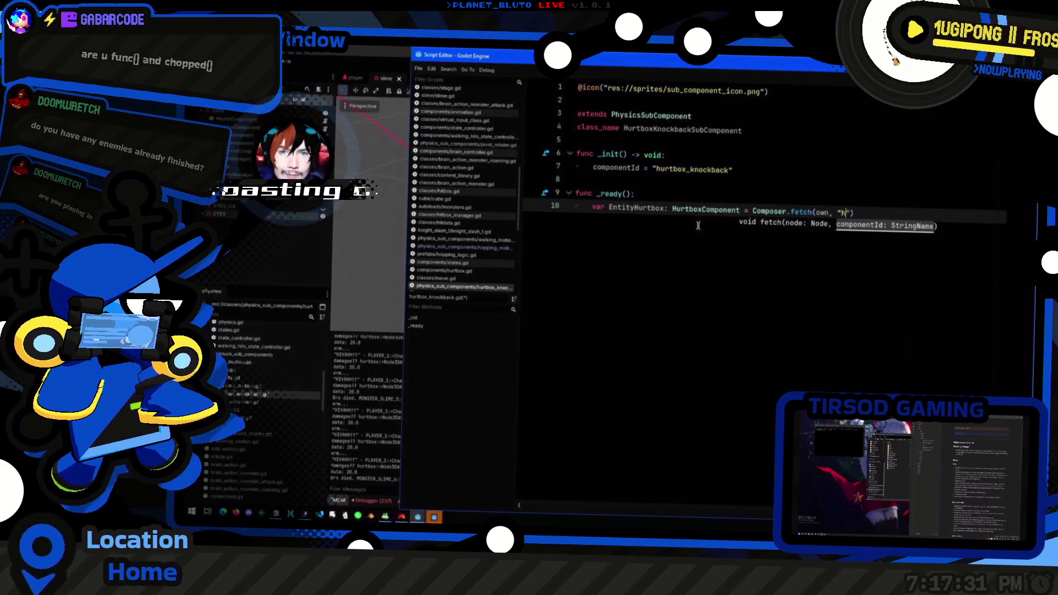
type("urtbox")
Add an if-null check on EntityHurtbox that returns early.
key("Home")
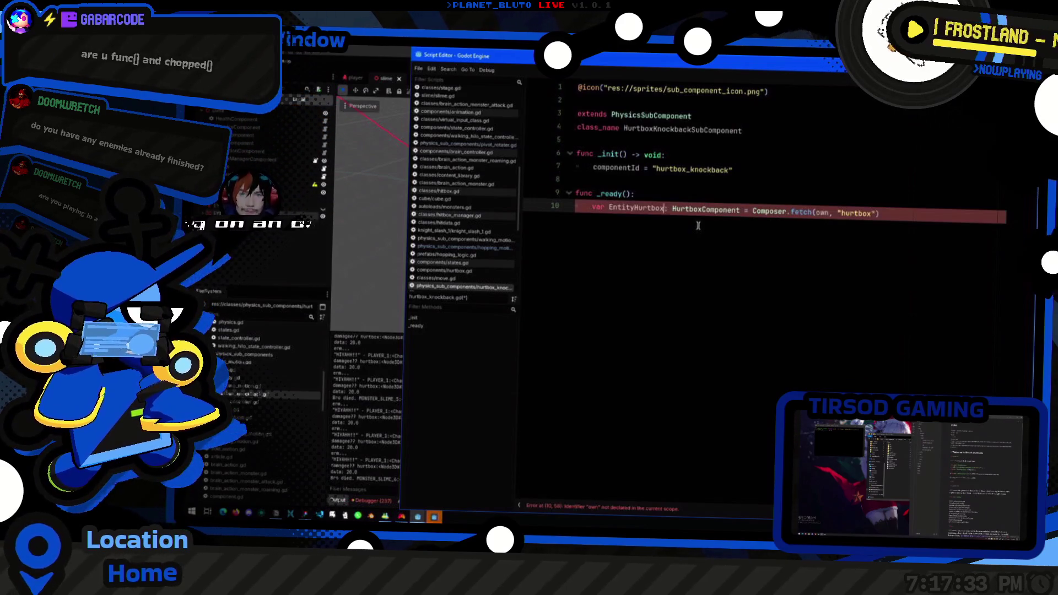
key("Right")
key("Right")
key("Right")
key("ctrl+c")
key("End")
key("Return")
key("ctrl+v")
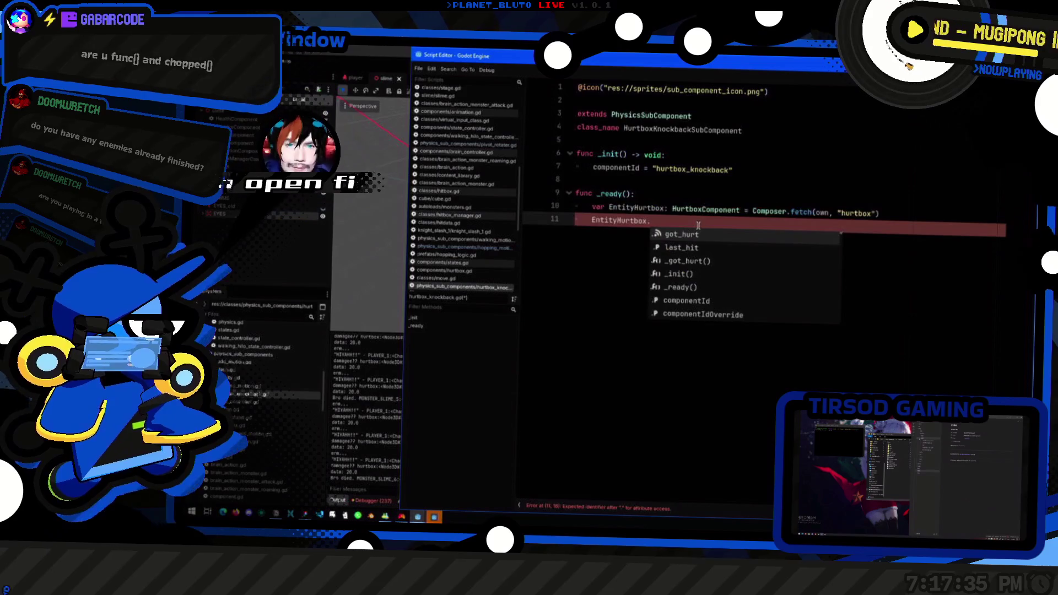
key("shift+Home")
type("(")
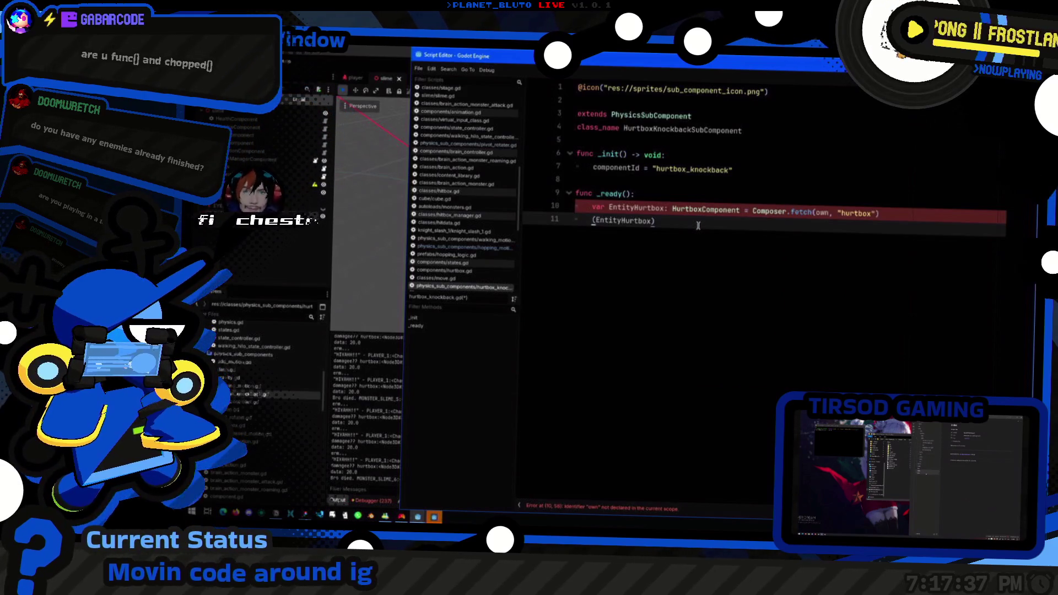
type("if")
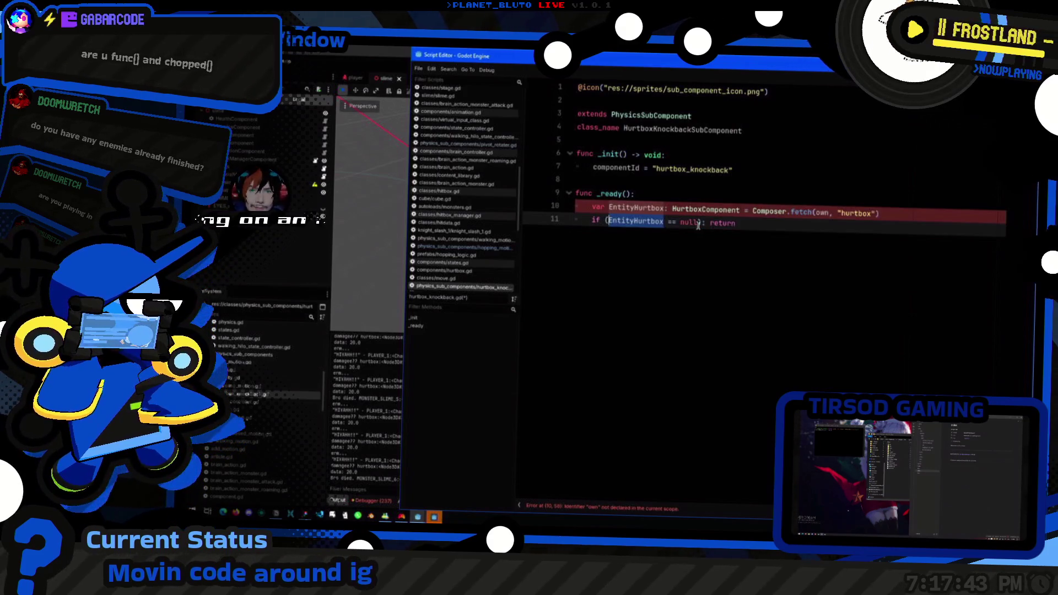
Connect EntityHurtbox.got_hurt to _got_hurt.
key("End")
key("Return")
type("EntityHurtbox.")
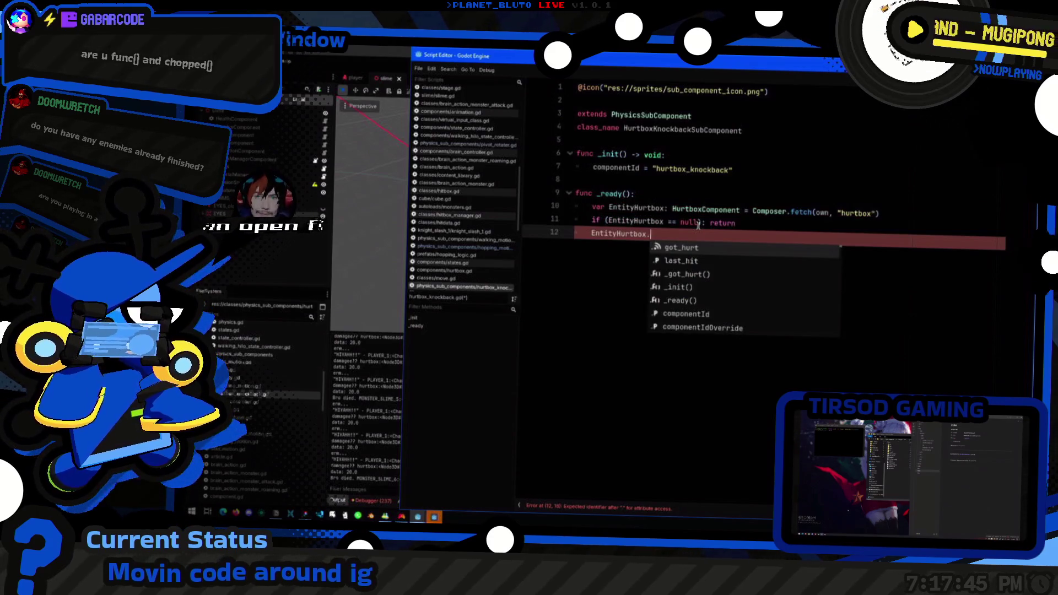
type("got_hurt.connect(_got_hu")
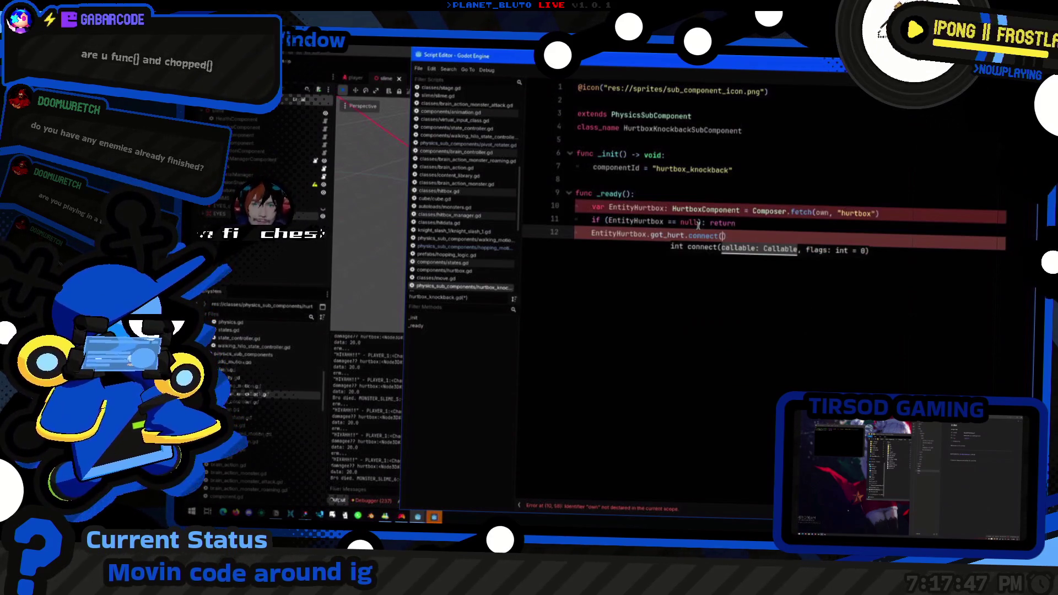
type("rt")
key("End")
key("Return")
key("Return")
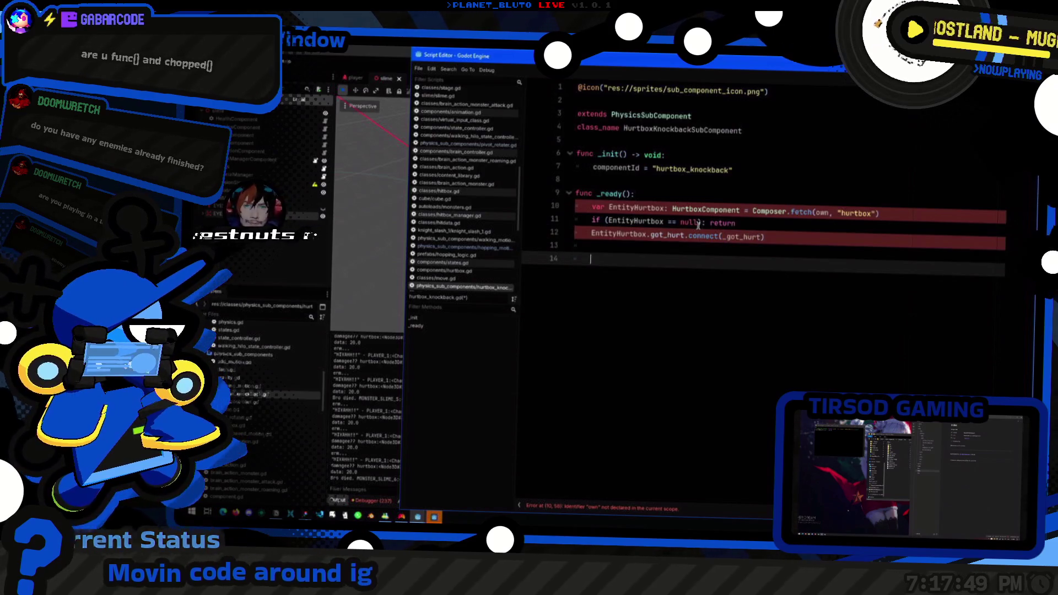
Declare func _got_hurt(hitter: Node, data: HitData): whose body is a commented data.get_knockback call.
key("BackSpace")
type("func _got_hurt(hitter: DNS")
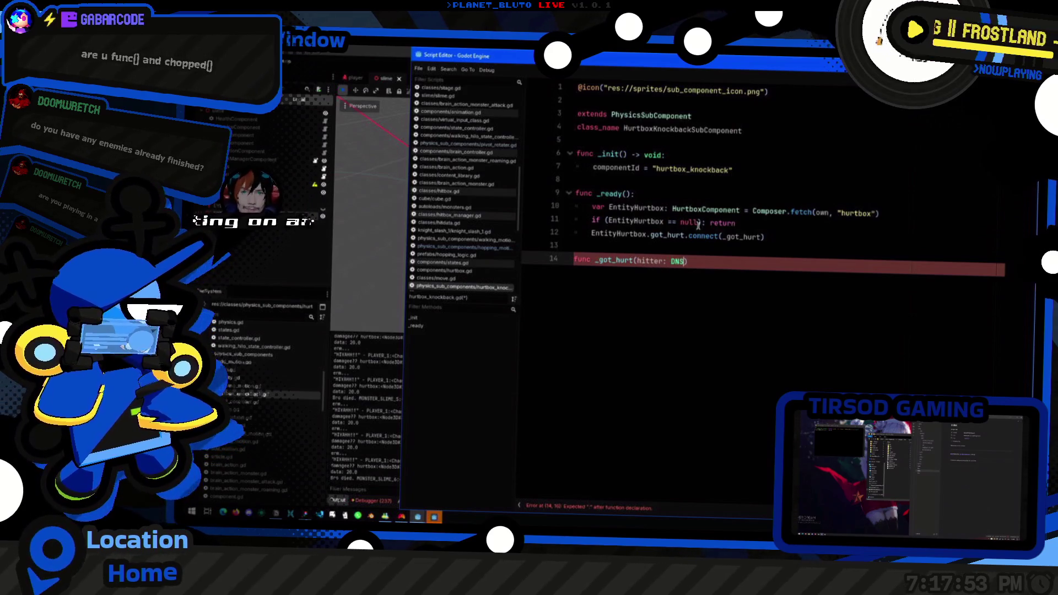
key("BackSpace")
key("BackSpace")
key("BackSpace")
type("Node, data: HitDaa")
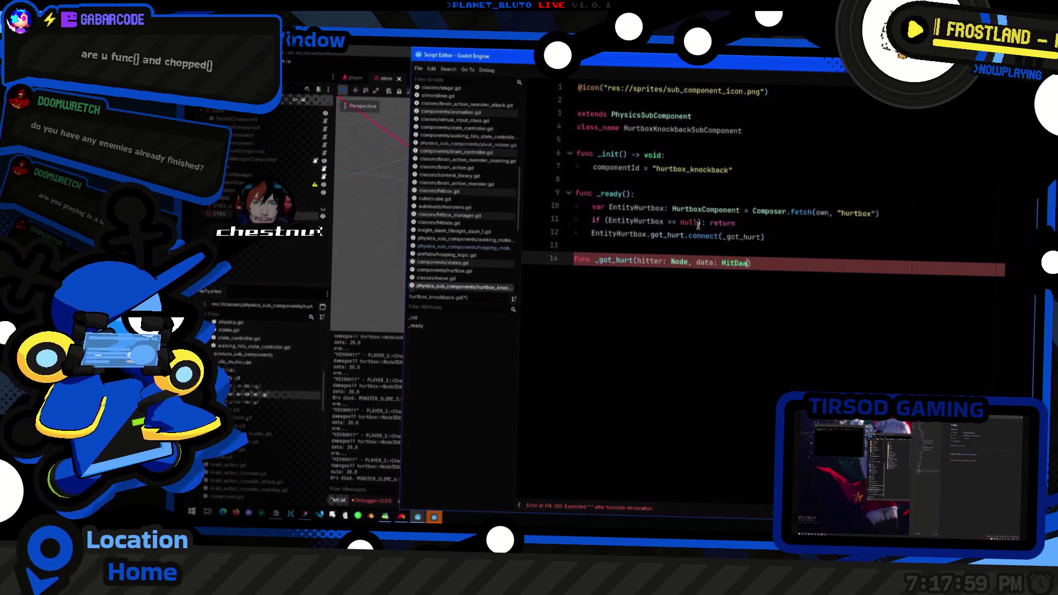
key("Return")
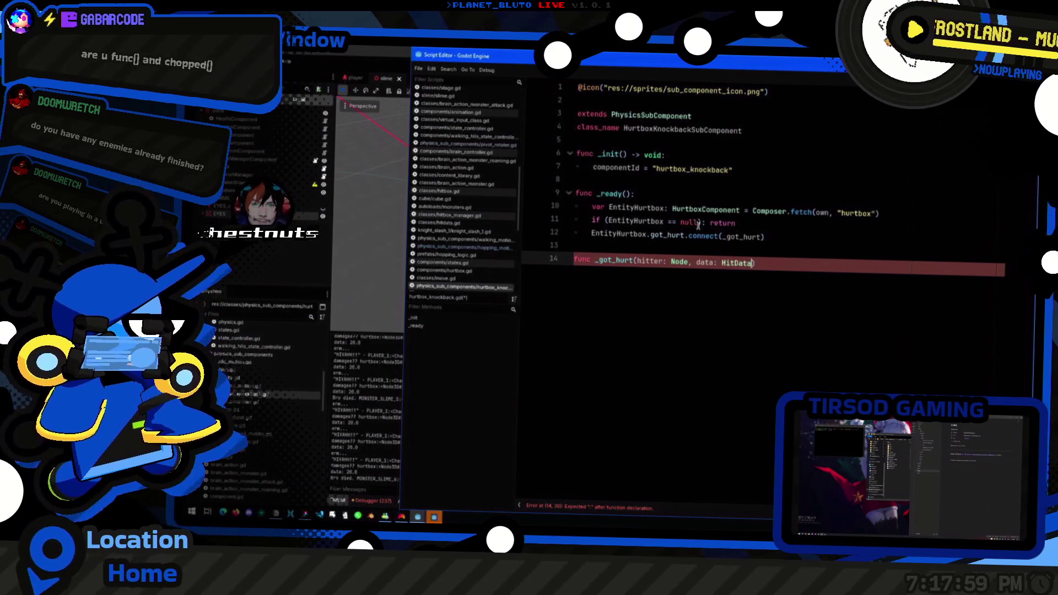
key("End")
type(":")
key("Return")
type("ta.get_knock")
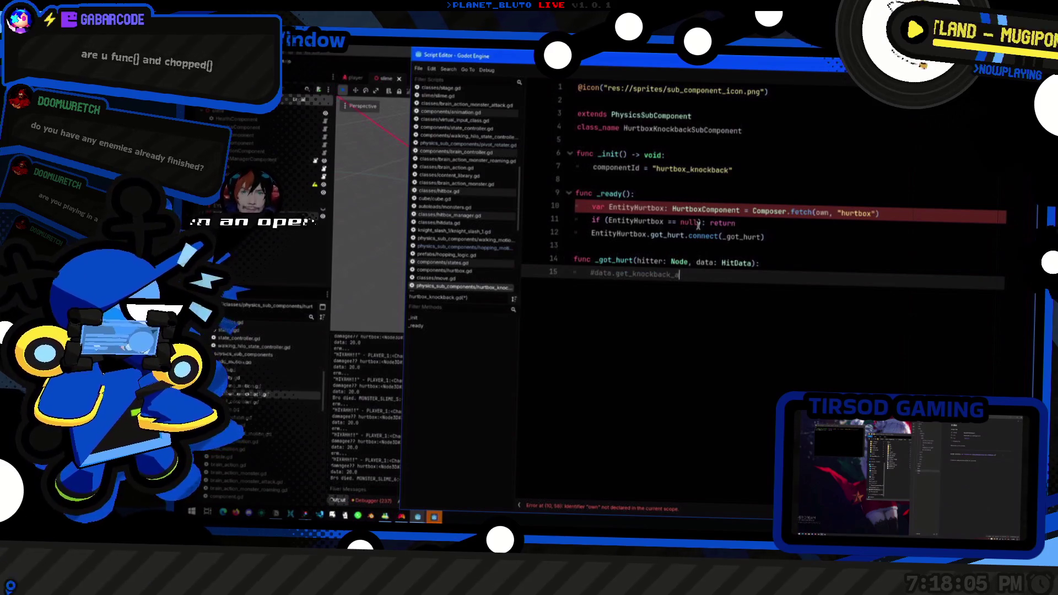
key("alt+Tab")
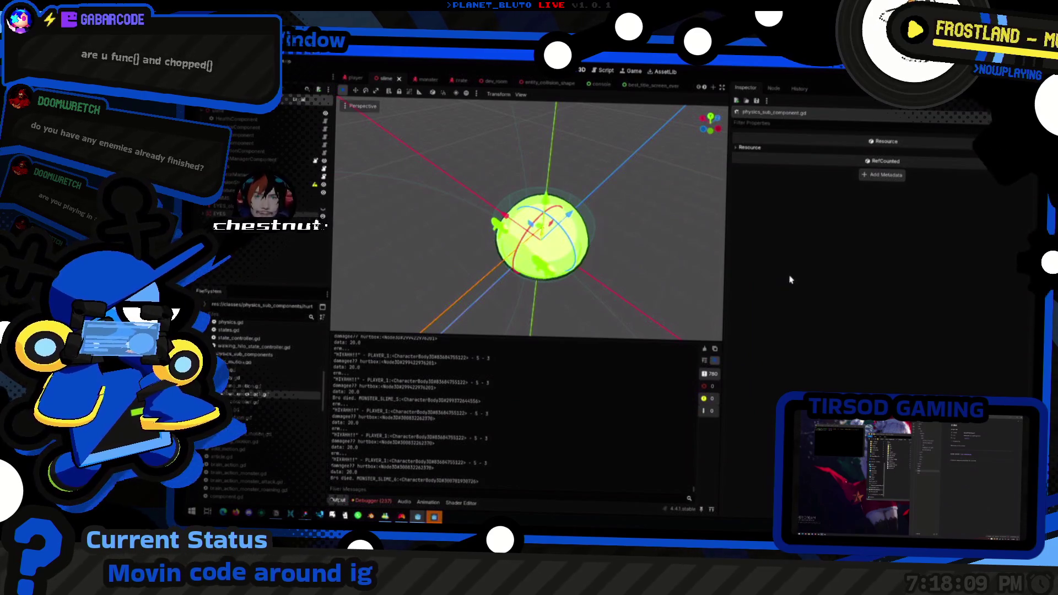
key("alt+Tab")
Search all project files for 'knock' with Find in Files.
key("ctrl+shift+f")
type("knockbac")
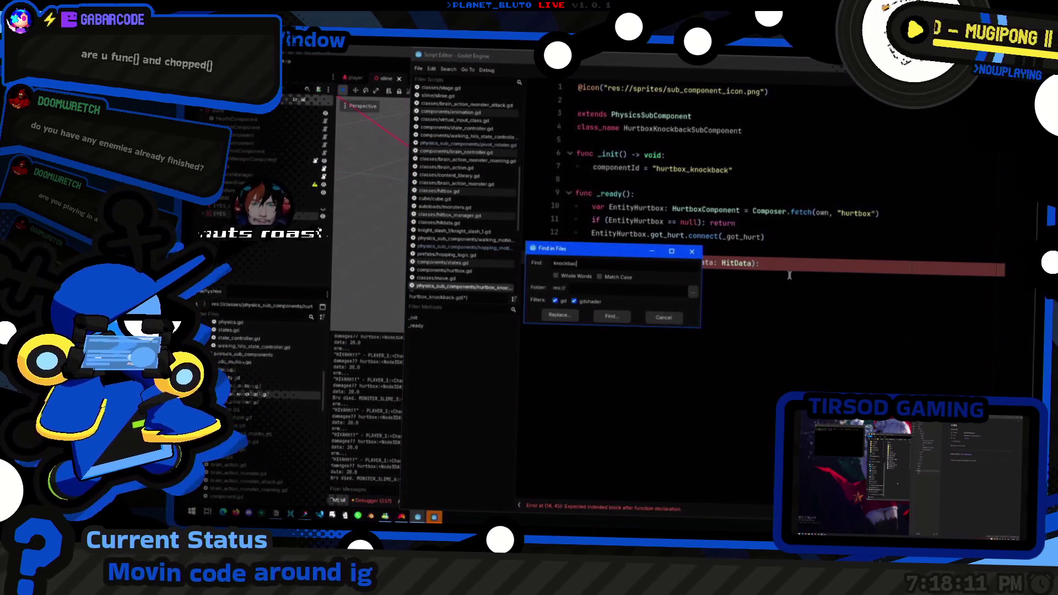
type("k")
key("Return")
left_click(394, 457)
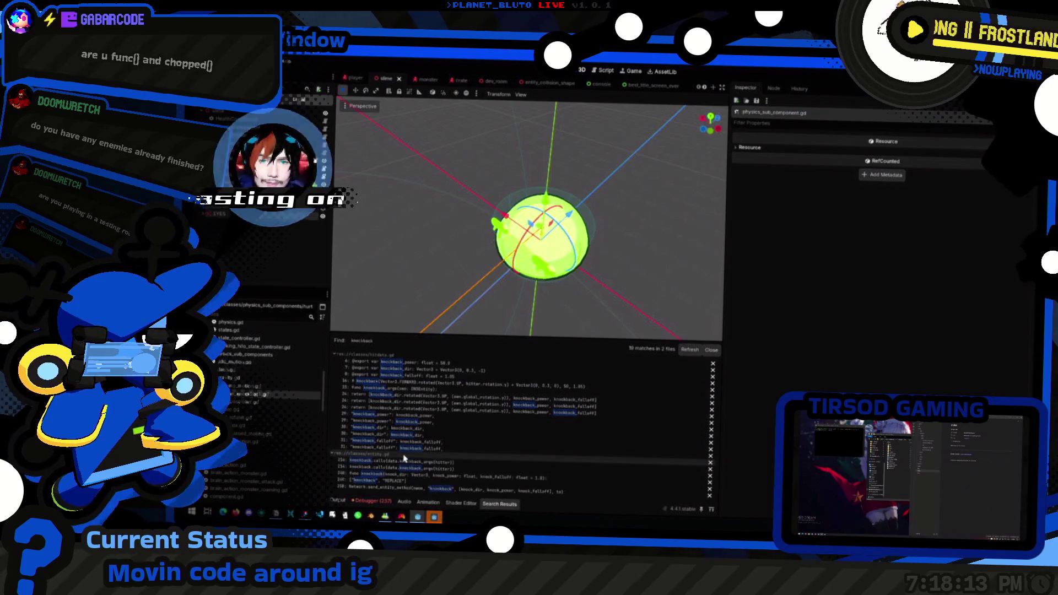
Browse the knockback matches in hitdata.gd and entity.gd.
left_click(457, 397)
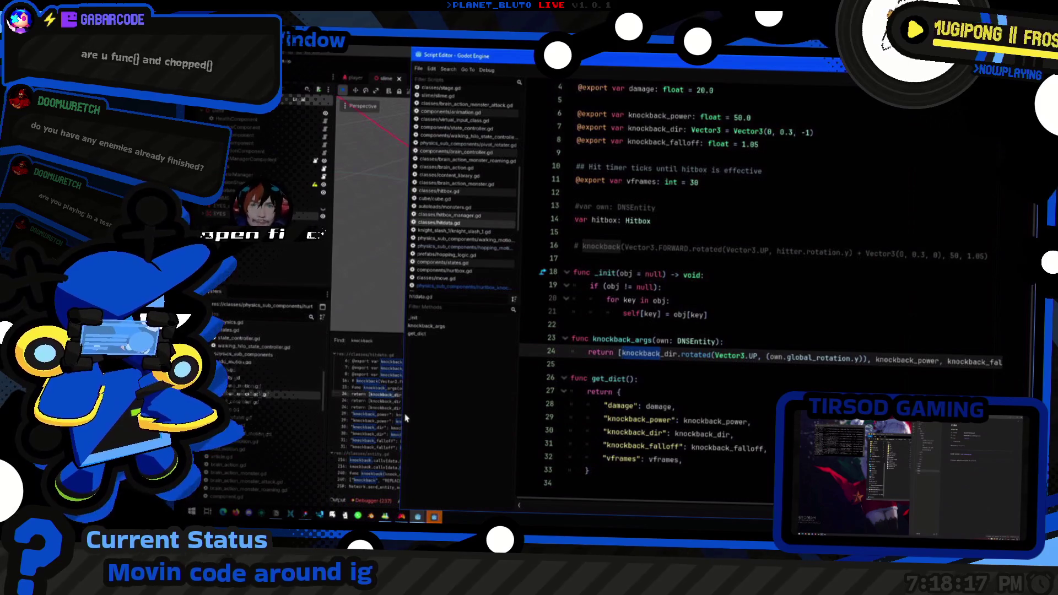
left_click(379, 473)
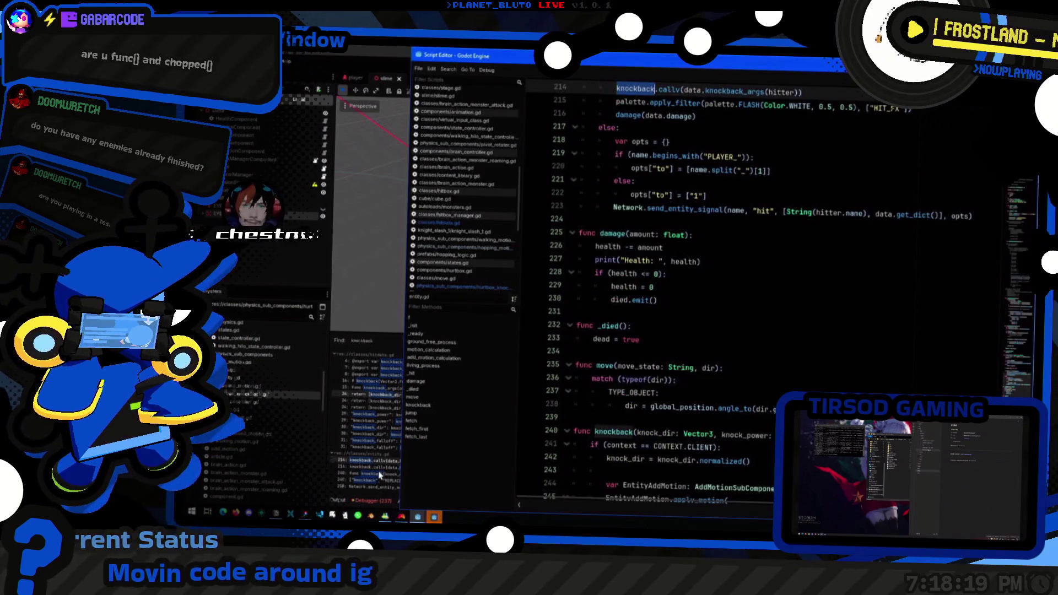
left_click(374, 481)
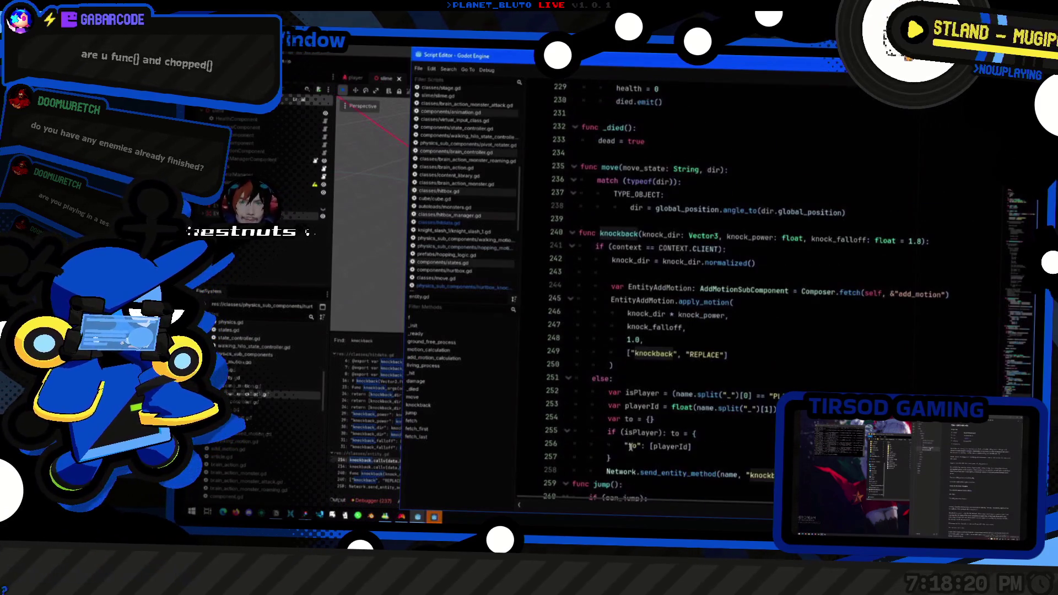
left_click(368, 473)
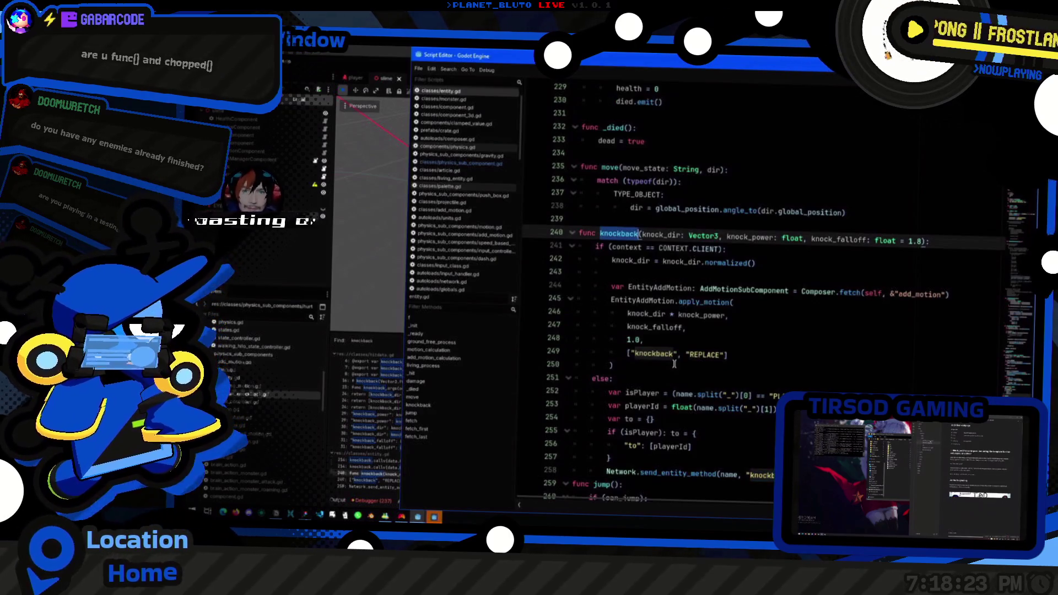
left_click(367, 460)
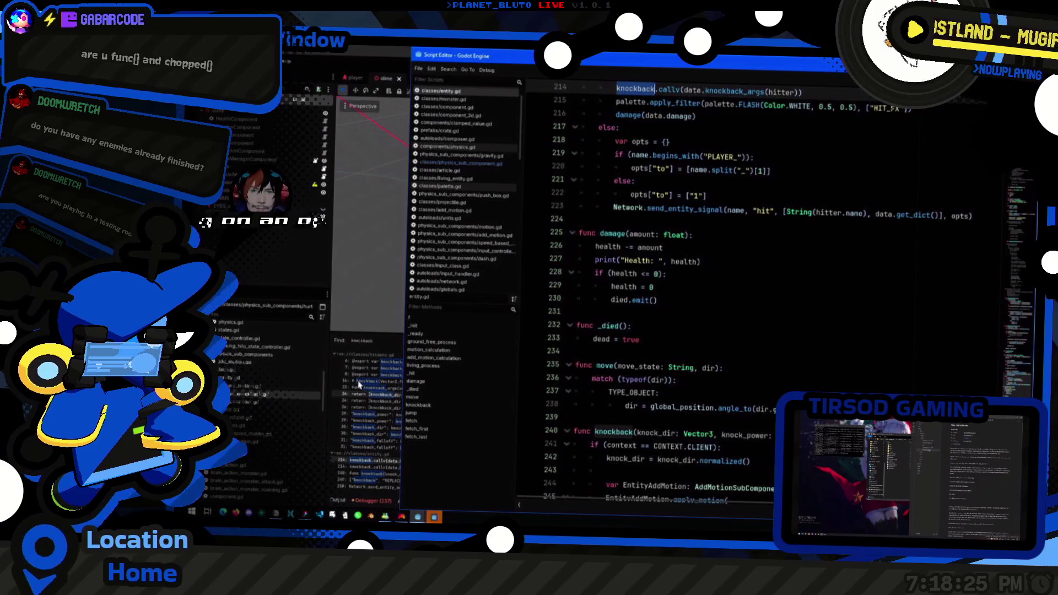
left_click(369, 381)
left_click(371, 394)
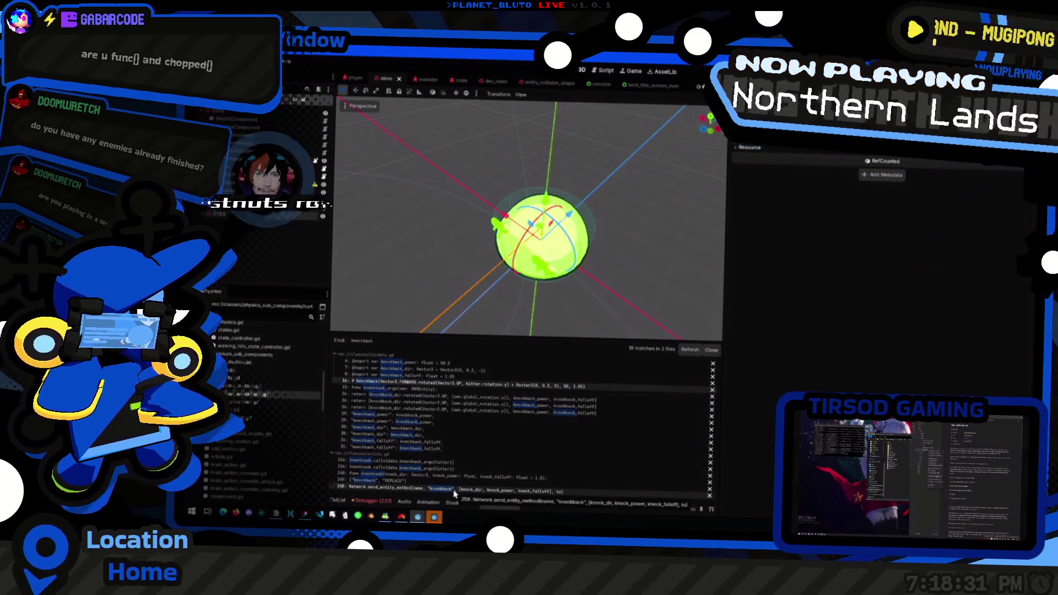
left_click(466, 453)
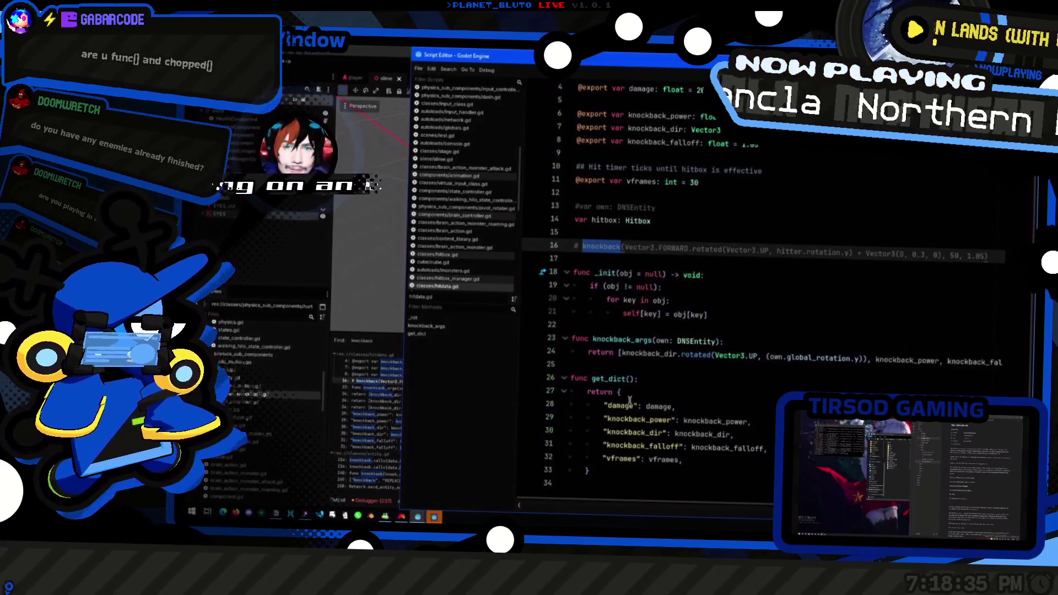
Locate the knockback_args call in entity.gd.
left_click(657, 384)
double_click(626, 341)
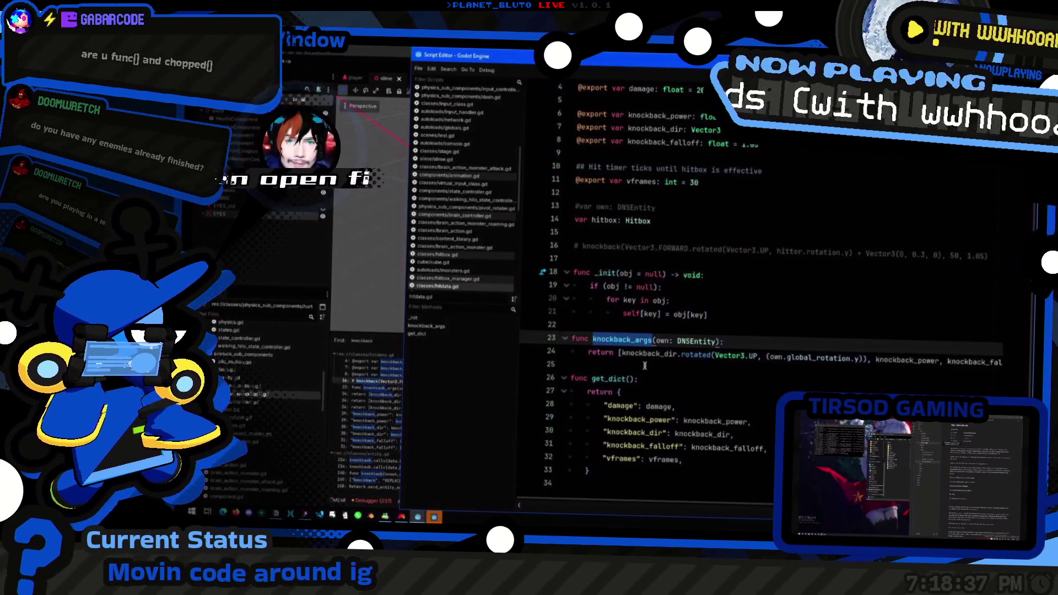
left_click(390, 376)
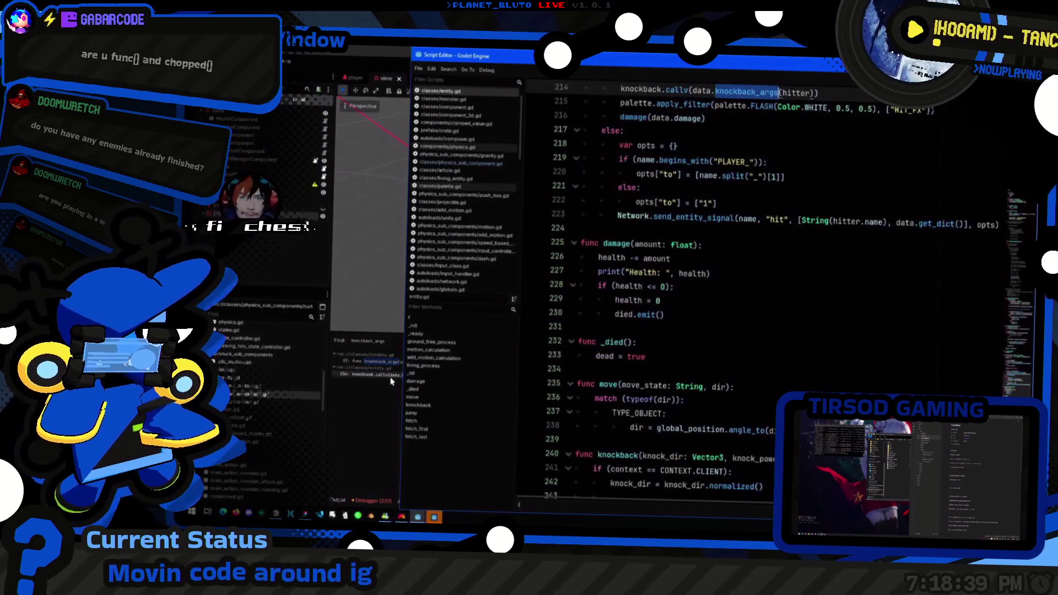
scroll(791, 286, "up", 2)
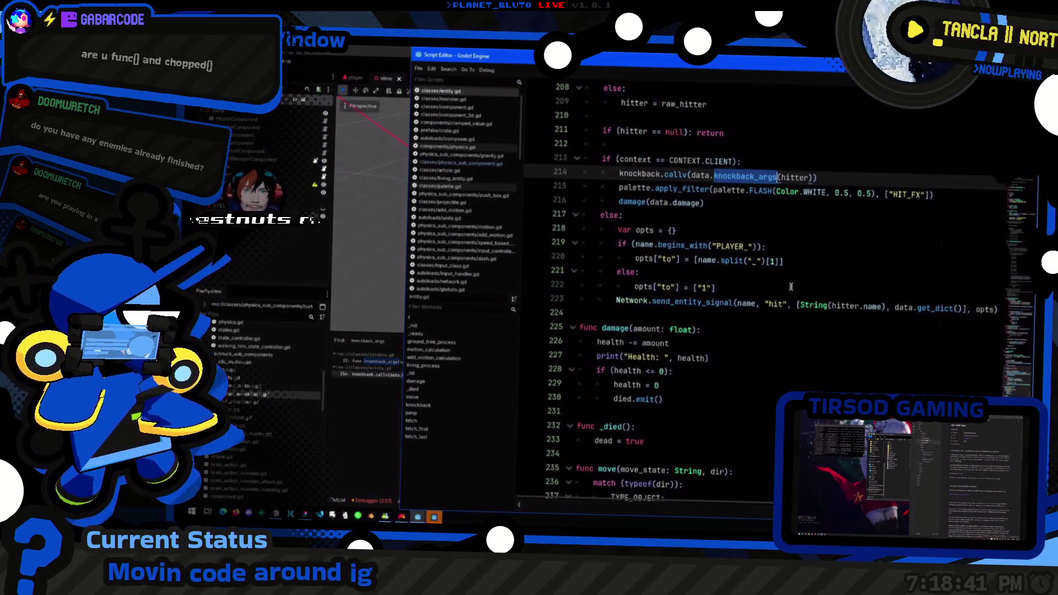
scroll(791, 287, "up", 1)
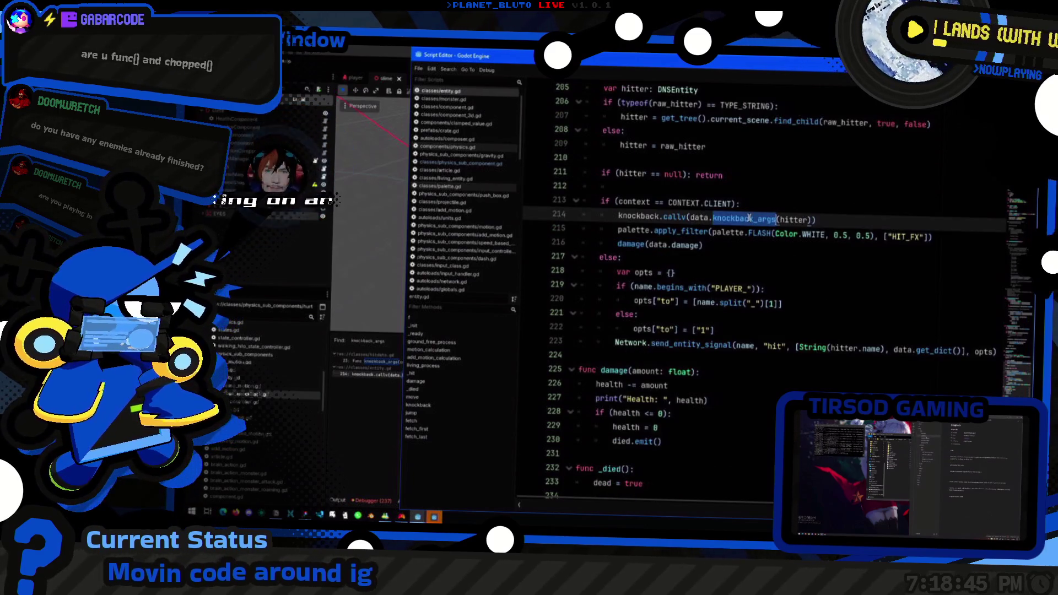
Select the data.knockback_args(hitter) argument inside the knockback.callv statement on line 214.
double_click(653, 215)
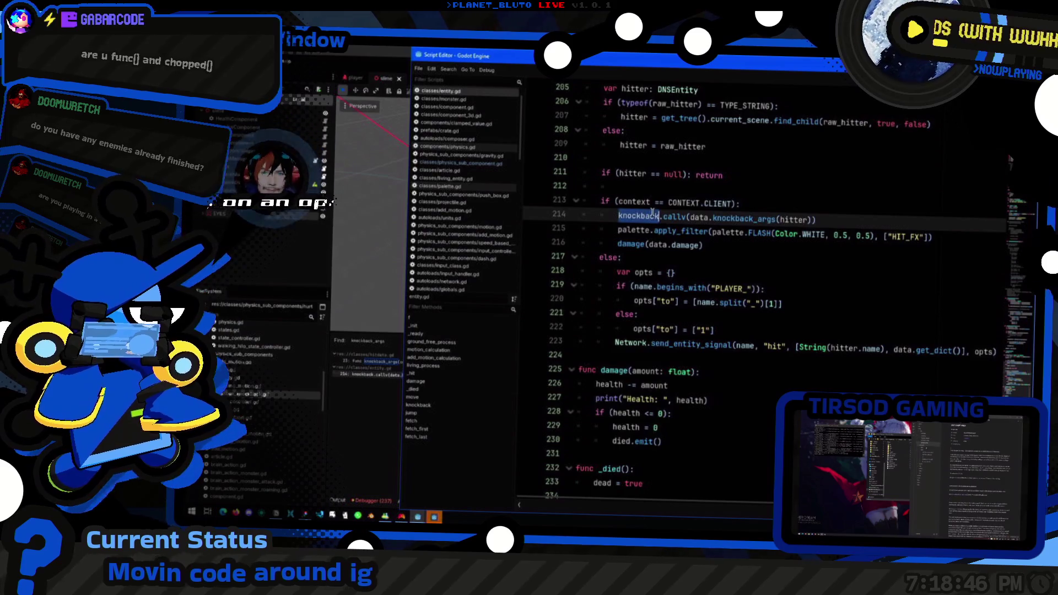
double_click(735, 217)
key("Home")
key("shift+End")
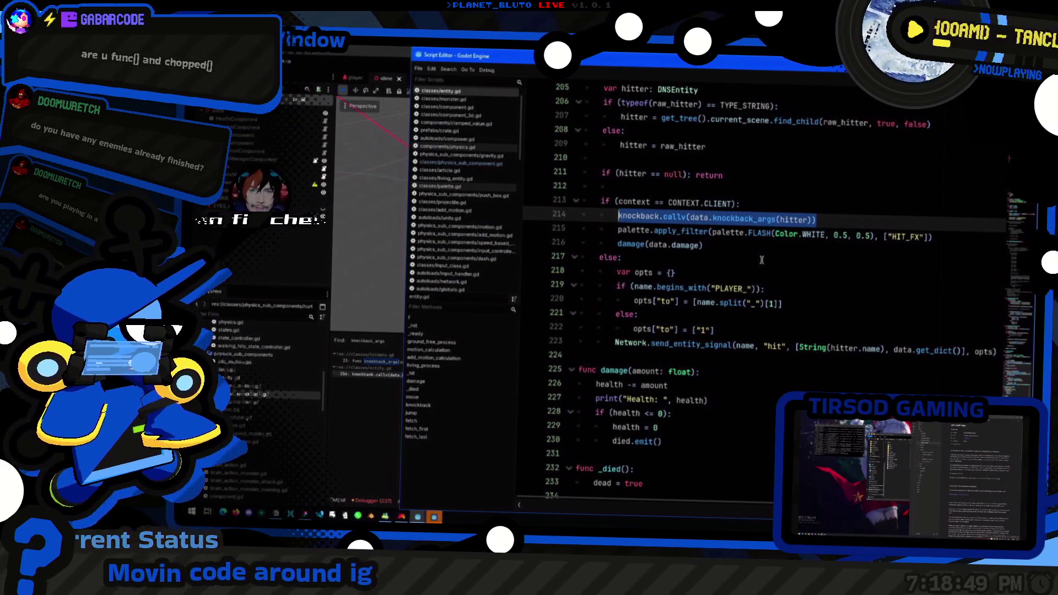
left_click(689, 219)
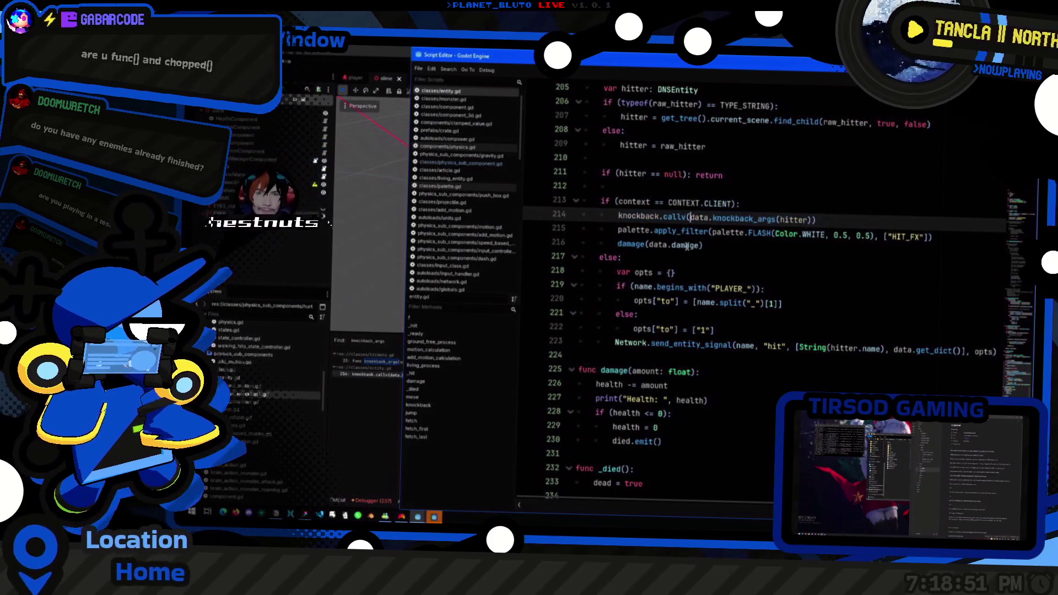
key("shift+End")
key("shift+Left")
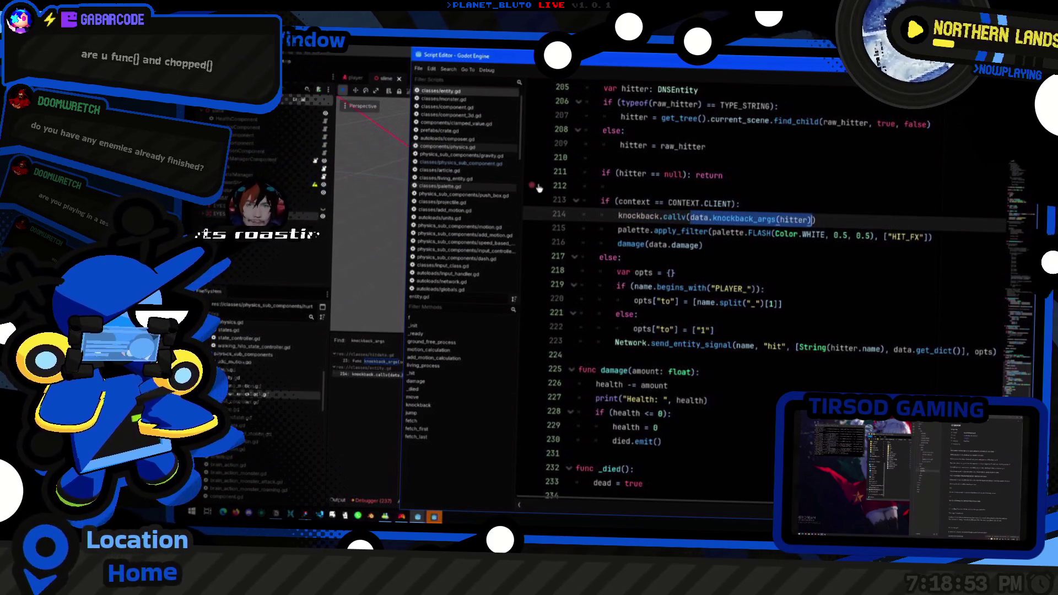
key("ctrl+z")
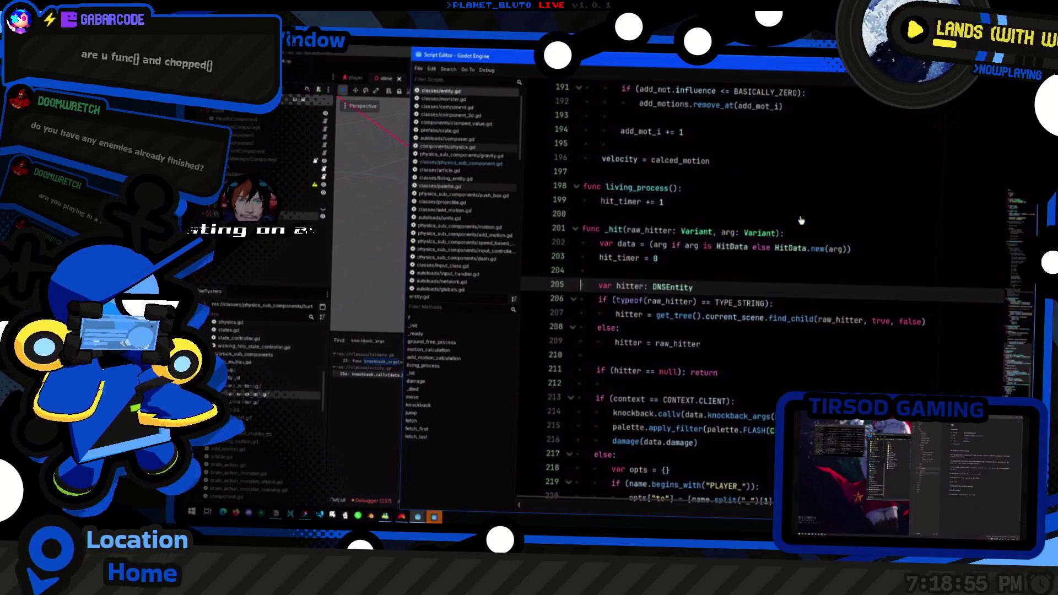
Inspect the knockback_args definition in hitdata.gd, then return to entity.gd.
scroll(793, 325, "down", 2)
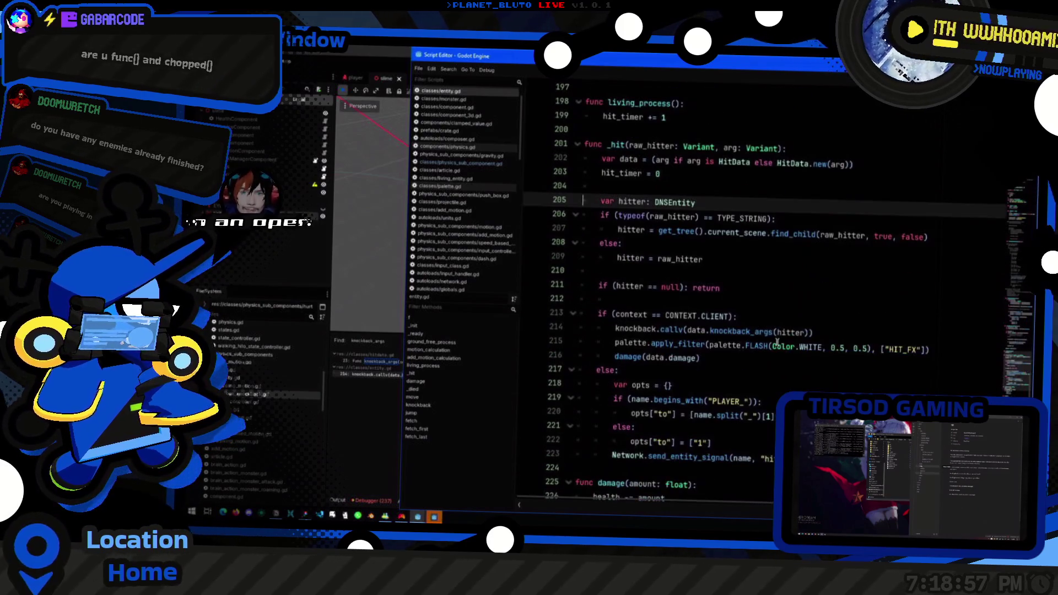
scroll(777, 344, "down", 12)
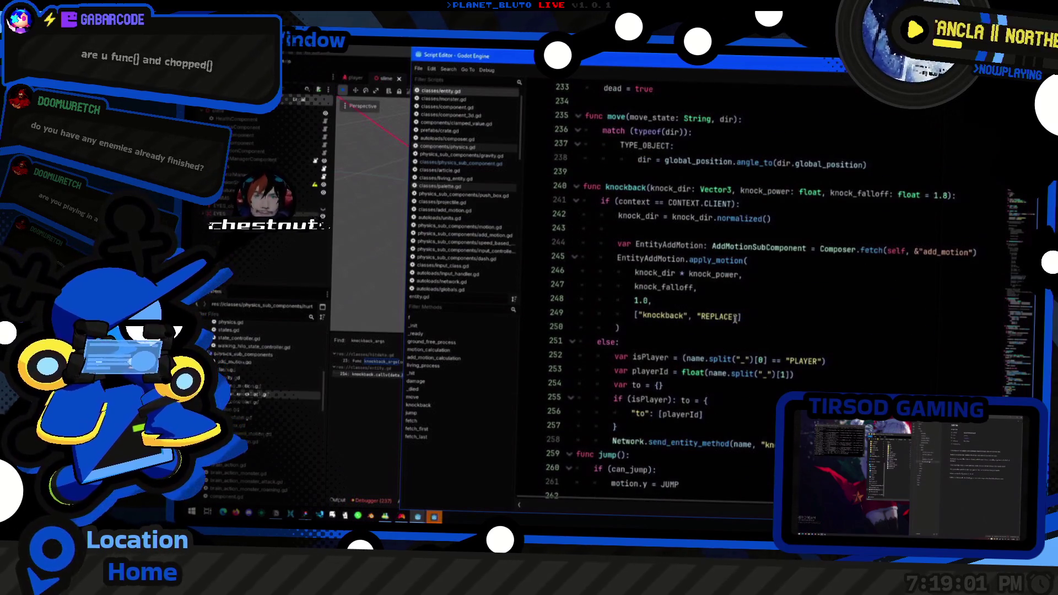
scroll(735, 318, "up", 9)
left_click(751, 231)
scroll(739, 276, "up", 2)
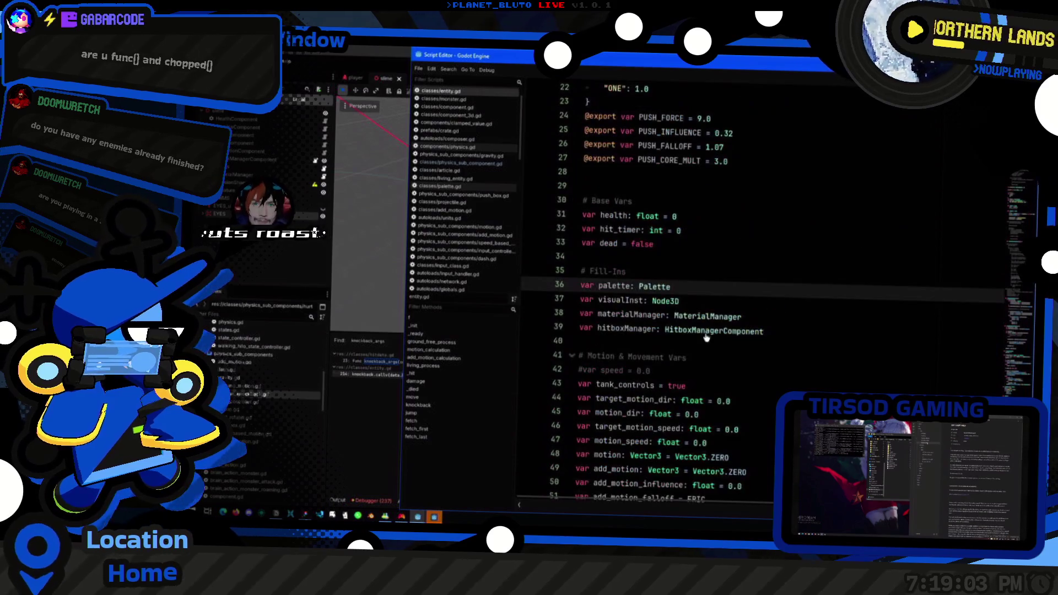
left_click(737, 275)
double_click(738, 275)
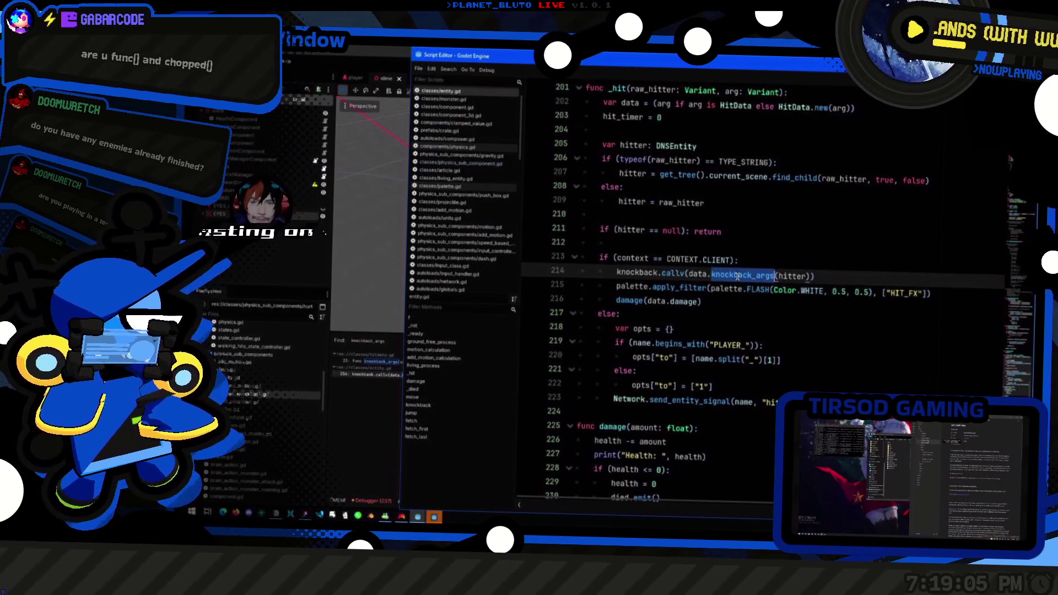
scroll(756, 287, "up", 2)
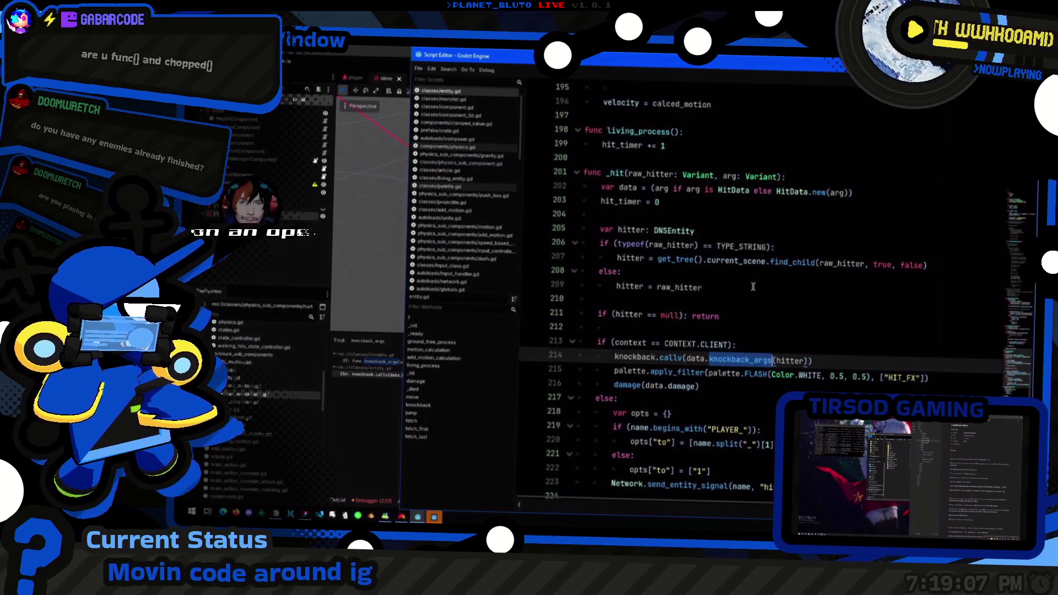
left_click(789, 192, "ctrl")
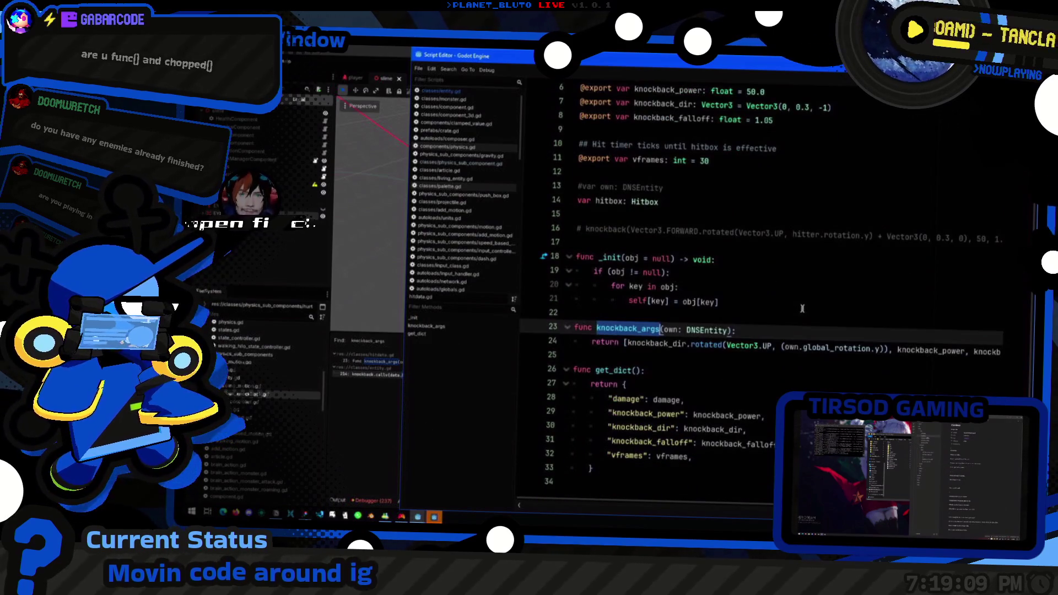
scroll(798, 318, "left", 2)
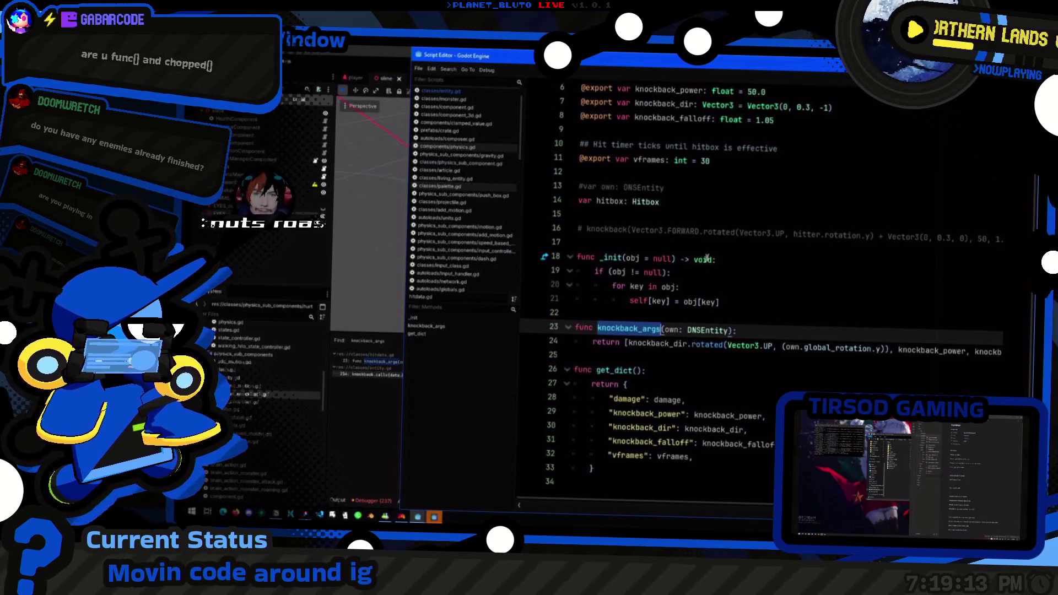
key("alt+Left")
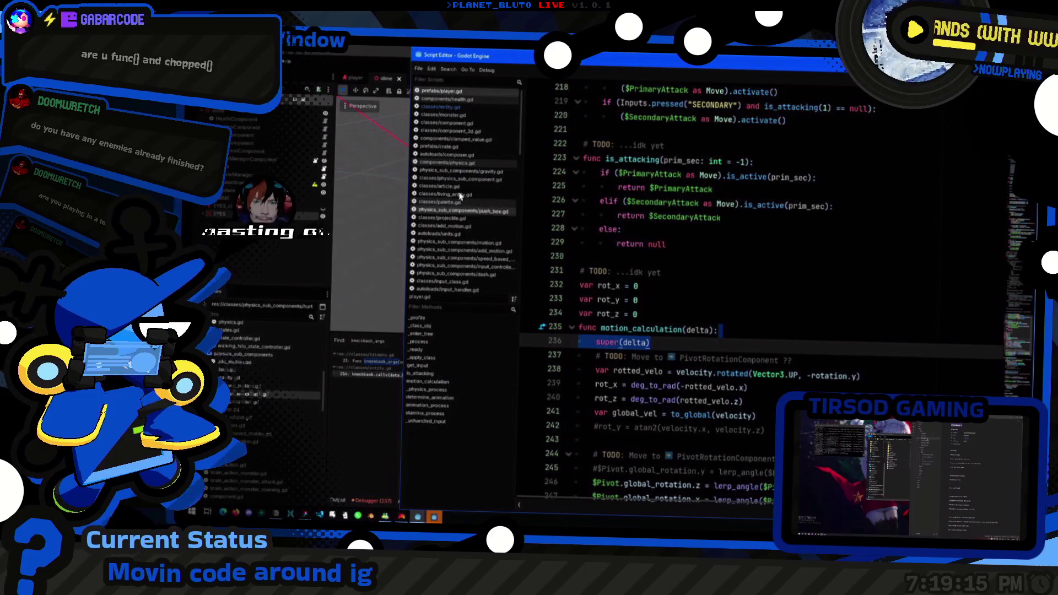
key("alt+Left")
In hurtbox_knockback.gd, write data.knockback_args(hitter) as live code in _got_hurt.
scroll(758, 319, "up", 1)
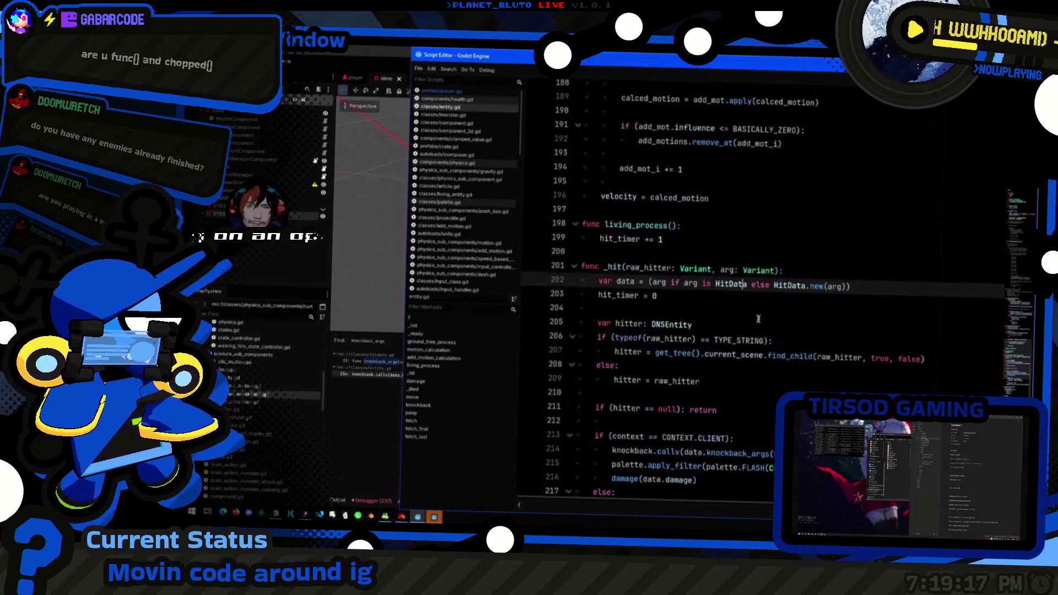
scroll(759, 319, "down", 2)
scroll(467, 221, "down", 10)
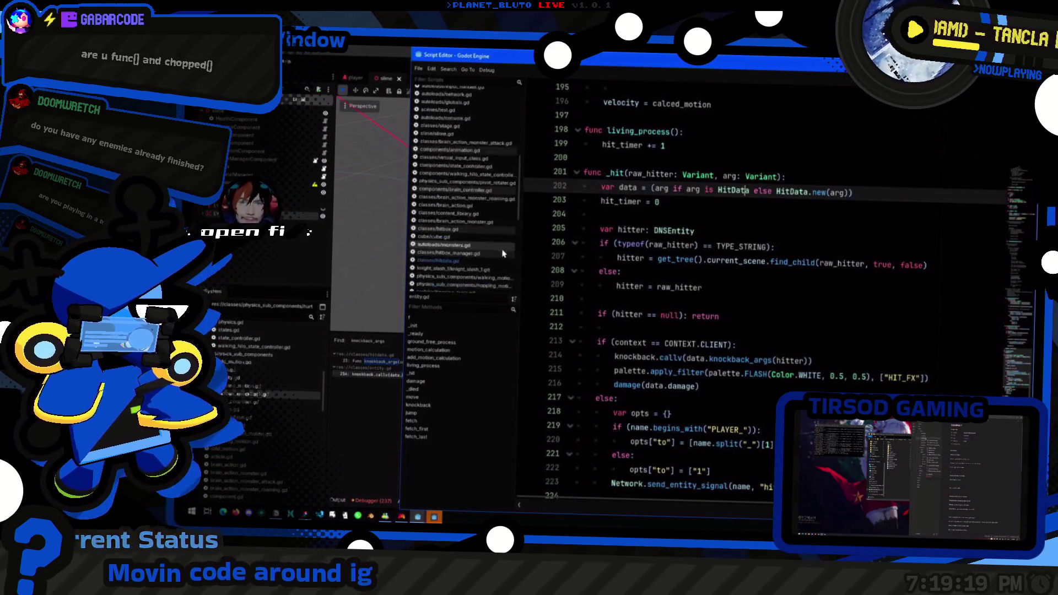
scroll(468, 217, "down", 3)
scroll(468, 217, "down", 2)
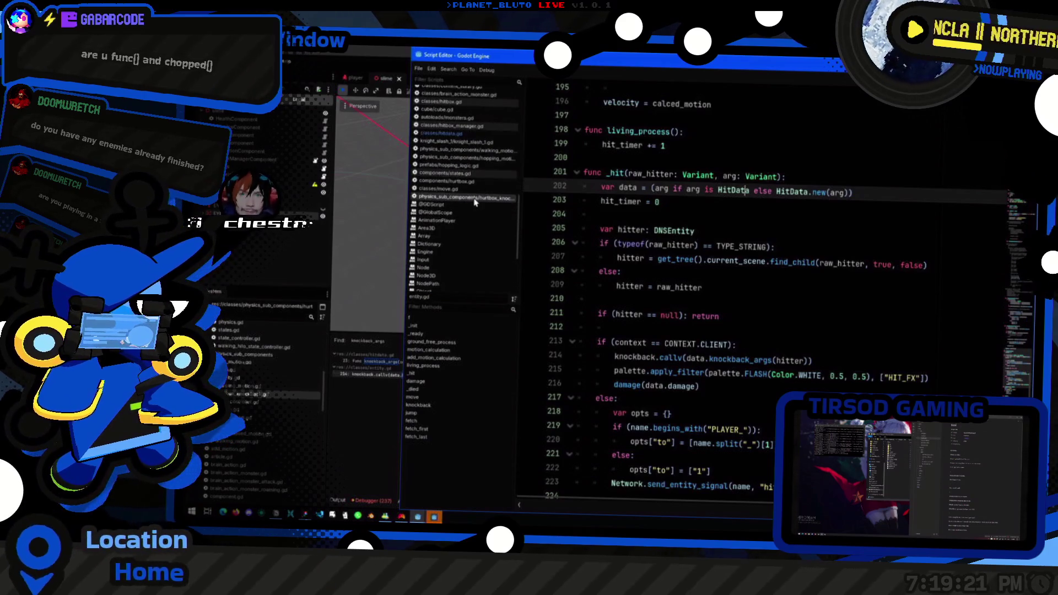
left_click(466, 197)
type("data.knockback_args(hitter)")
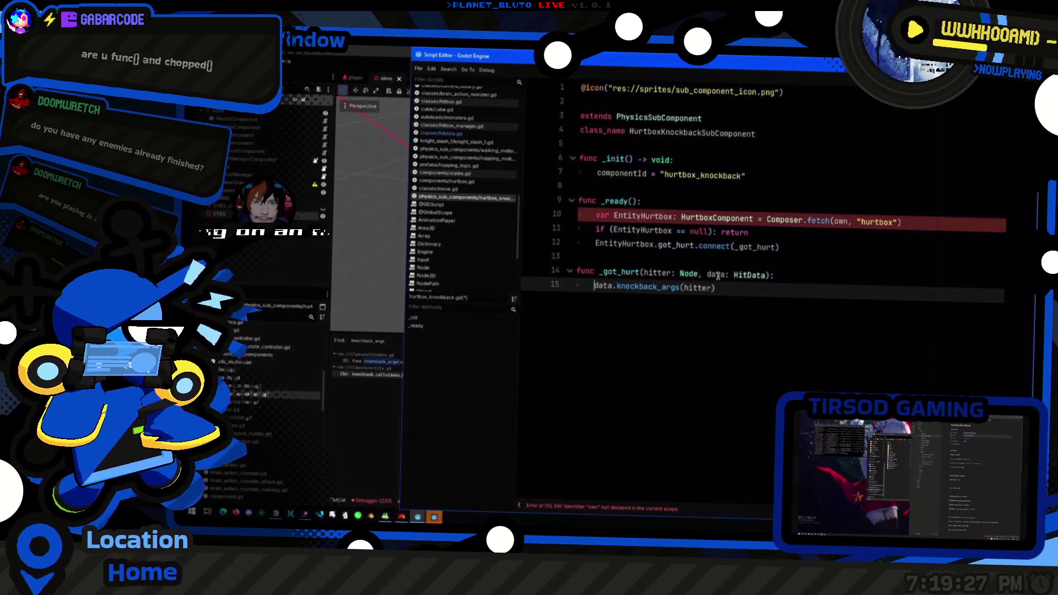
Review the knockback_args code in hitdata.gd.
left_click(751, 275, "ctrl")
scroll(763, 284, "up", 2)
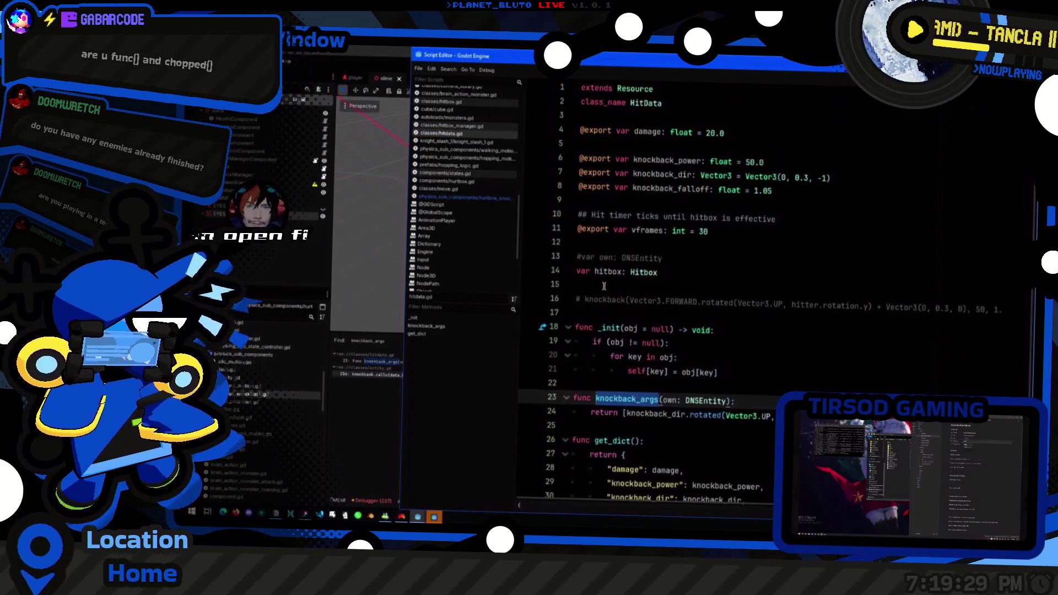
double_click(607, 272)
Select and clear line 15's knockback_args call, then revisit its definition in hitdata.gd.
key("alt+Left")
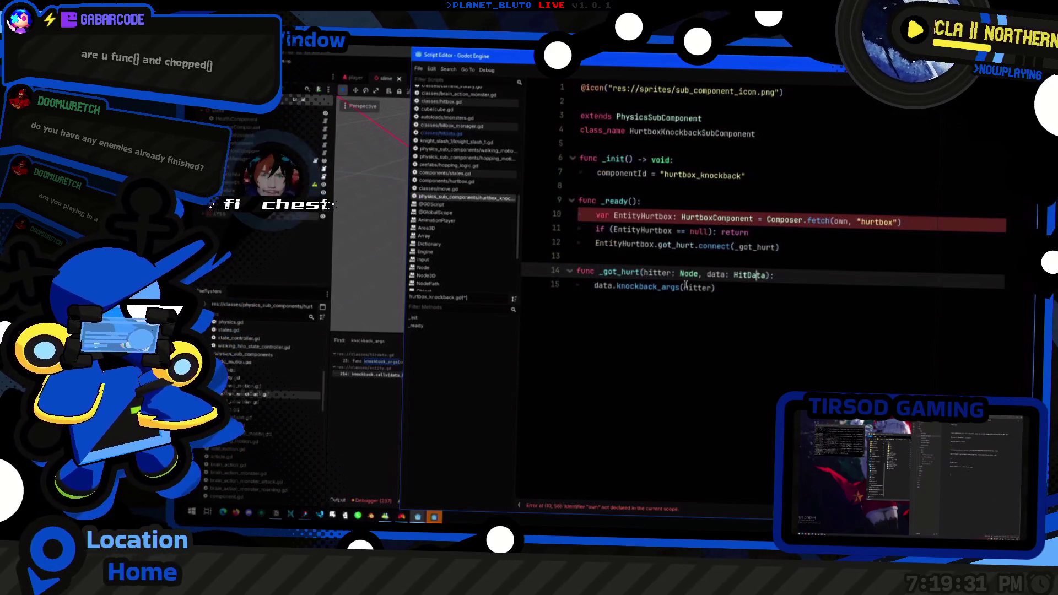
double_click(687, 286)
key("Home")
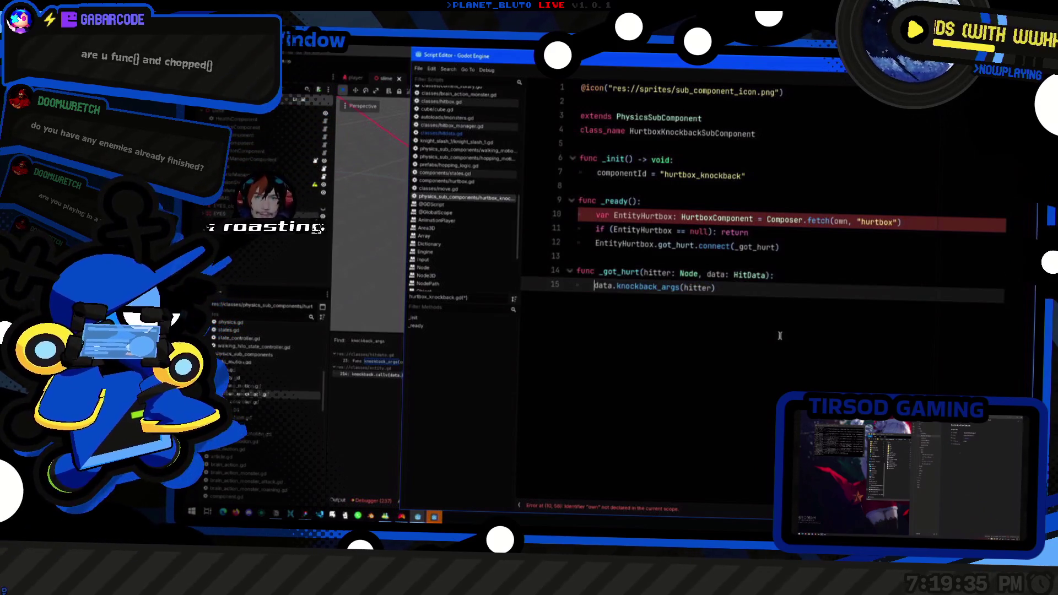
key("shift+Home")
key("End")
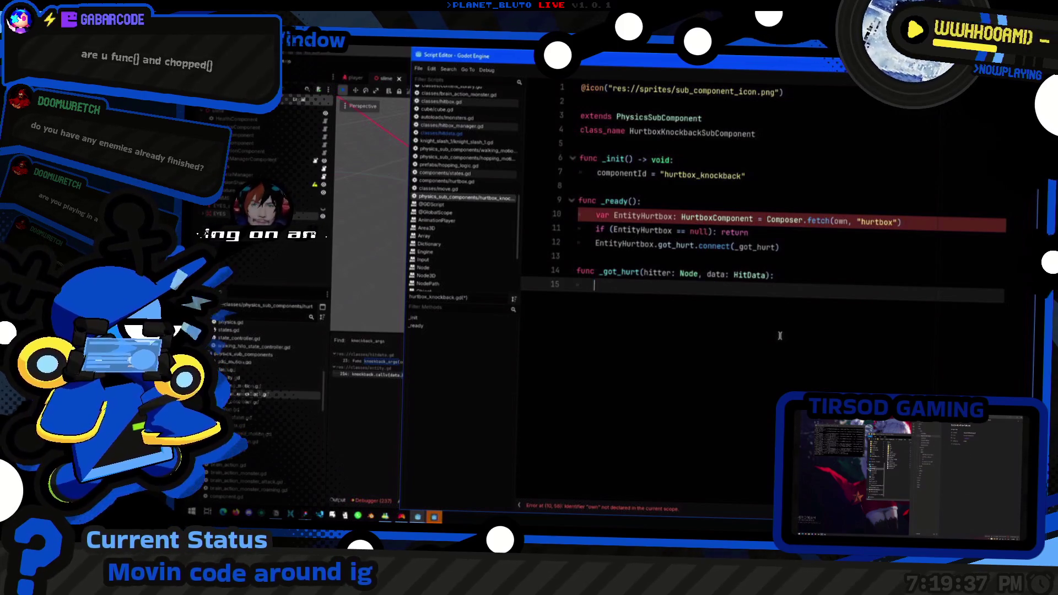
key("shift+Home")
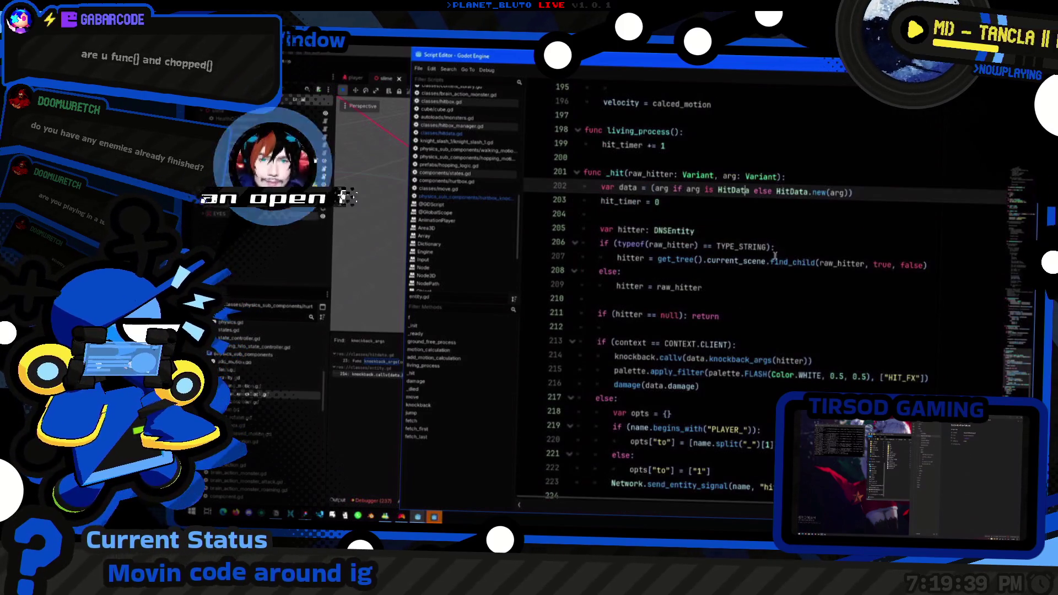
left_click(645, 286, "ctrl")
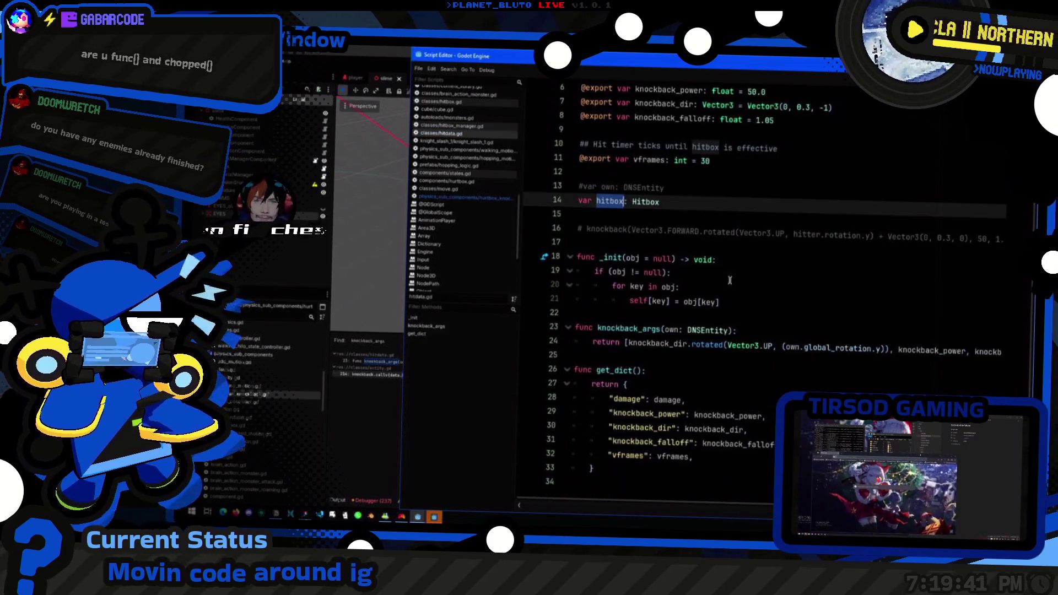
double_click(637, 328)
Search all project files for knockback_args, then broaden the search term to knockback.
key("ctrl+shift+f")
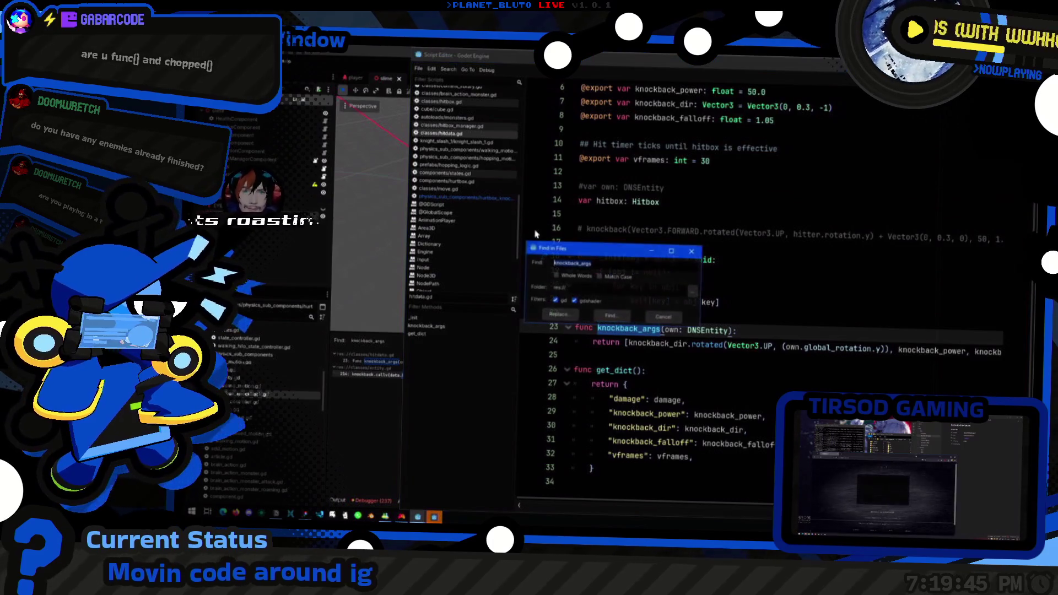
key("Return")
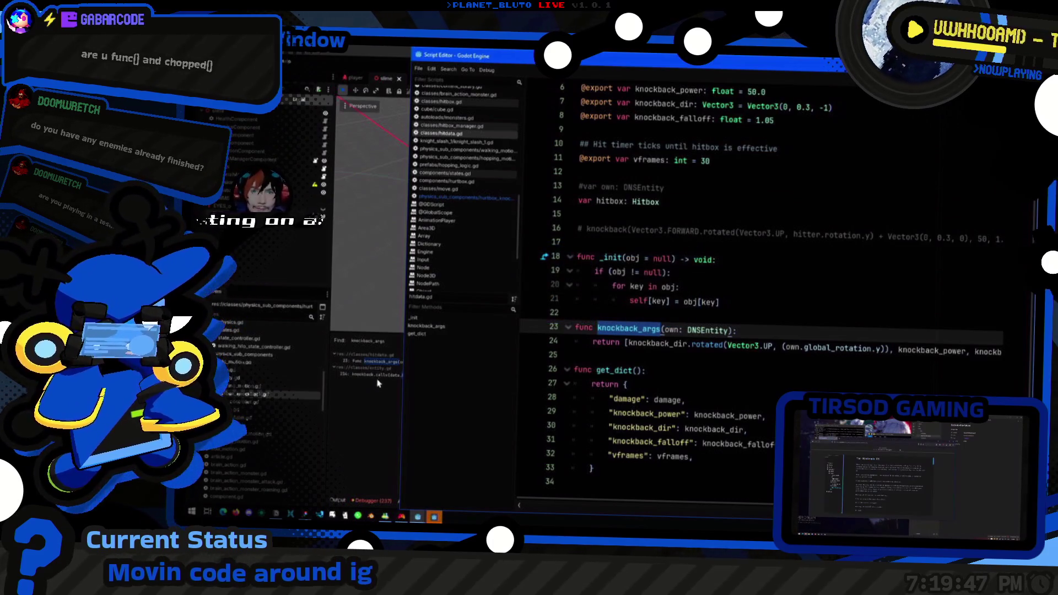
key("ctrl+shift+f")
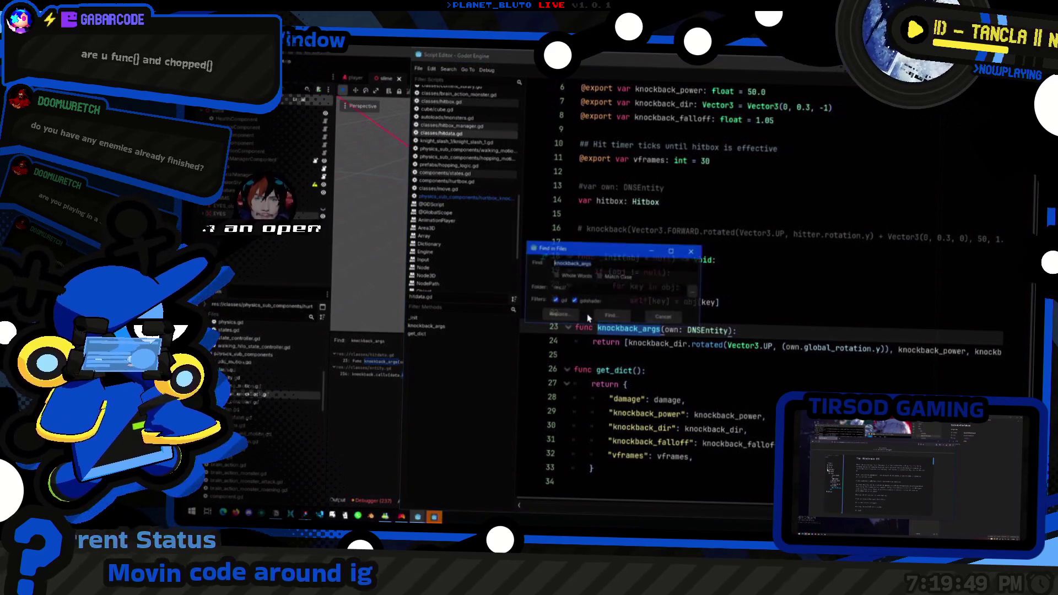
key("Return")
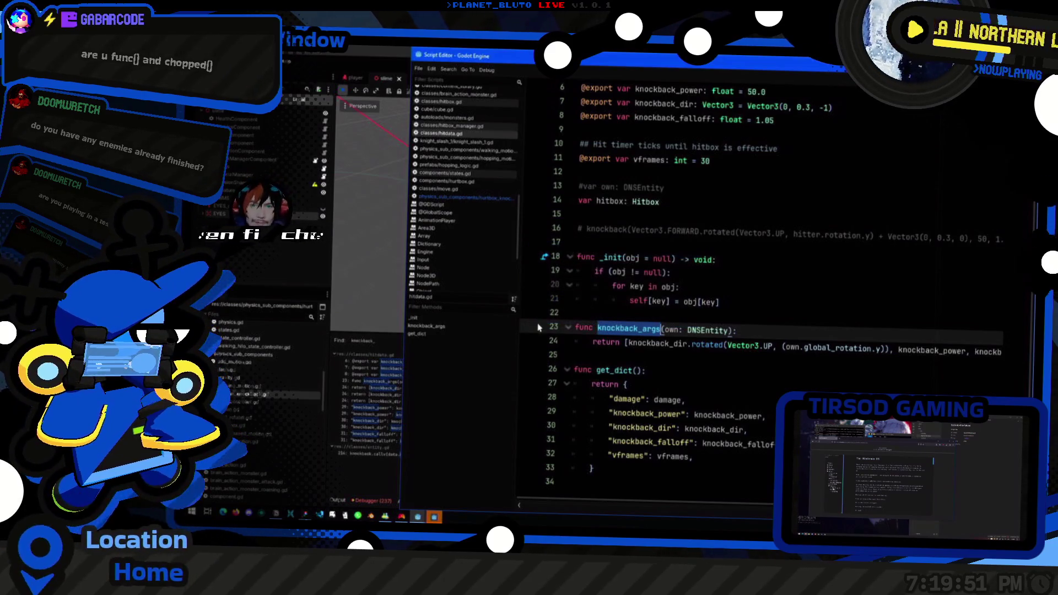
key("ctrl+shift+f")
key("BackSpace")
key("BackSpace")
key("Return")
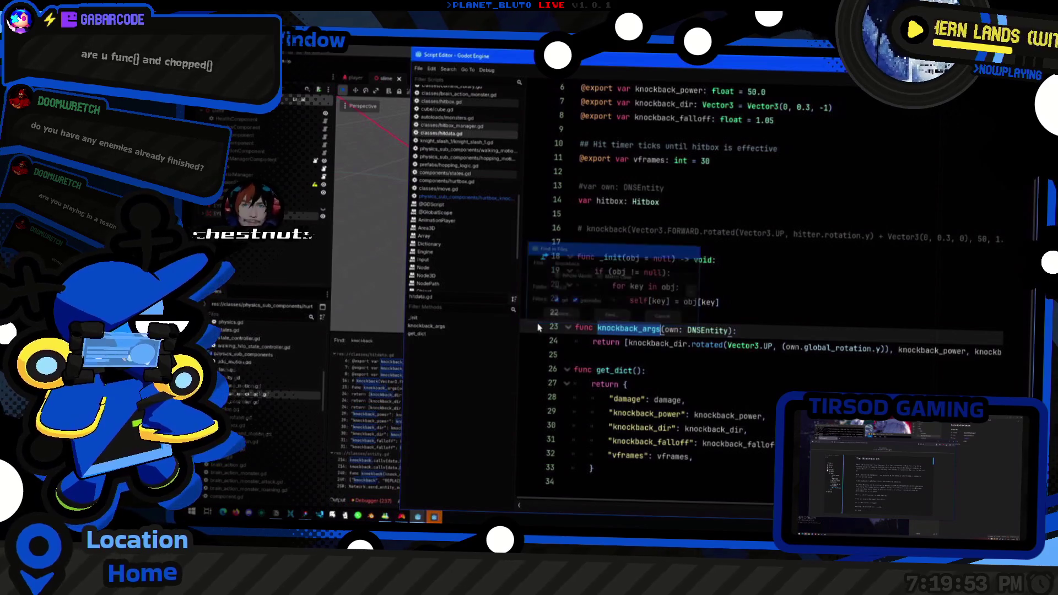
Open entity.gd's knockback function from the results and select its lines 245–250.
left_click(377, 490)
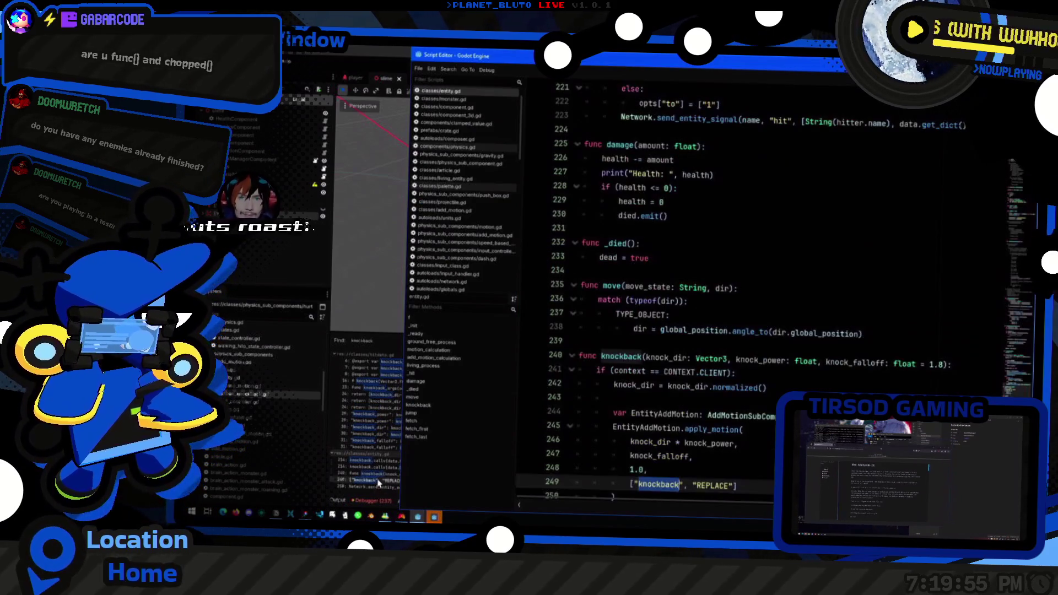
left_click(377, 384)
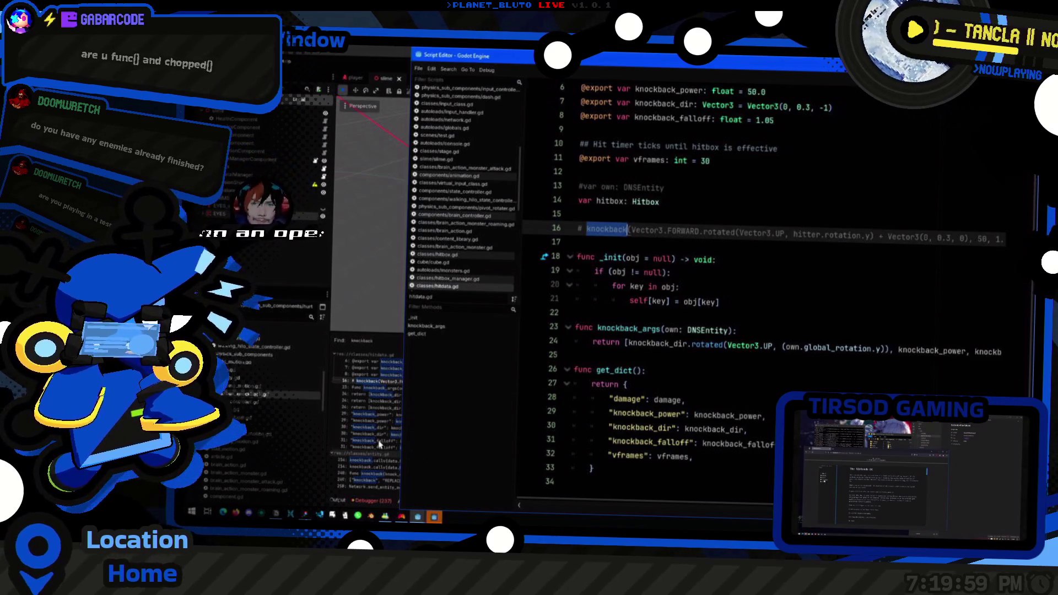
left_click(372, 474)
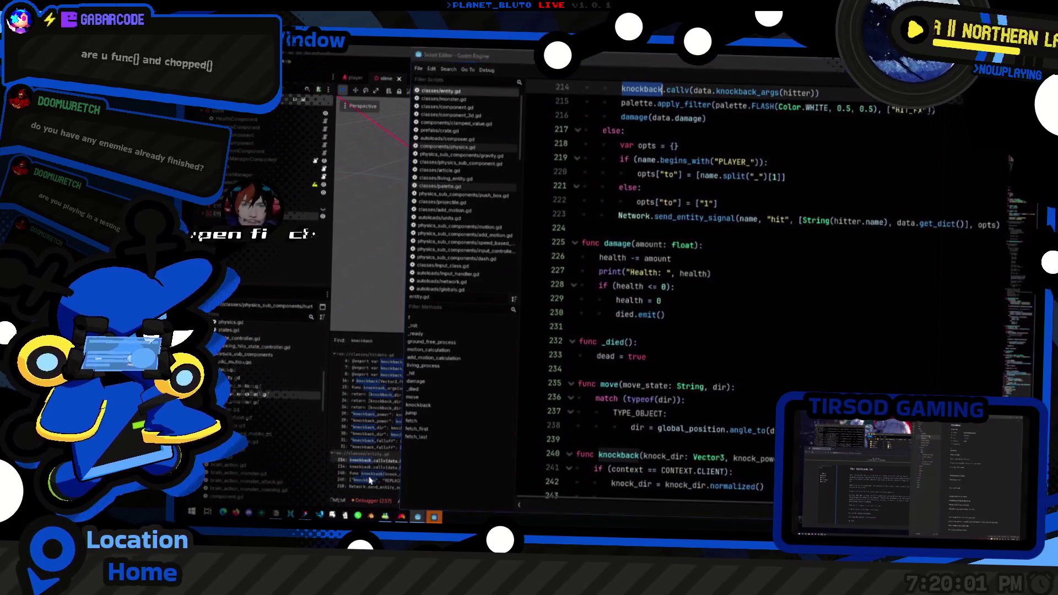
scroll(760, 391, "down", 8)
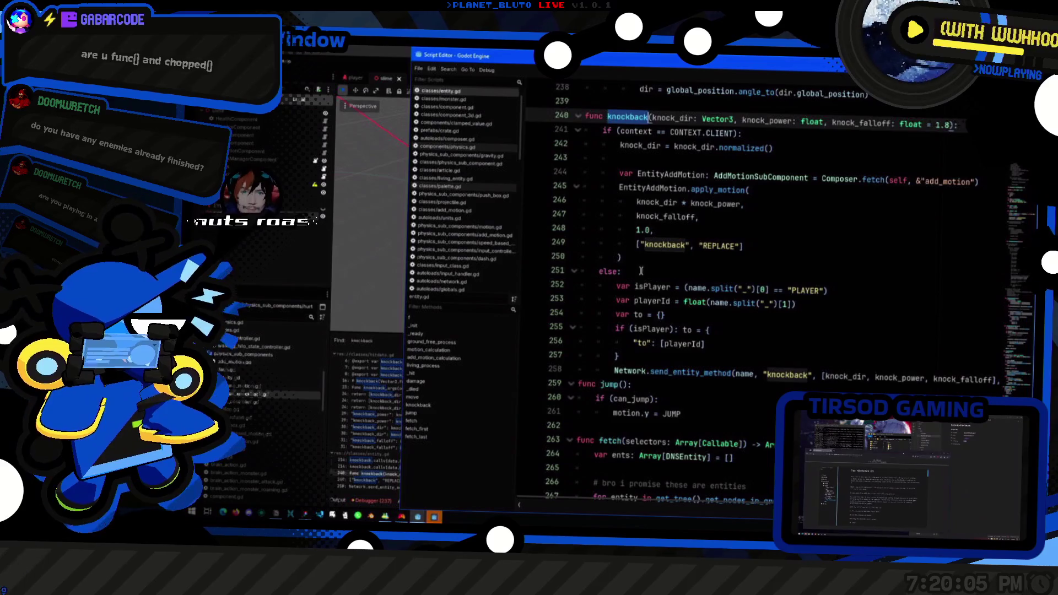
left_click_drag(622, 257, 516, 200)
left_click_drag(518, 180, 518, 175)
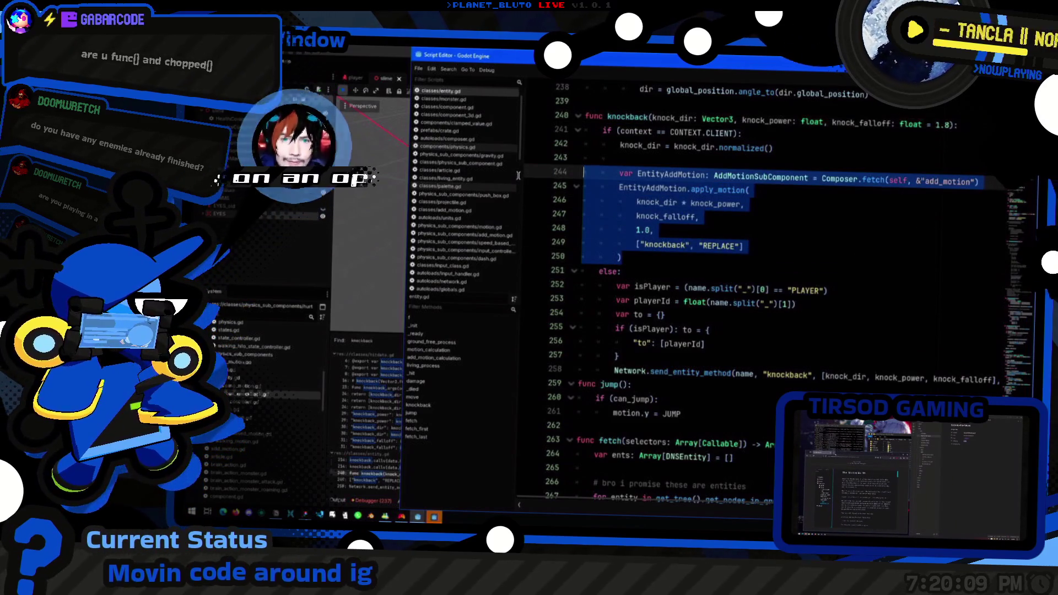
scroll(808, 220, "up", 1)
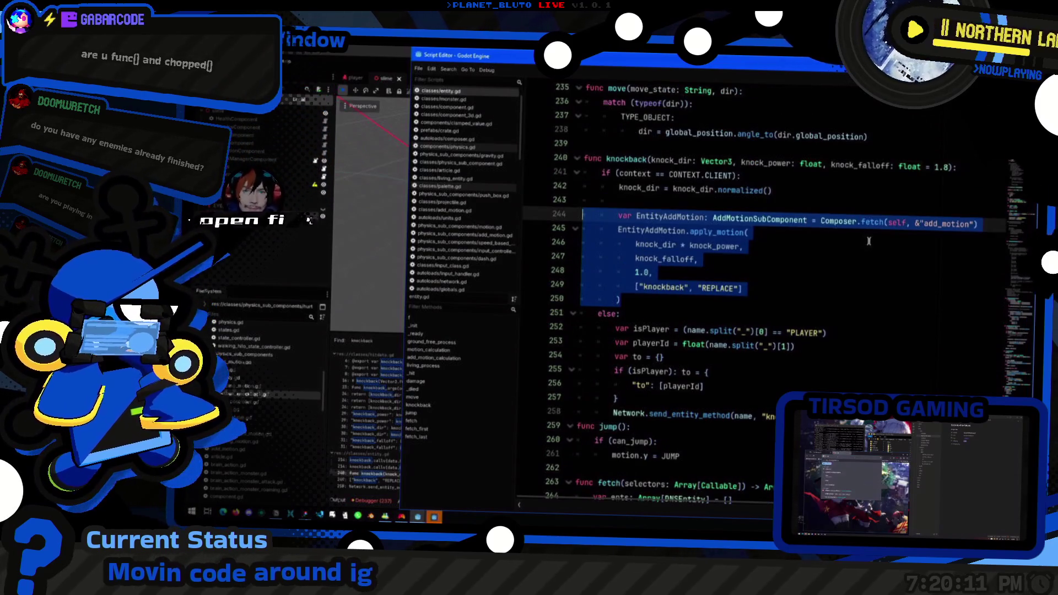
left_click(904, 176)
left_click(906, 351)
mouse_move(622, 299)
left_mouse_down()
mouse_move(612, 273)
mouse_move(584, 260)
mouse_move(423, 222)
mouse_move(439, 208)
left_mouse_up()
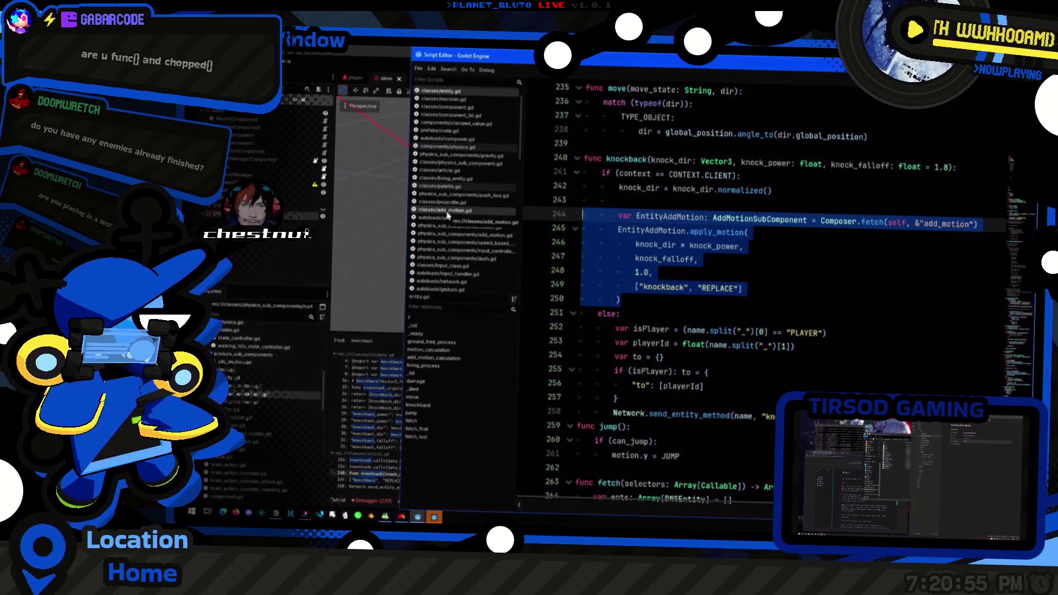
Copy entity.gd's whole knockback function and paste it below _got_hurt in hurtbox_knockback.gd.
key("shift+Up")
key("shift+Up")
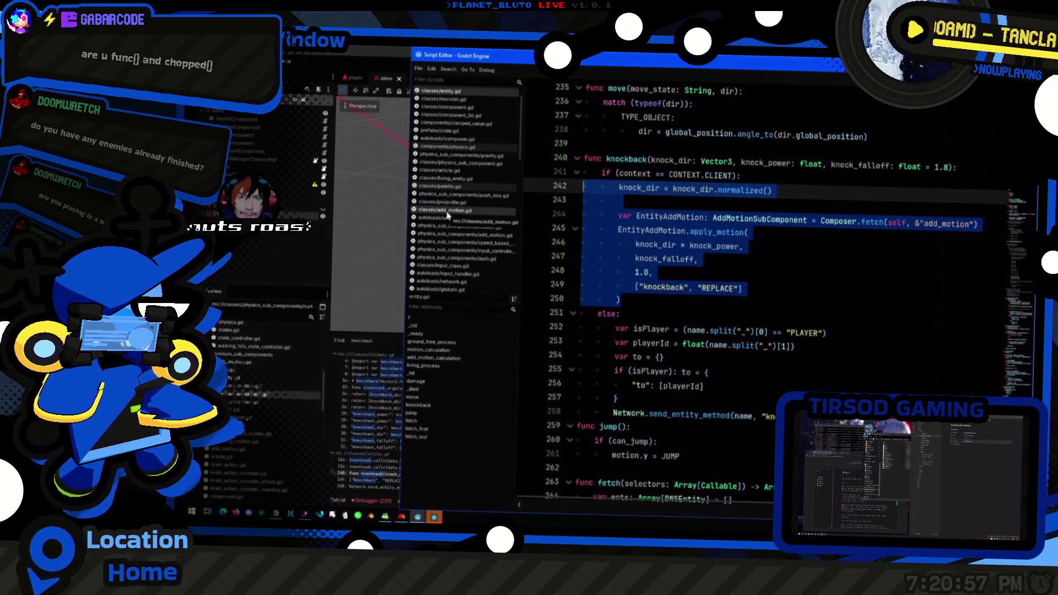
key("shift+Home")
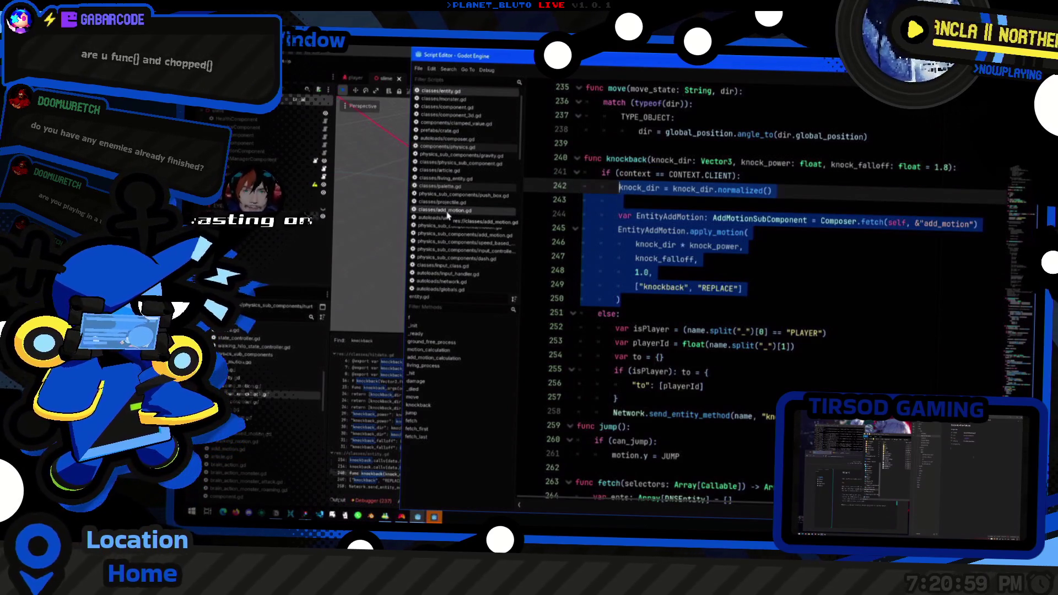
key("shift+Home")
key("shift+Home")
key("shift+Home")
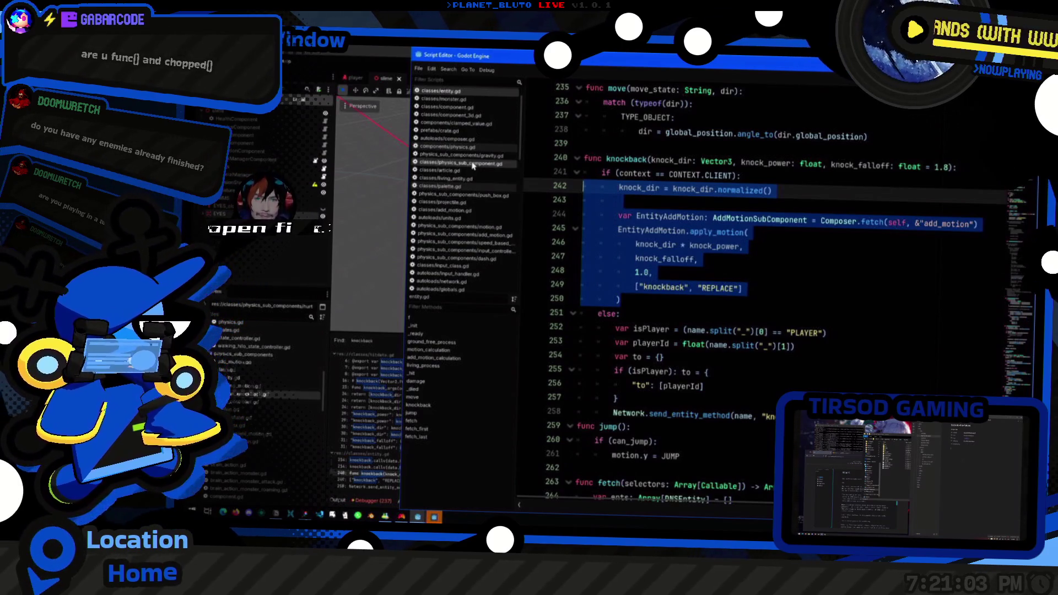
key("Up")
key("Up")
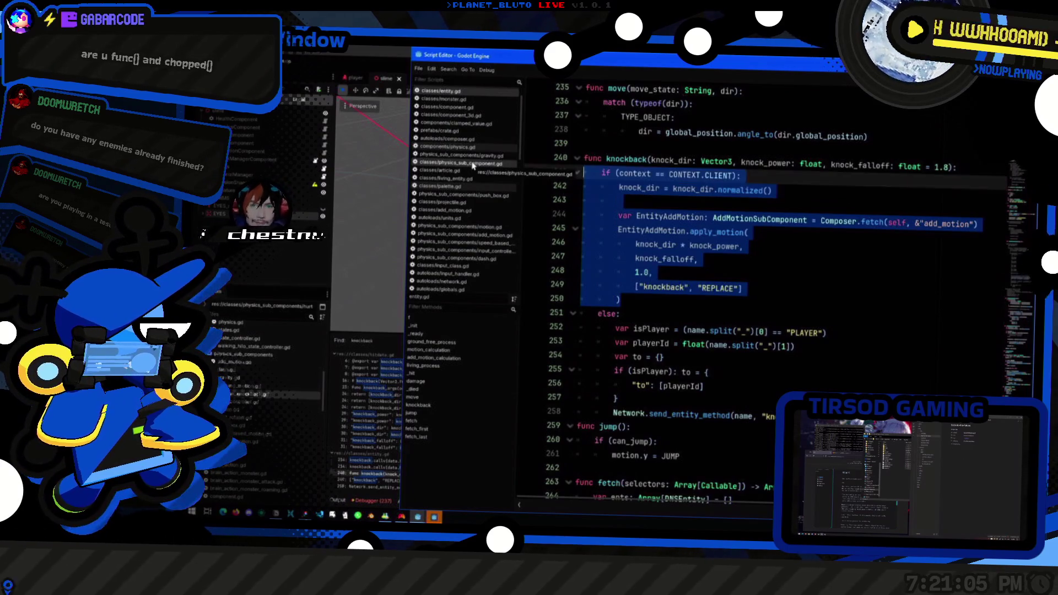
scroll(509, 181, "up", 3)
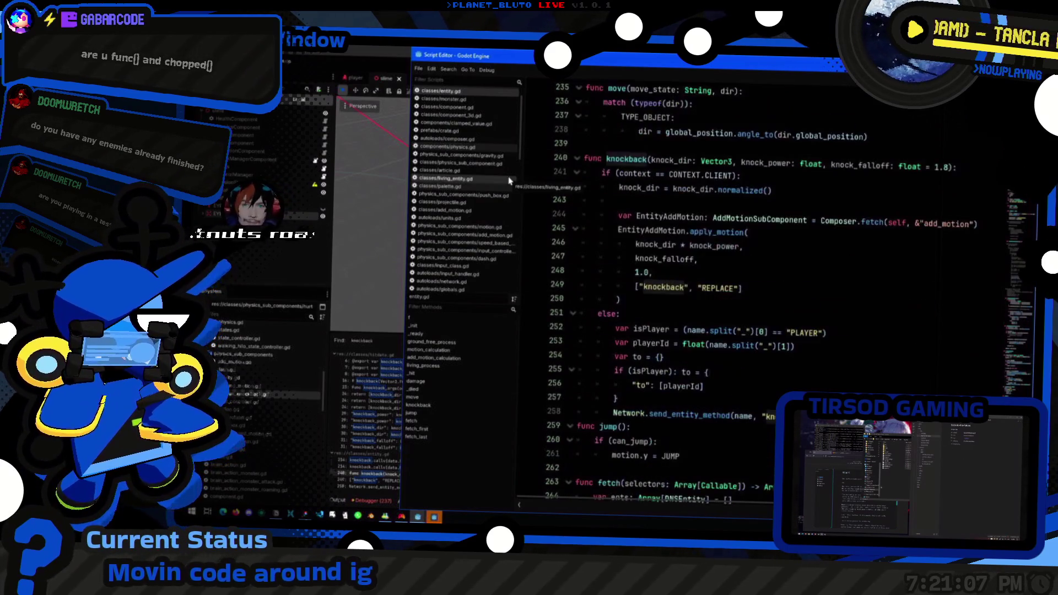
key("alt+Left")
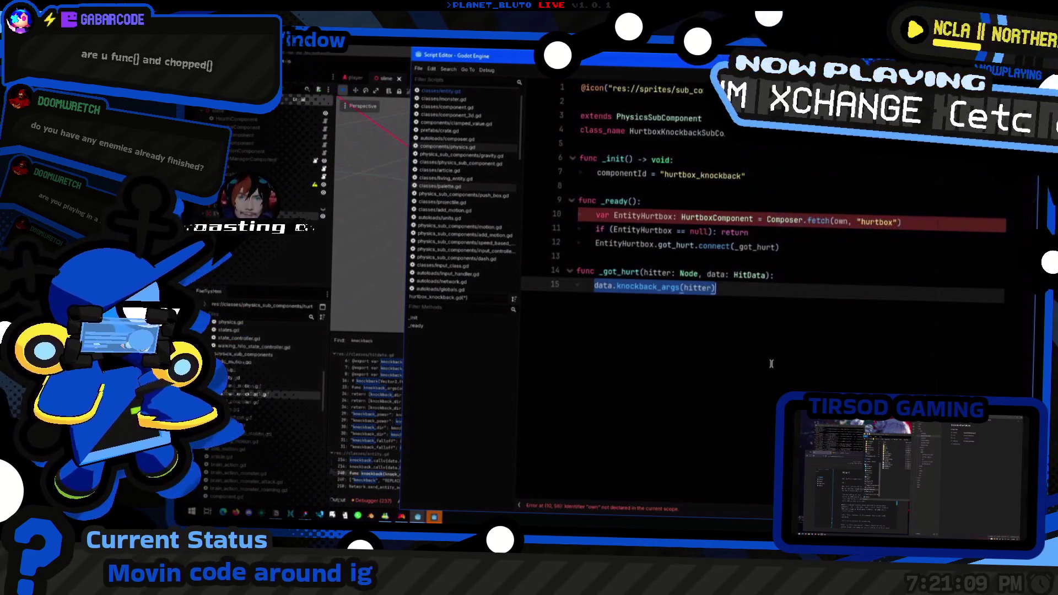
left_click(771, 364)
key("Return")
key("ctrl+v")
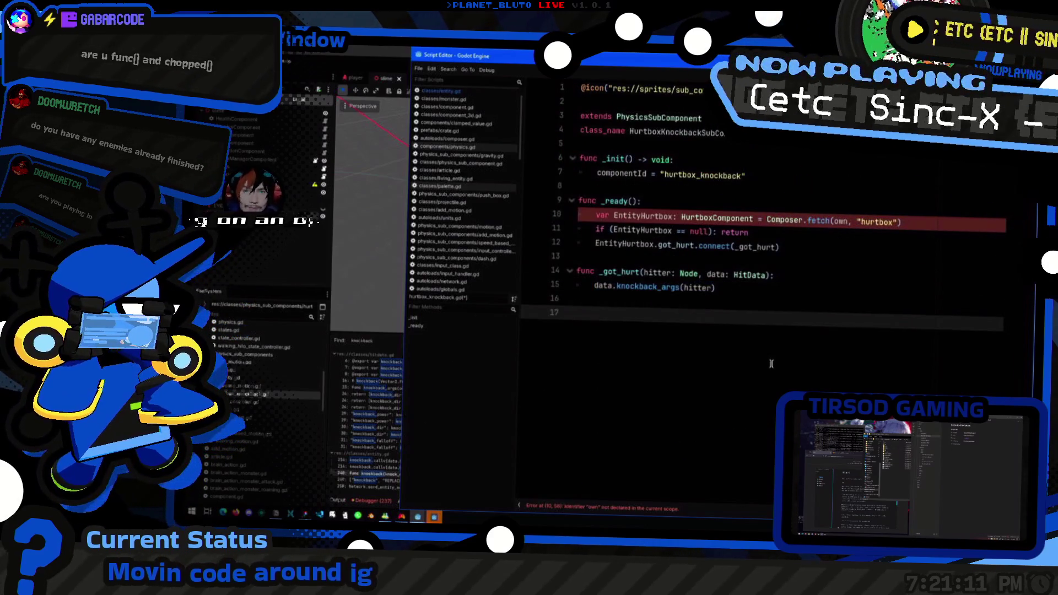
Replace the knockback_args call on line 15 with the saved knockback.callv line from clipboard history.
double_click(625, 329)
key("Up")
key("Up")
key("Up")
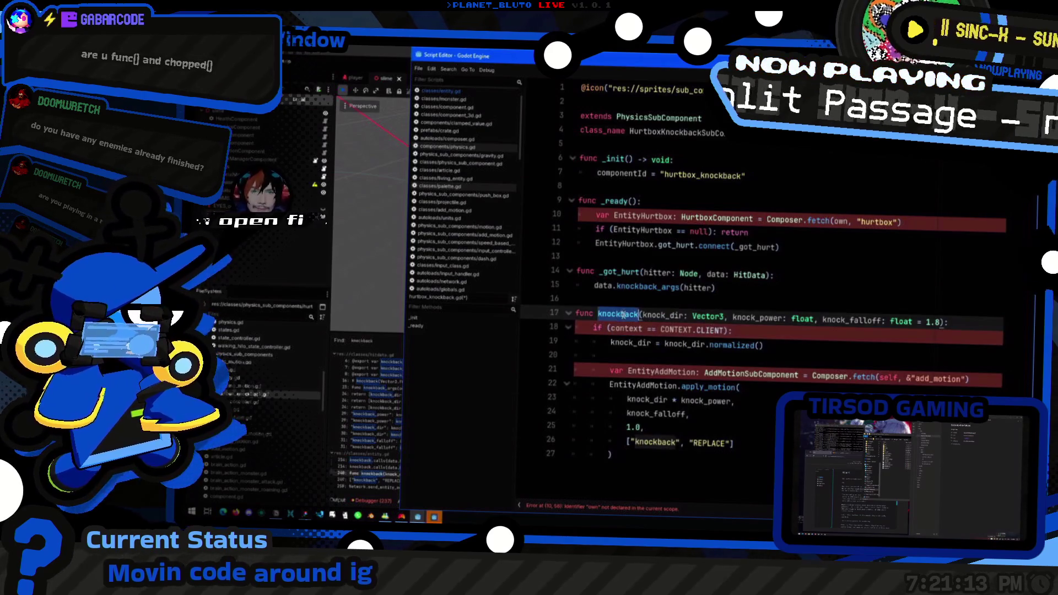
key("Home")
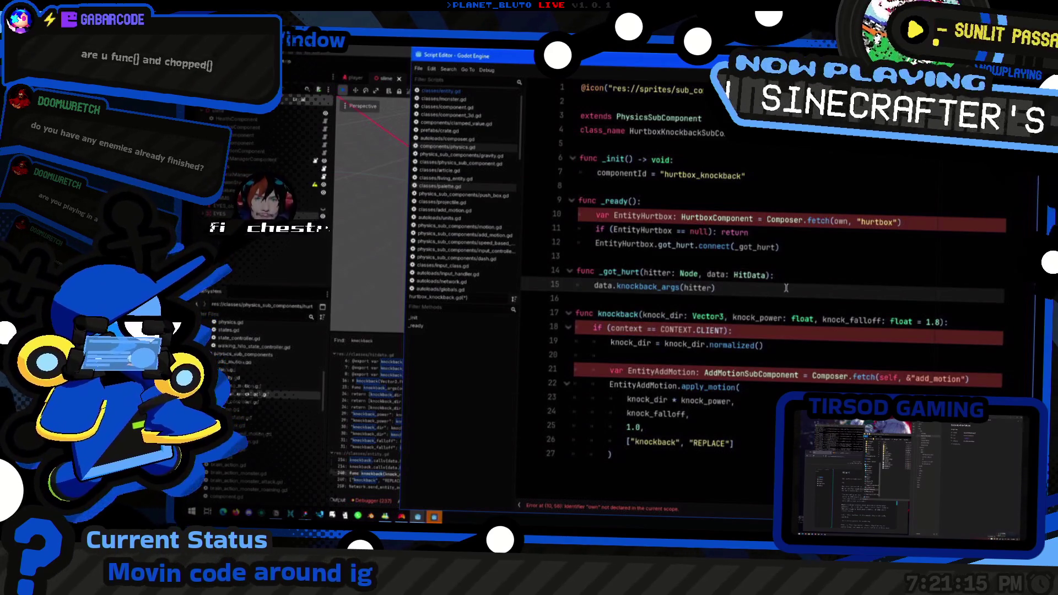
key("shift+End")
key("super+v")
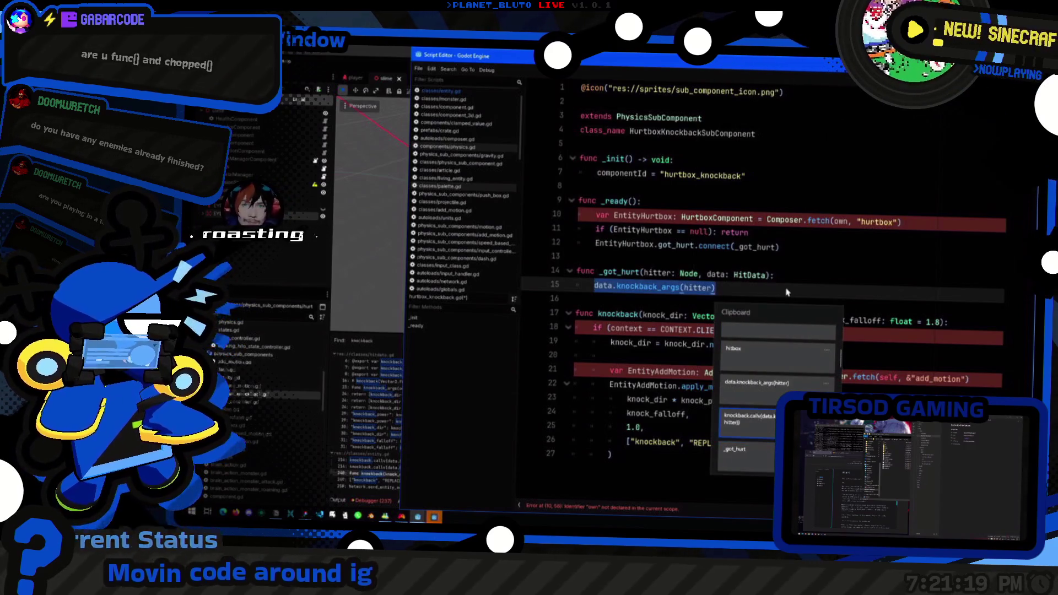
key("Return")
key("Home")
key("ctrl+shift+Right")
left_click(818, 294)
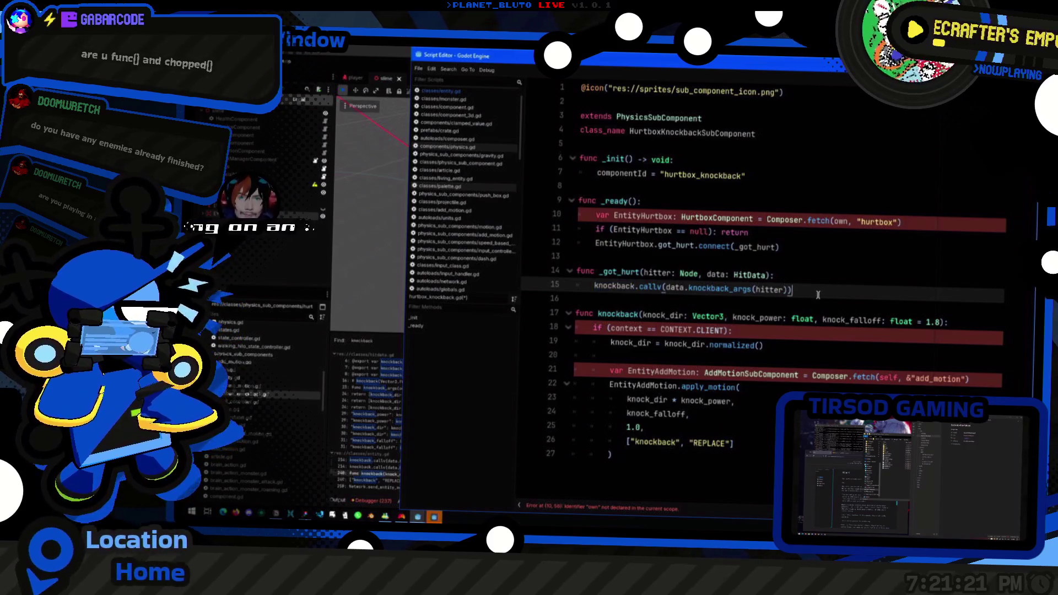
Rework line 18's context check, adding an own is DNSEntity test and own prefix.
left_click(736, 329)
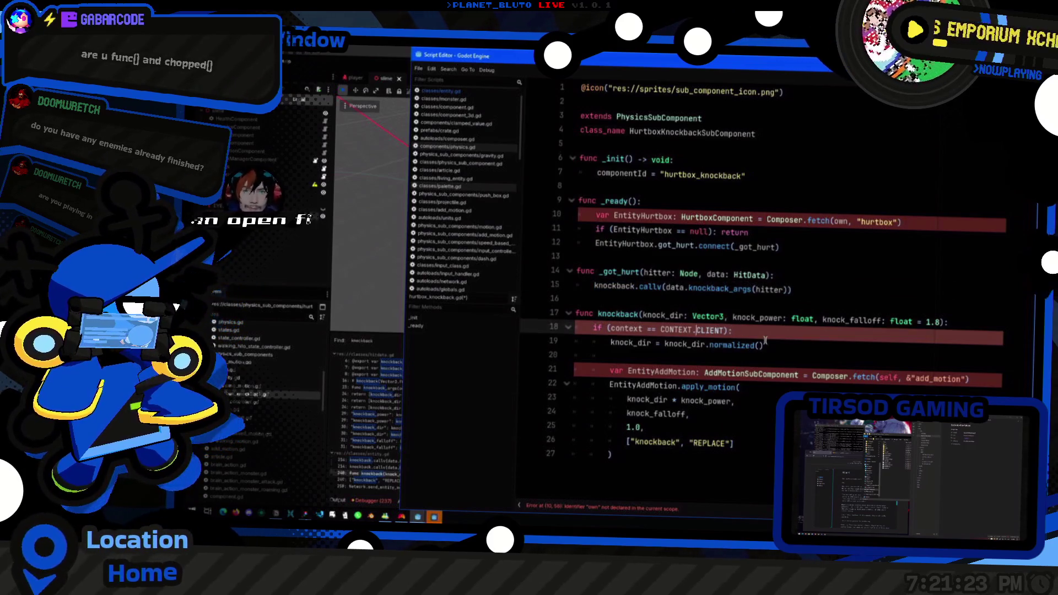
type("own.")
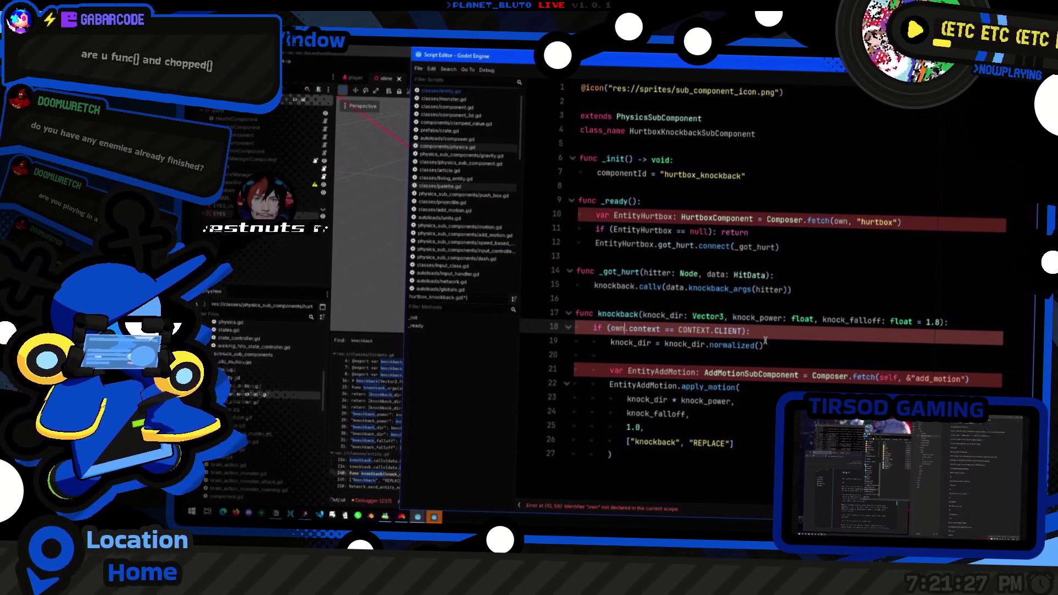
key("ctrl+shift+Left")
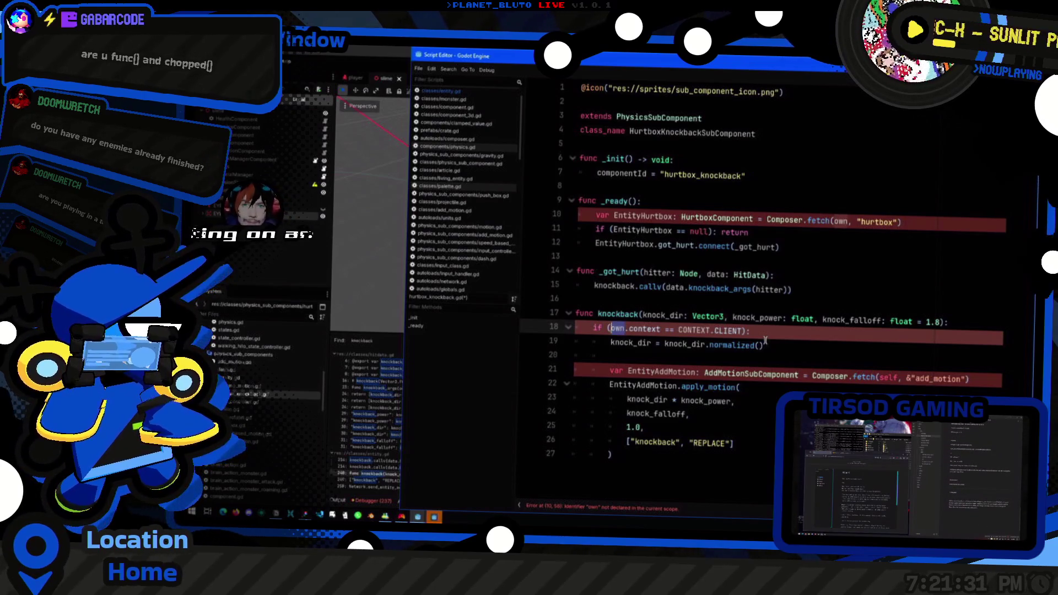
key("Right")
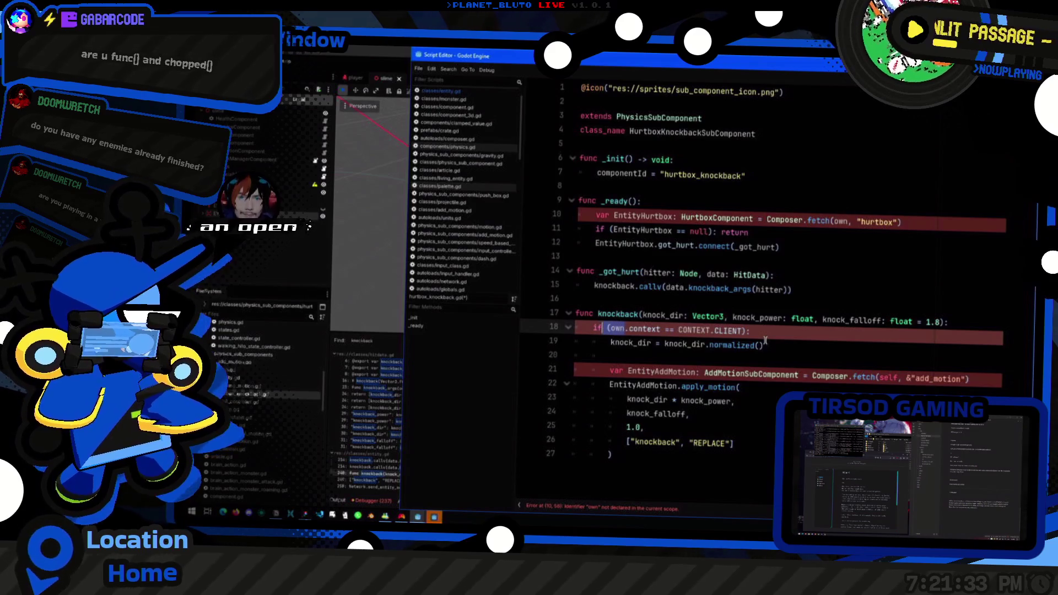
key("Right")
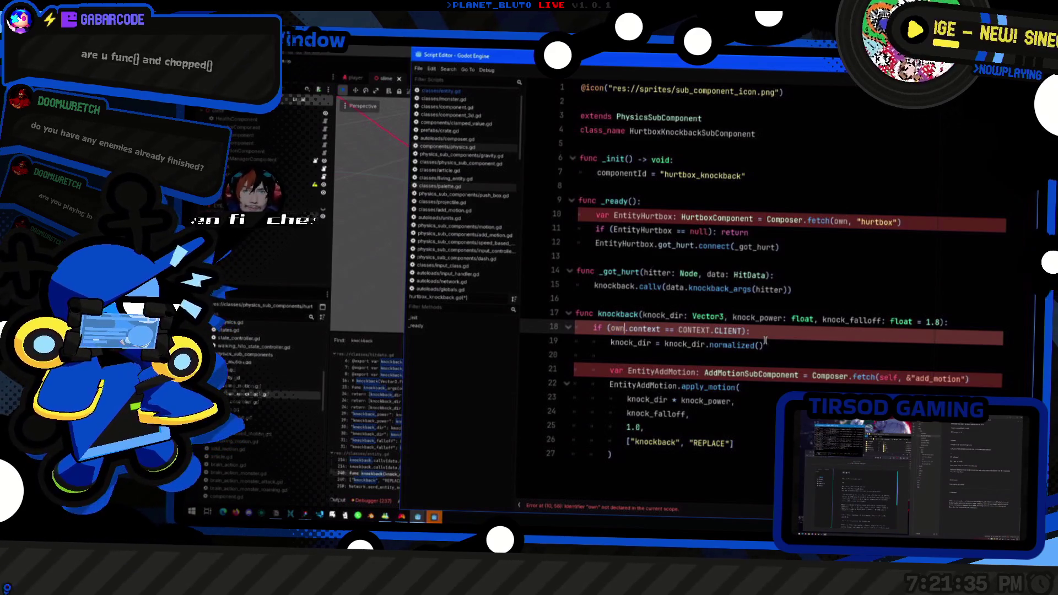
type("is DNSEn")
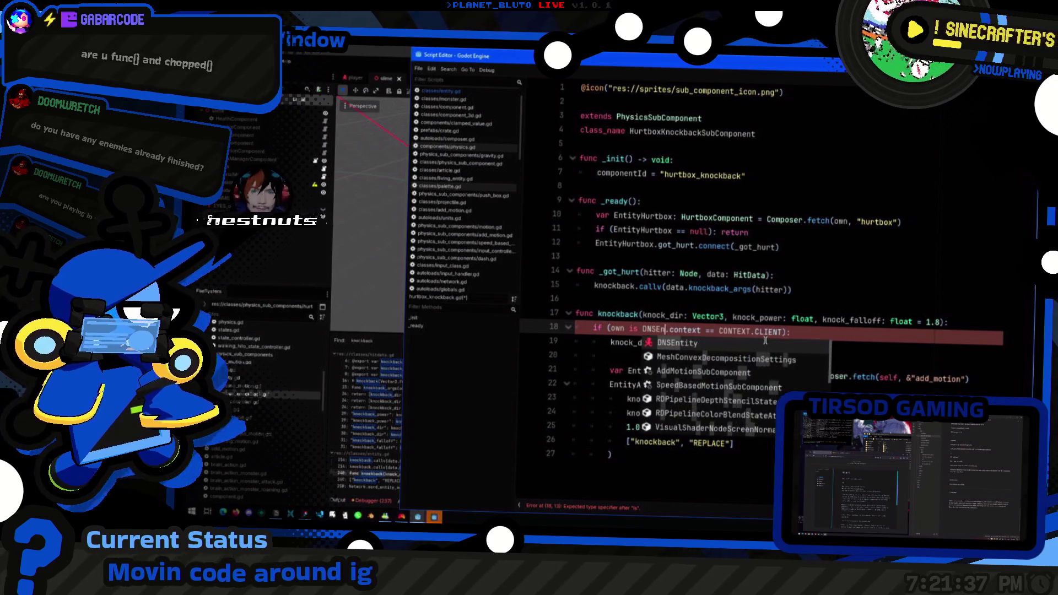
key("Return")
type("and own.")
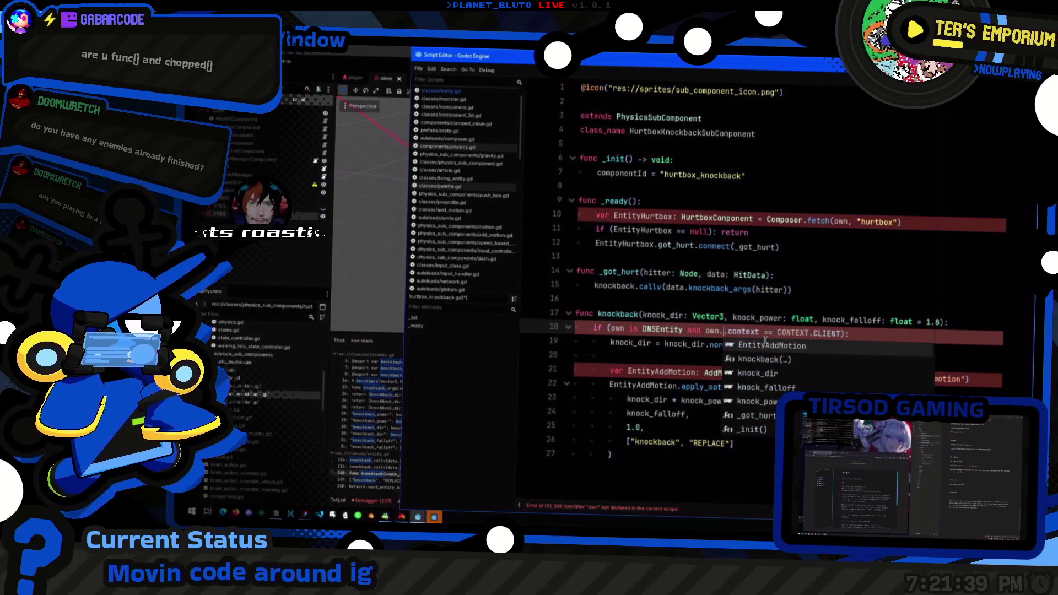
key("BackSpace")
key("End")
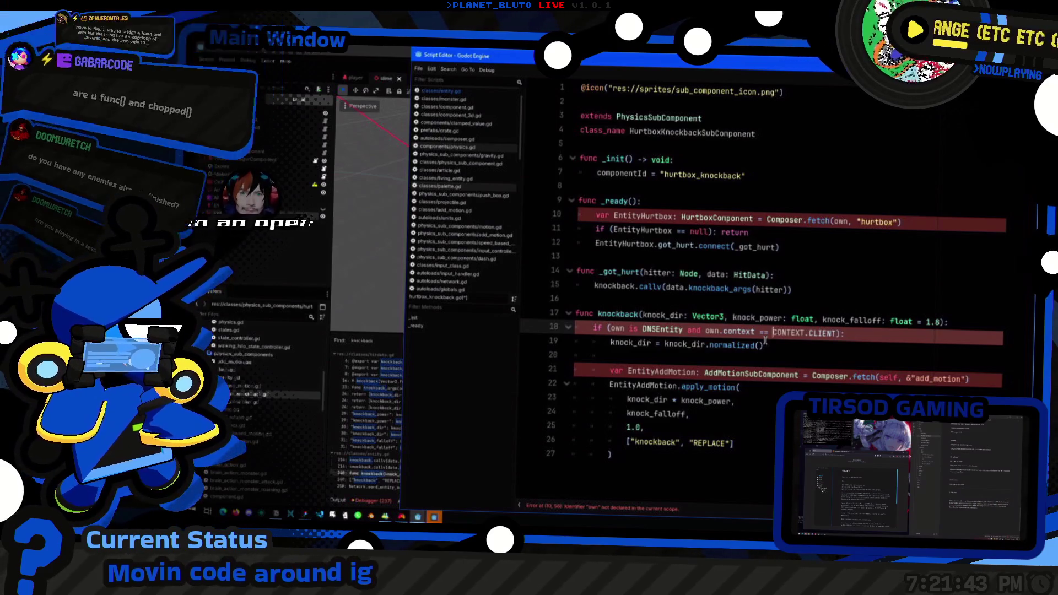
Make line 18's check use entity, dropping the DNSEntity test and writing entity.CONTEXT.CLIENT.
key("ctrl+Left")
key("ctrl+Left")
key("ctrl+Left")
key("ctrl+shift+Right")
type("entity")
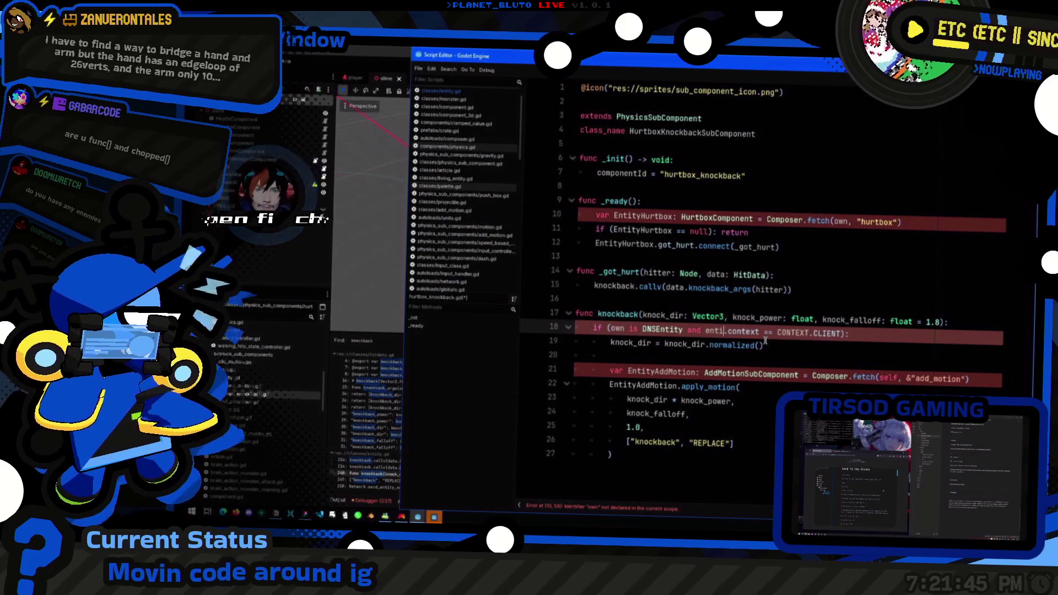
key("ctrl+Left")
key("ctrl+BackSpace")
key("ctrl+BackSpace")
key("ctrl+BackSpace")
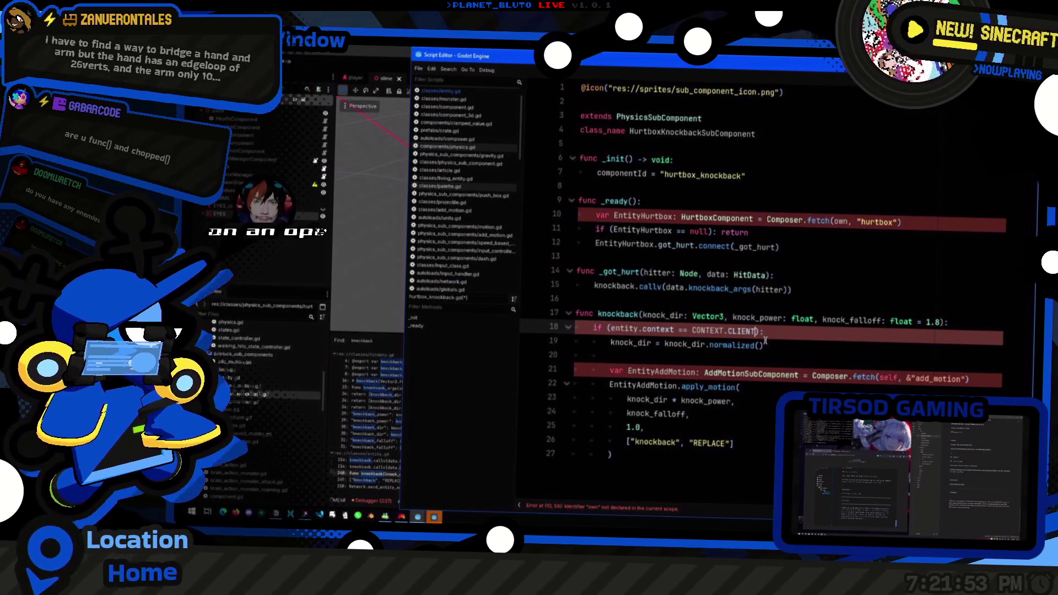
key("ctrl+Left")
key("ctrl+Left")
key("ctrl+Left")
type("entity.")
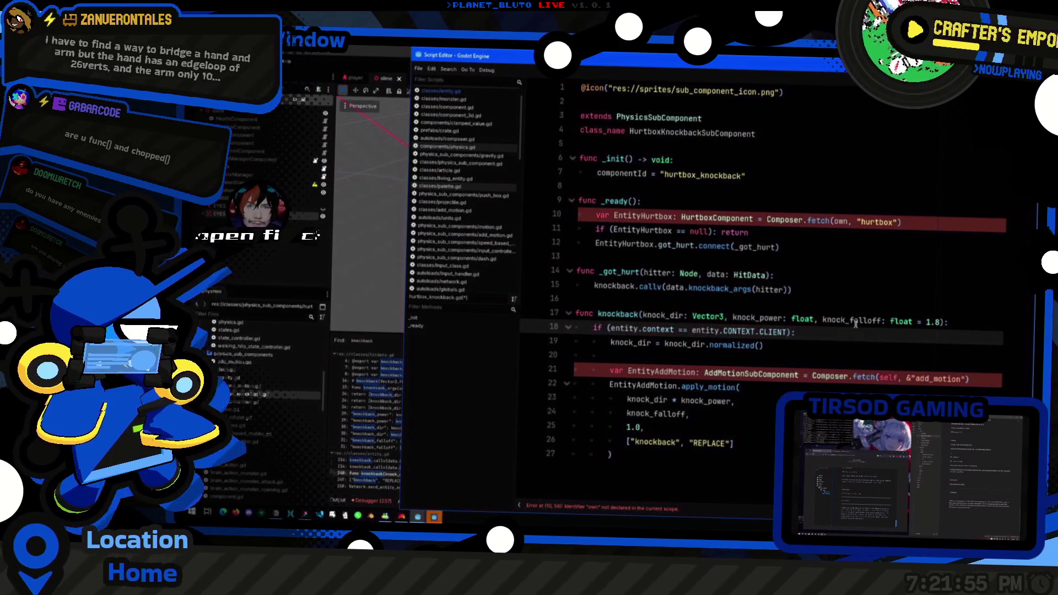
Replace own in the hurtbox fetch and self in Composer.fetch(…, &"add_motion") with entity.
double_click(836, 221)
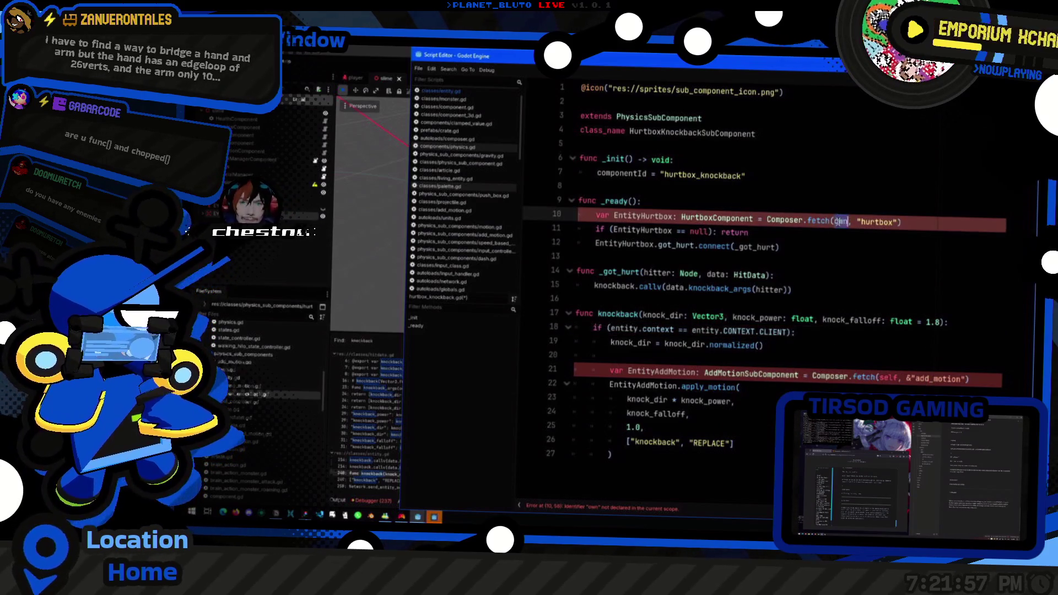
type("entity")
left_click(861, 347)
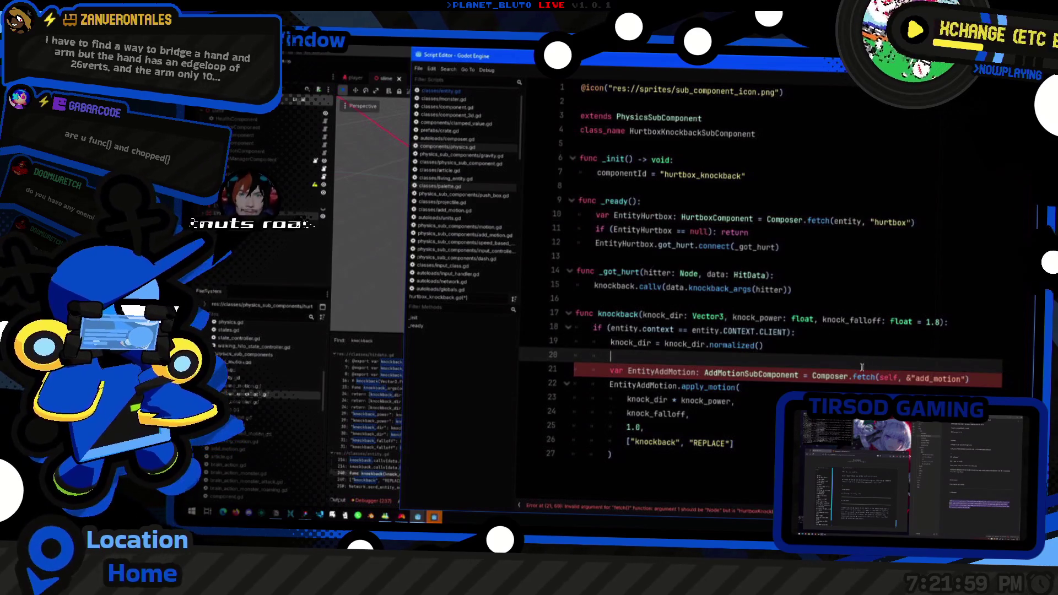
left_click(673, 372)
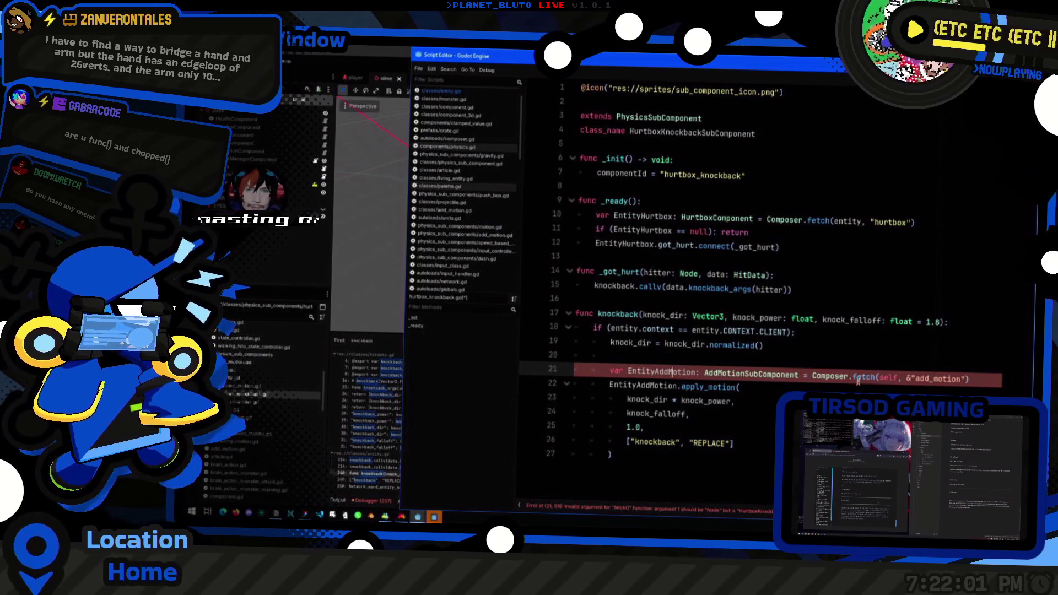
double_click(889, 377)
type("entity")
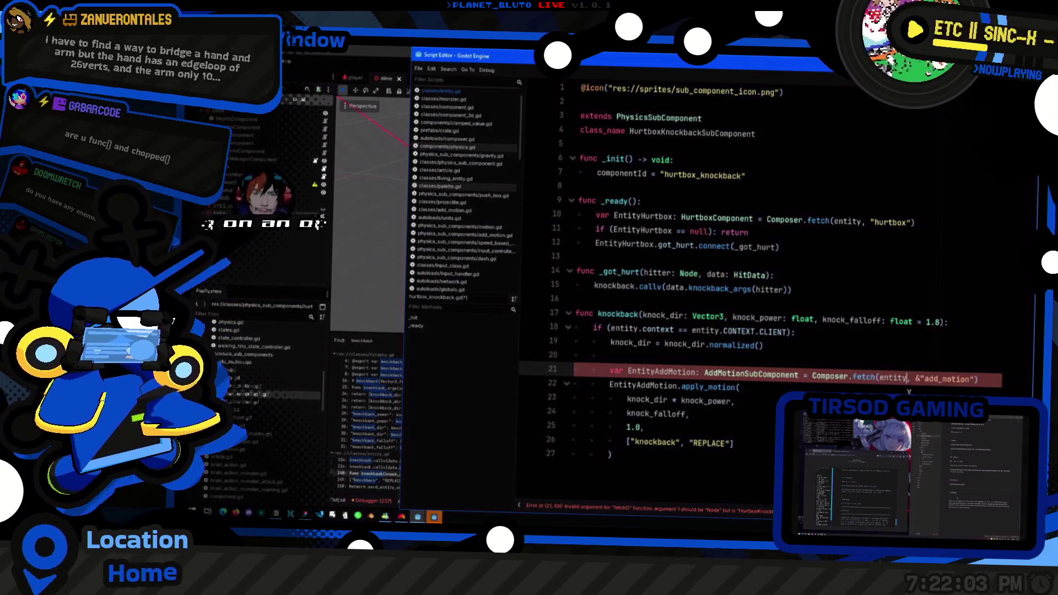
left_click(774, 418)
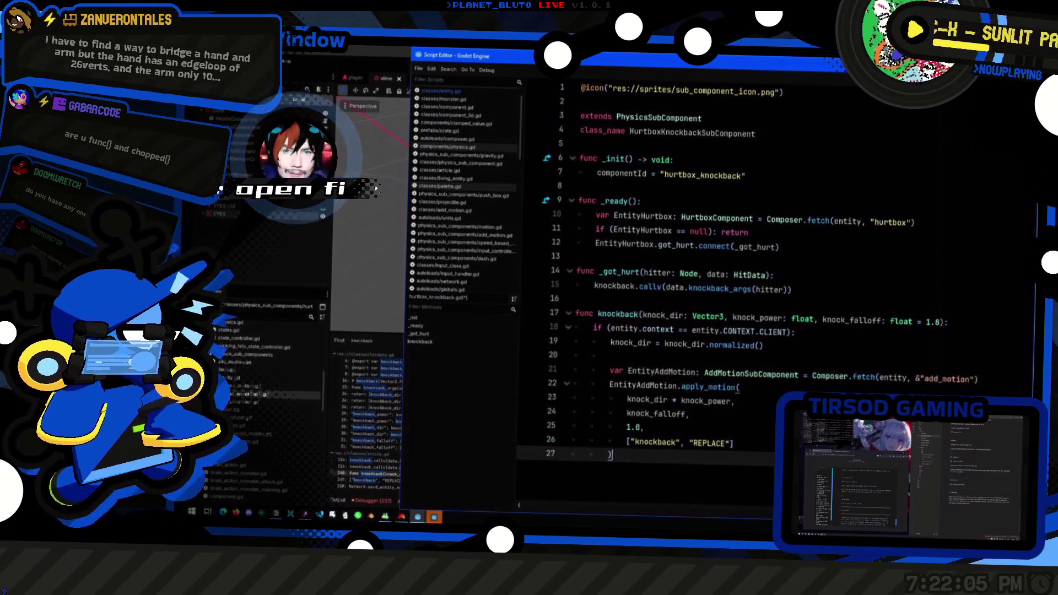
left_click(842, 345)
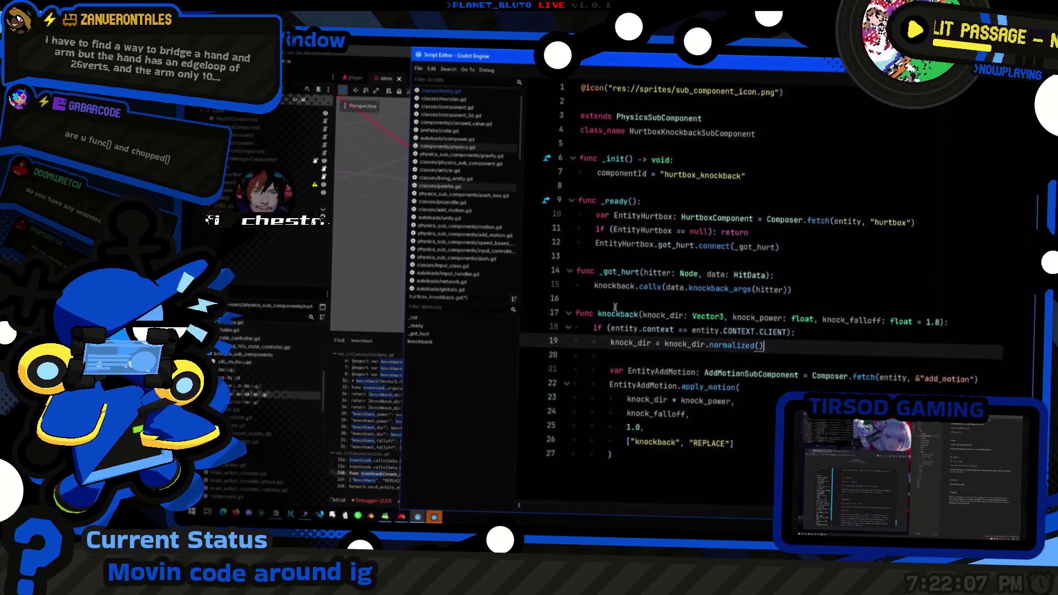
left_click(615, 315)
double_click(615, 315)
left_click(830, 289)
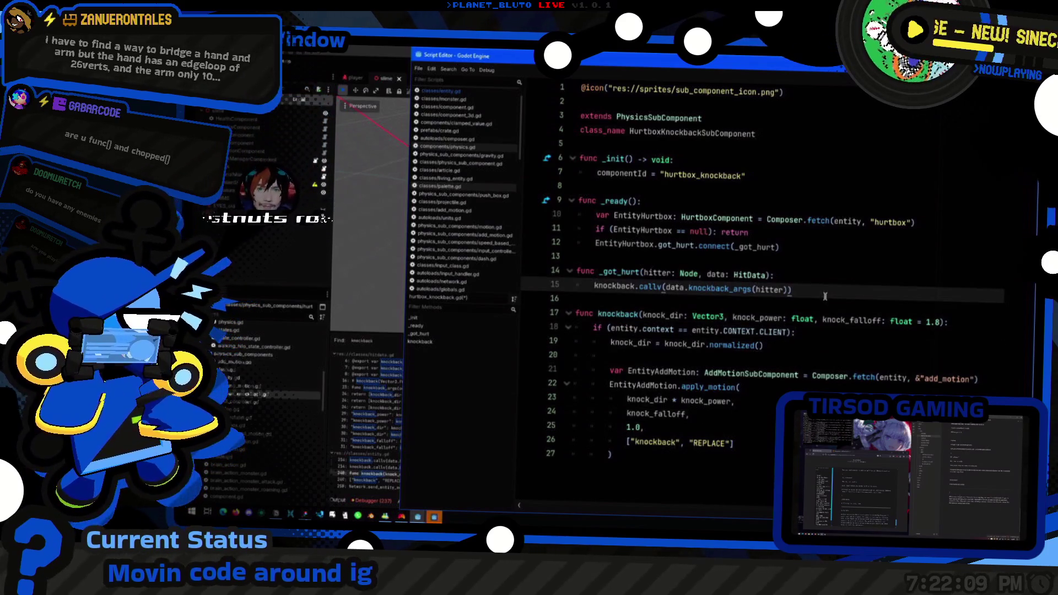
key("alt+Tab")
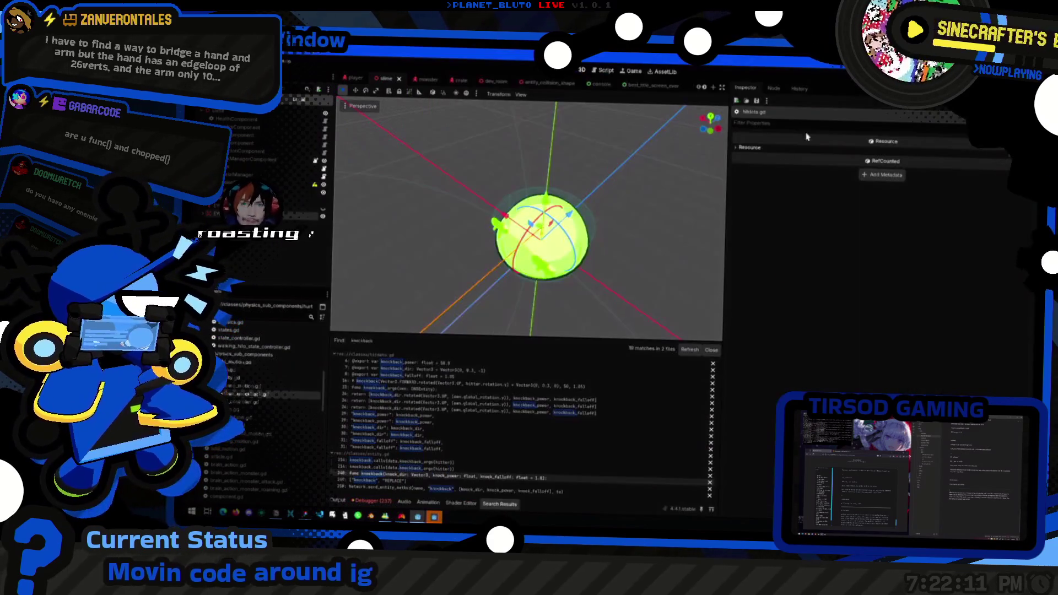
Launch a test run, then add a HurtboxKnockbackSubComponent to the slime's PhysicsComponent sub components.
key("F5")
key("F5")
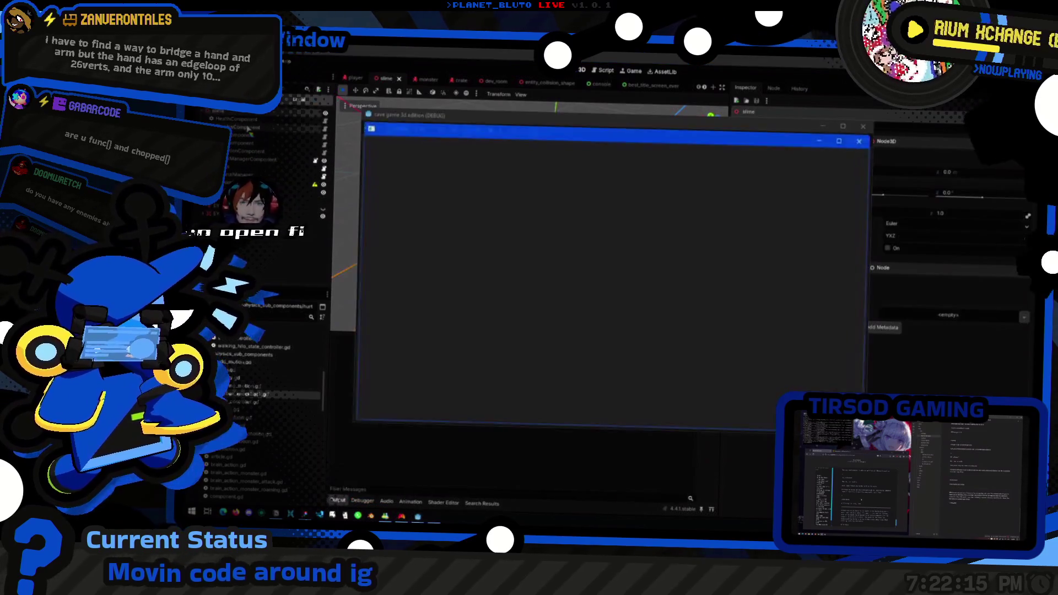
left_click(256, 126)
left_click(900, 226)
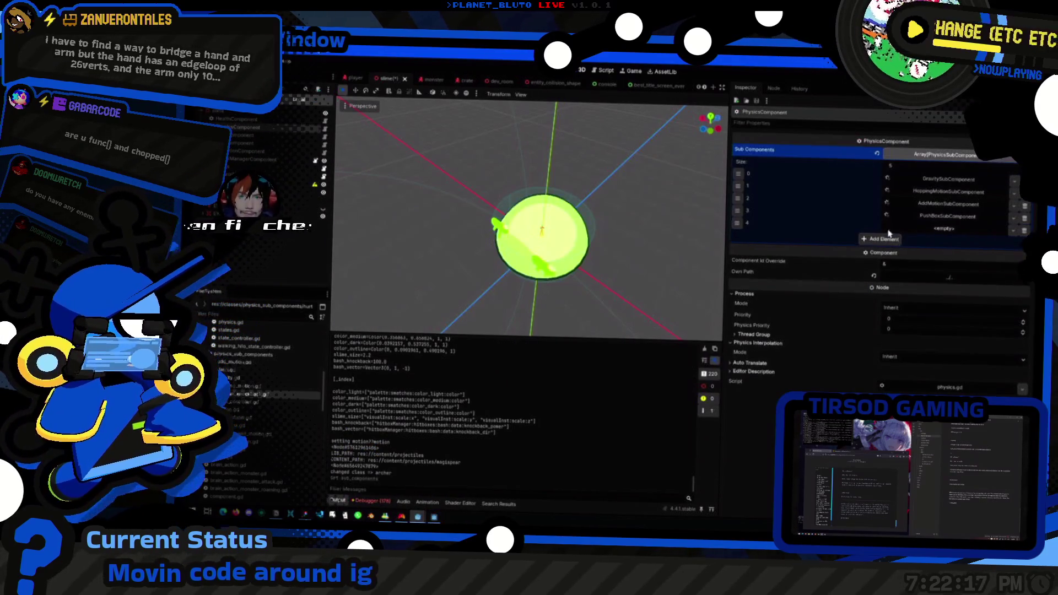
left_click(926, 232)
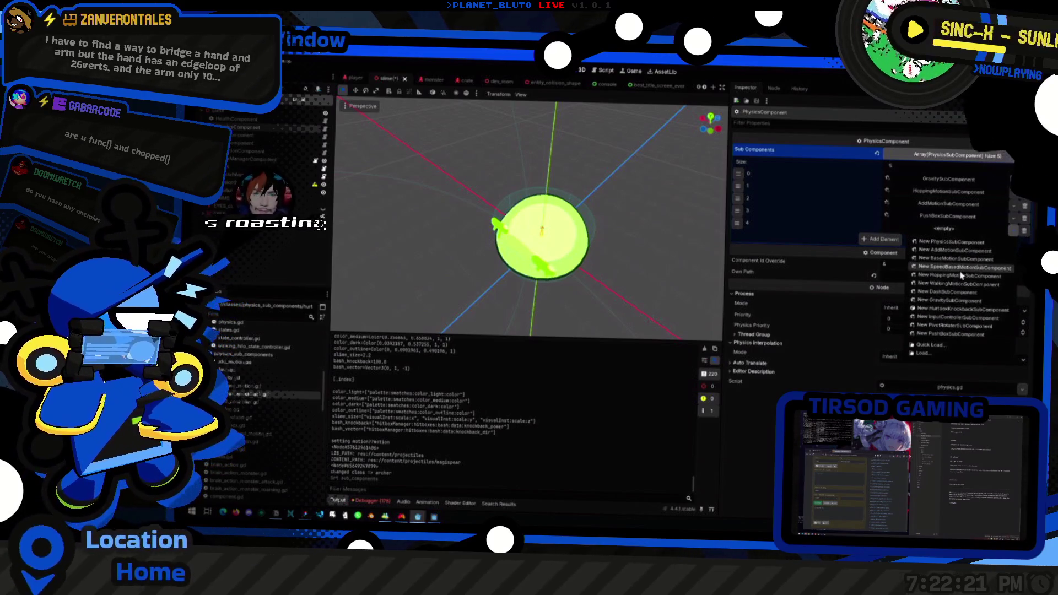
left_click(975, 311)
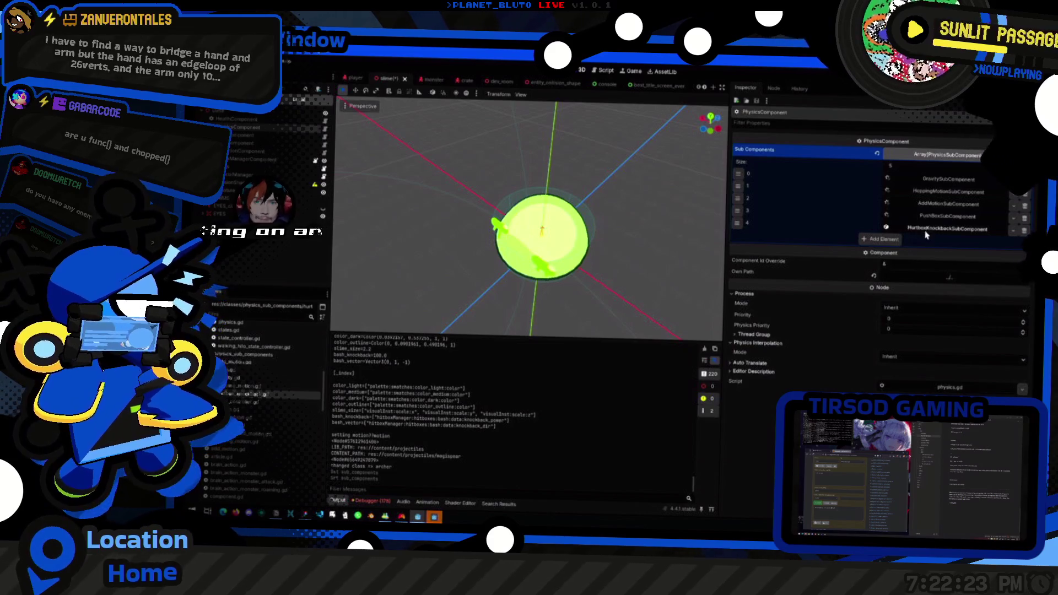
Add a HurtboxKnockbackSubComponent to the player's PhysicsComponent, placed before PivotRotaterSubComponent.
left_click(353, 79)
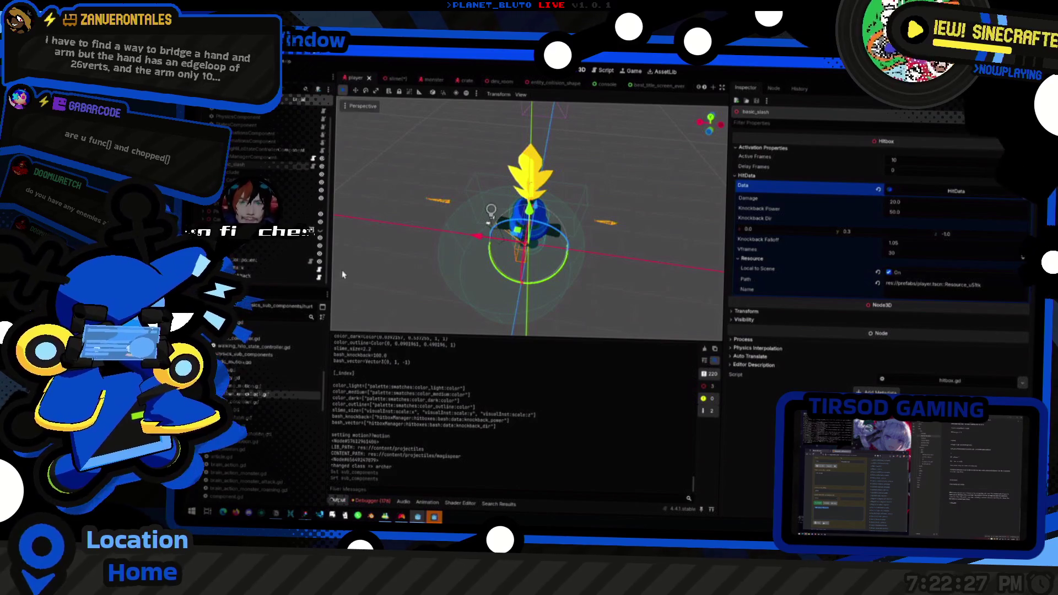
left_click(237, 119)
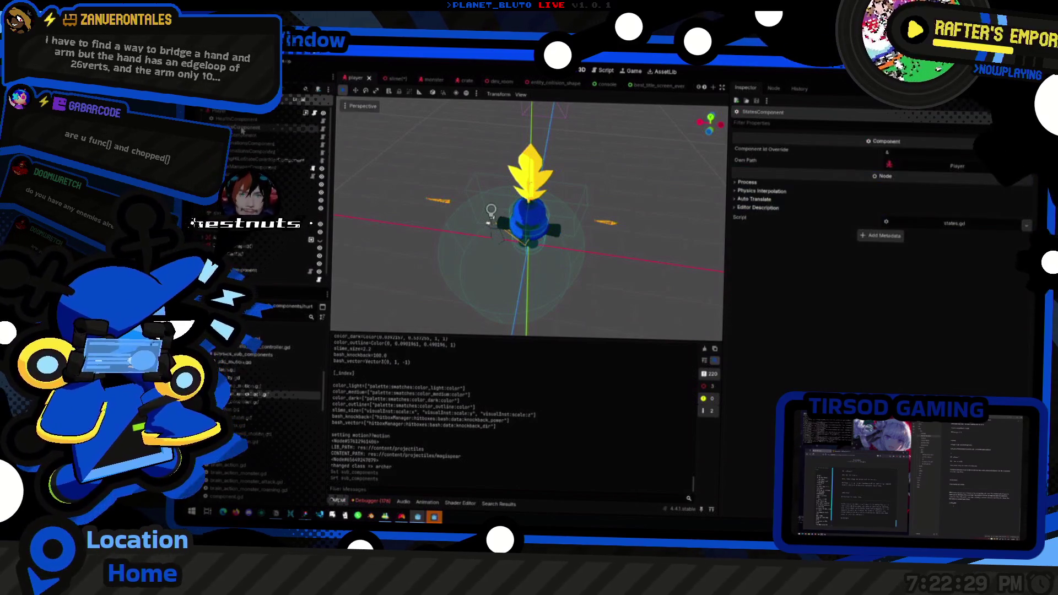
left_click(882, 264)
left_click(943, 265)
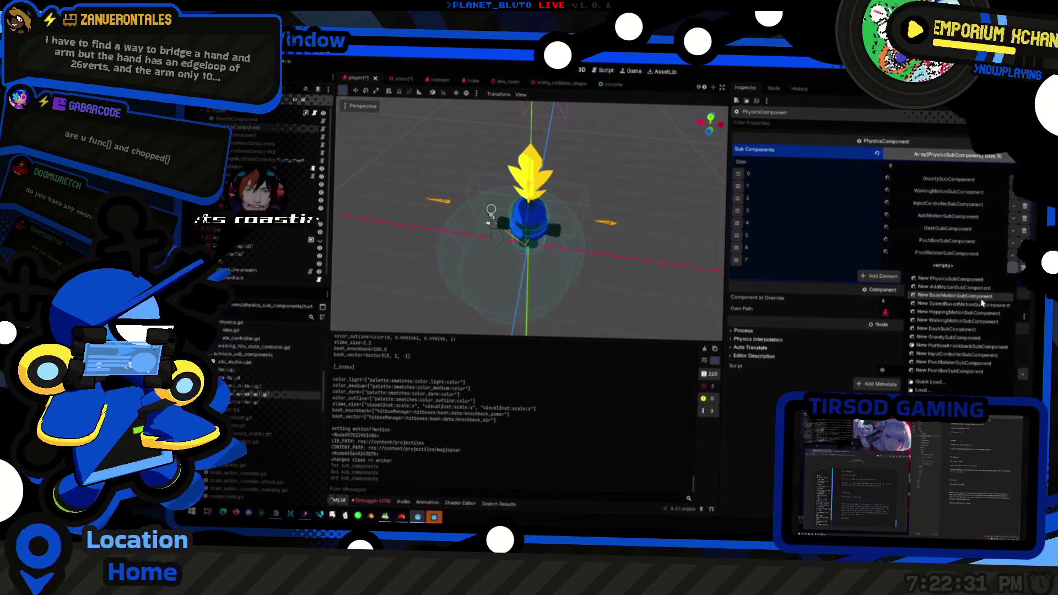
left_click(962, 346)
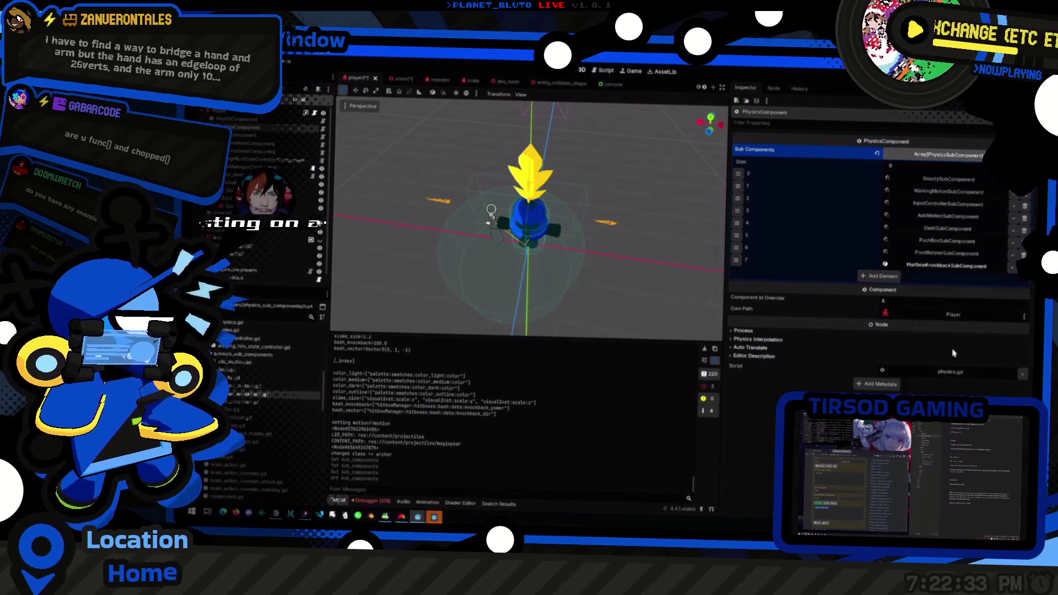
left_click_drag(739, 257, 744, 251)
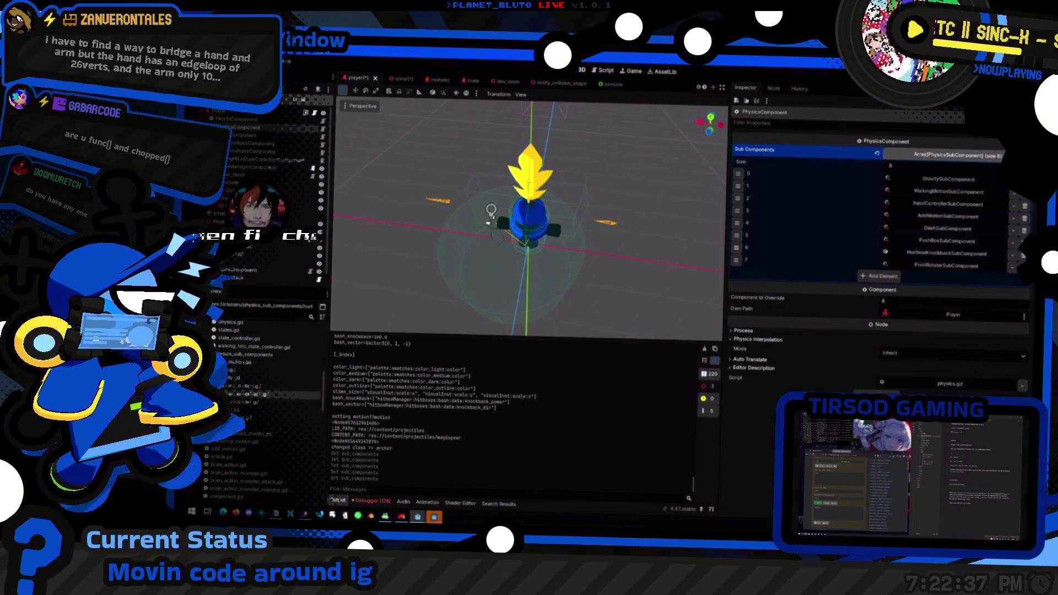
Save the player scene, spawn a slime in-game with 'mon slime', and strike it twice until it dies.
key("ctrl+s")
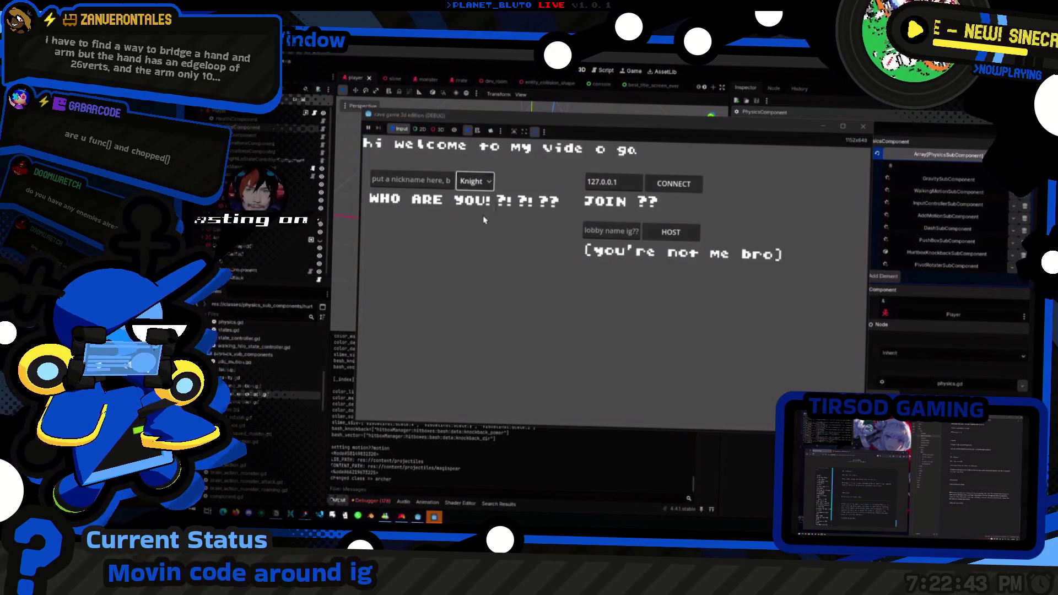
key("Return")
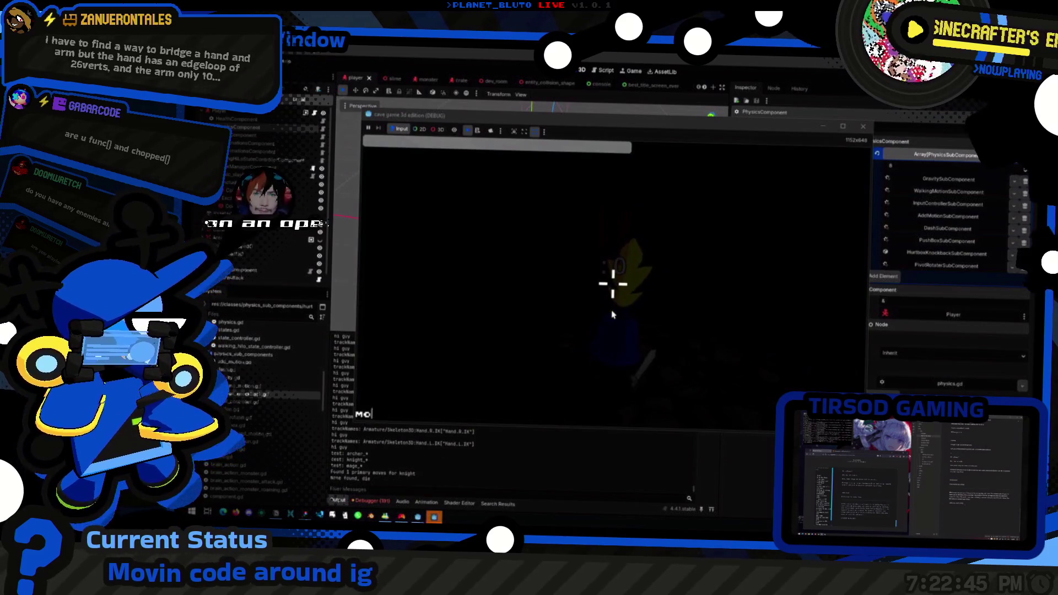
key("Return")
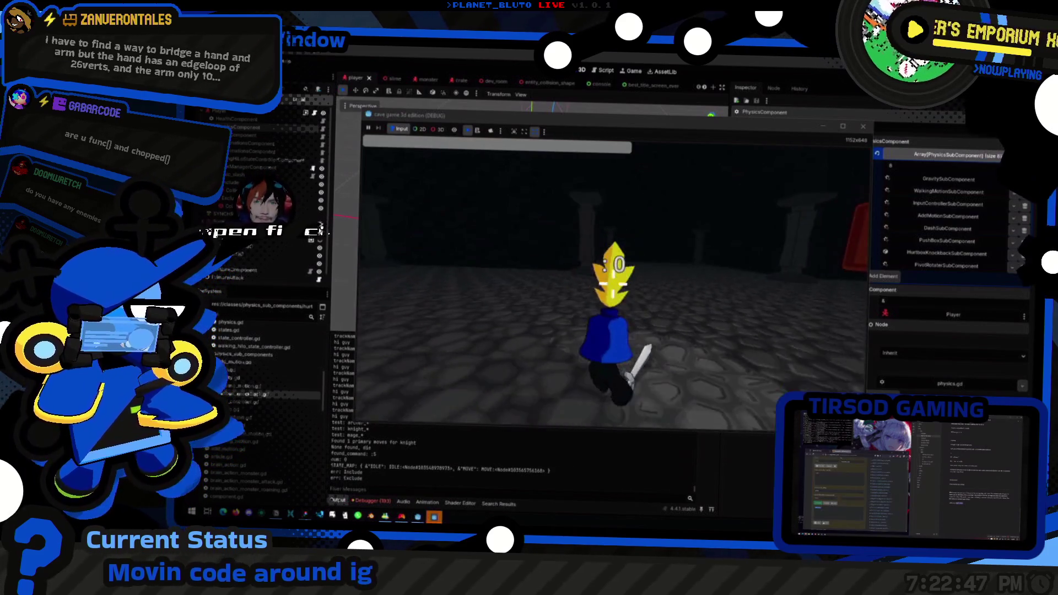
key("w")
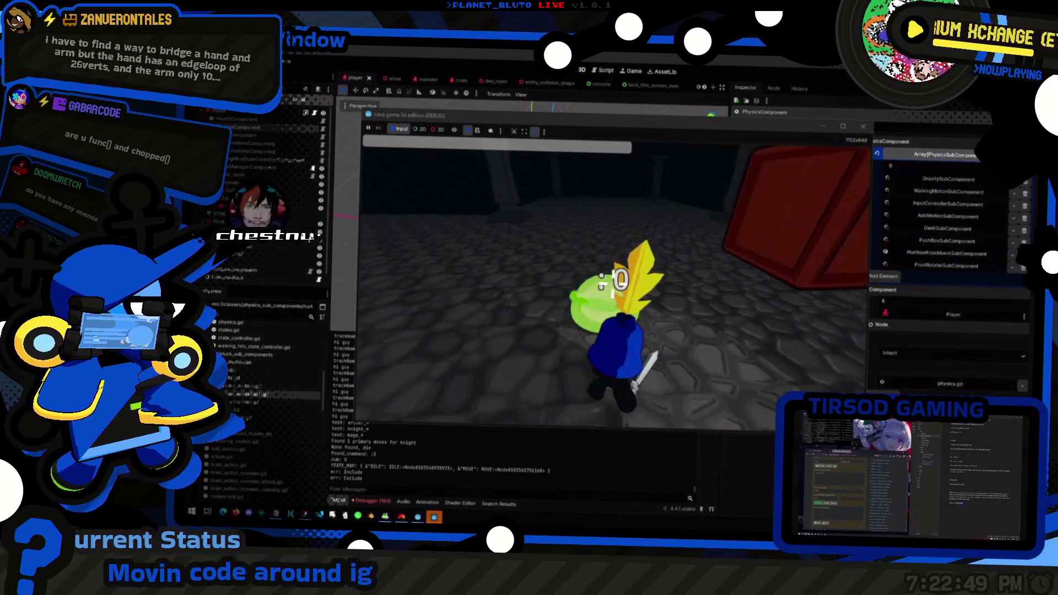
left_click(613, 282)
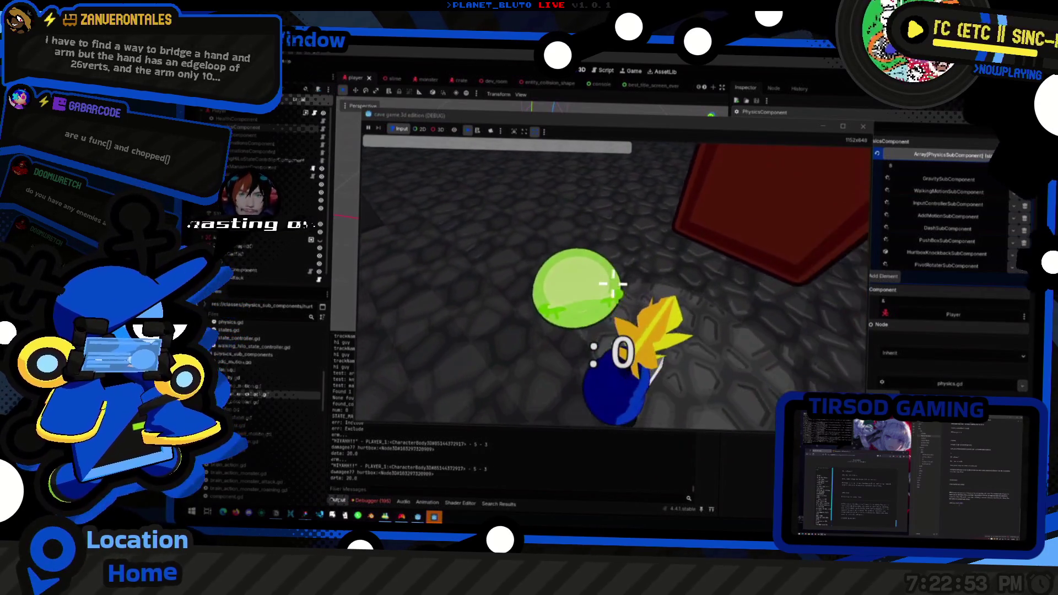
left_click(612, 282)
key("alt+Tab")
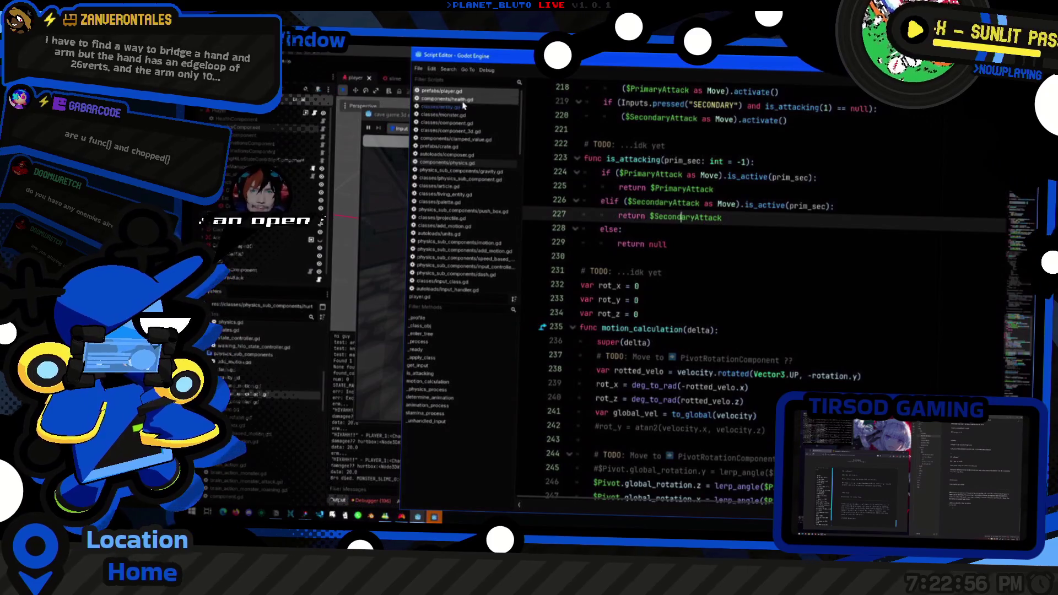
In hurtbox_knockback.gd's _ready, add print("EntityHurtbox: ", EntityHurtbox) right after the hurtbox fetch.
left_click(468, 107)
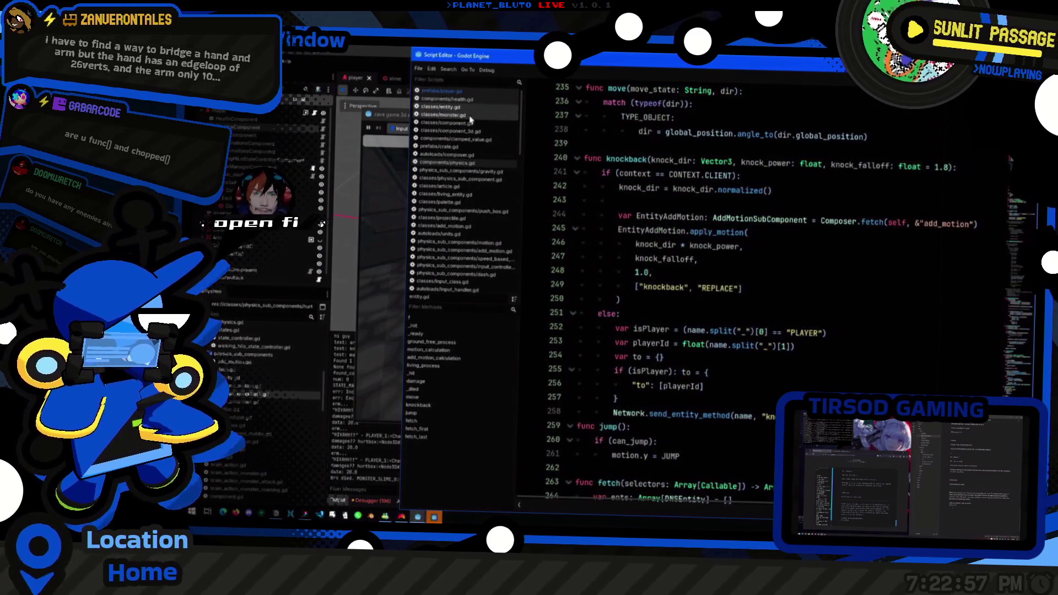
scroll(479, 231, "down", 10)
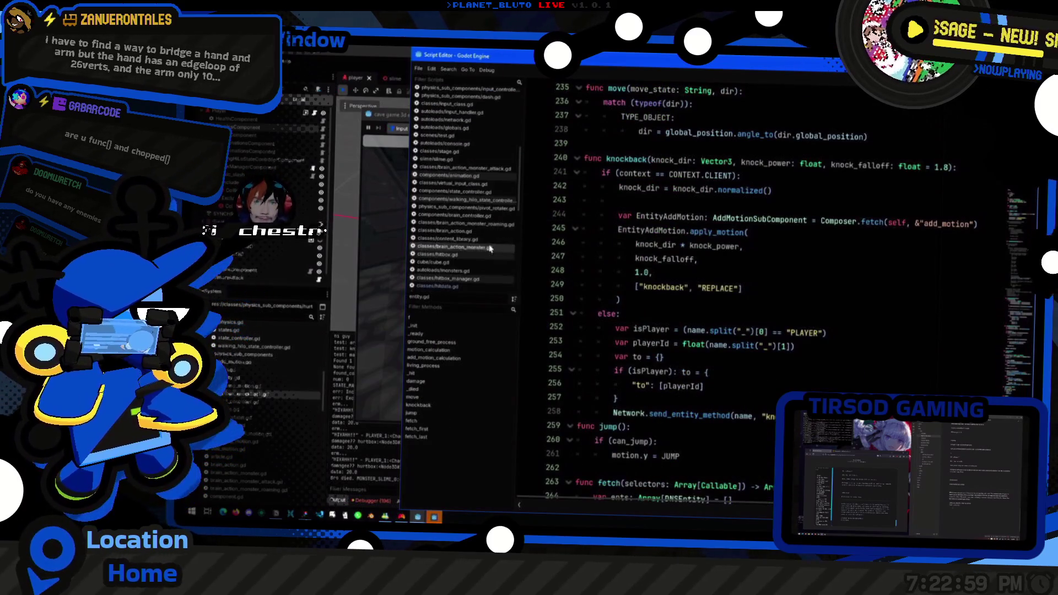
left_click(466, 248)
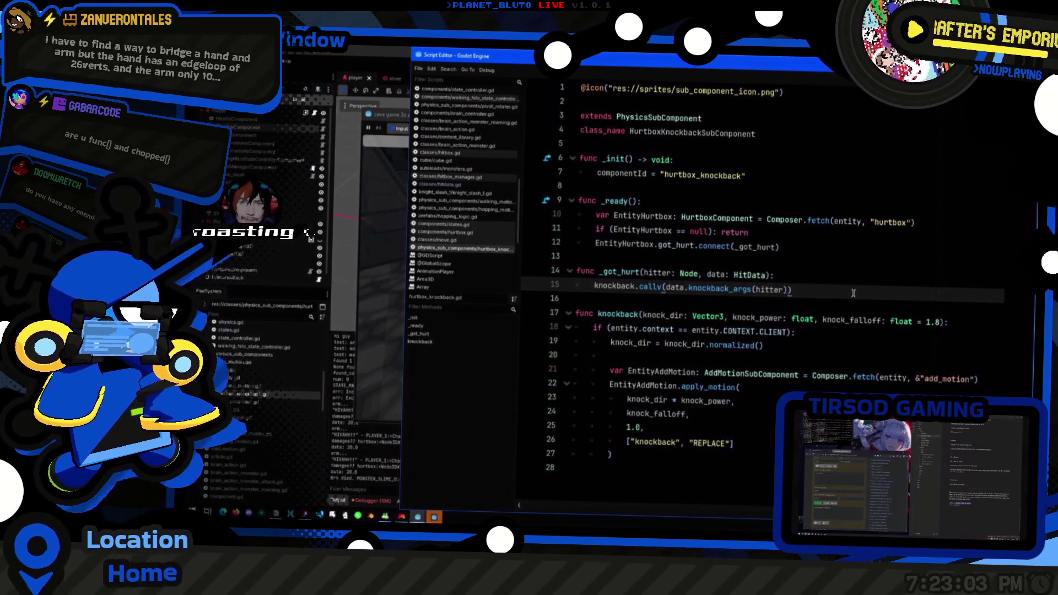
left_click(690, 203)
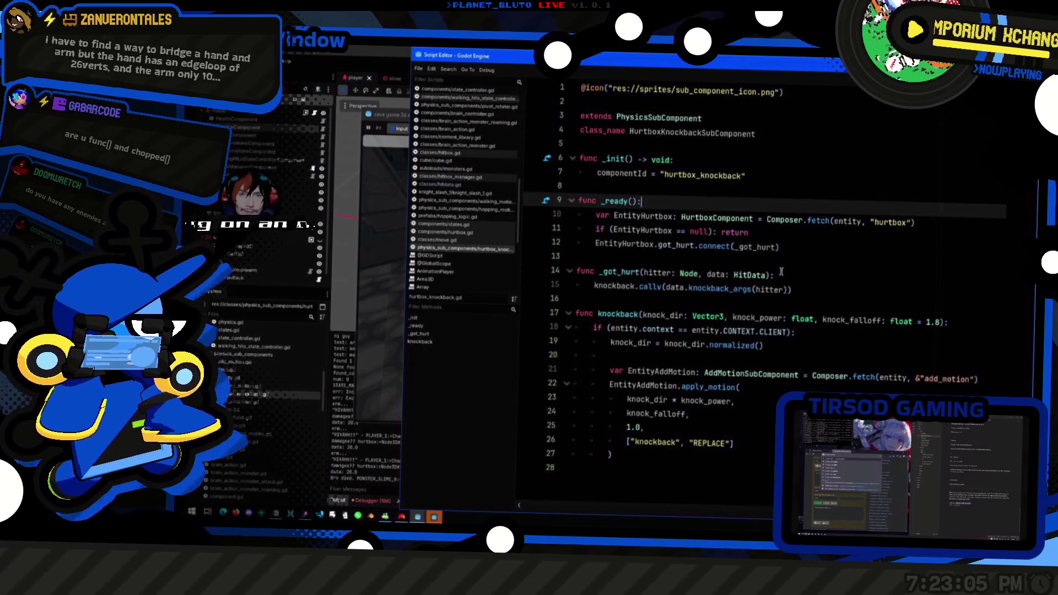
key("Down")
key("End")
key("Return")
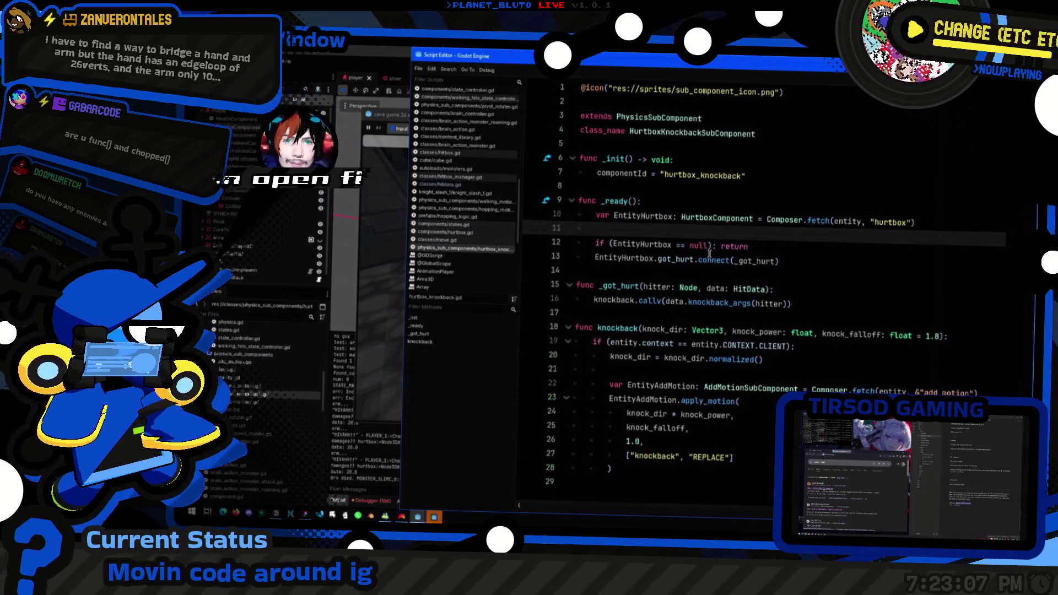
type("print(\"EntityHurtbox: \", EntityHurtbox)")
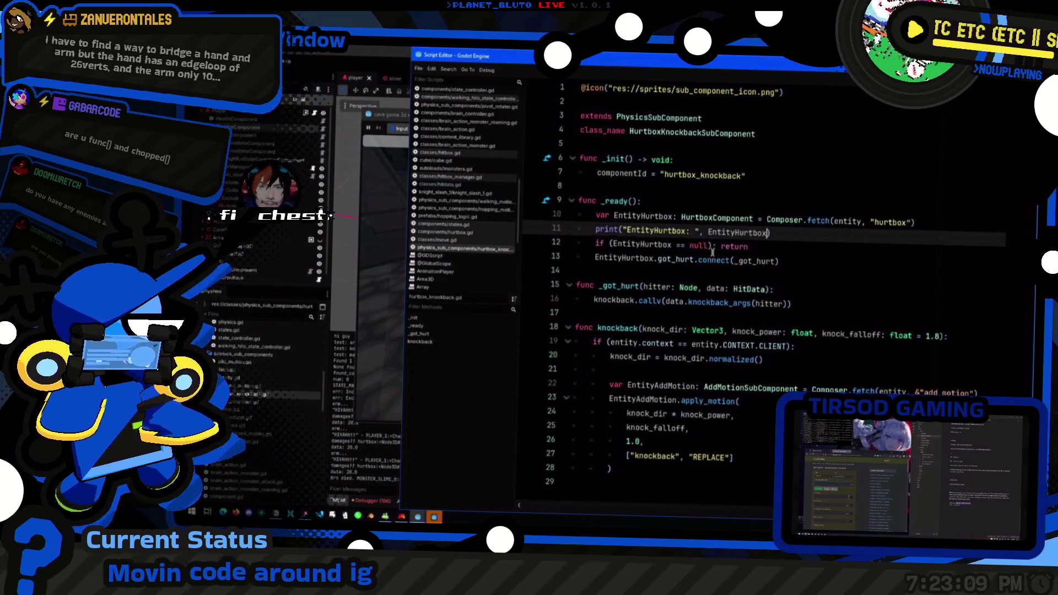
key("alt+Tab")
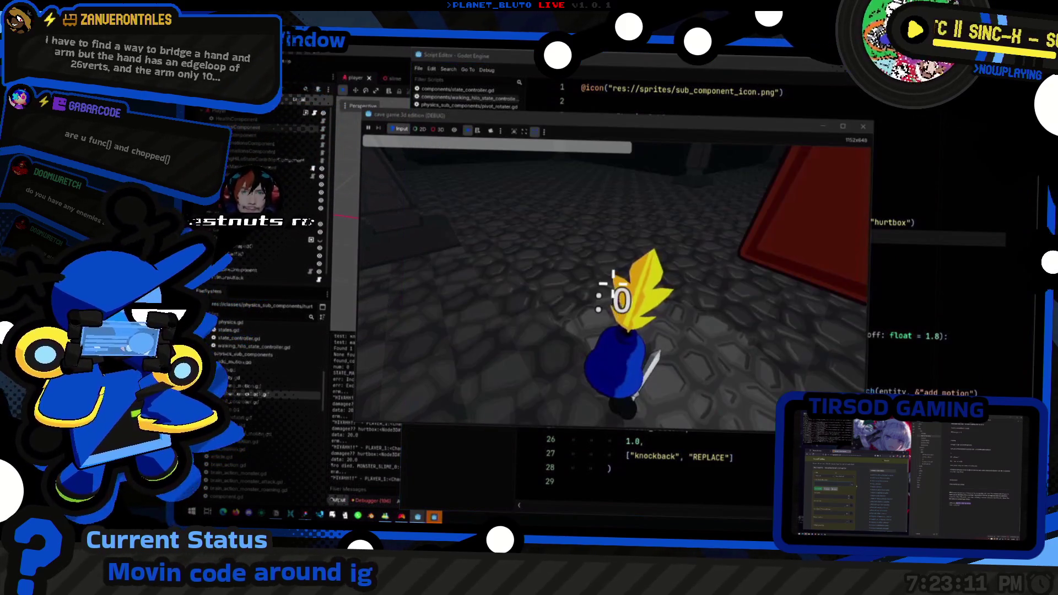
Stop and relaunch the game, then open hitdata.gd at its knockback_args definition.
key("alt+Tab")
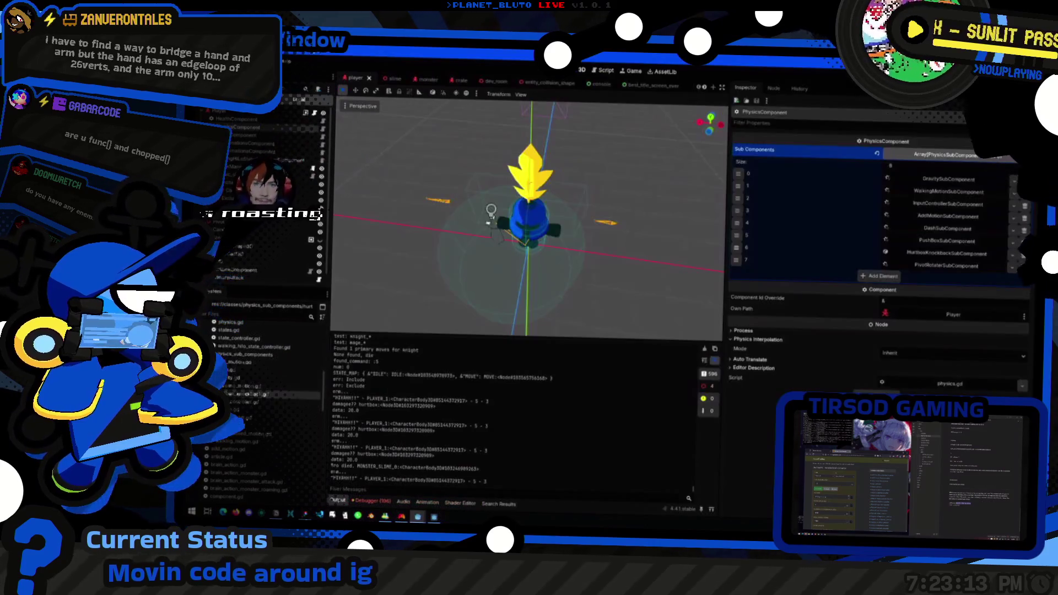
key("F5")
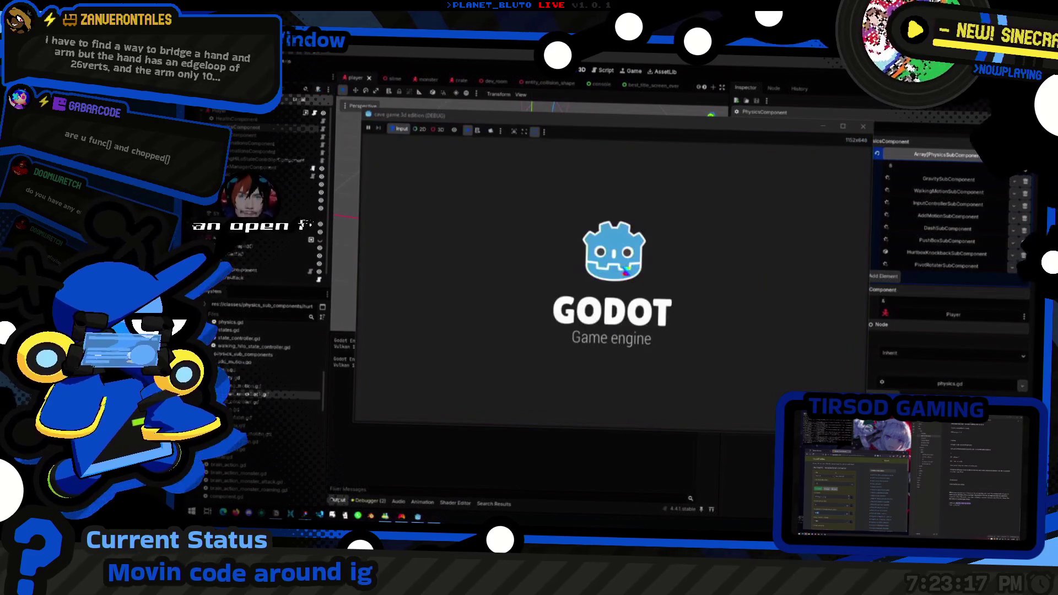
key("alt+Tab")
key("alt+Tab")
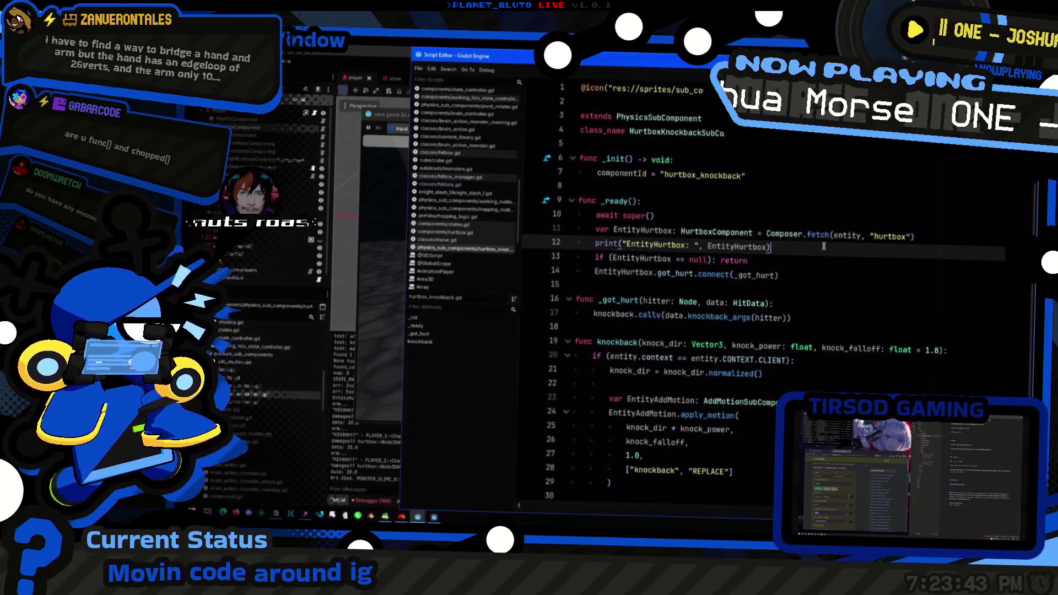
left_click(717, 318, "ctrl")
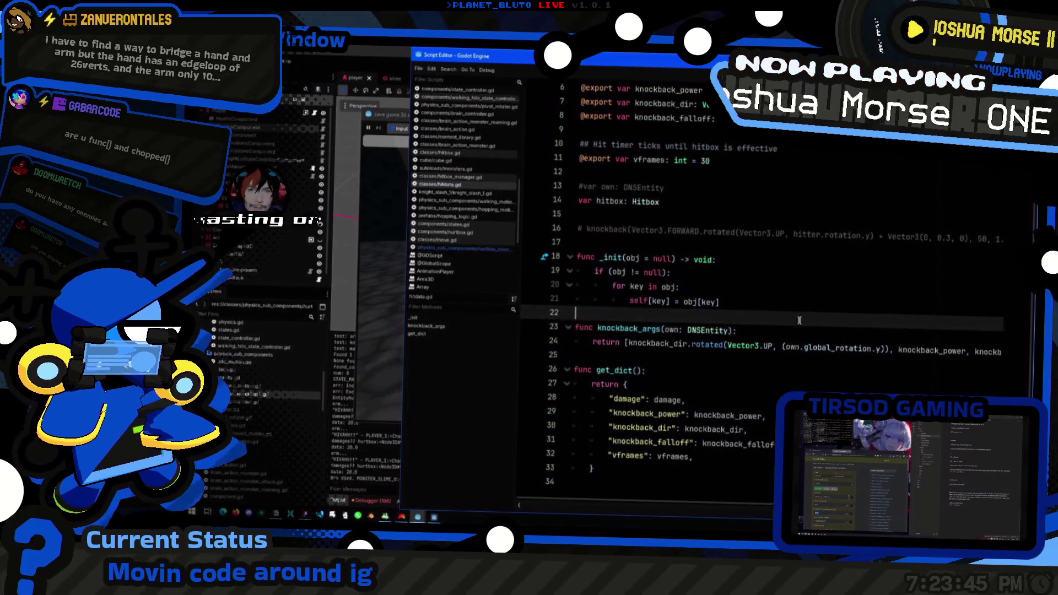
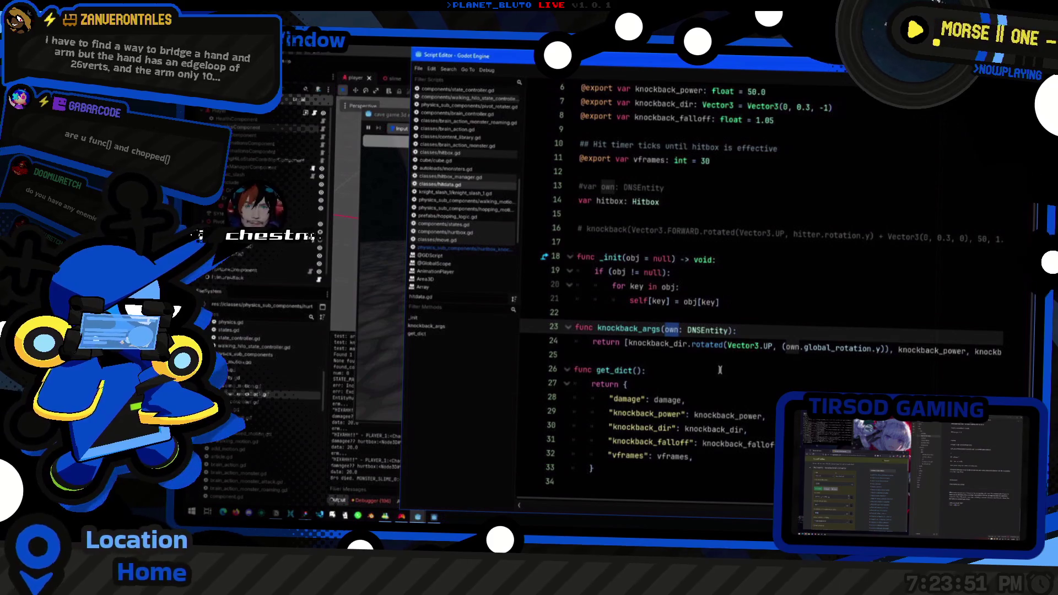
Rename knockback_args' parameter from own to hitter and update its use on line 24.
type("hitt")
key("Down")
key("ctrl+Right")
key("ctrl+Right")
key("ctrl+Right")
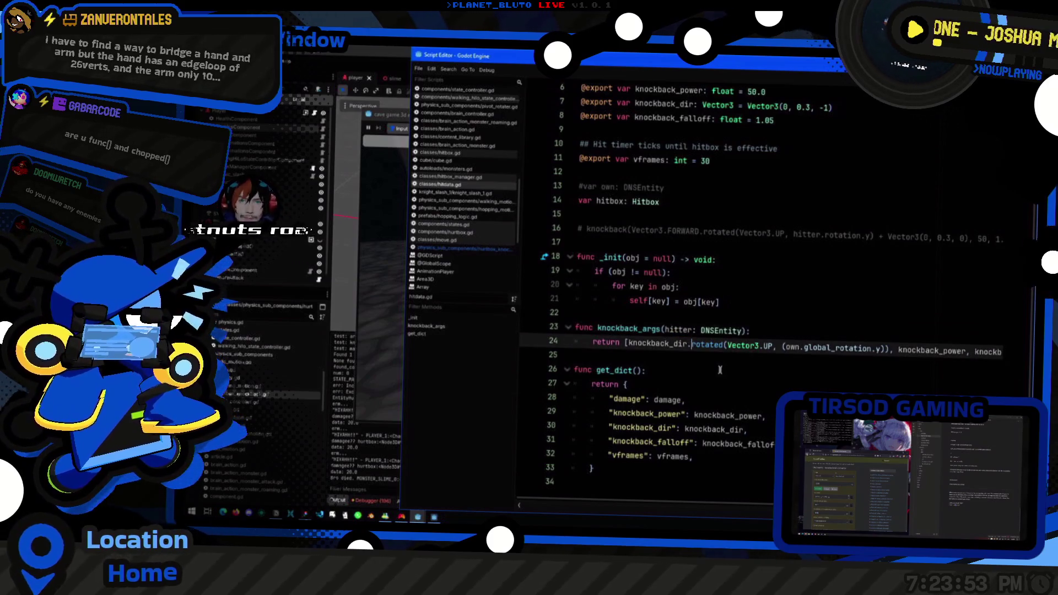
type("hitter")
key("End")
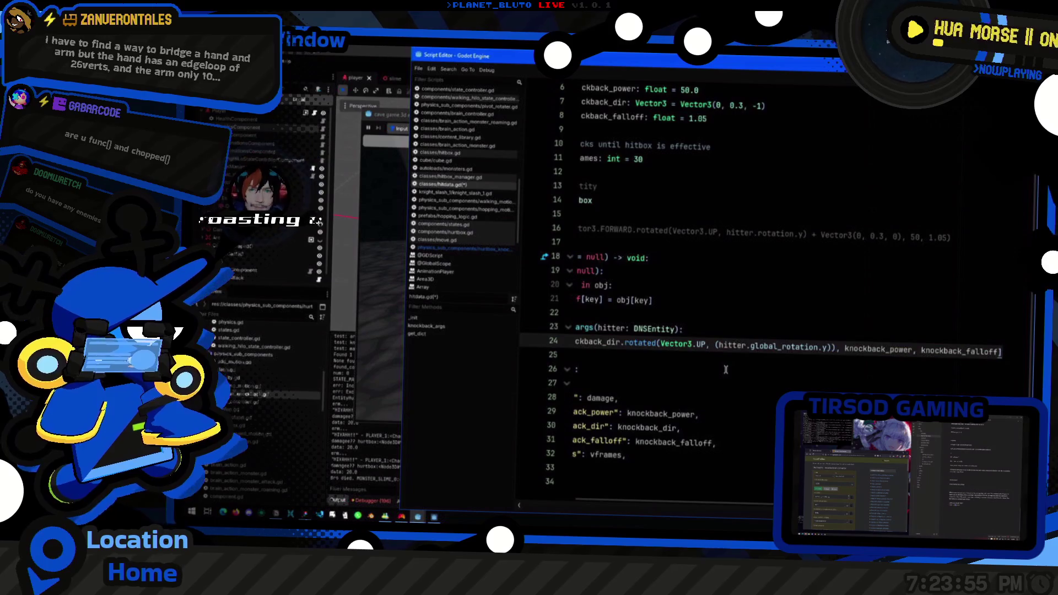
key("Home")
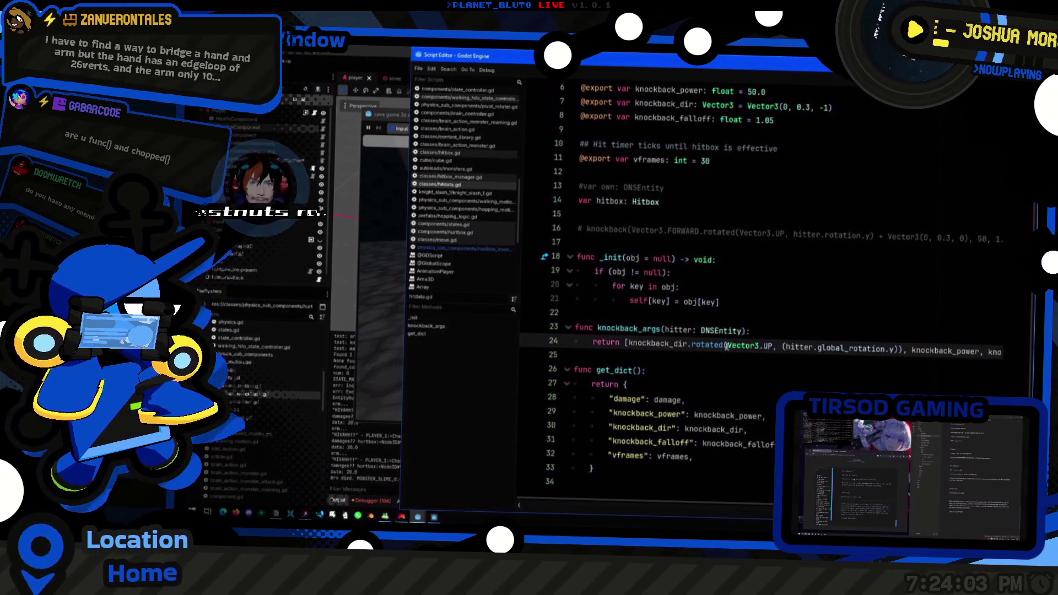
Check lines 23-24 for knockback_dir and knockback_args, then go to hurtbox_knockback.gd.
key("End")
key("Home")
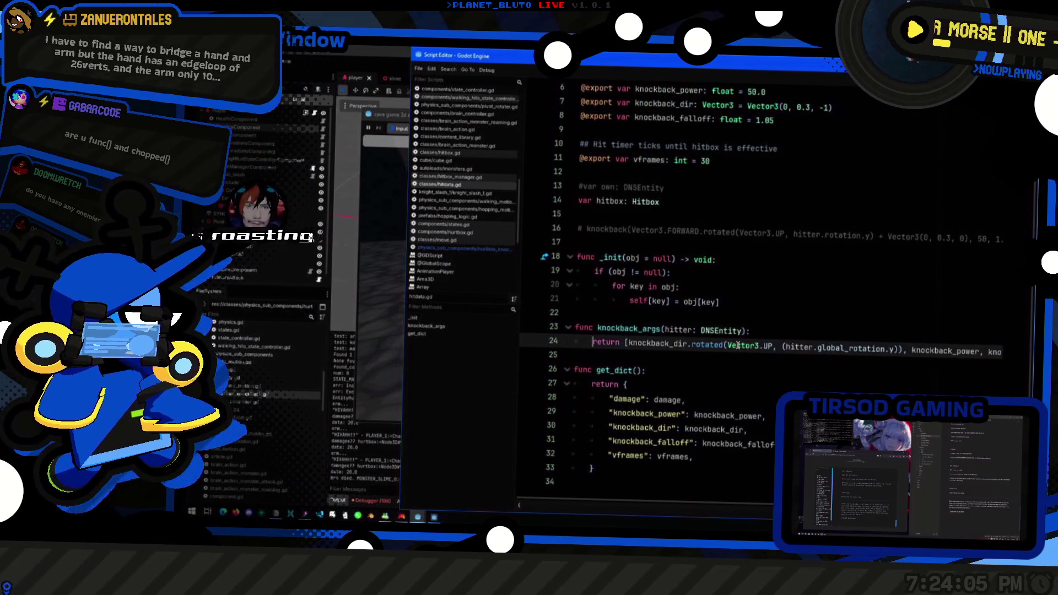
double_click(670, 344)
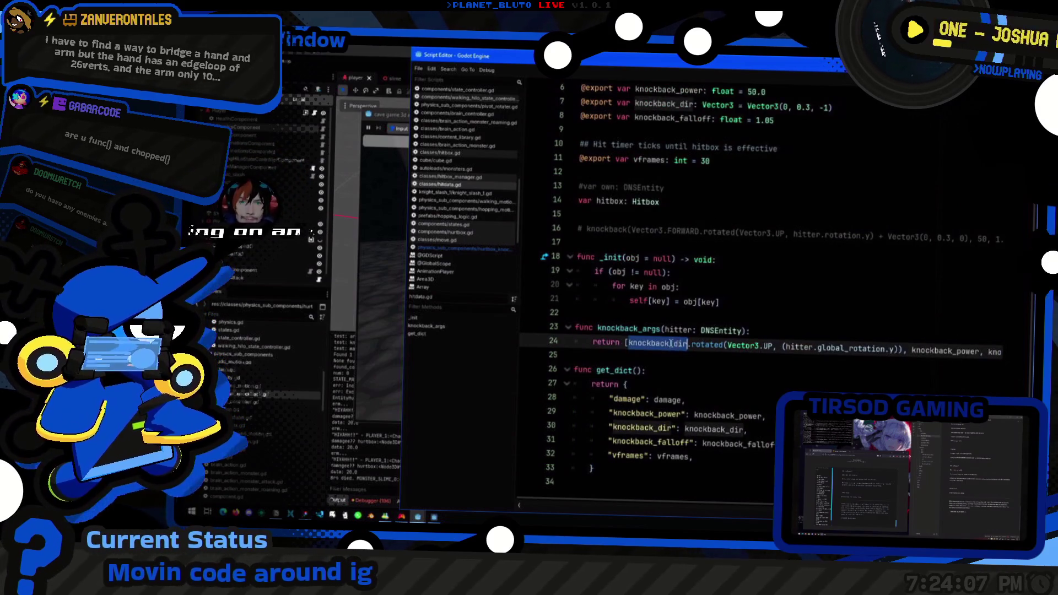
double_click(629, 329)
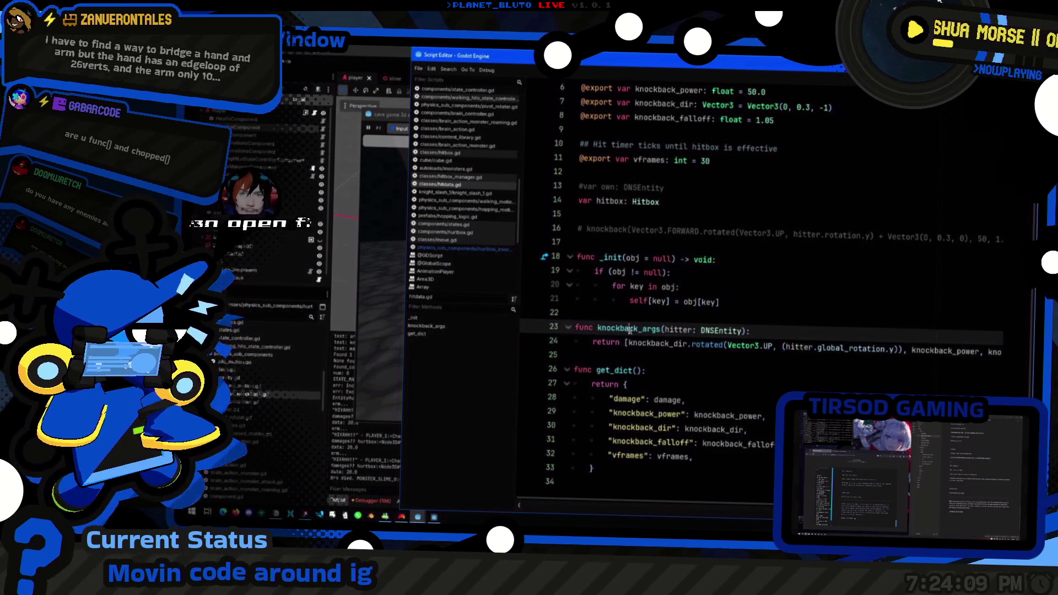
key("alt+Left")
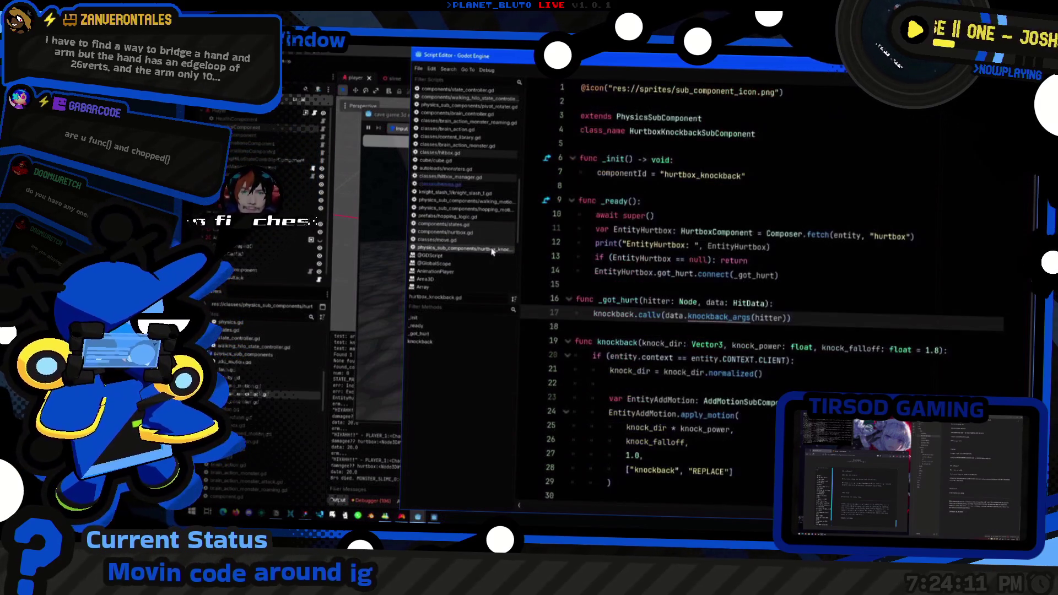
left_click(887, 320)
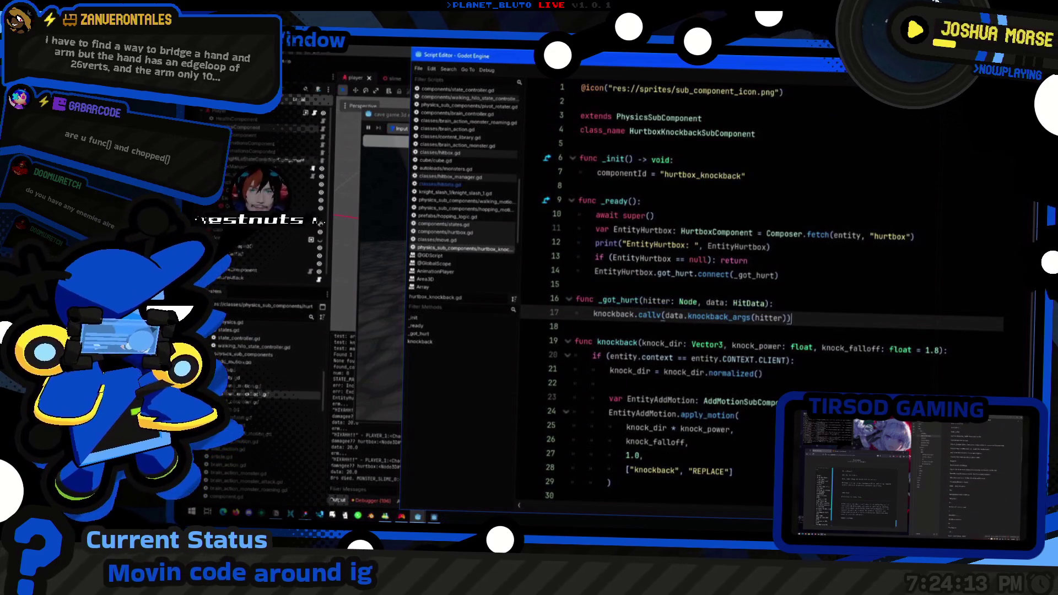
key("alt+Tab")
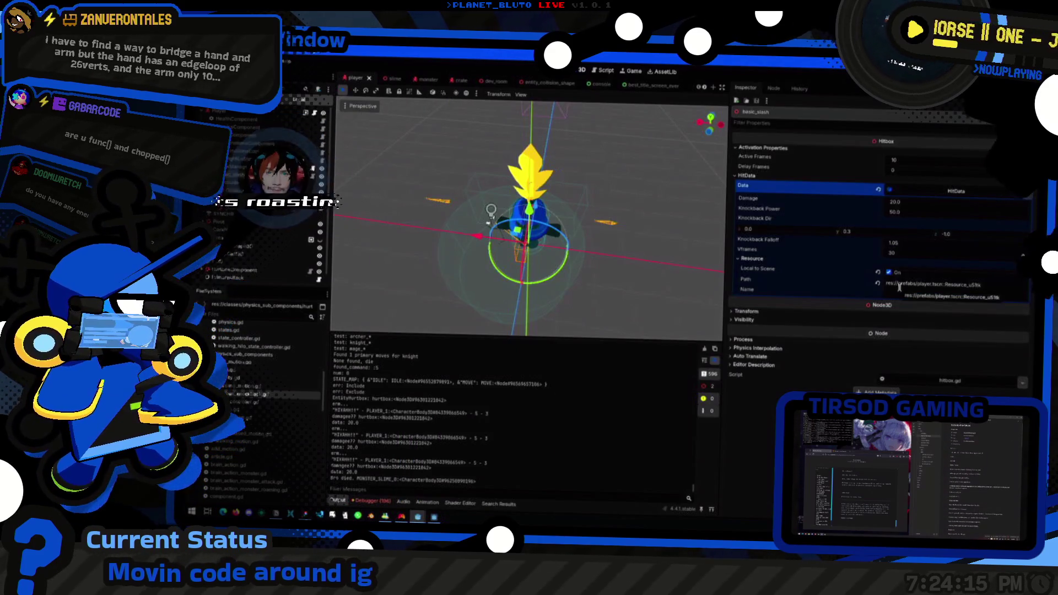
left_click(867, 241)
key("Return")
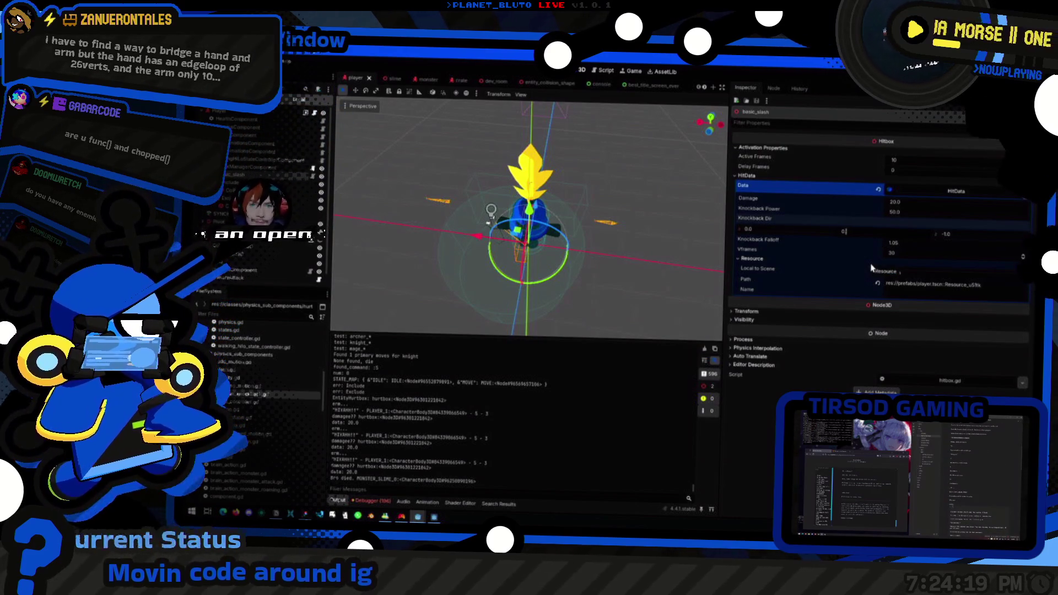
key("alt+Tab")
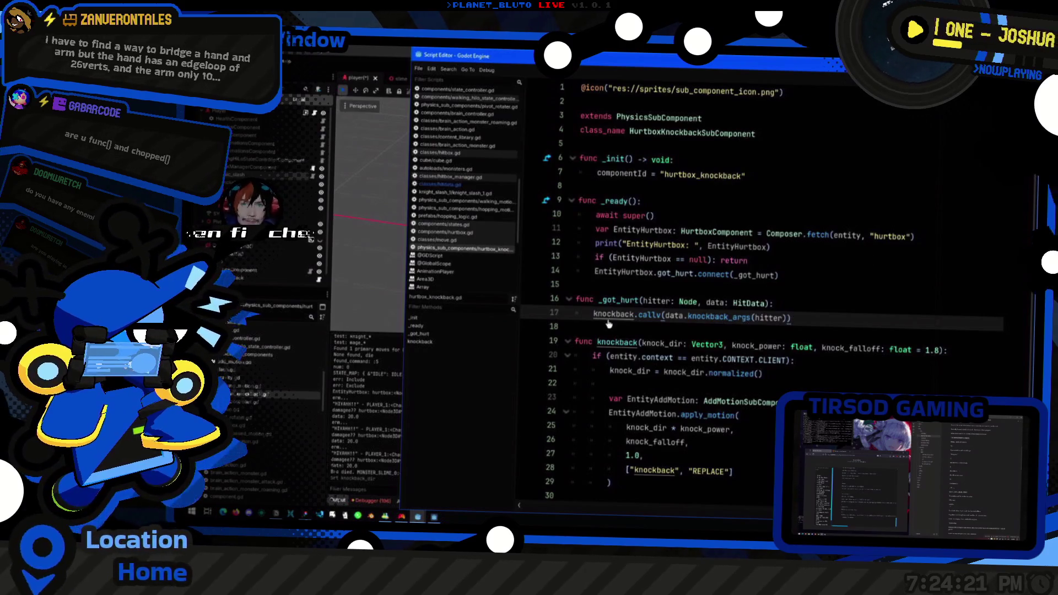
left_click(827, 364)
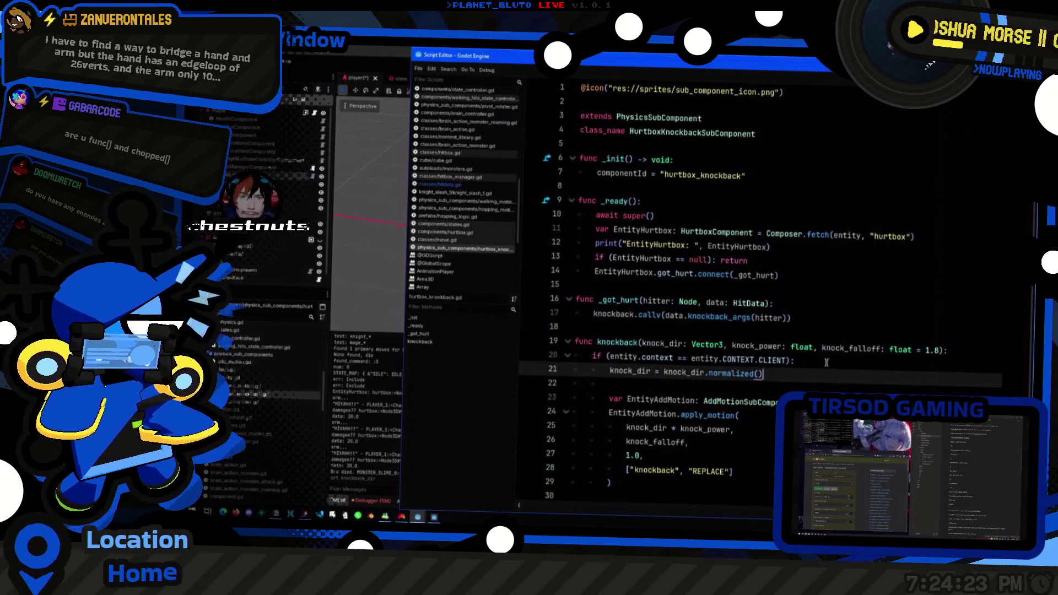
left_click(634, 259)
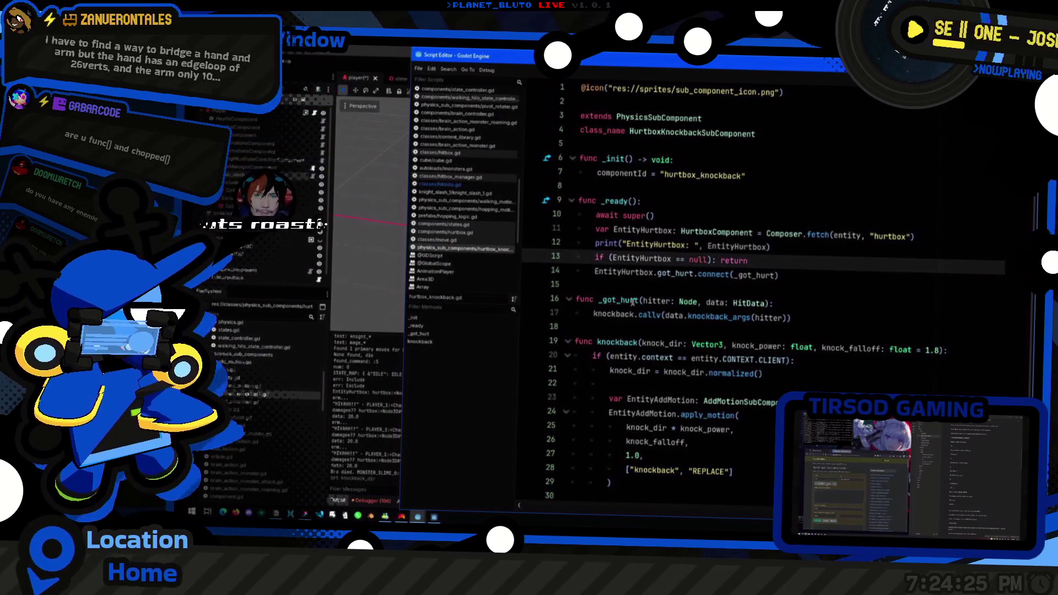
left_click(694, 345)
double_click(652, 345)
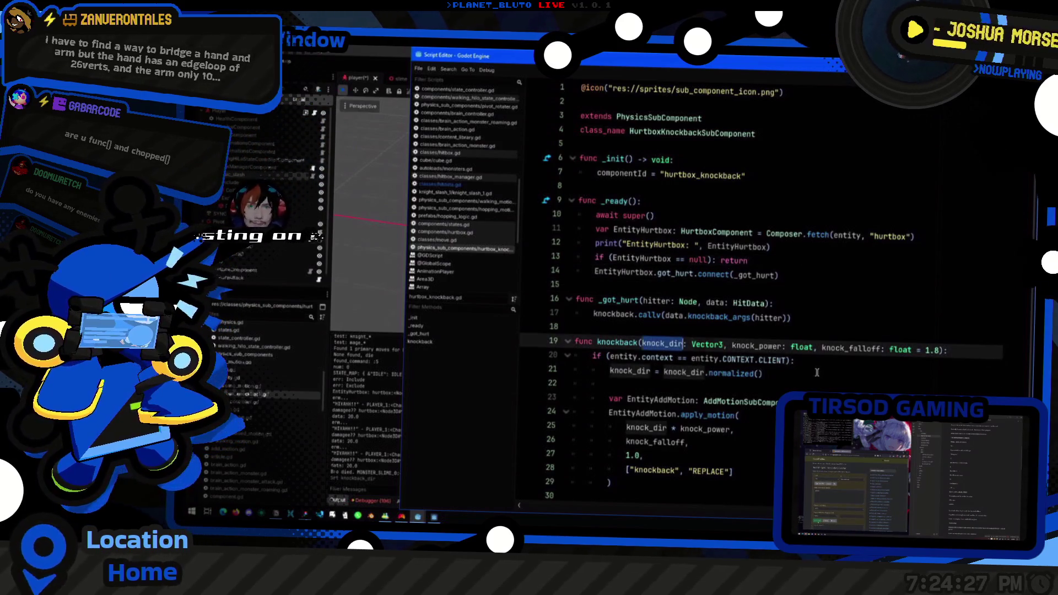
left_click(817, 372)
left_click(787, 385)
key("Up")
key("Up")
scroll(835, 386, "down", 1)
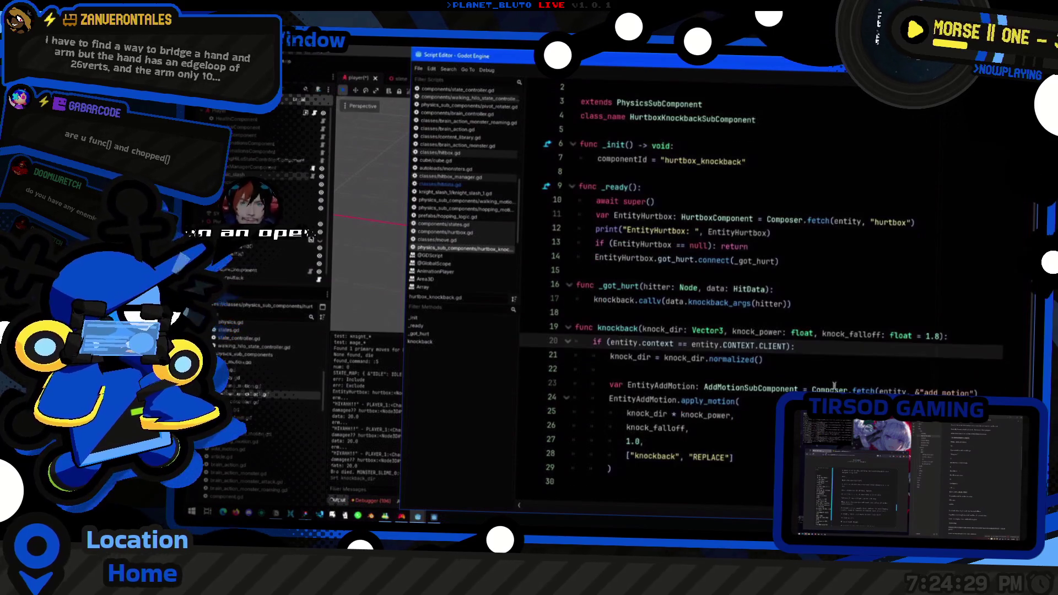
Print knock_dir after the normalize line, then spawn a slime in-game to log its value.
key("Down")
key("Return")
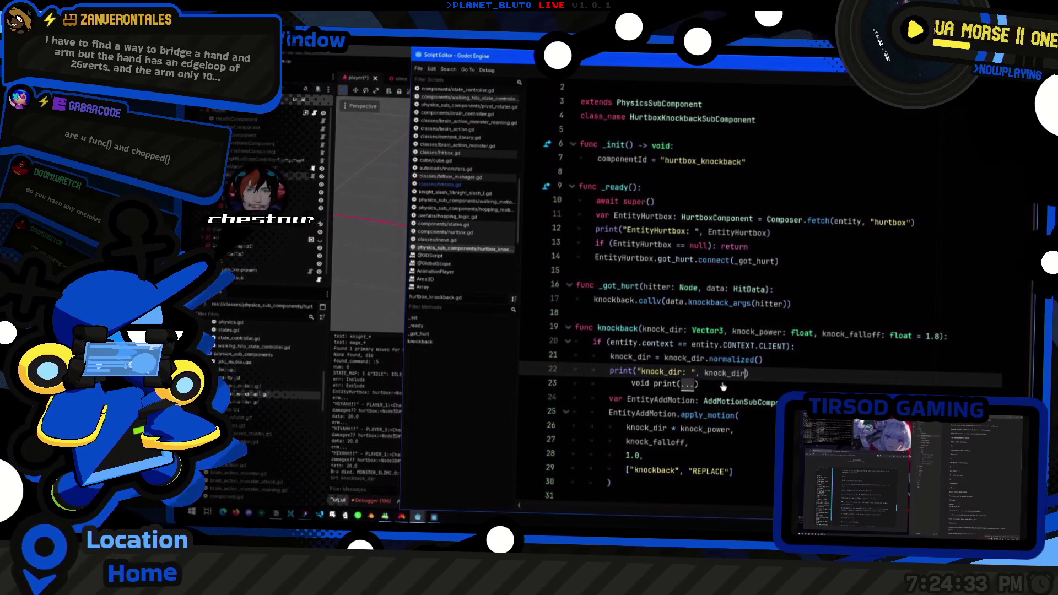
key("alt+Tab")
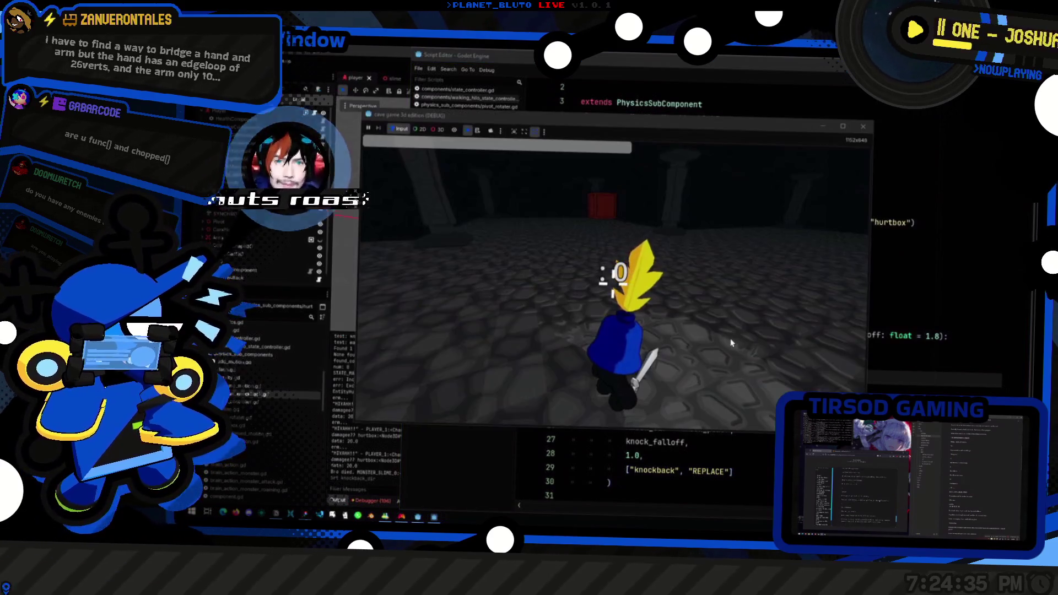
key("grave")
key("grave")
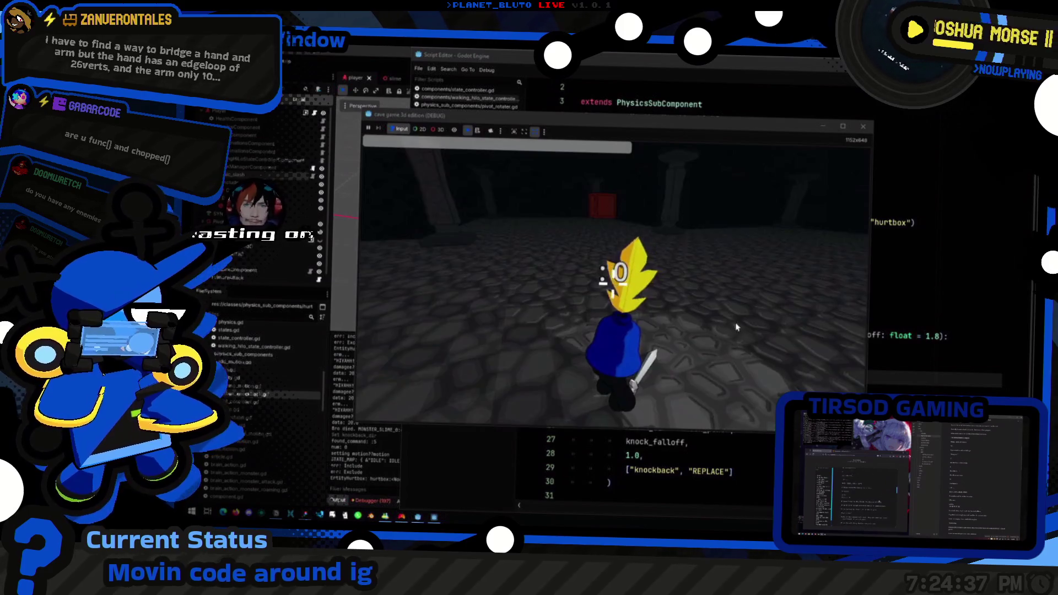
key("w")
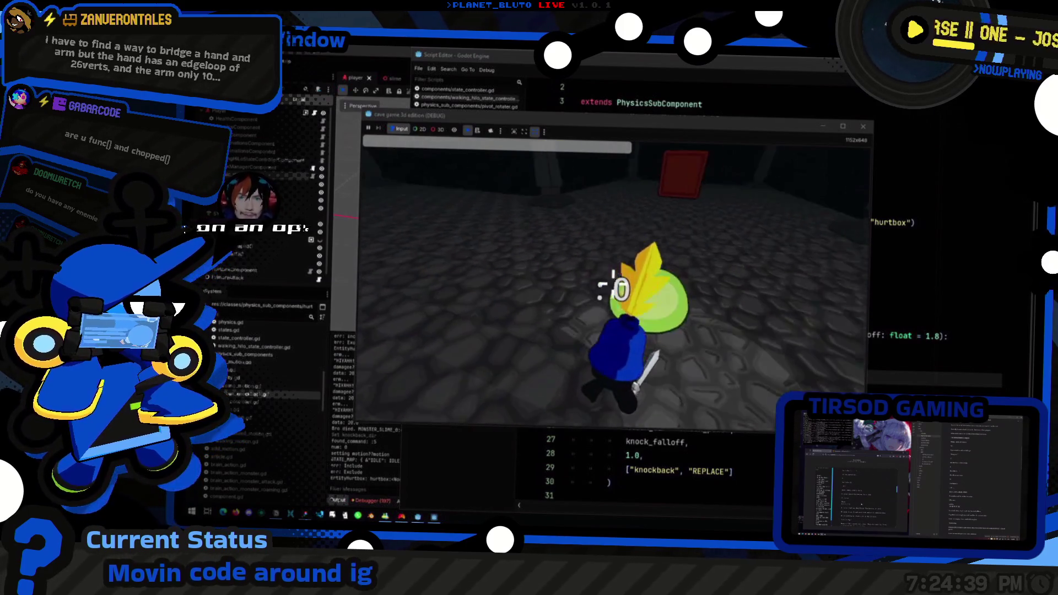
key("F8")
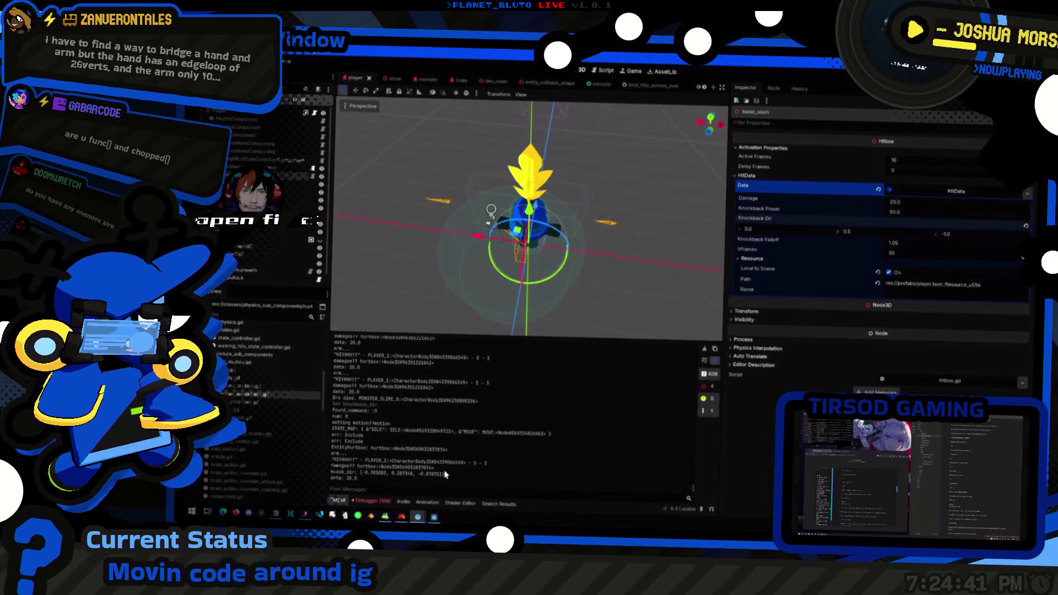
key("alt+Tab")
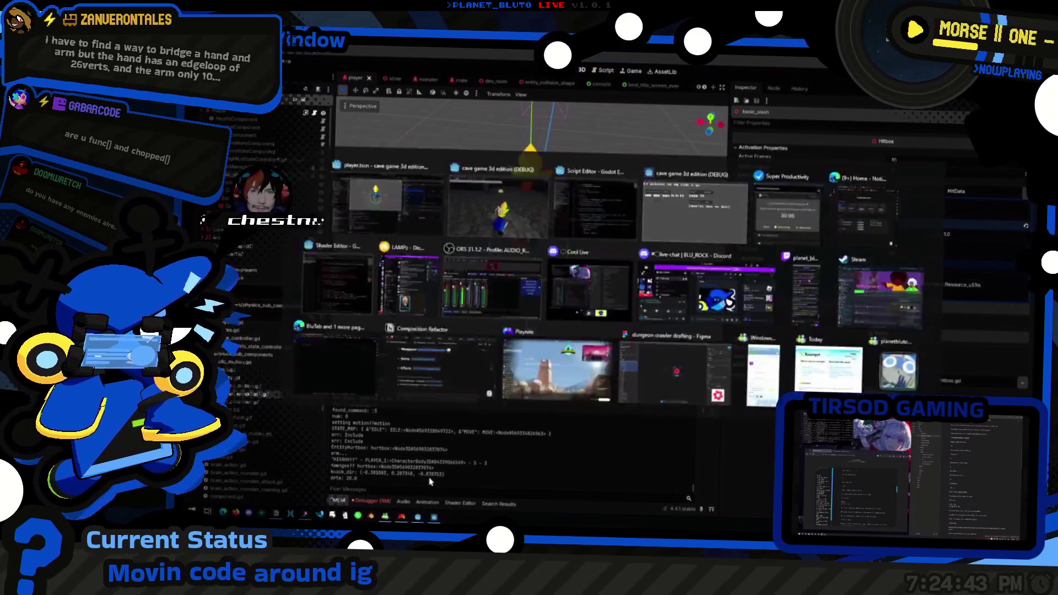
key("alt+Tab")
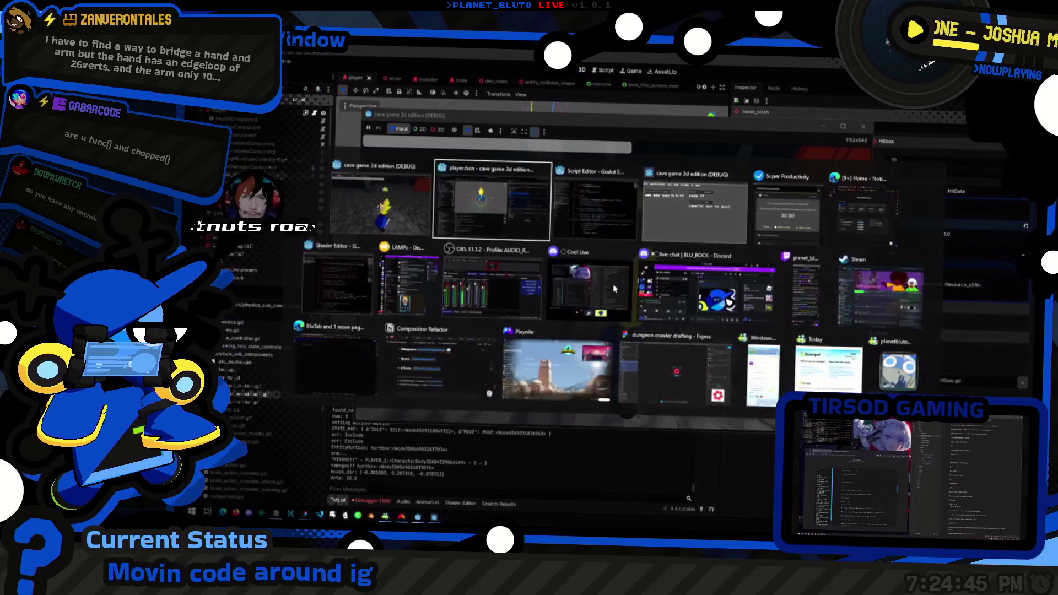
scroll(723, 420, "down", 1)
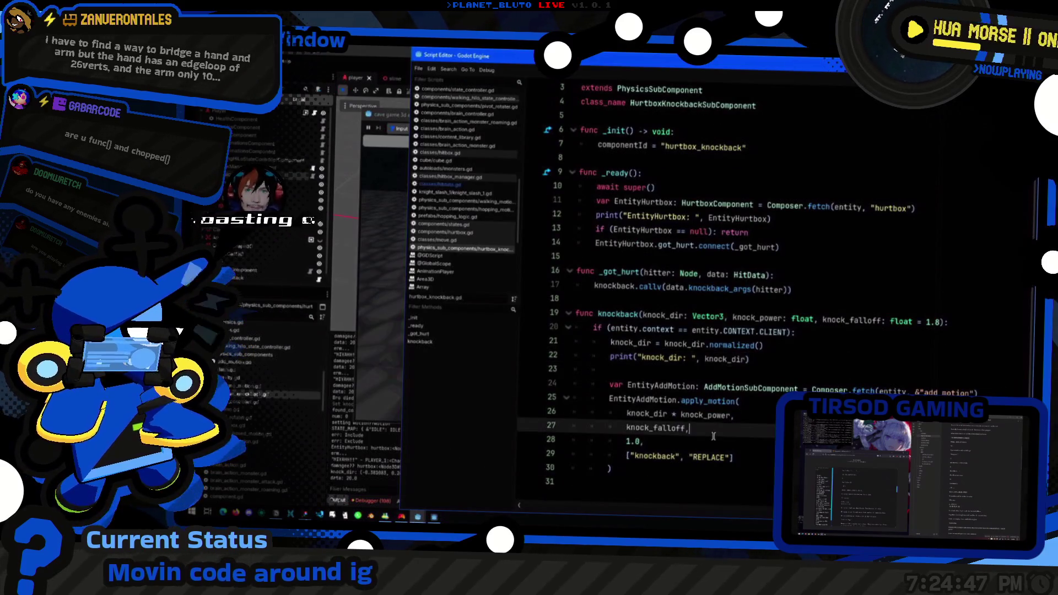
Jump to apply_motion's definition and append an ignore parameter to its signature.
left_click(713, 436)
left_click(743, 451)
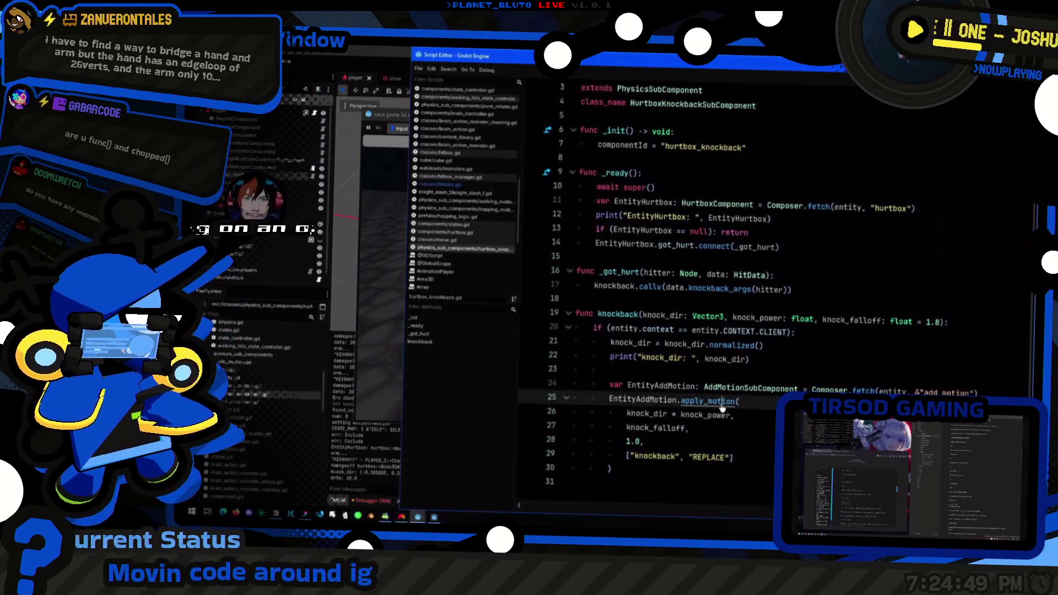
left_click(711, 401, "ctrl")
left_click(872, 381)
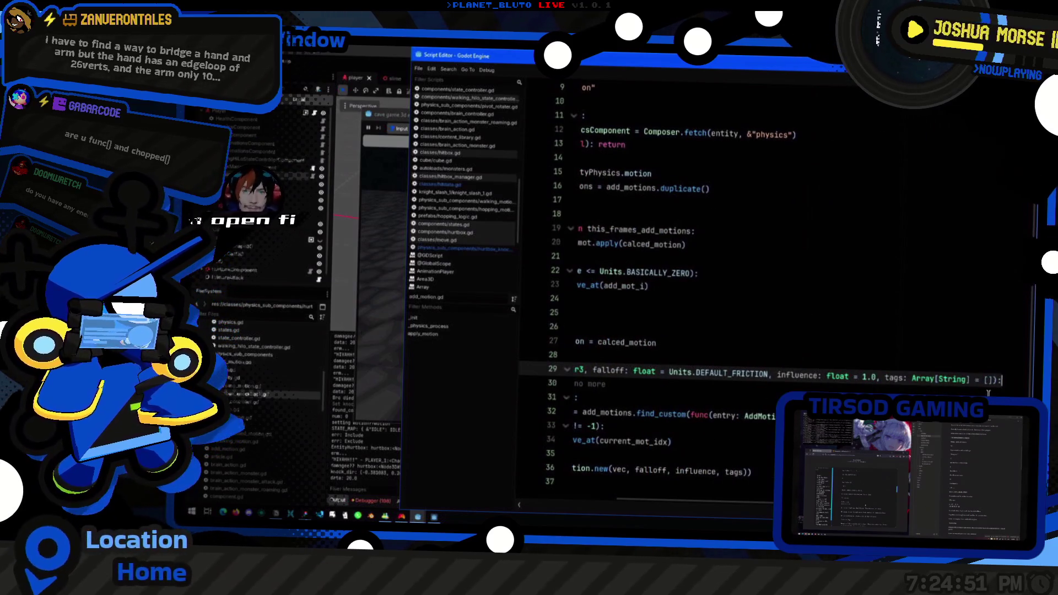
key("Left")
key("Left")
type(", ")
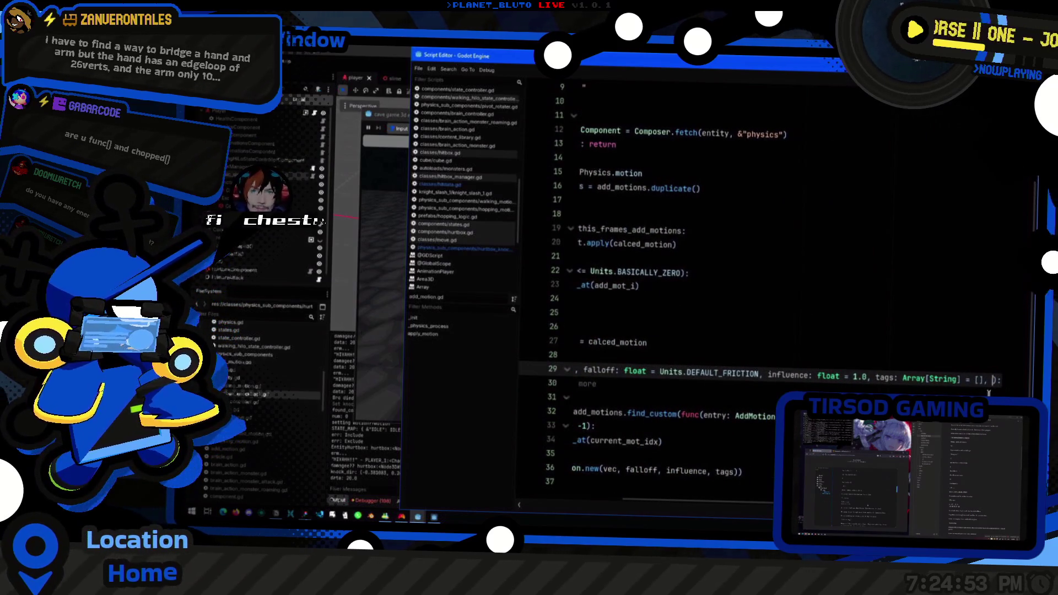
type("ignore:")
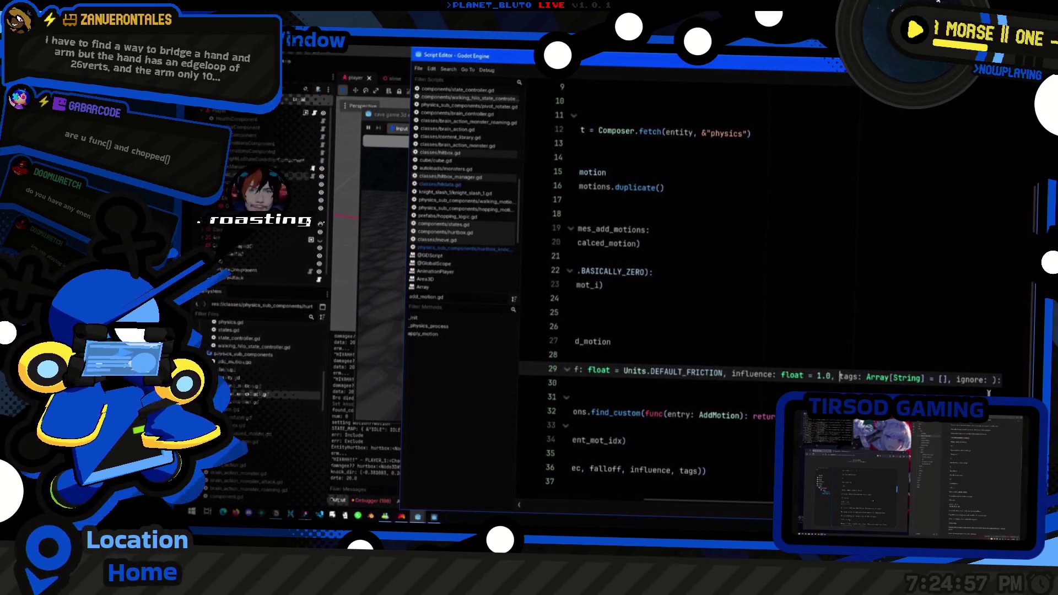
Give the ignore parameter the Array[String] type copied from the tags parameter.
key("ctrl+Right")
key("shift+ctrl+Right")
key("shift+ctrl+Right")
key("shift+ctrl+Right")
key("shift+ctrl+Left")
key("shift+ctrl+Left")
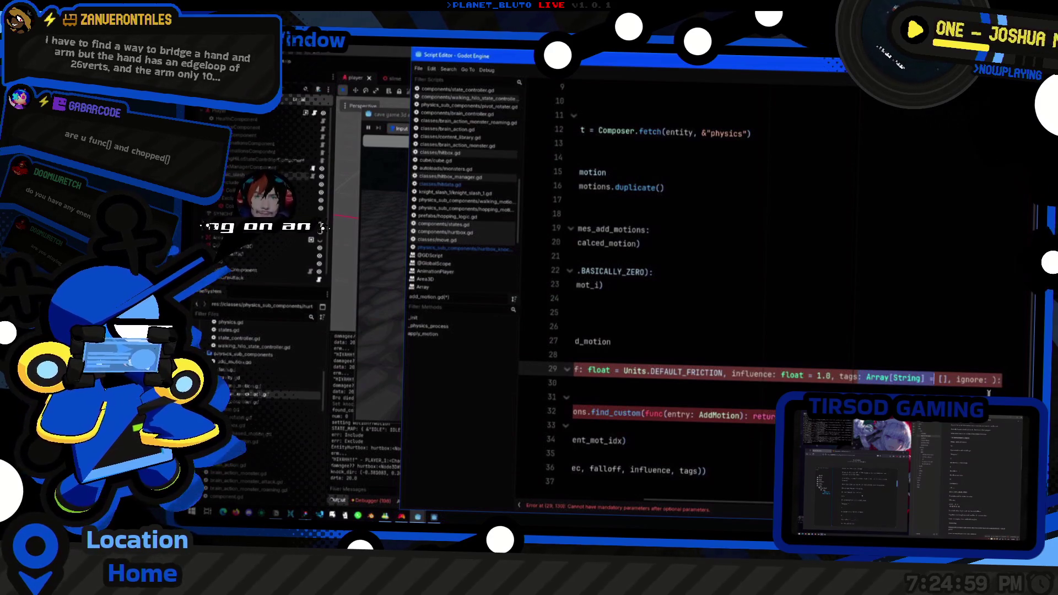
key("Right")
key("ctrl+Right")
key("ctrl+Right")
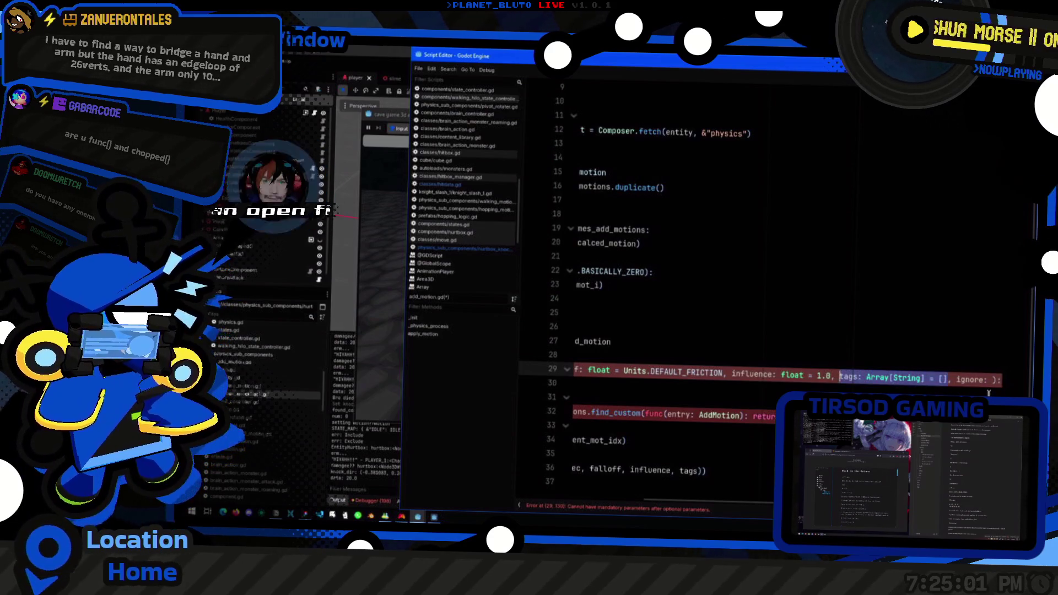
type("Array[String] = []")
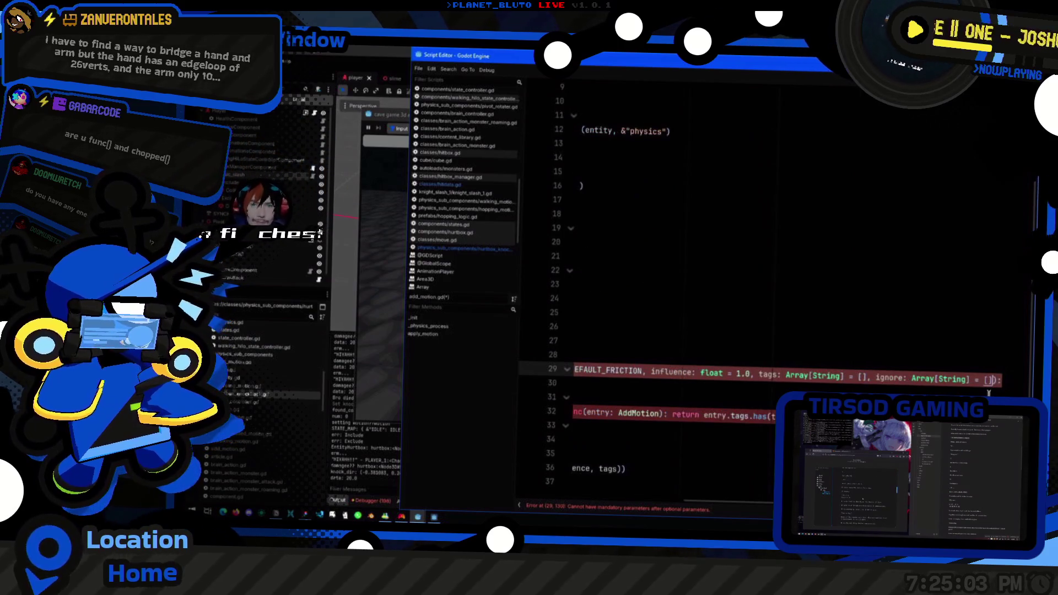
key("ctrl+shift+Left")
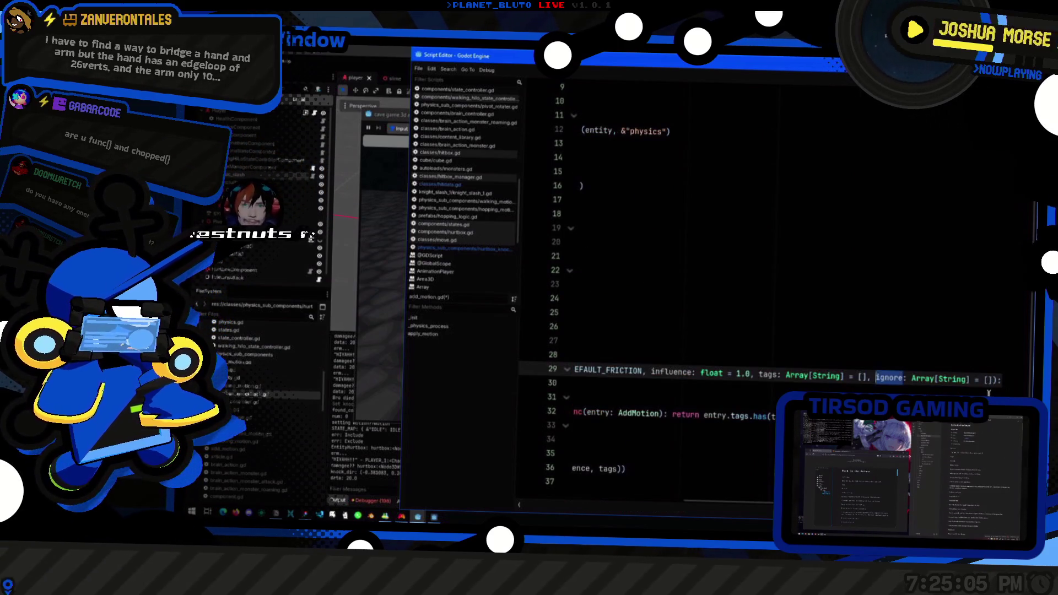
Review the updated apply_motion signature and go to add_motion.gd from the add_motions line.
key("Home")
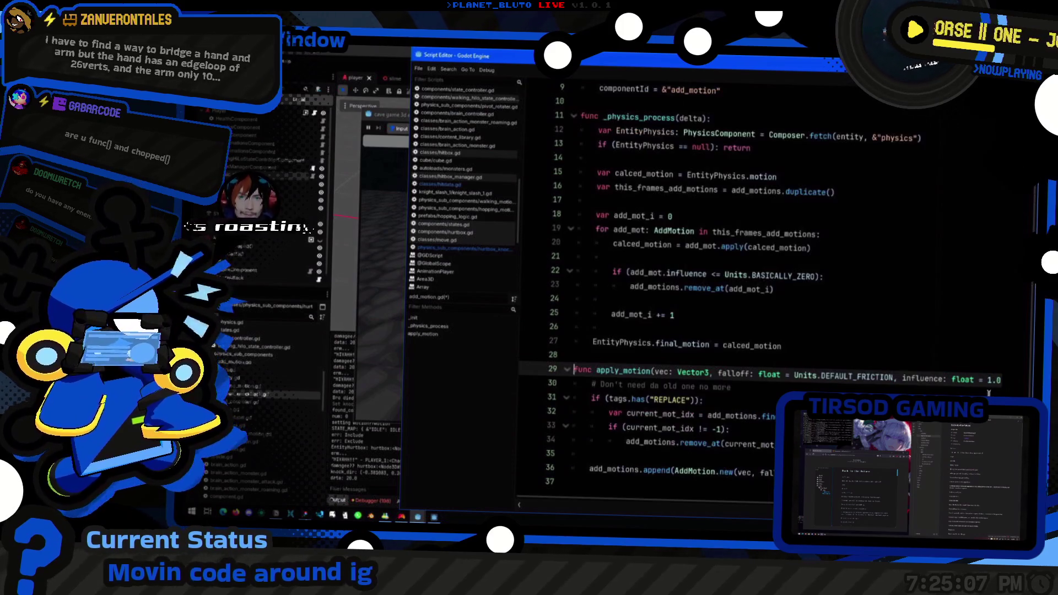
key("Down")
key("Down")
key("Up")
key("Up")
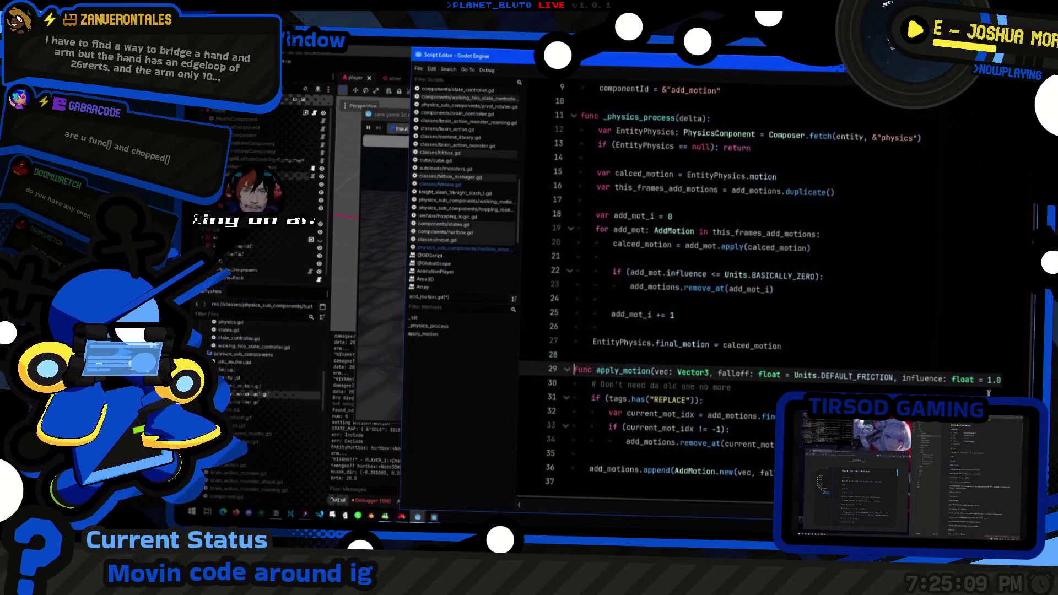
key("End")
key("Home")
key("End")
key("Home")
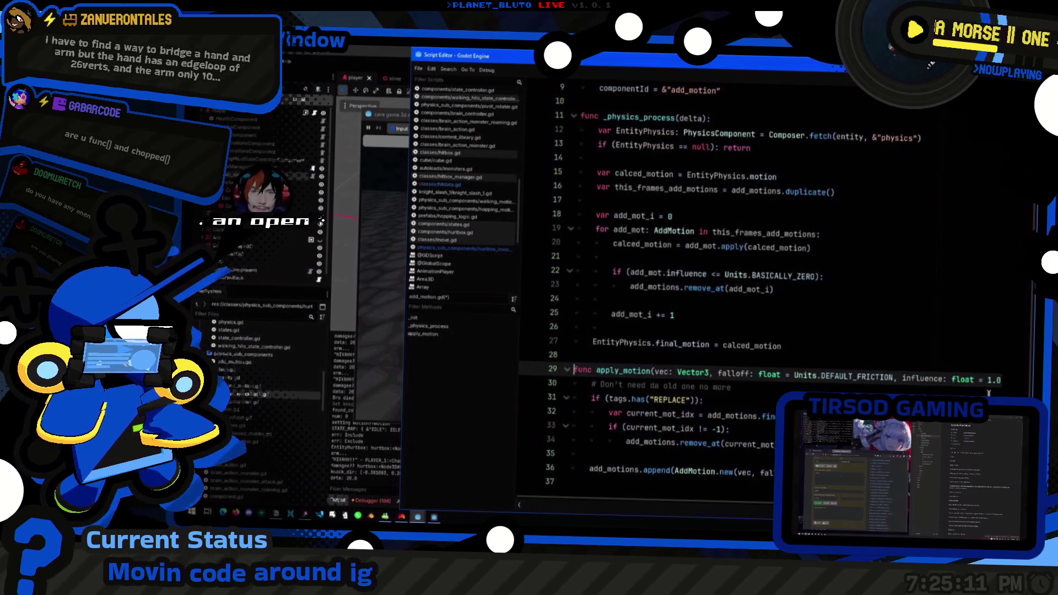
key("End")
key("Home")
key("End")
key("Home")
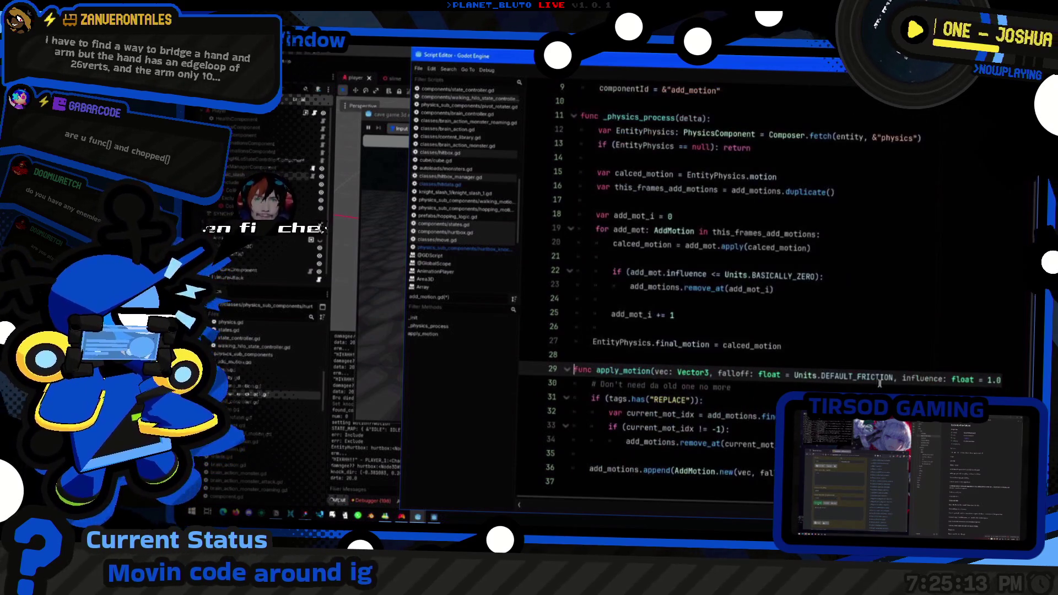
left_click(589, 469)
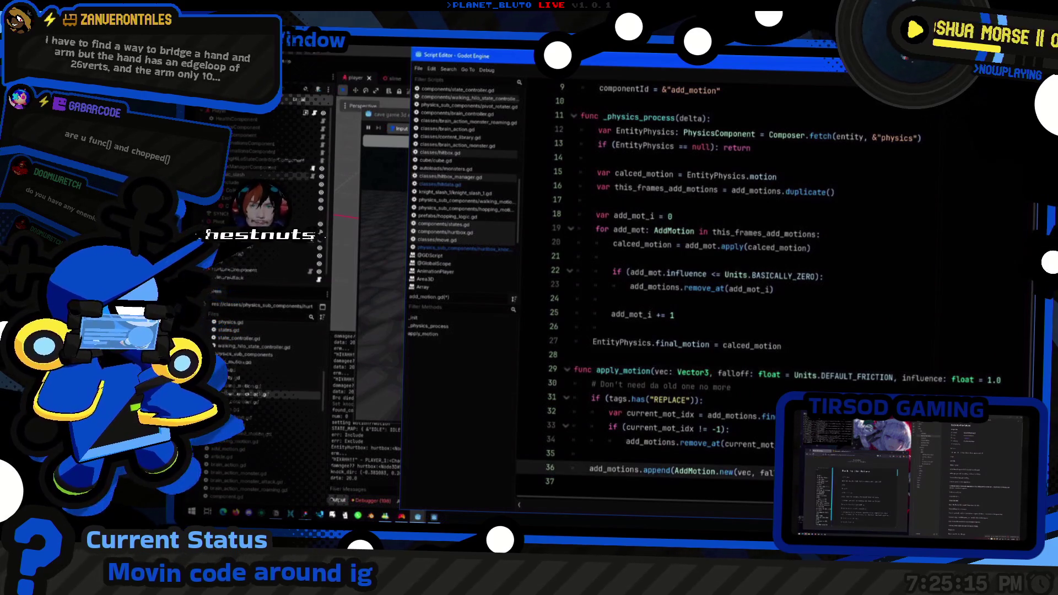
left_click(701, 473, "ctrl")
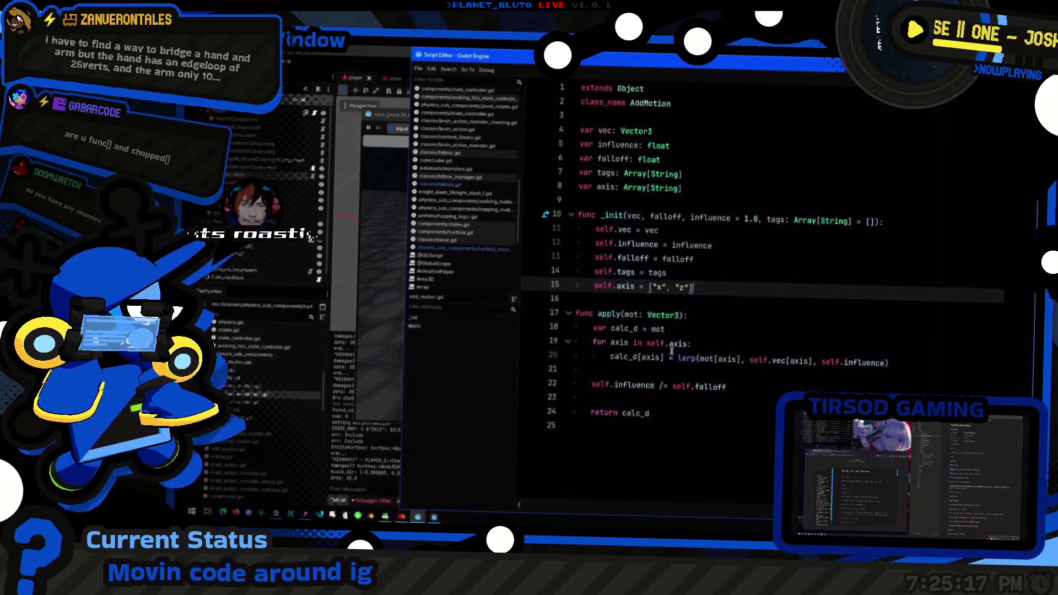
Duplicate _init's tags parameter in add_motion.gd and rename the copy to ignore.
left_click(685, 328)
left_click(783, 244)
left_click(893, 201)
key("Down")
key("ctrl+Right")
key("ctrl+Right")
key("ctrl+Right")
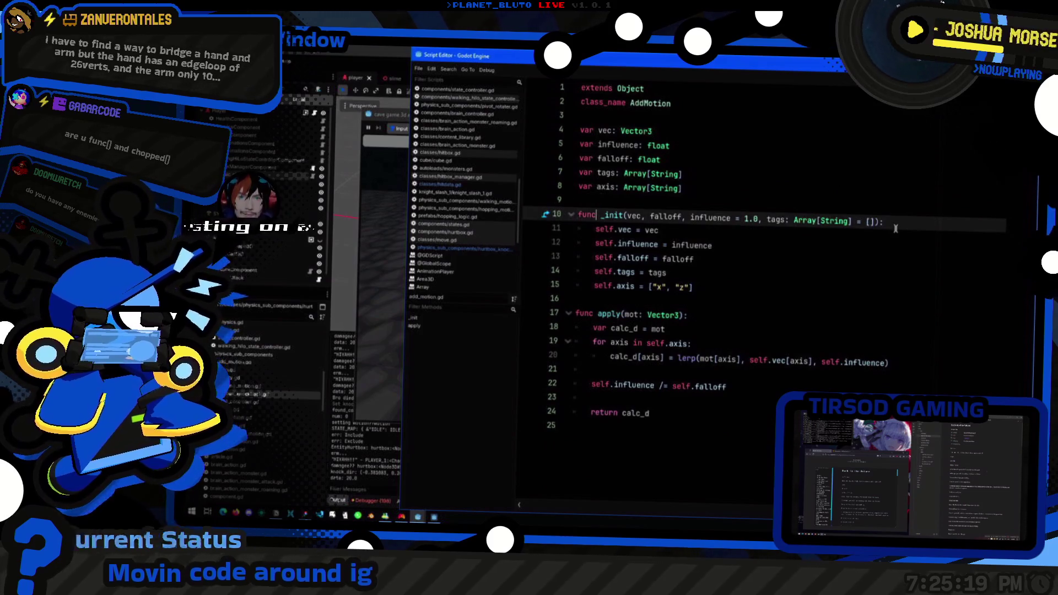
key("ctrl+shift+Right")
key("ctrl+shift+Right")
key("ctrl+shift+Right")
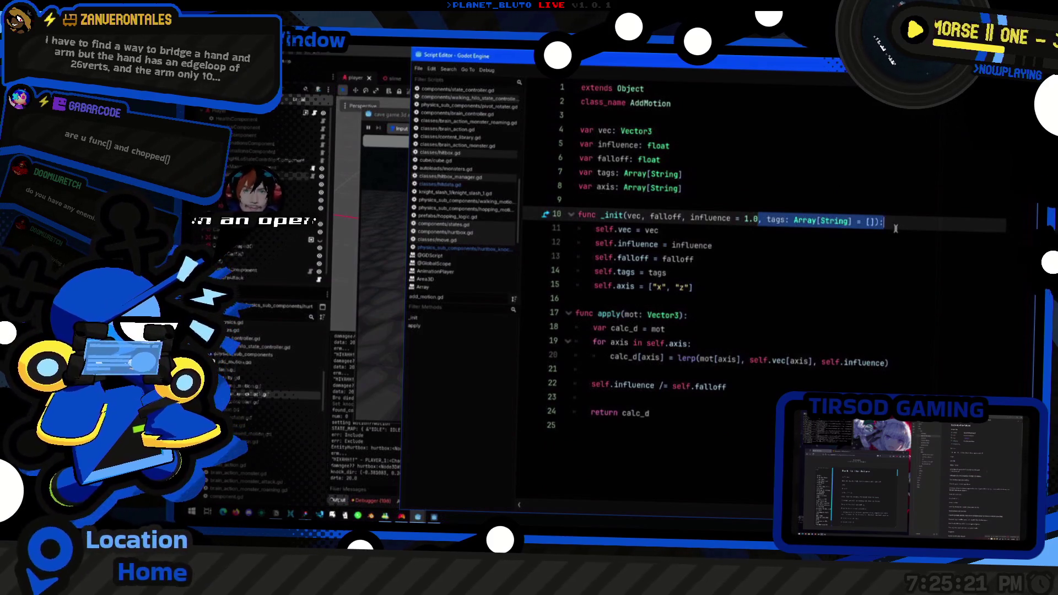
key("ctrl+c")
key("Right")
key("ctrl+v")
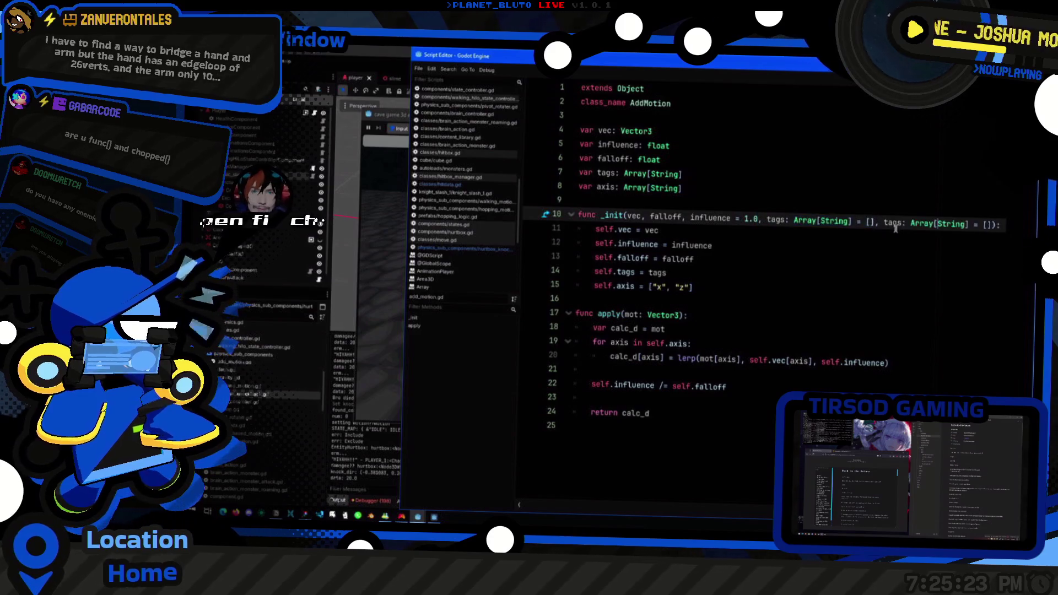
double_click(894, 224)
type("ignore")
Turn the self.axis assignment on line 15 into a filter(func(axis)) lambda beginning with not.
key("Down")
key("Down")
key("Down")
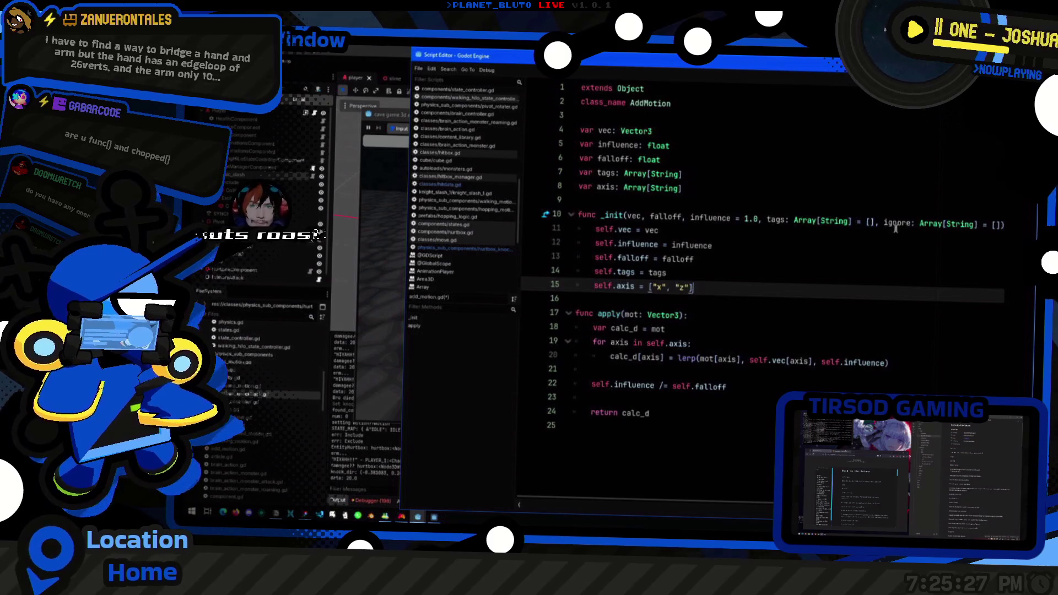
double_click(893, 224)
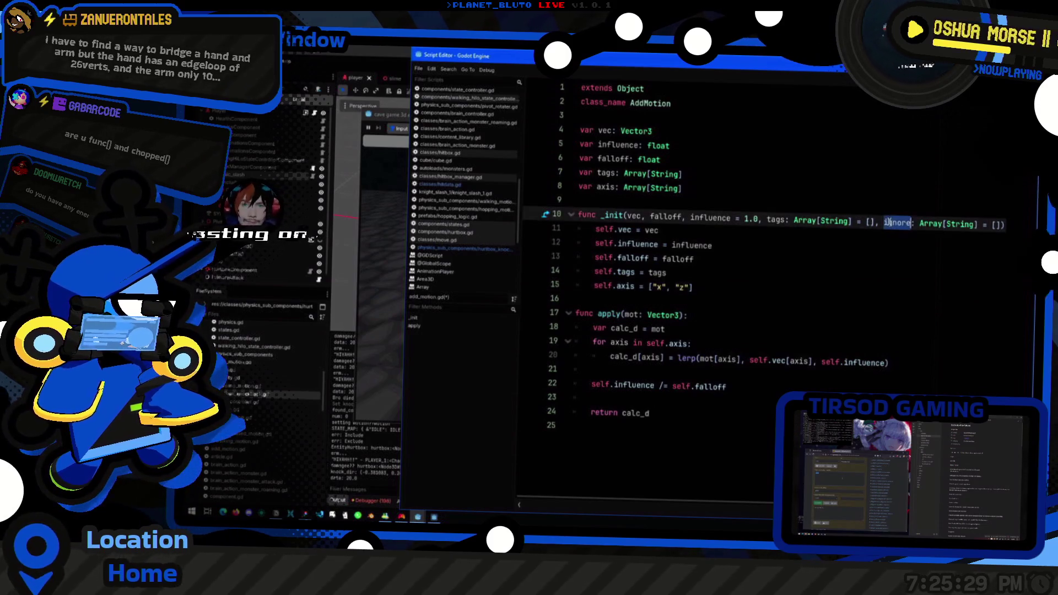
left_click(734, 289)
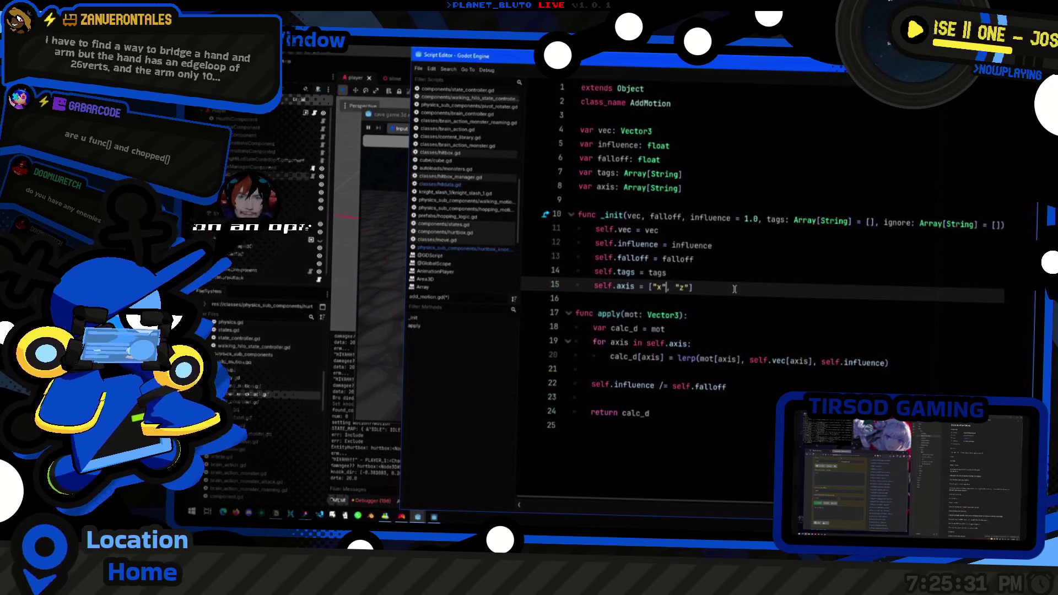
type("filter(func(a")
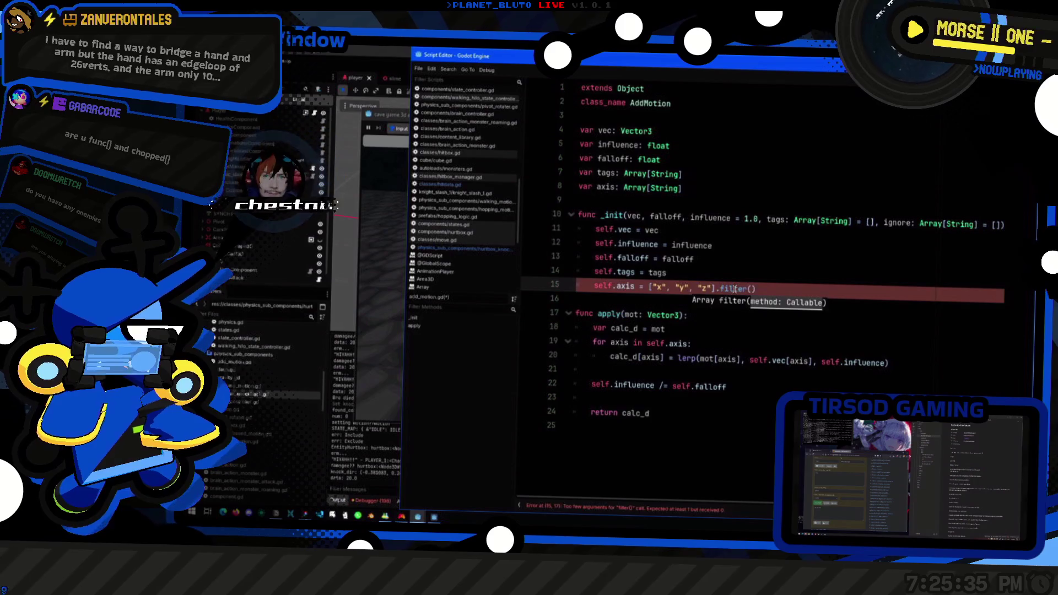
type("xi")
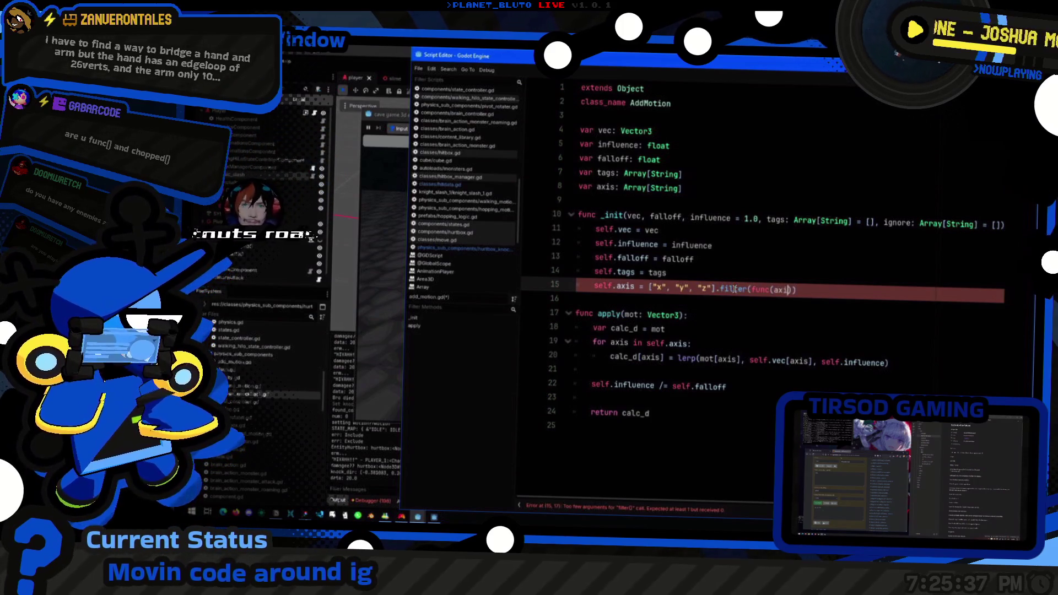
type("s")
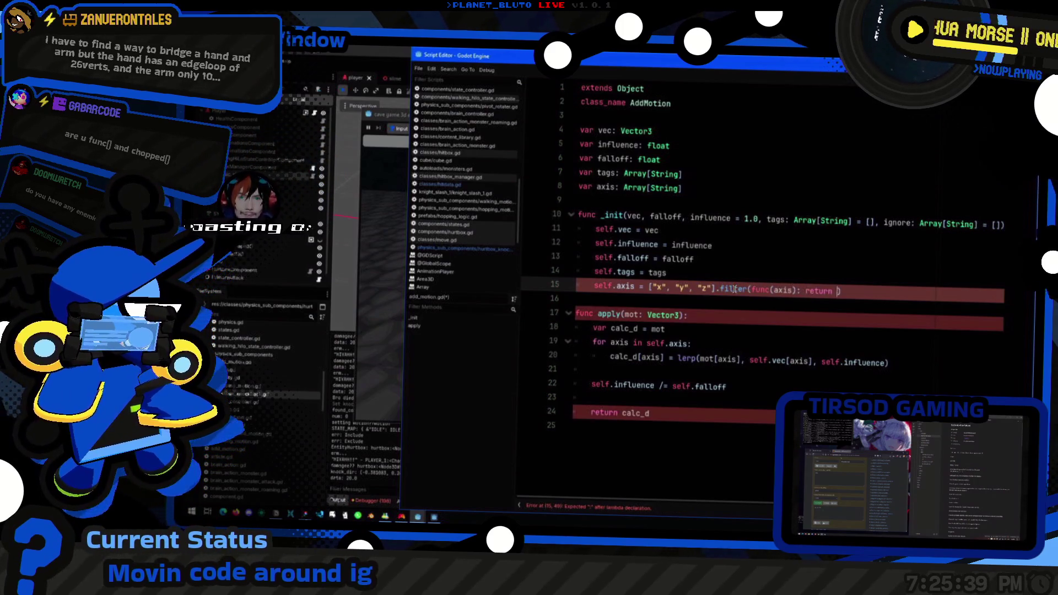
left_click(837, 292)
type("noit")
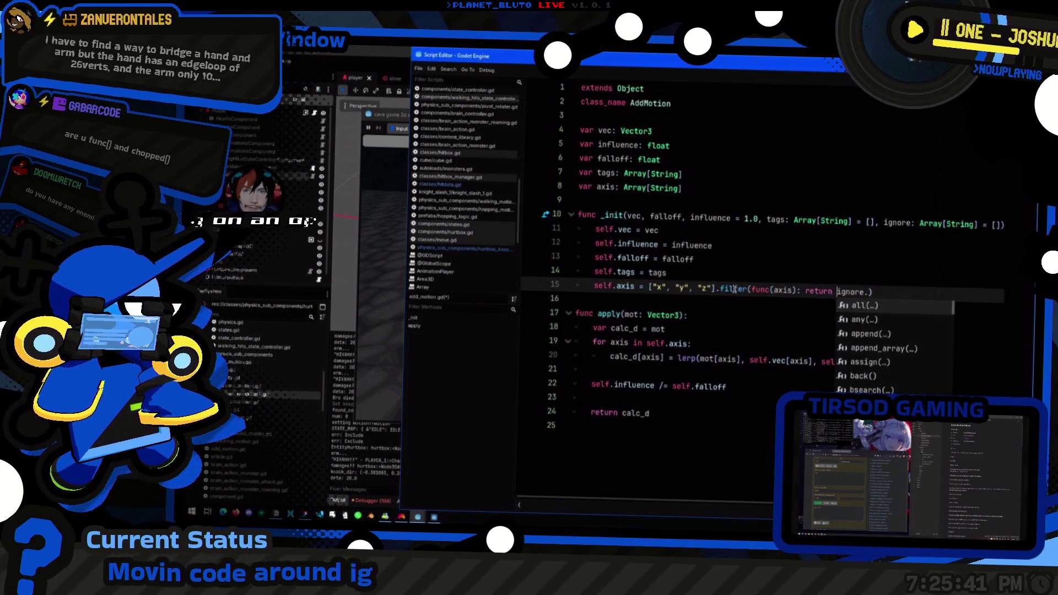
key("BackSpace")
key("BackSpace")
key("BackSpace")
type("t")
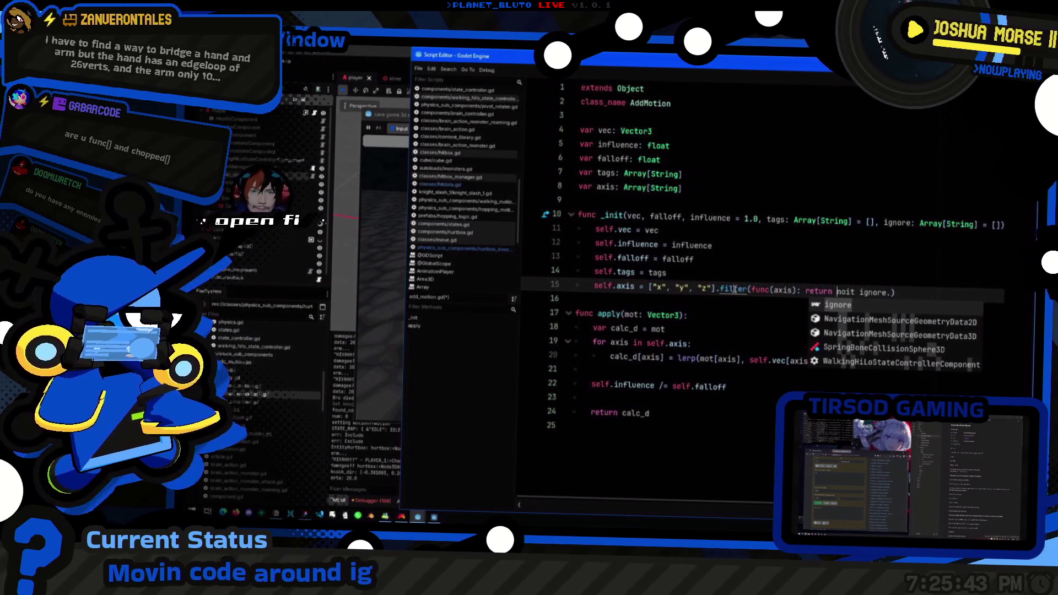
Complete the lambda to return not ignore.has(axis), then save the script.
key("ctrl+Right")
key("Right")
type("has")
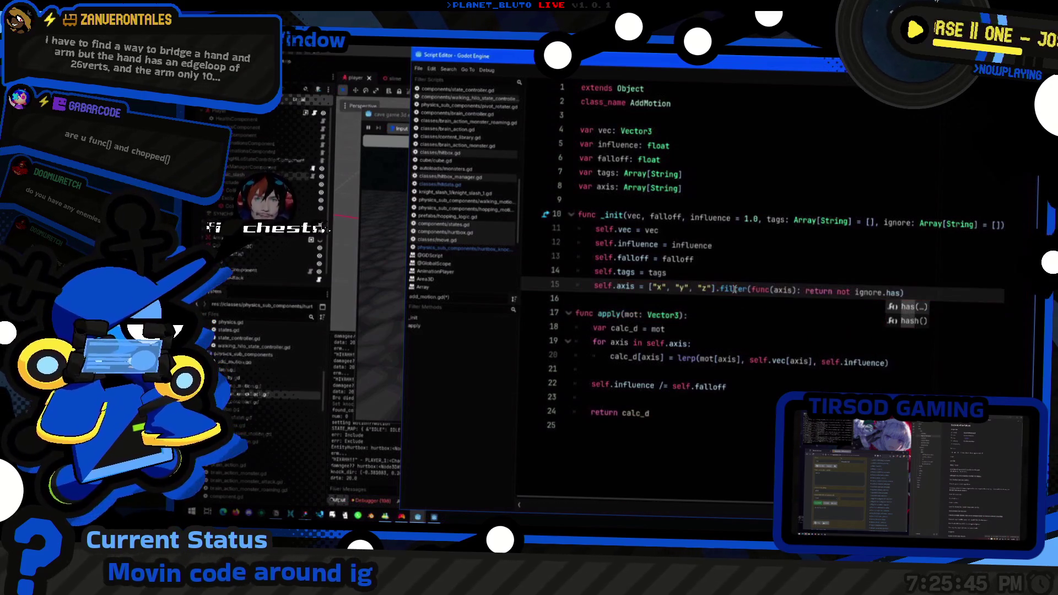
type("(ignore")
key("BackSpace")
key("BackSpace")
key("BackSpace")
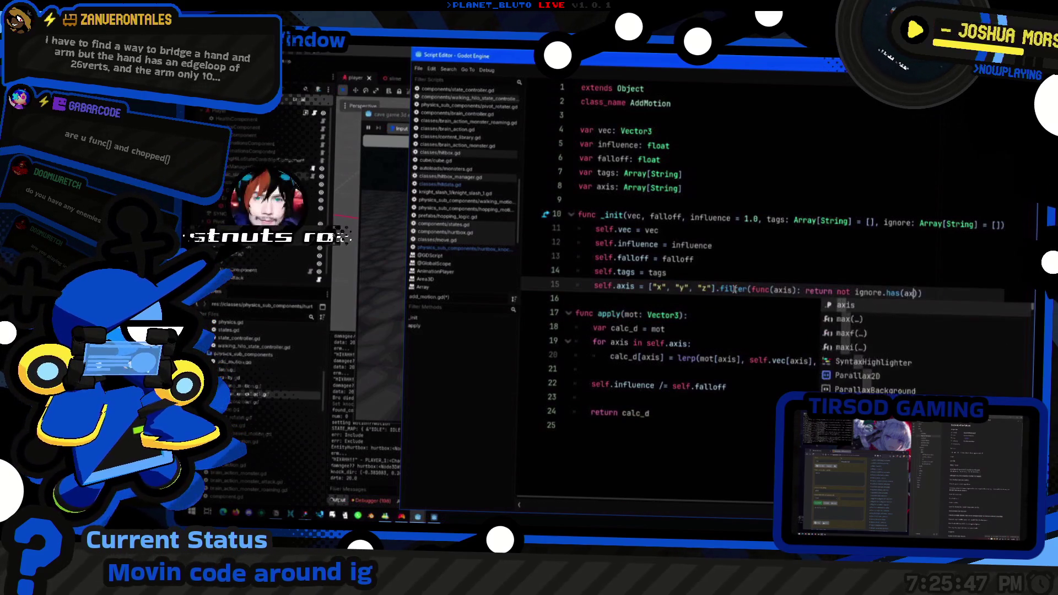
type("axis")
key("End")
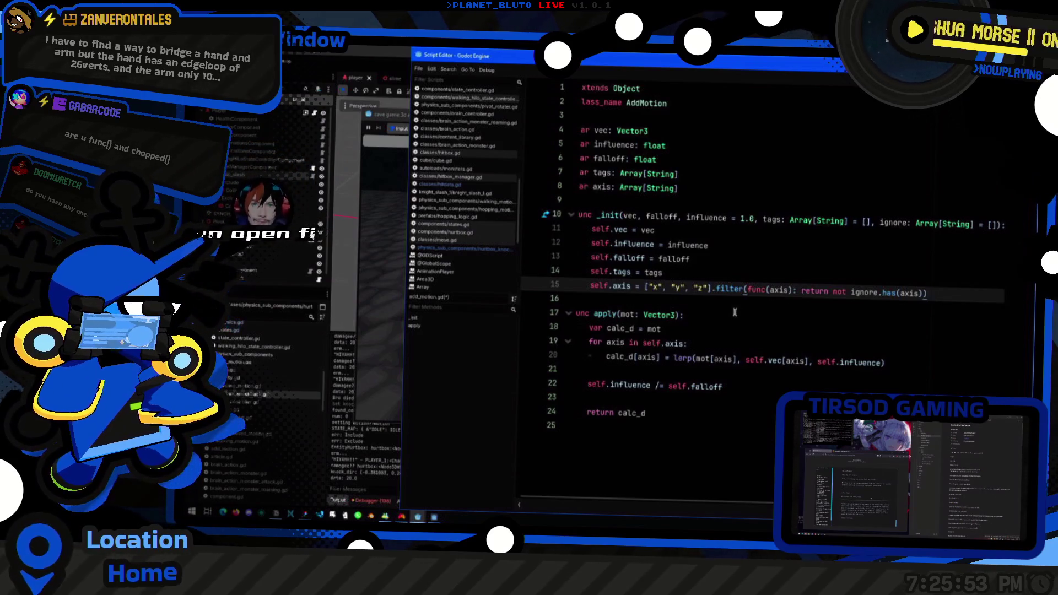
left_click(871, 281)
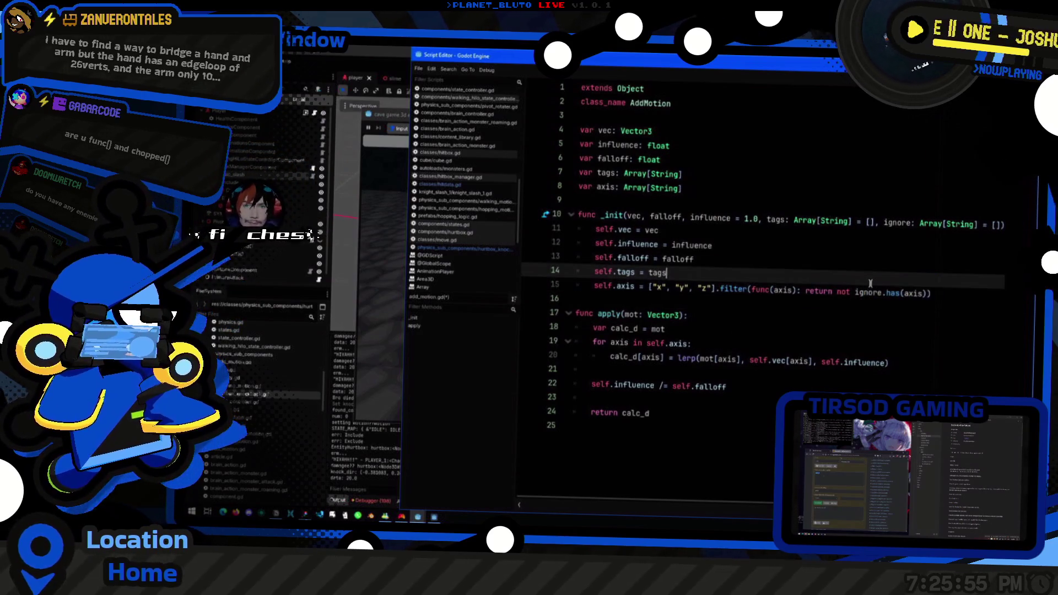
key("ctrl+s")
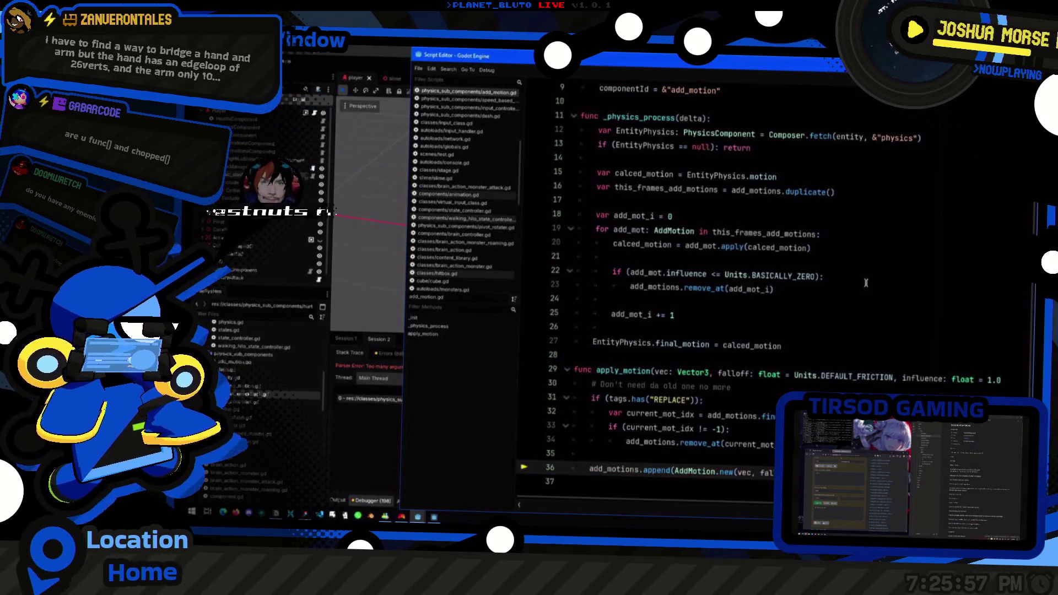
Restart the game, host as the Knight, and return to the Script Editor showing the line 15 error.
key("alt+Tab")
key("alt+Tab")
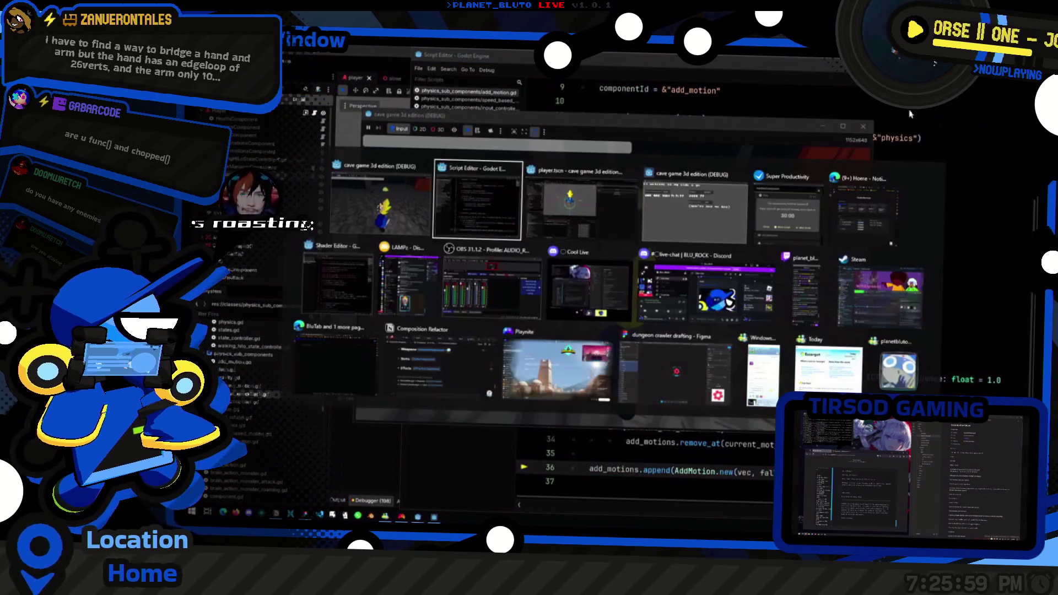
key("alt+Tab")
key("F5")
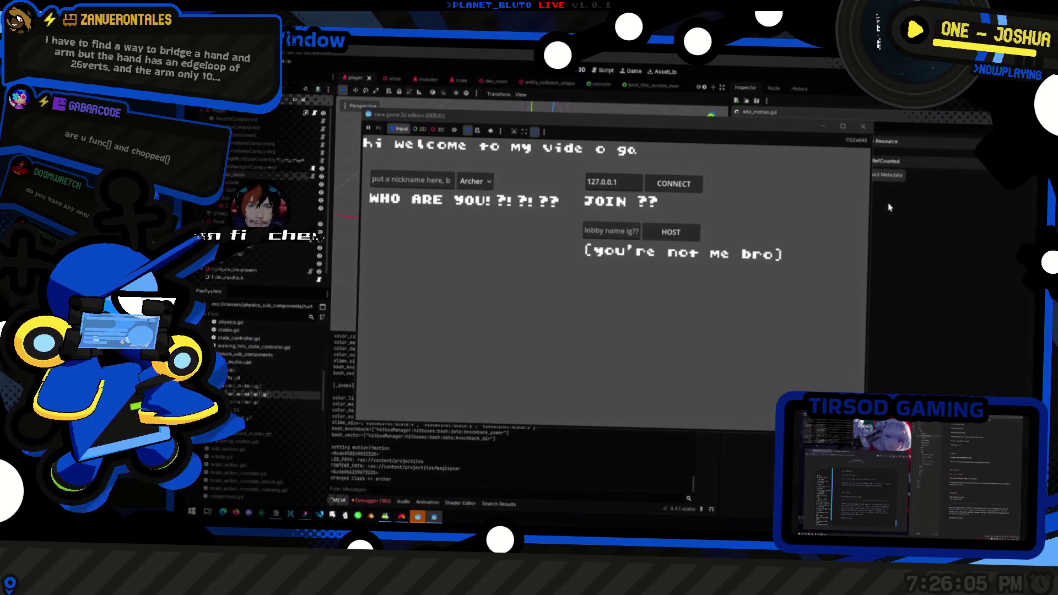
left_click(487, 182)
left_click(478, 210)
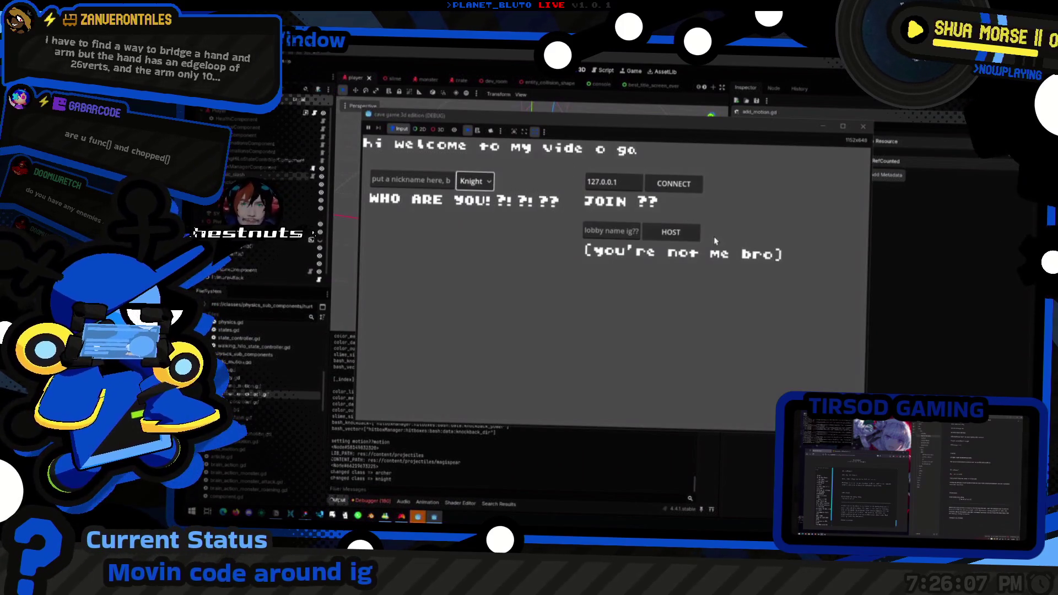
left_click(671, 232)
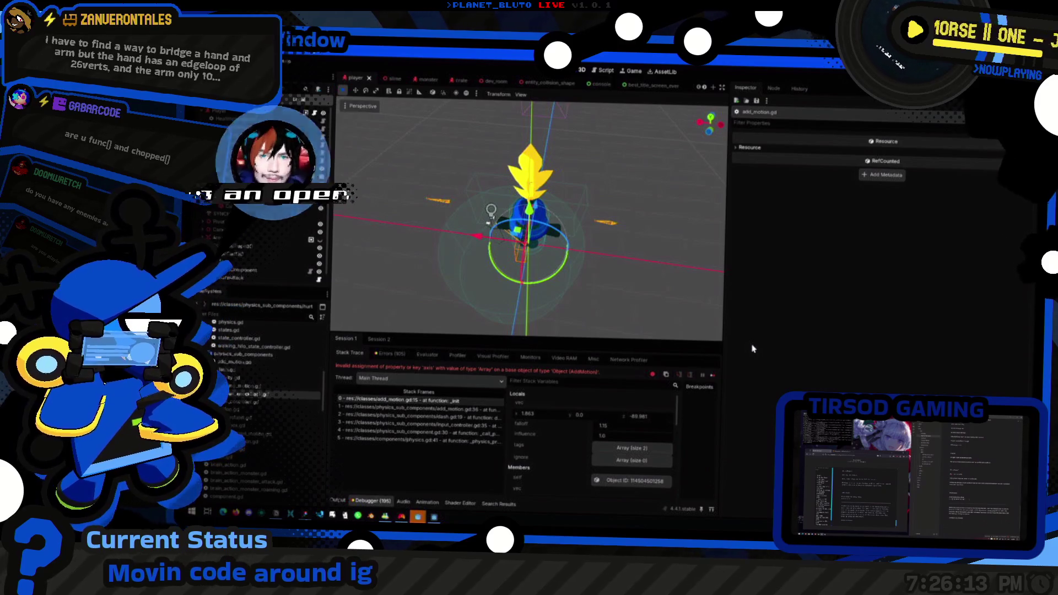
key("alt+Tab")
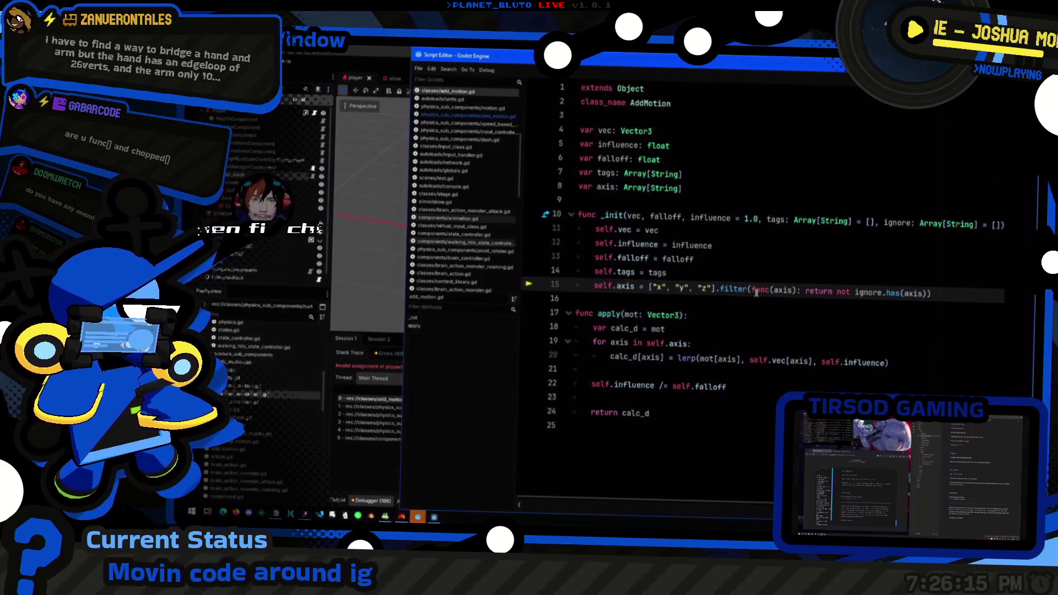
key("alt+Tab")
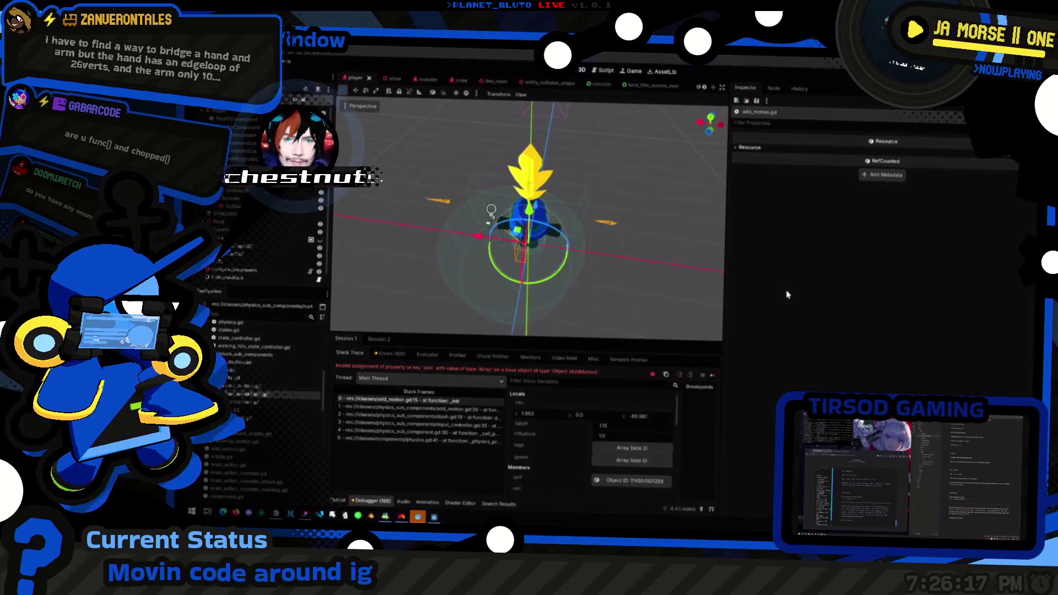
key("alt+Tab")
left_click(787, 295, "ctrl")
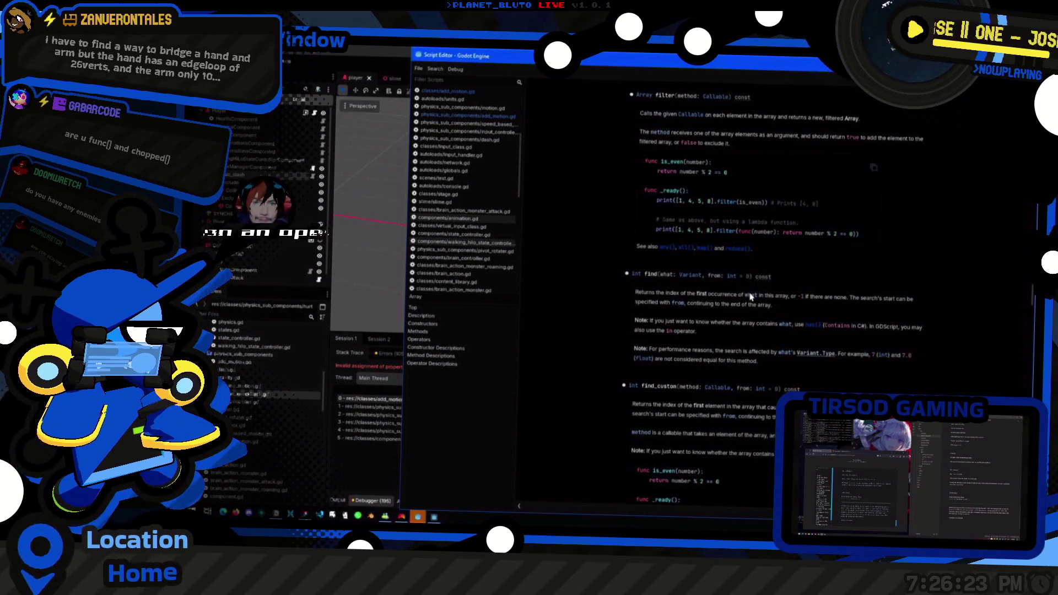
key("alt+Left")
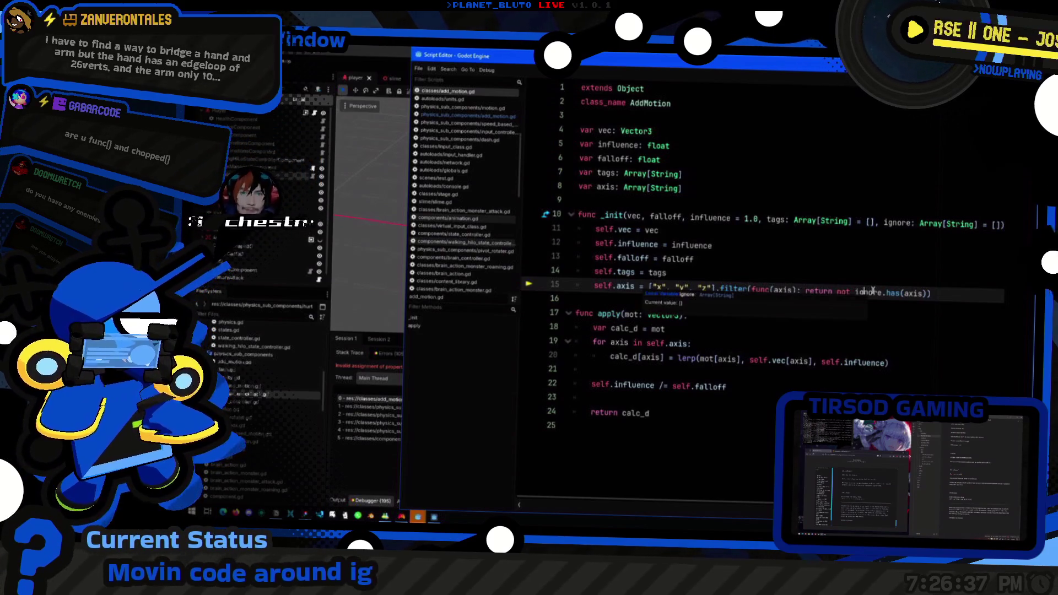
Add "y" inside the ignore parameter's default list.
key("Up")
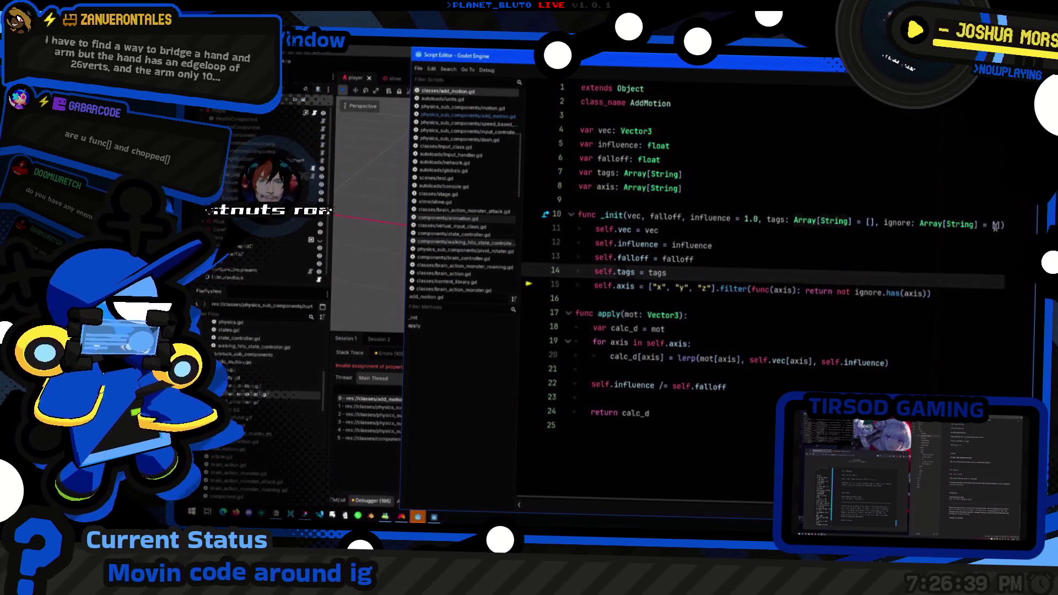
left_click(996, 225)
type("\"y\"")
key("Home")
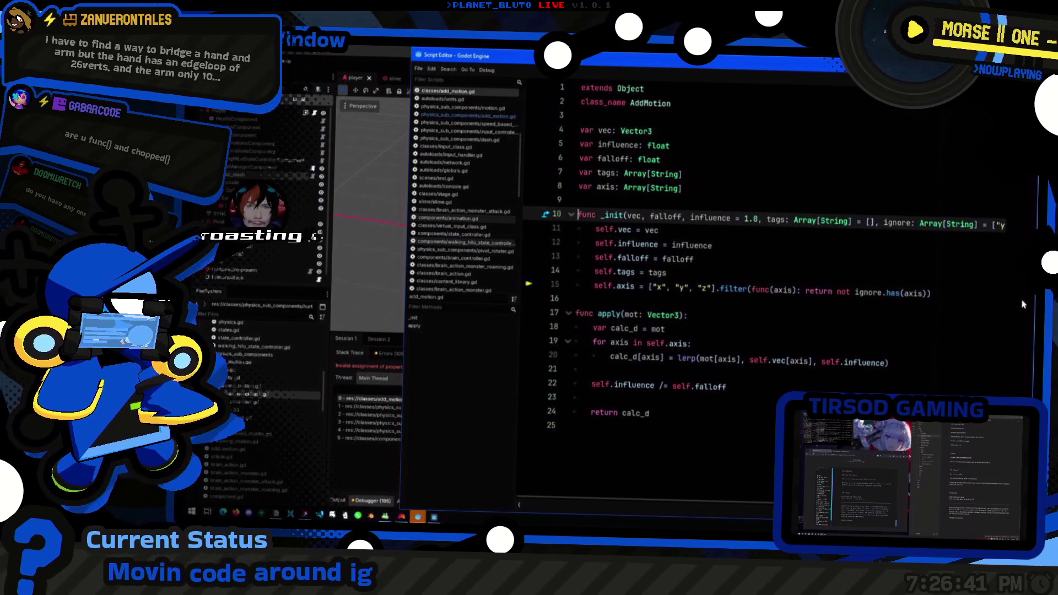
Delete [String] so axis is a plain Array, then save and run the game.
key("alt+Tab")
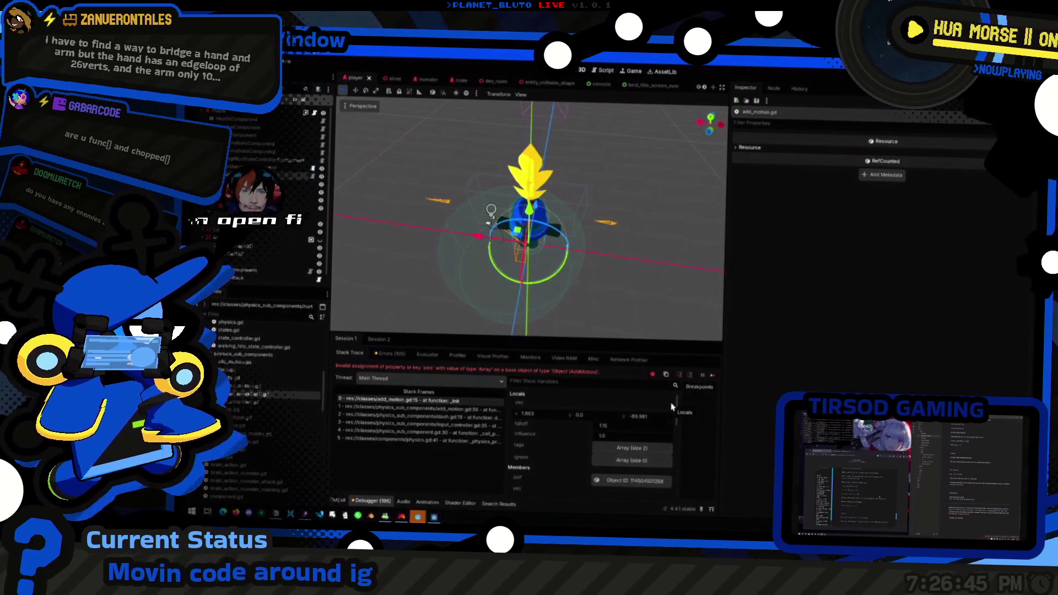
key("alt+Tab")
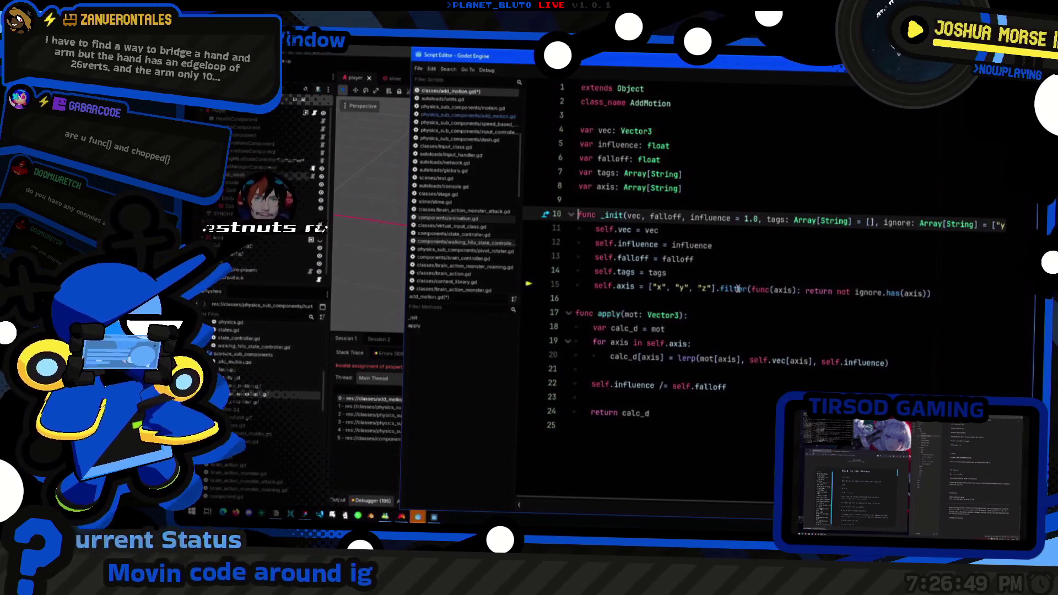
left_click(641, 187)
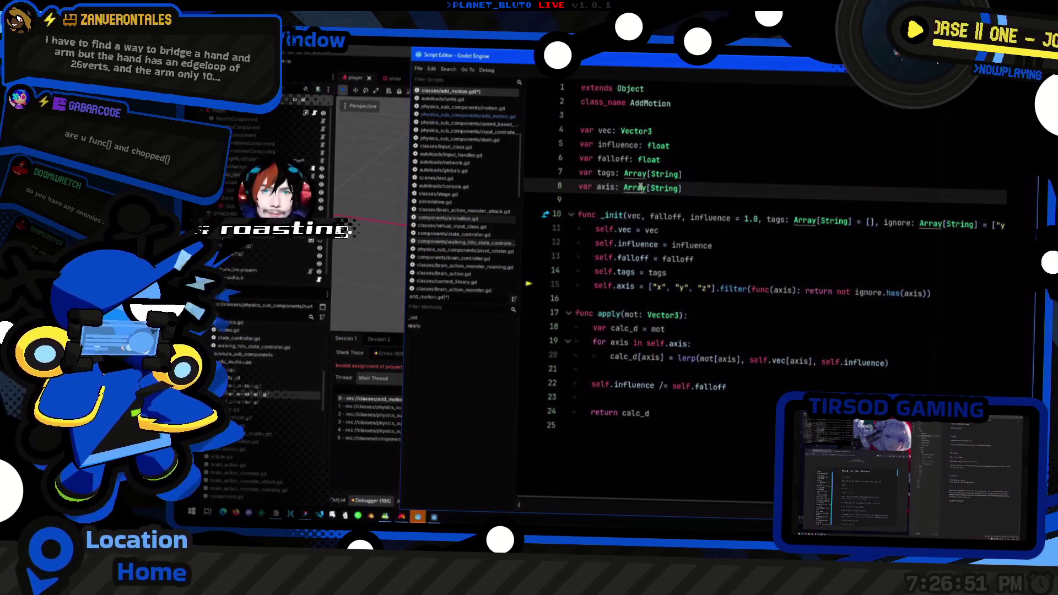
key("Delete")
key("Delete")
key("Delete")
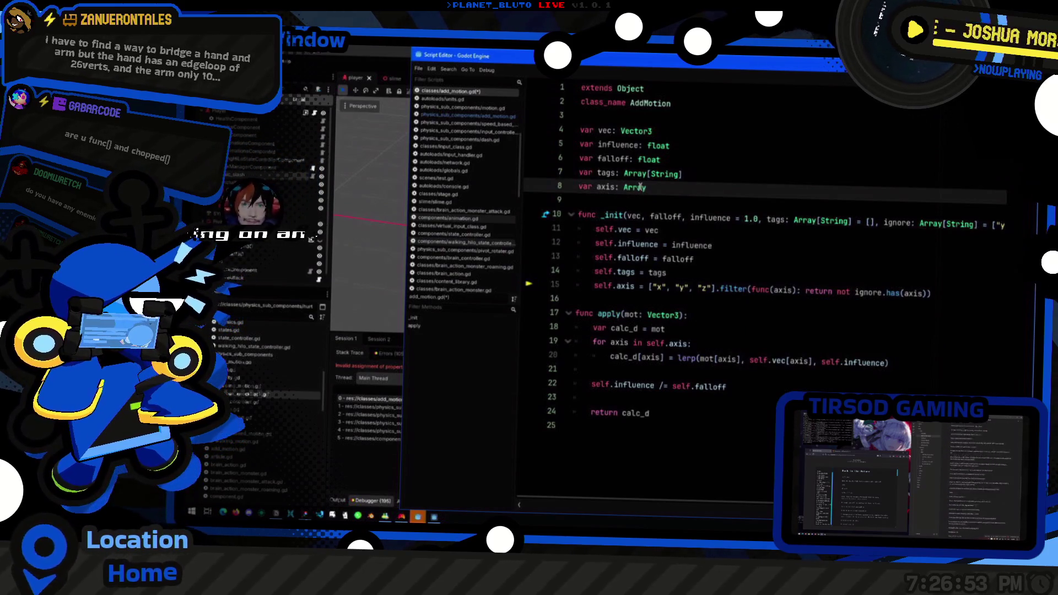
key("F5")
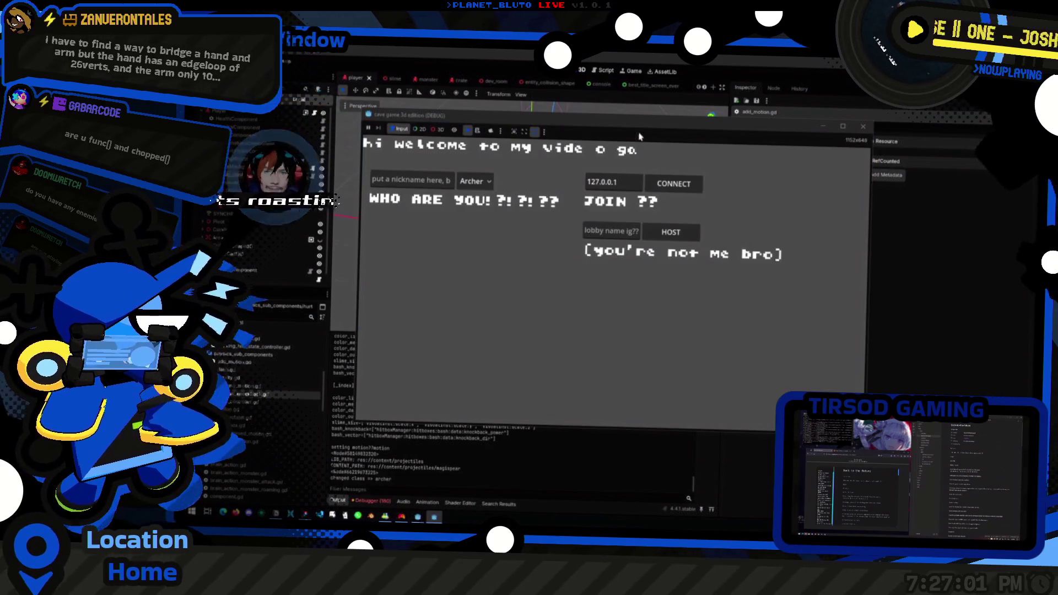
Host as the Knight, spawn one slime with 'mon slime 1', and return to the Script Editor.
left_click(482, 180)
left_click(473, 209)
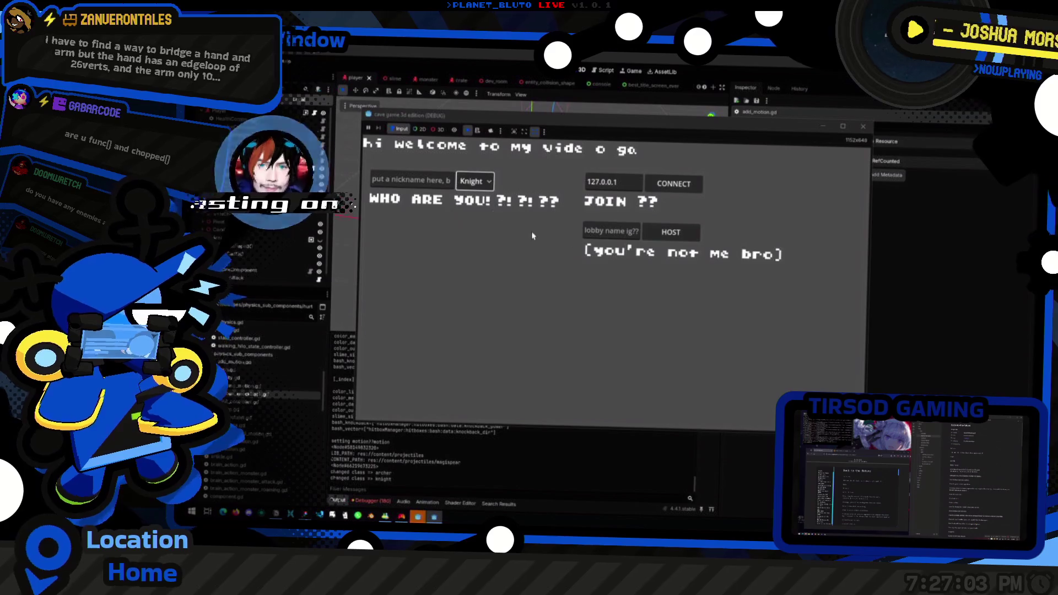
left_click(671, 232)
key("grave")
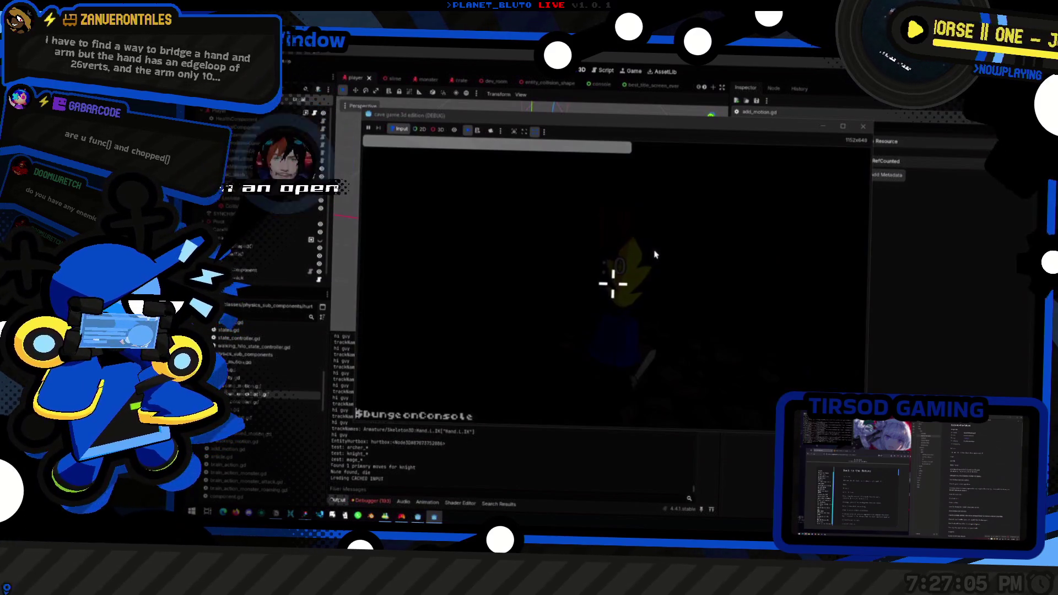
type("mon slime 1")
key("Return")
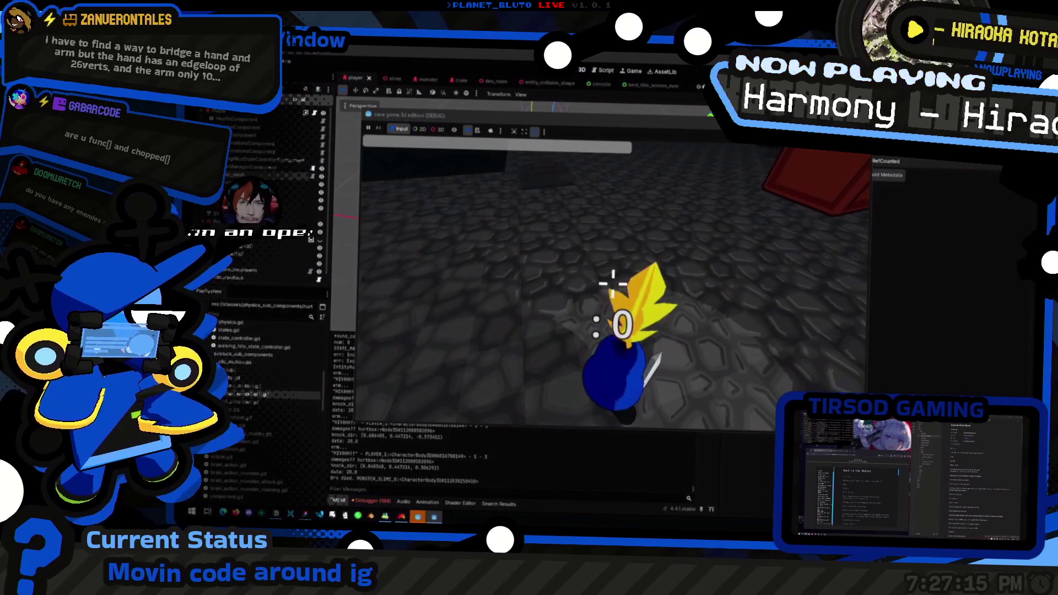
key("alt+Tab")
key("Tab")
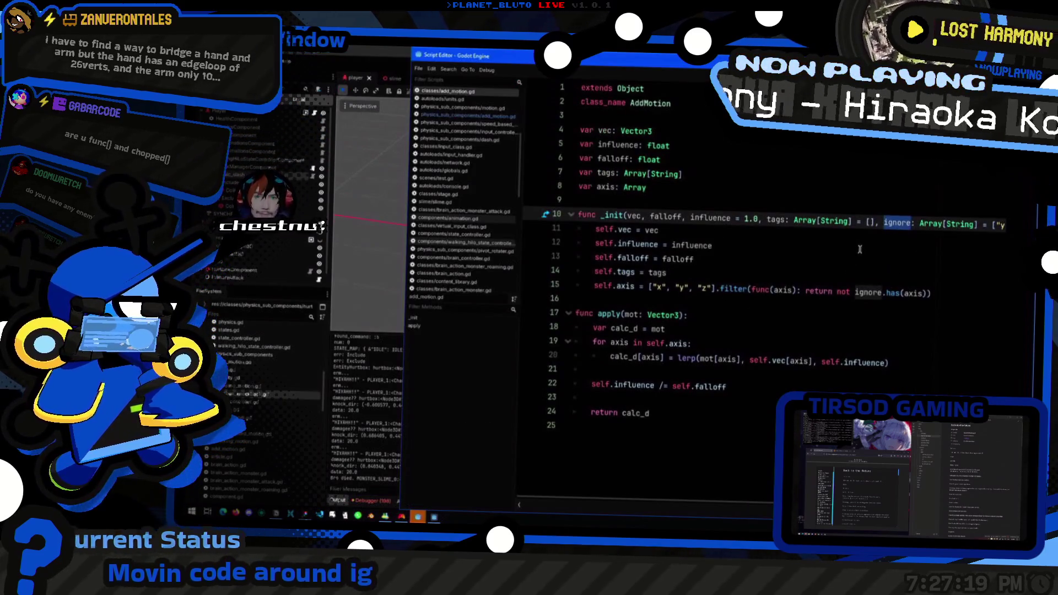
Copy the ignore parameter into physics_sub_components/add_motion.gd's apply_motion, defaulting to an empty list.
key("shift+Down")
key("shift+Down")
left_click(881, 225)
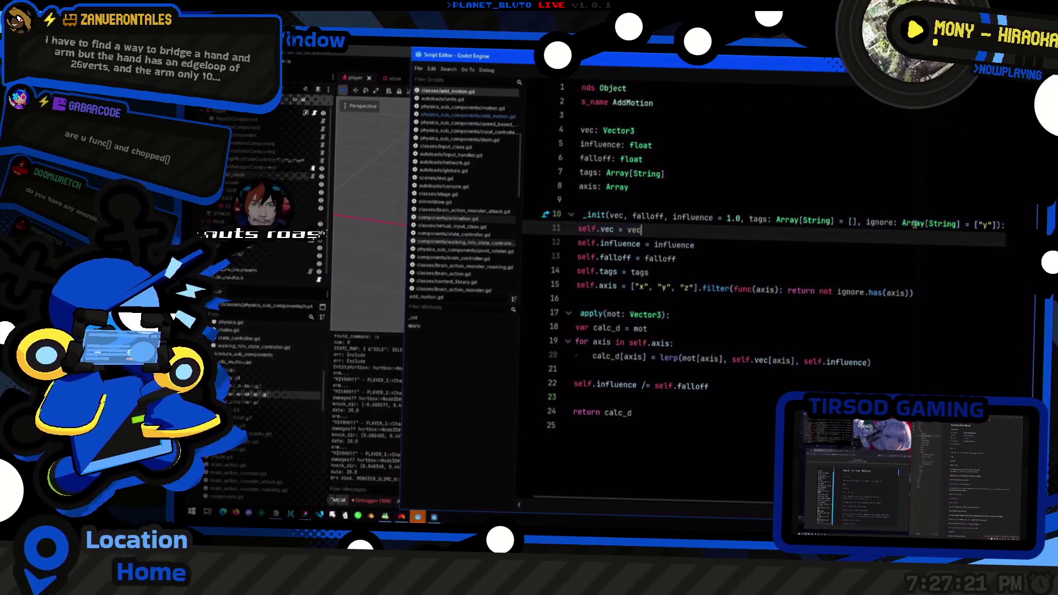
key("Left")
key("Left")
key("shift+End")
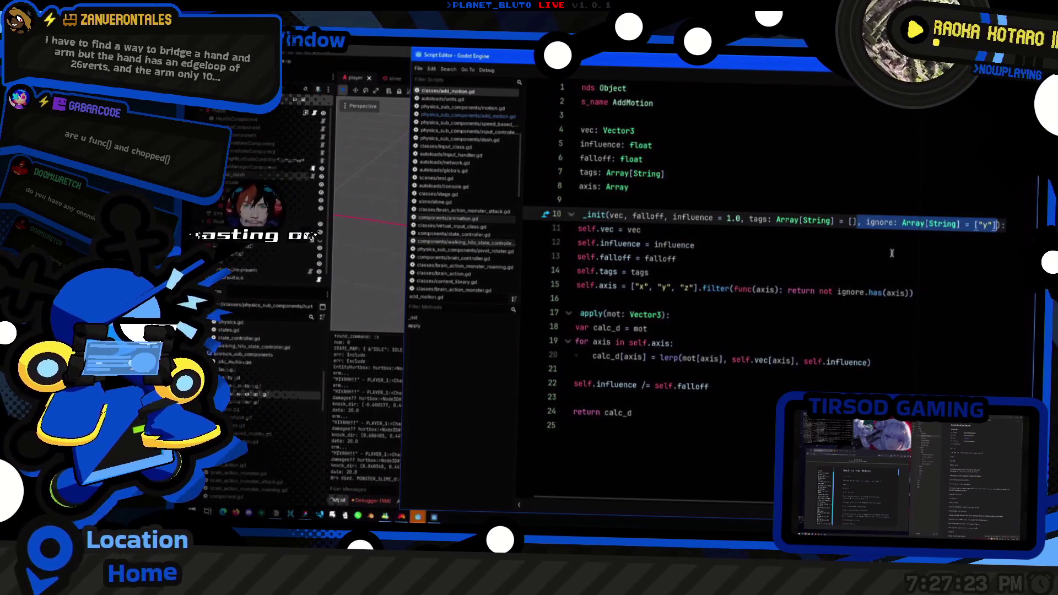
key("alt+Left")
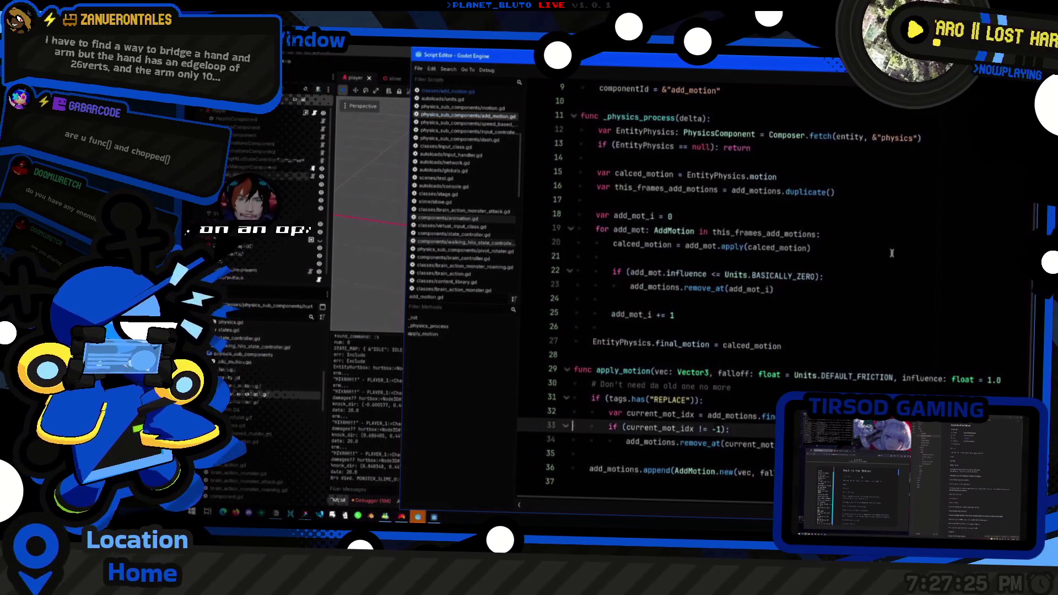
key("alt+Left")
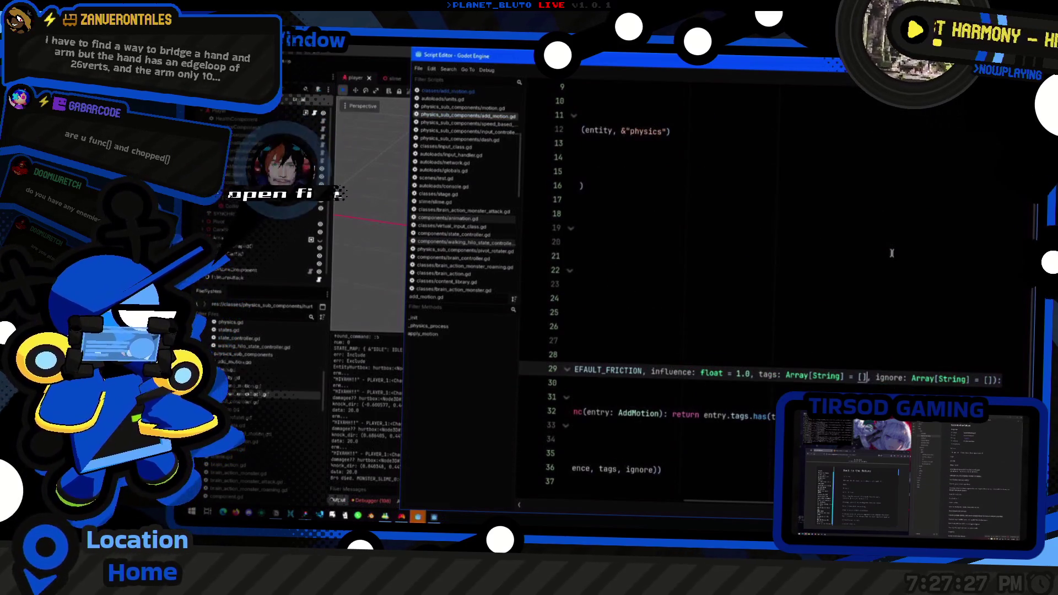
key("ctrl+z")
key("Home")
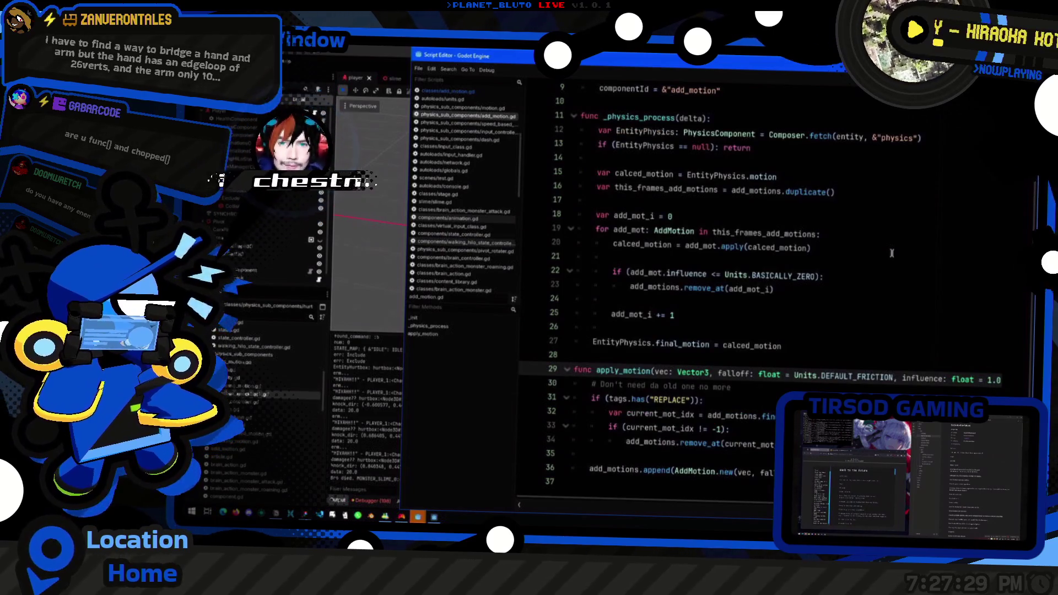
key("alt+Left")
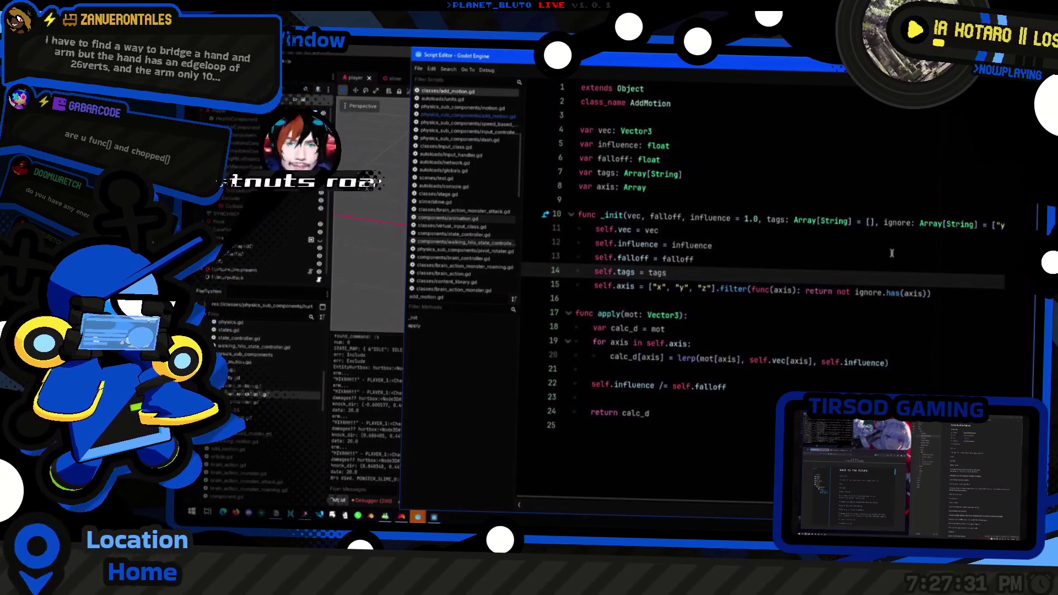
key("alt+Right")
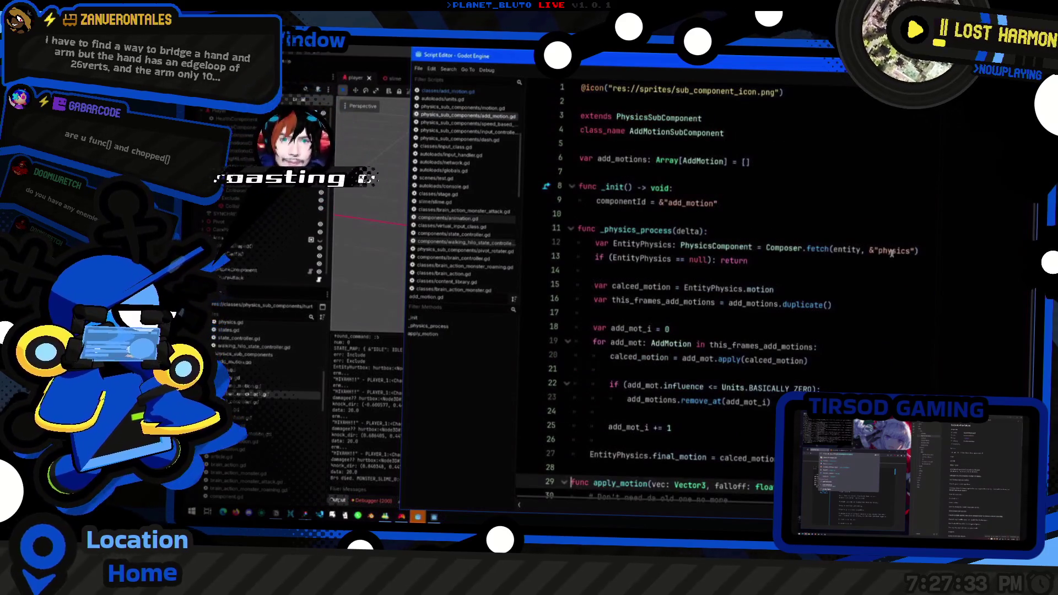
Pass [] after the tags in hurtbox_knockback.gd's call and relaunch the game.
key("alt+Left")
key("Down")
key("Down")
key("Down")
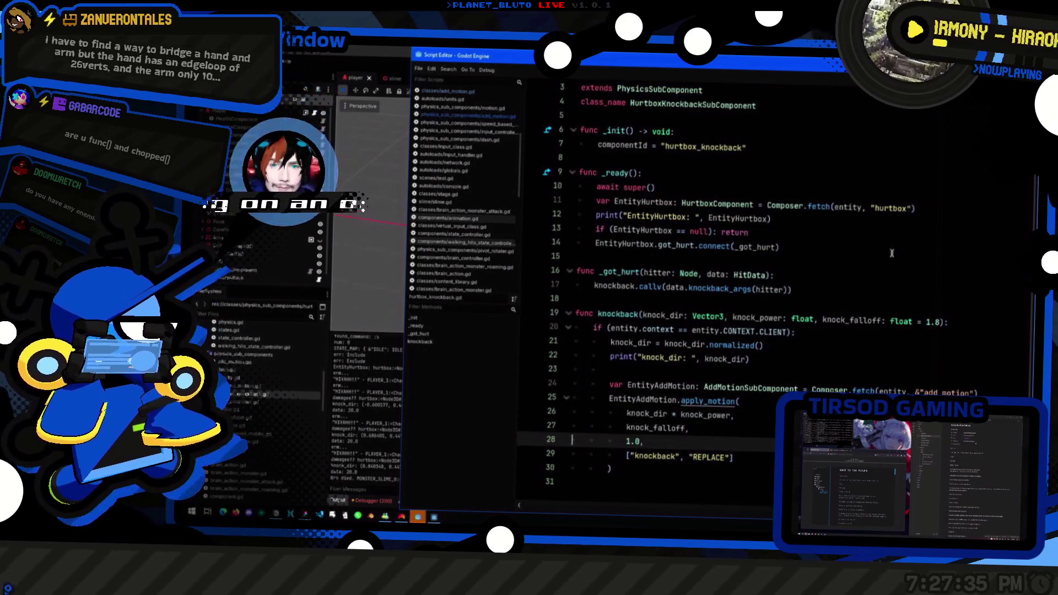
key("Return")
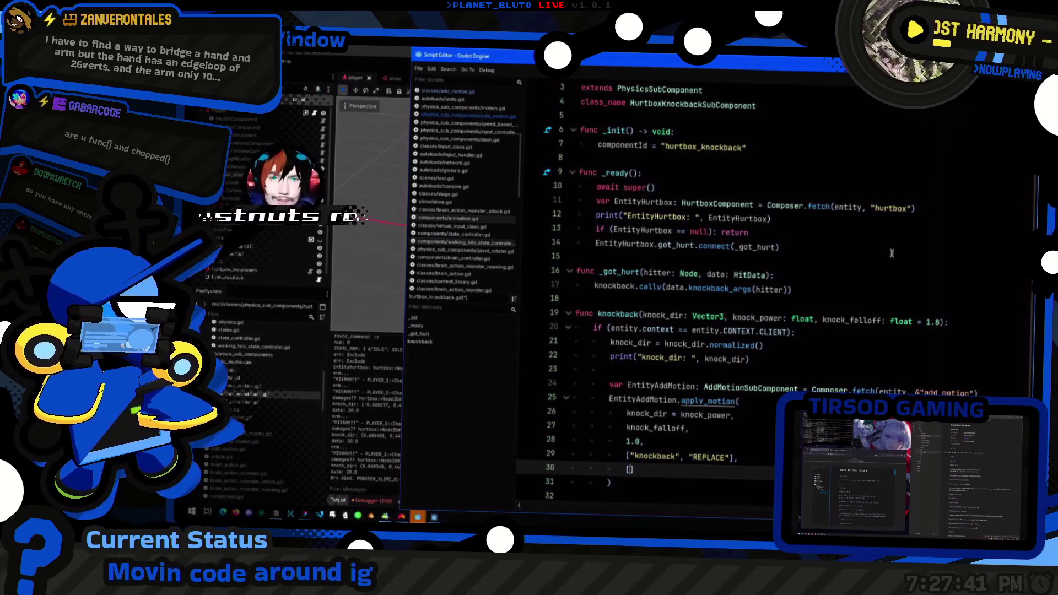
key("F5")
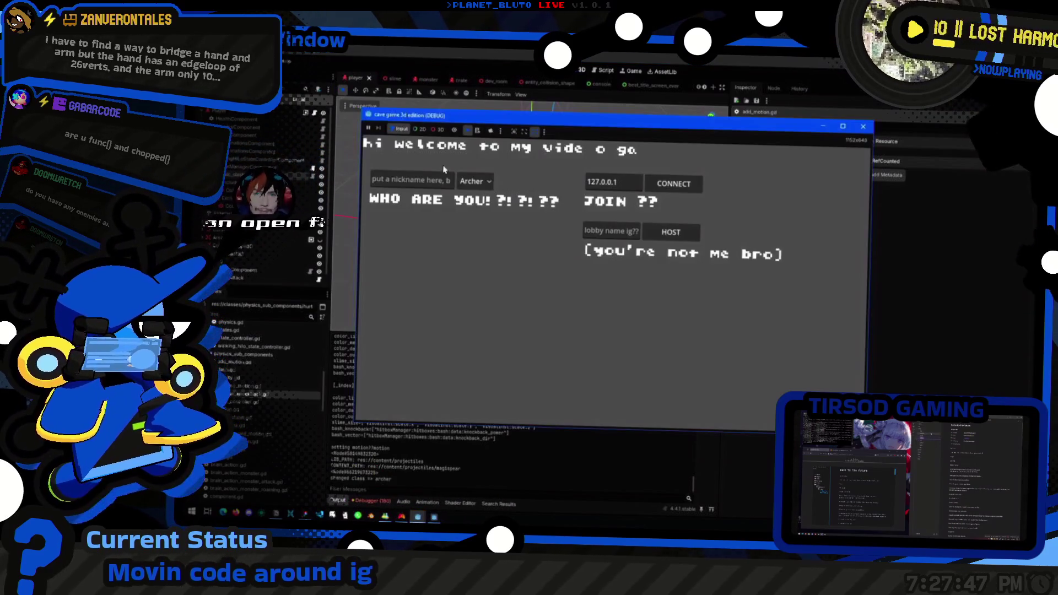
Host a game as the Knight and walk toward the slimes.
left_click(474, 181)
left_click(474, 208)
left_click(671, 232)
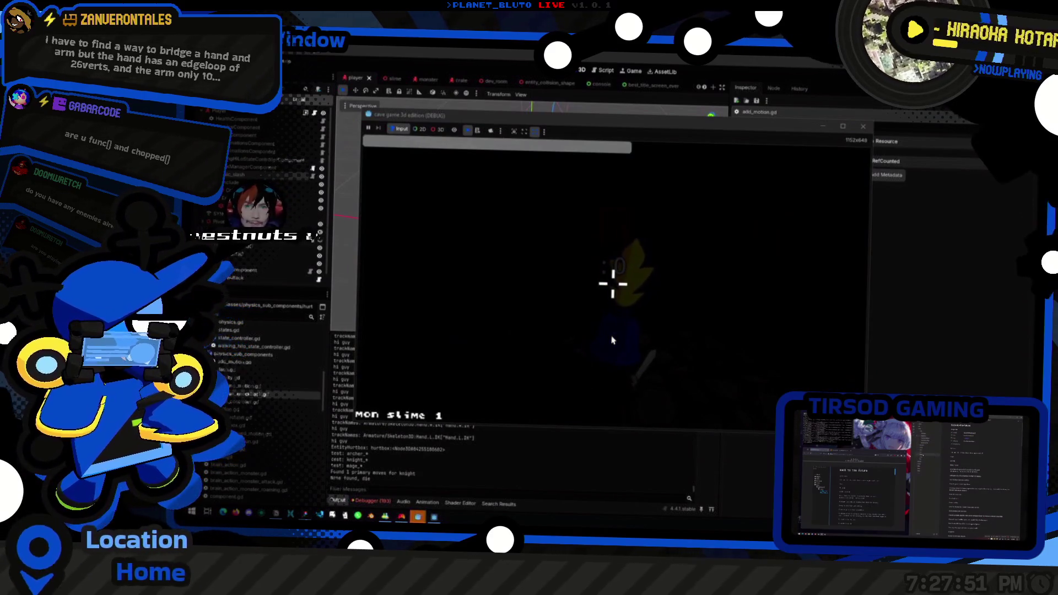
key("w")
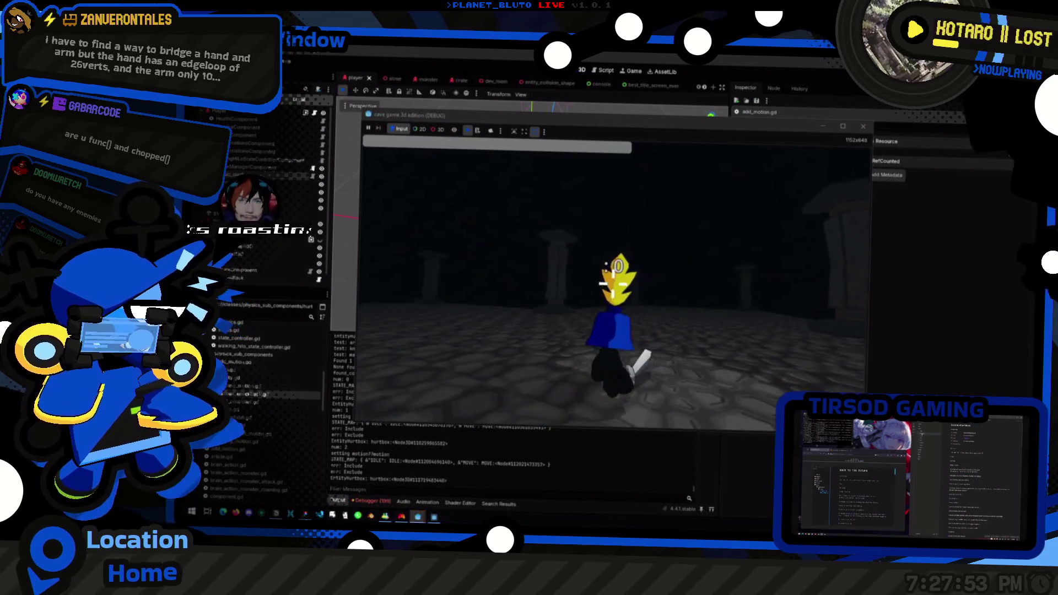
key("s")
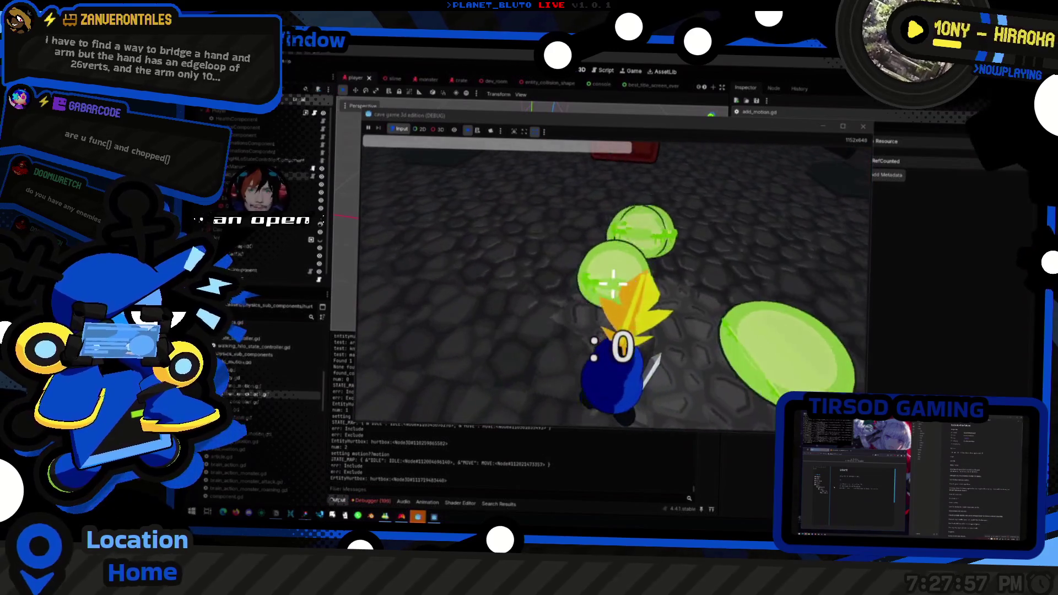
Attack and kill several green slimes to test knockback, then return to the editor.
left_click(613, 282)
left_click(613, 283)
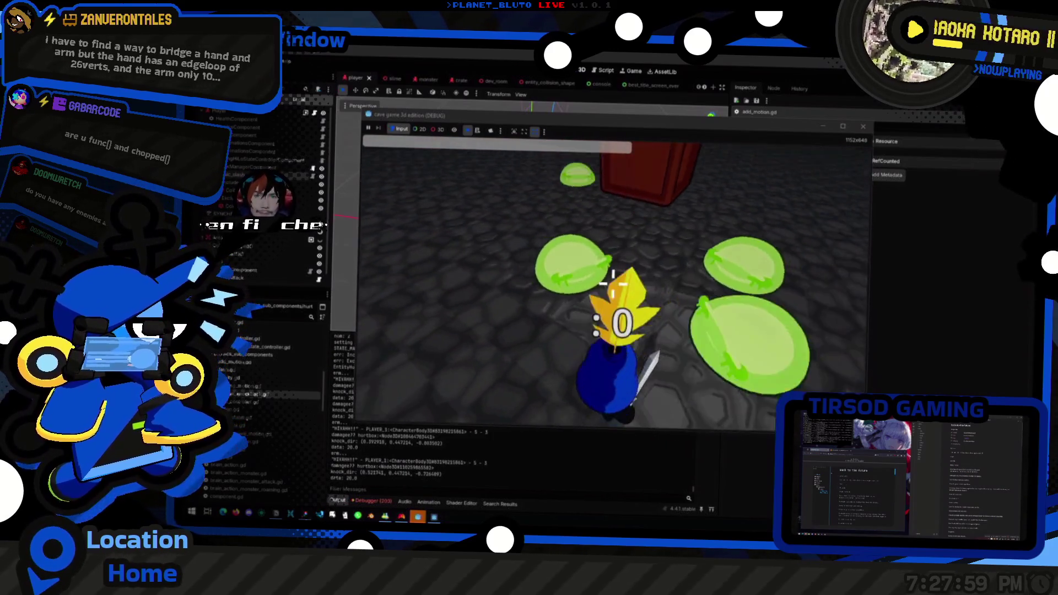
left_click(620, 283)
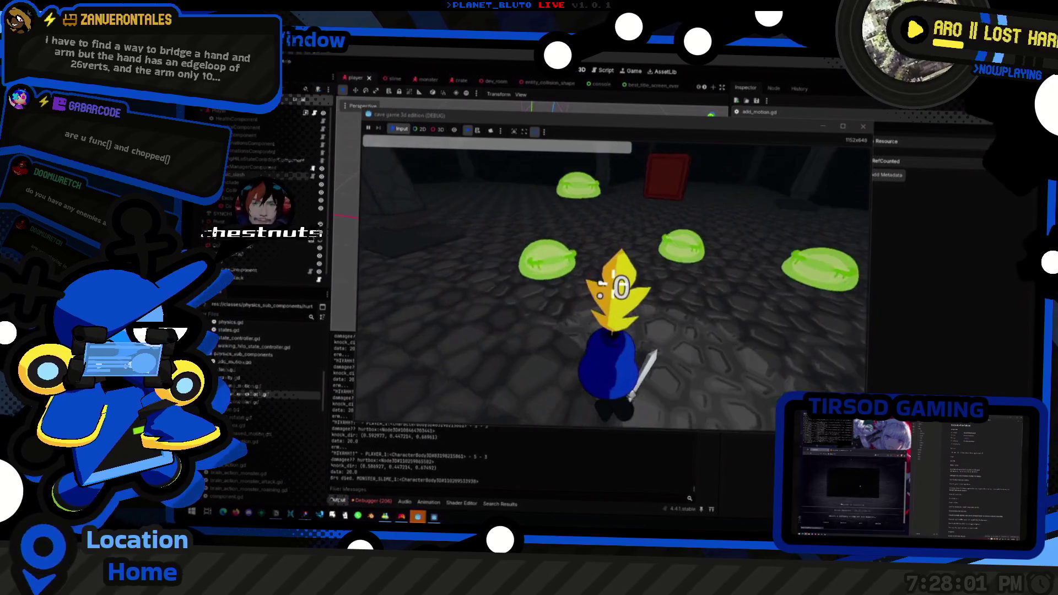
left_click(620, 284)
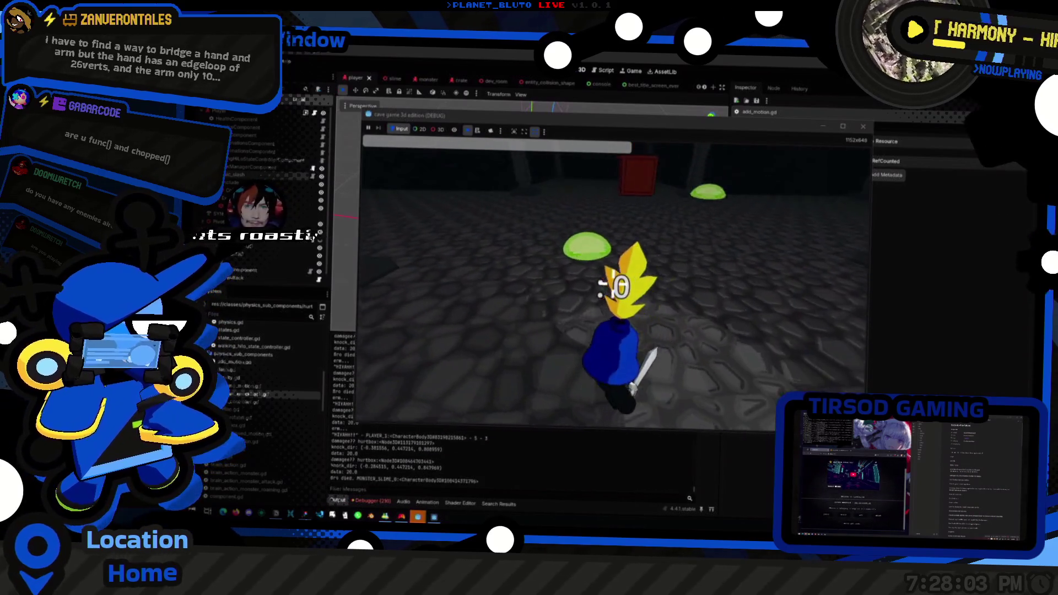
left_click(620, 287)
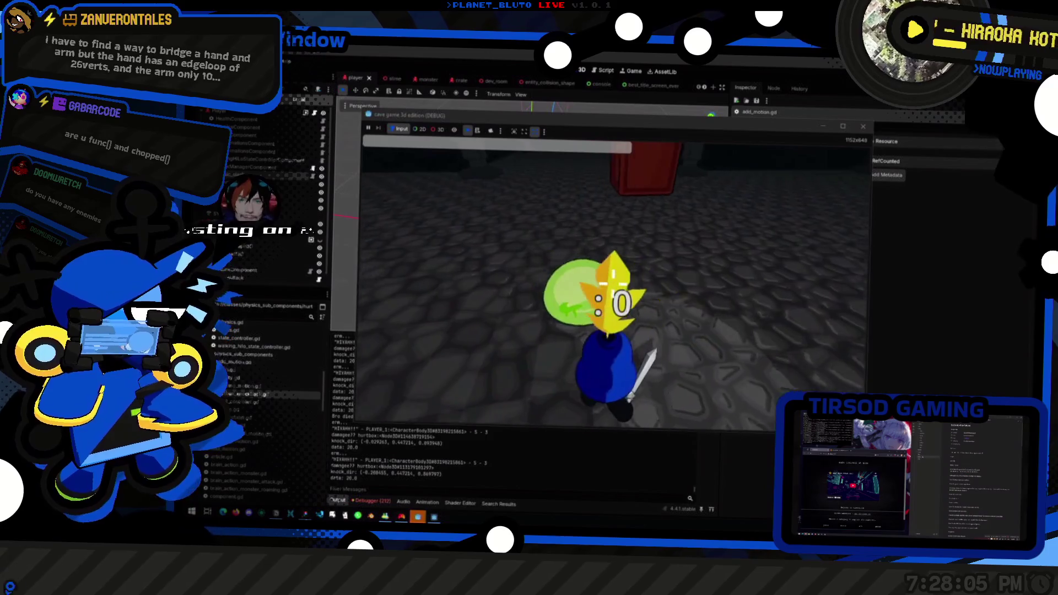
left_click(615, 284)
key("alt+Tab")
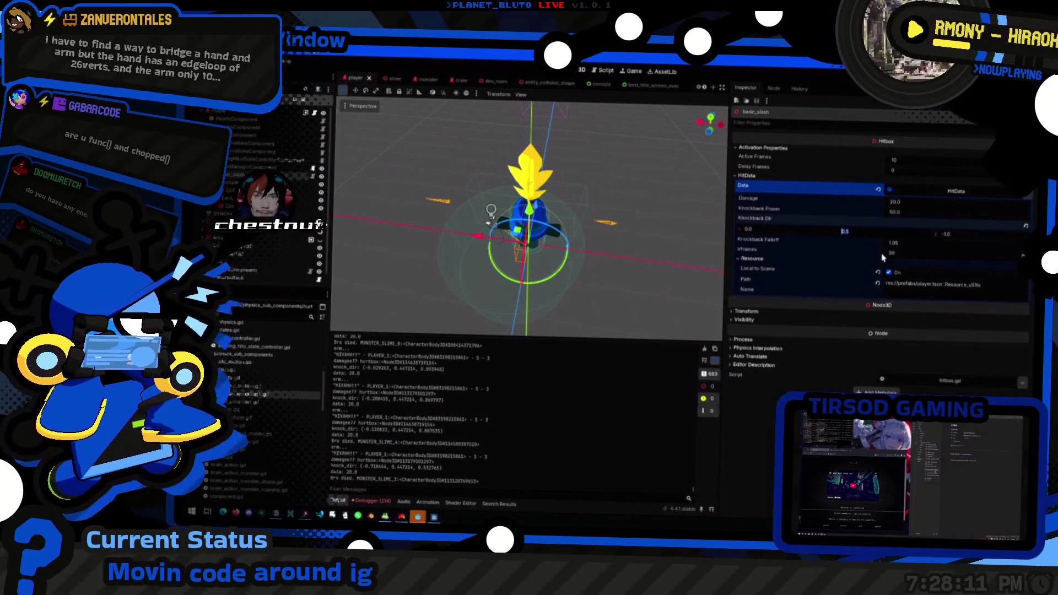
Undo the Knockback Dir change, redo the sub_components change, and run the game again.
key("ctrl+z")
key("ctrl+z")
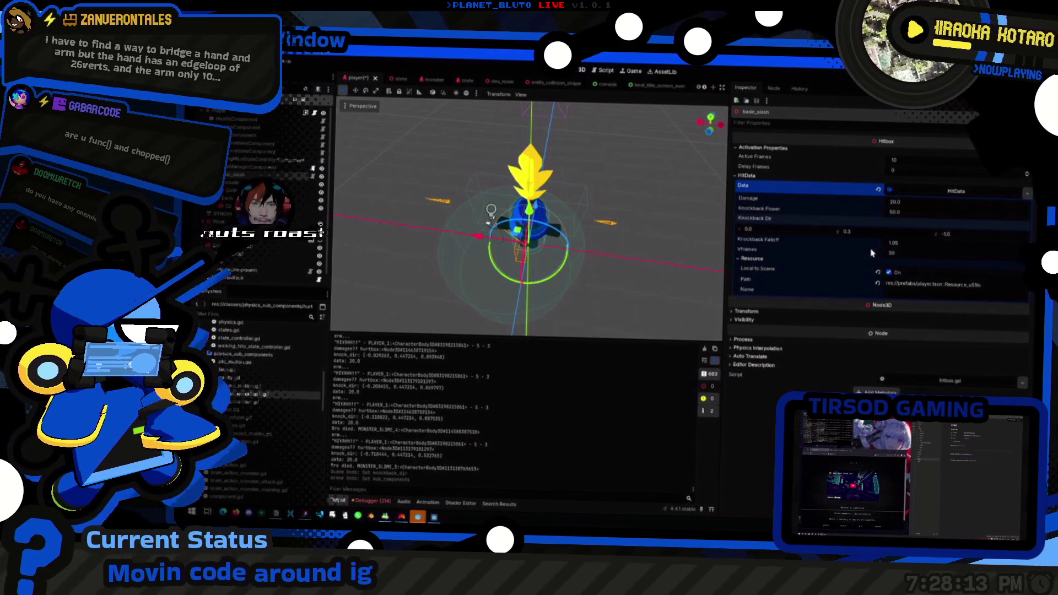
key("ctrl+shift+z")
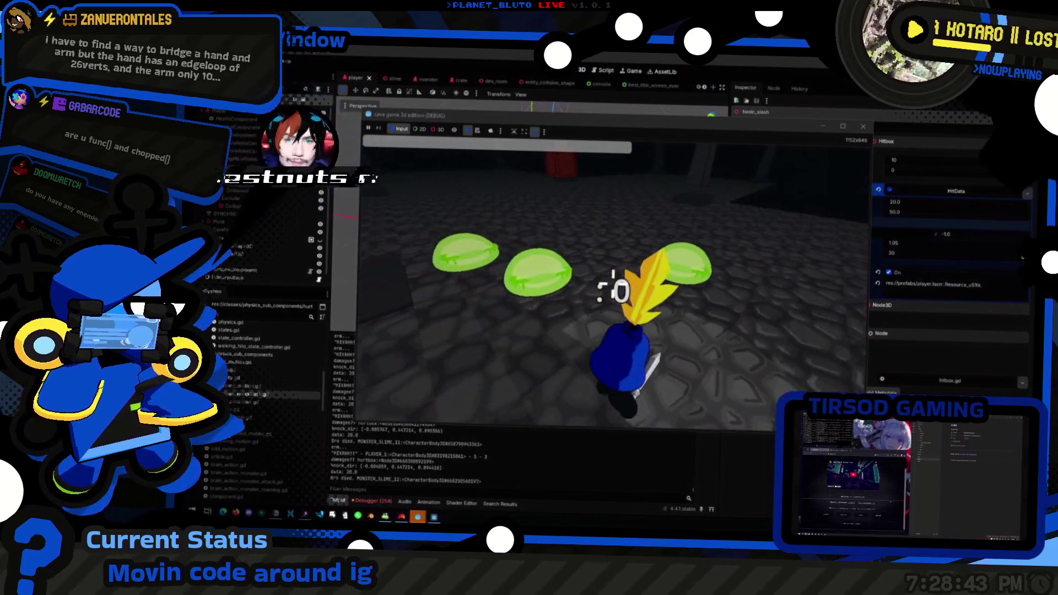
key("alt+Tab")
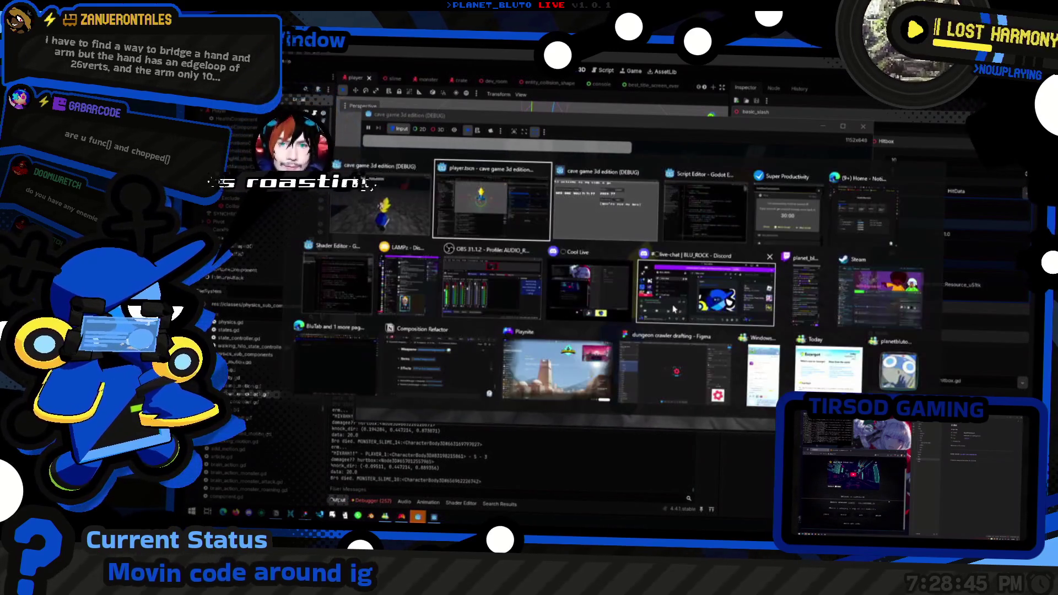
Open hopping_motion.gd and locate the physics Composer.fetch line.
left_click(748, 184)
key("Down")
key("Down")
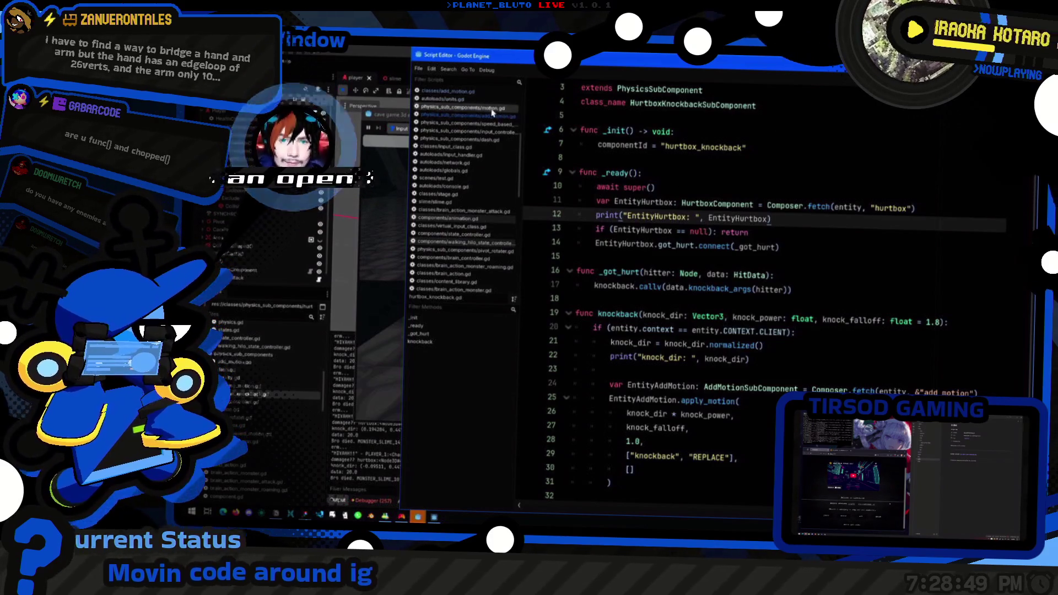
scroll(482, 264, "down", 5)
scroll(475, 210, "up", 2)
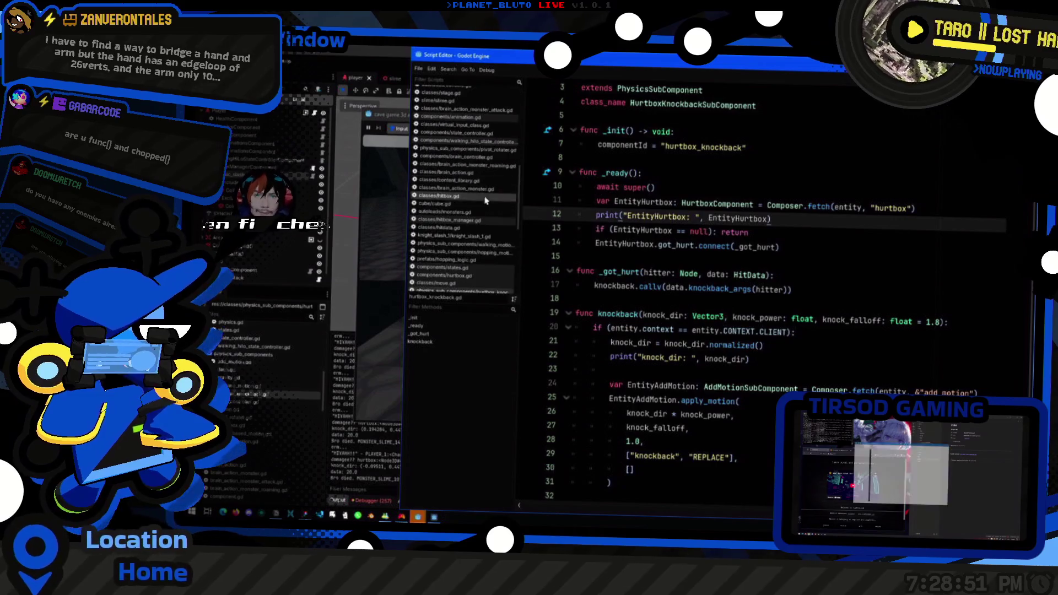
left_click(475, 251)
scroll(622, 329, "down", 5)
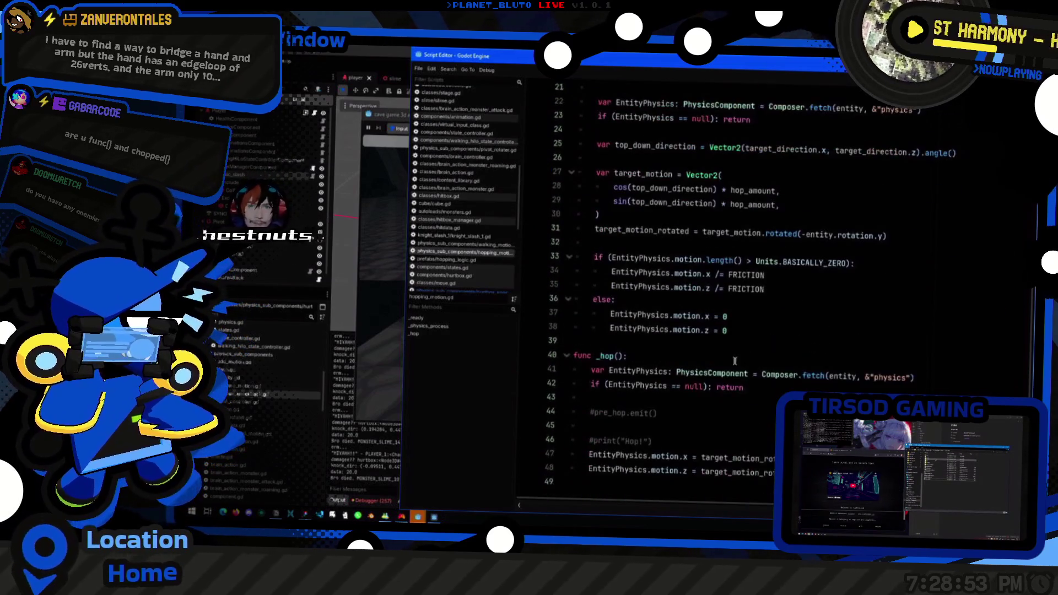
left_click(628, 347)
scroll(756, 407, "up", 2)
Add blank lines above the pre_hop comment and duplicate the fetch line onto line 44.
key("ctrl+Right")
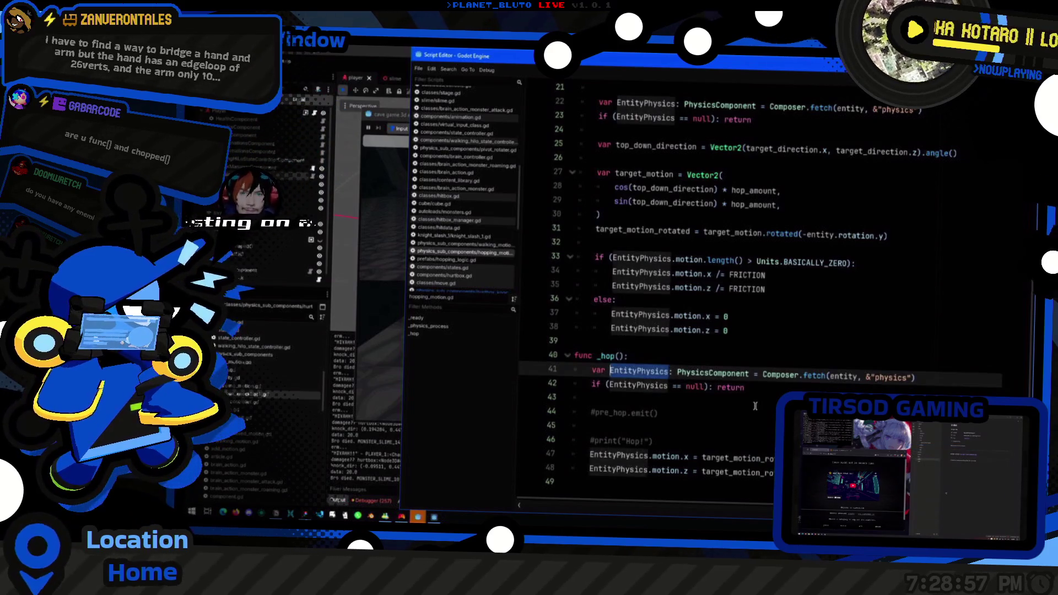
key("Down")
key("Down")
key("Down")
key("Up")
key("Up")
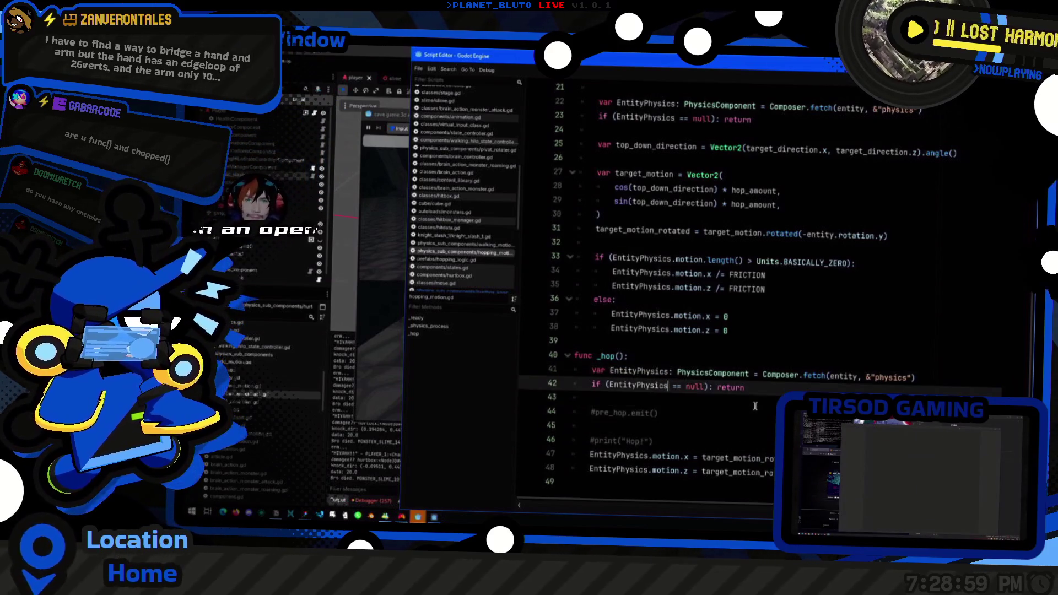
key("Return")
key("Return")
key("Up")
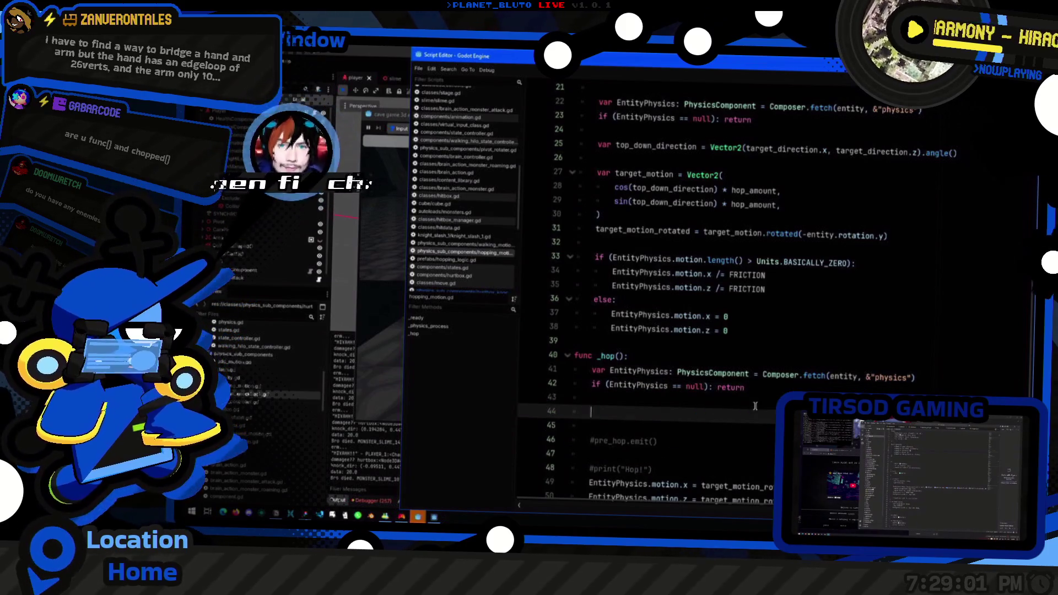
key("Up")
key("Up")
key("Up")
key("shift+End")
key("ctrl+c")
key("Down")
key("Down")
key("Down")
key("ctrl+v")
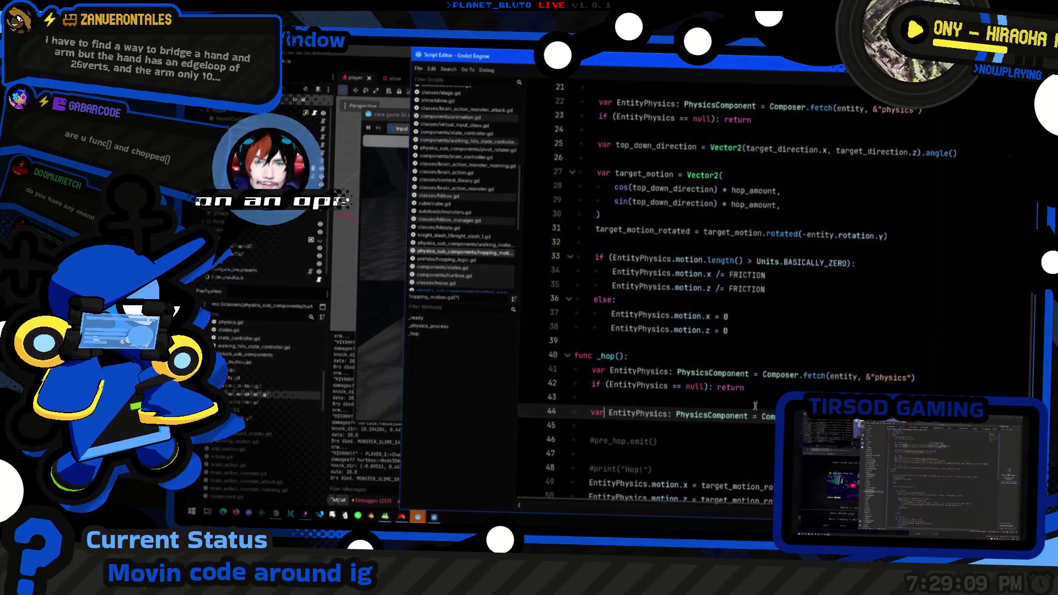
Rename the copy to EntityGravity: GravitySubComponent, checking its definition in gravity.gd.
key("Right")
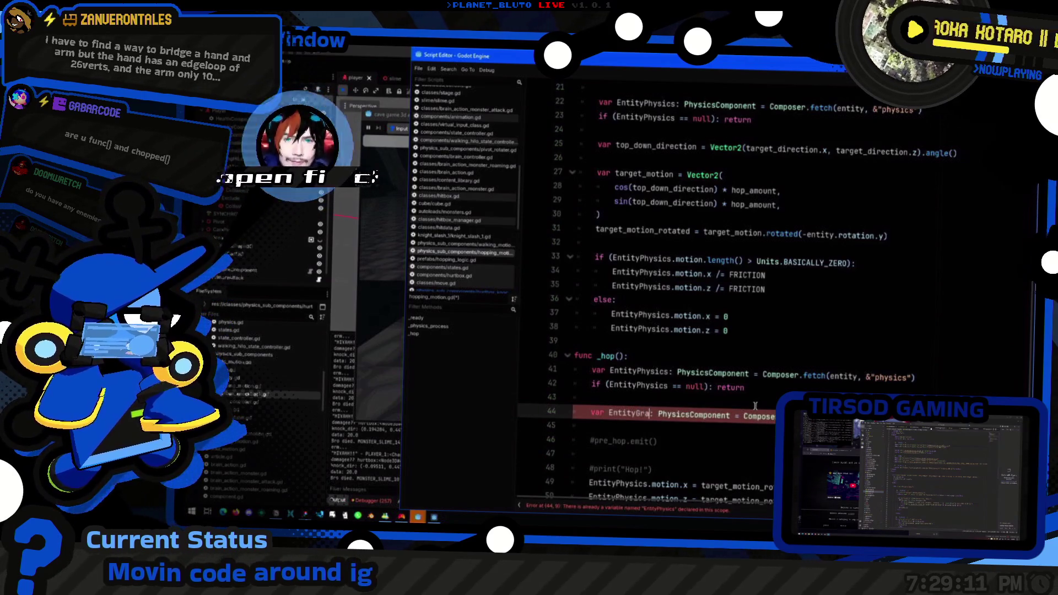
type("y")
key("ctrl+shift+Right")
type("GravitySubComponent")
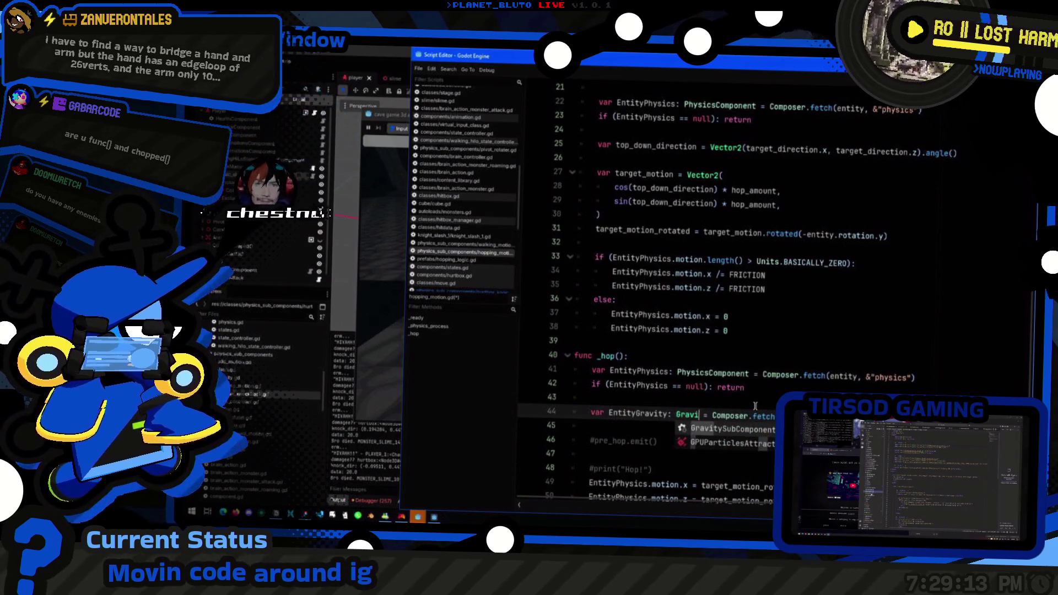
double_click(720, 416)
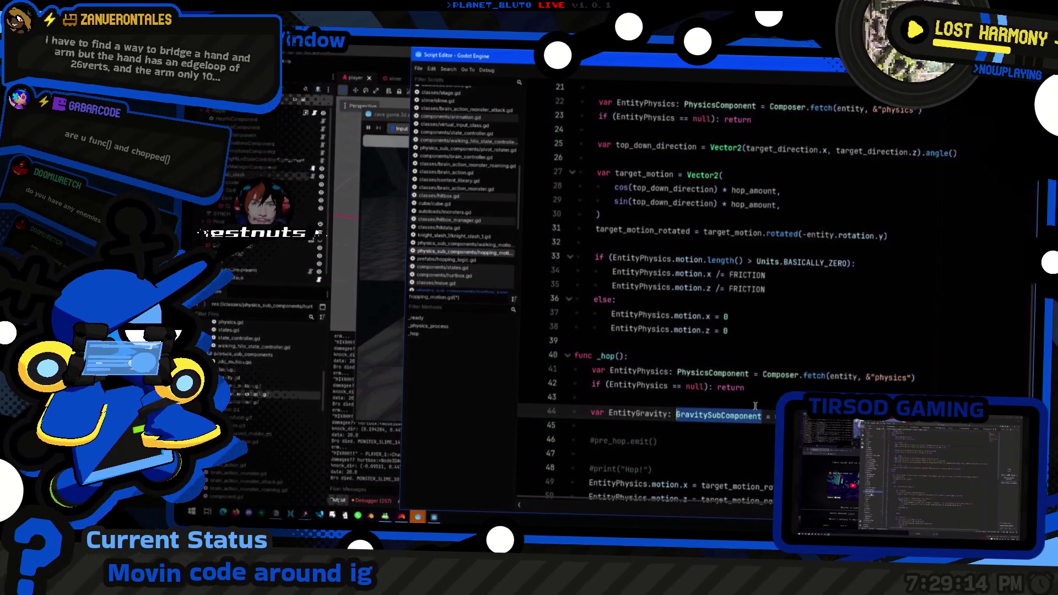
left_click(718, 420, "ctrl")
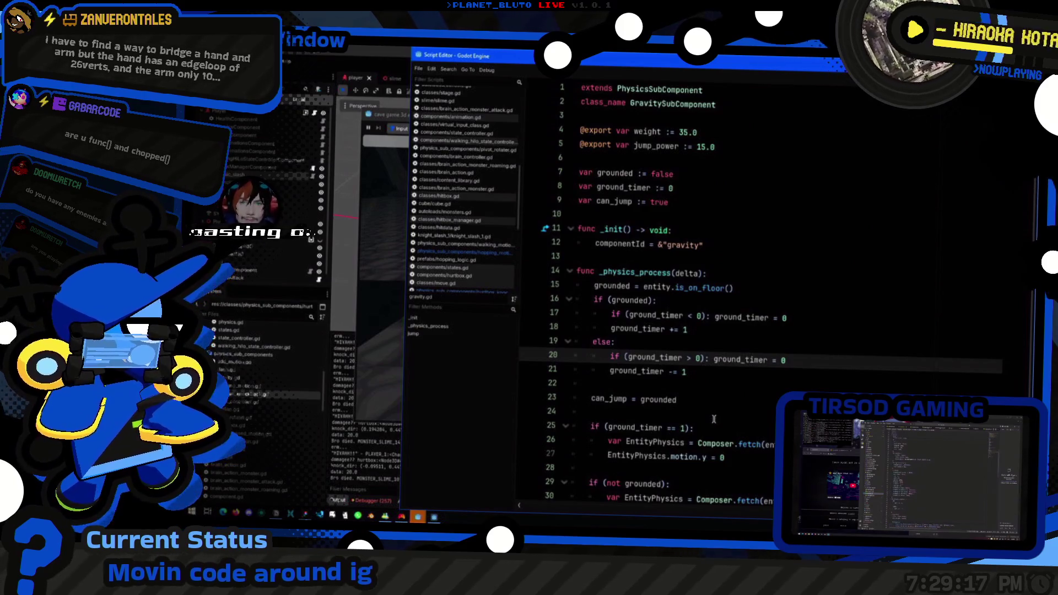
key("ctrl+Home")
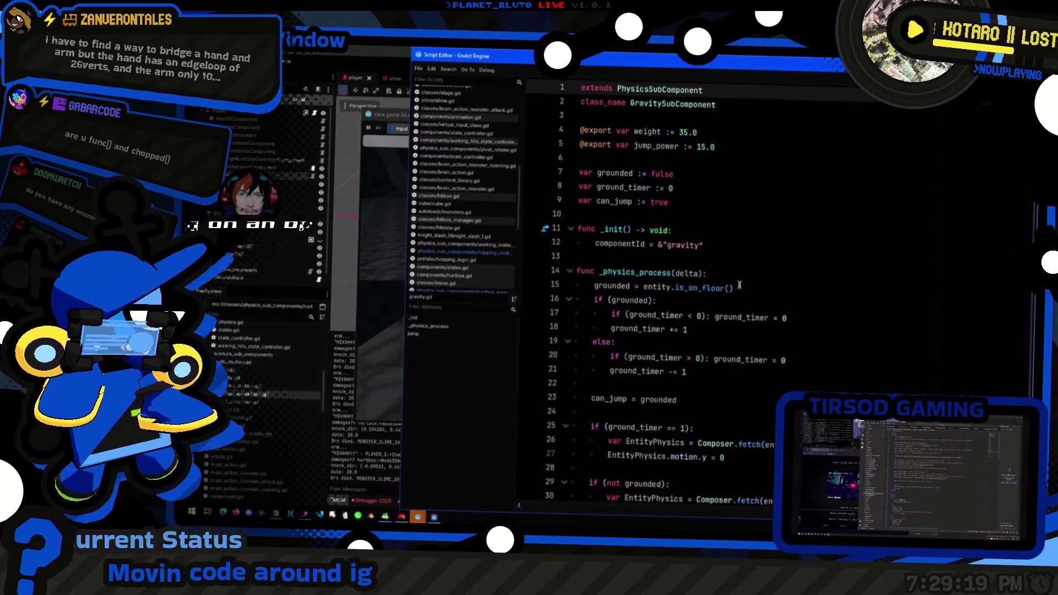
key("alt+Left")
left_click(644, 414)
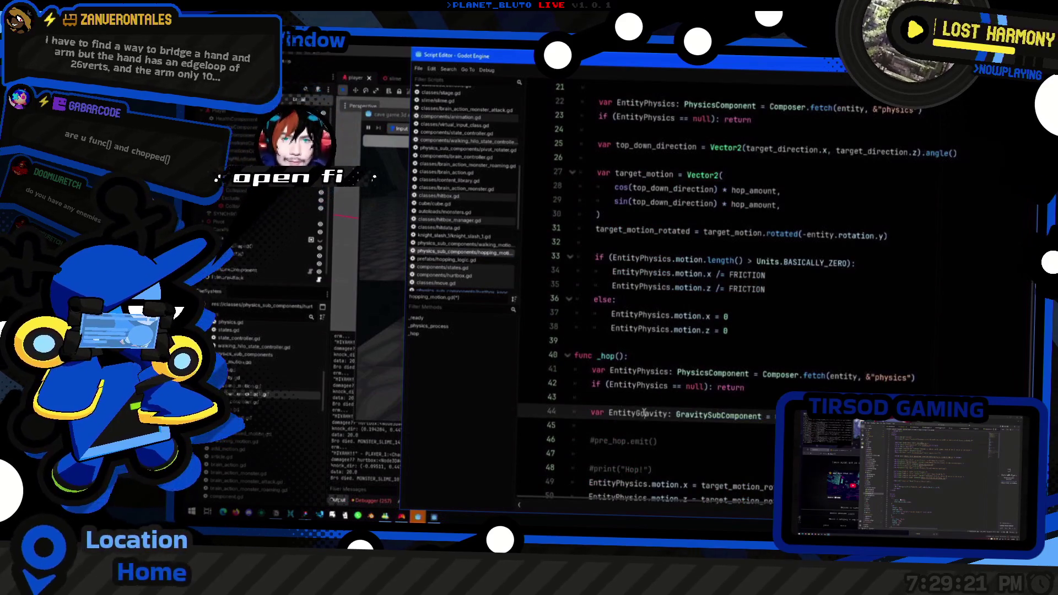
Start an if block on EntityGravity below the gravity fetch line.
key("End")
key("Return")
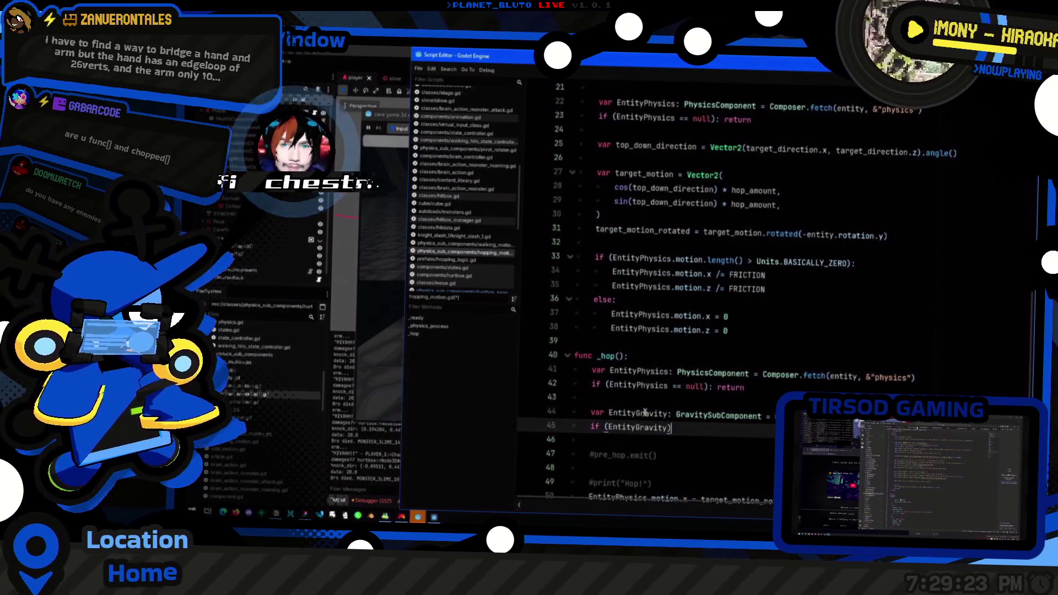
type(":")
key("Return")
type("EntityGravity.grounded")
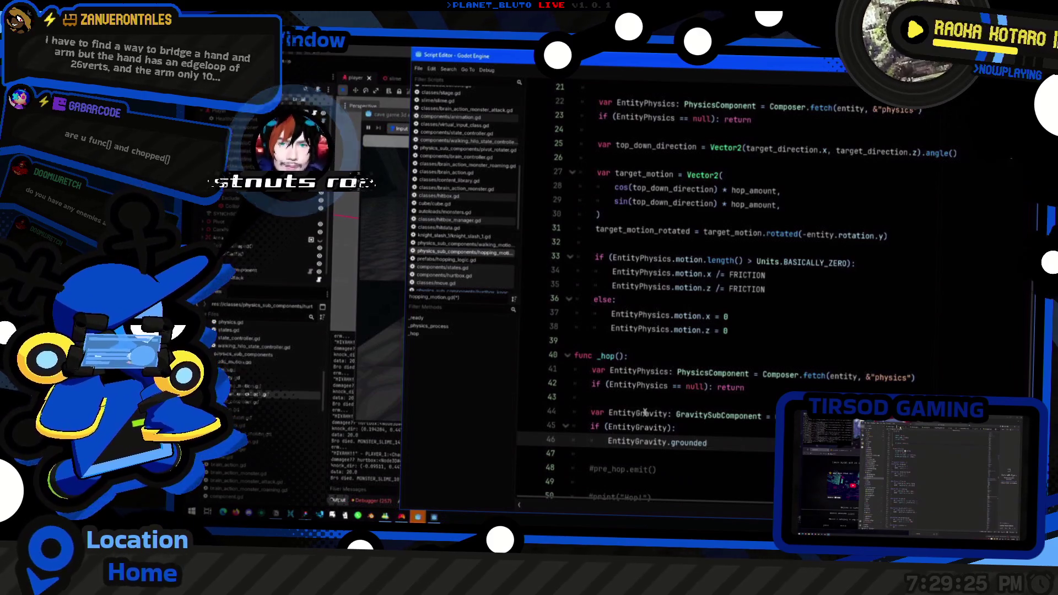
key("ctrl+BackSpace")
key("ctrl+BackSpace")
key("ctrl+BackSpace")
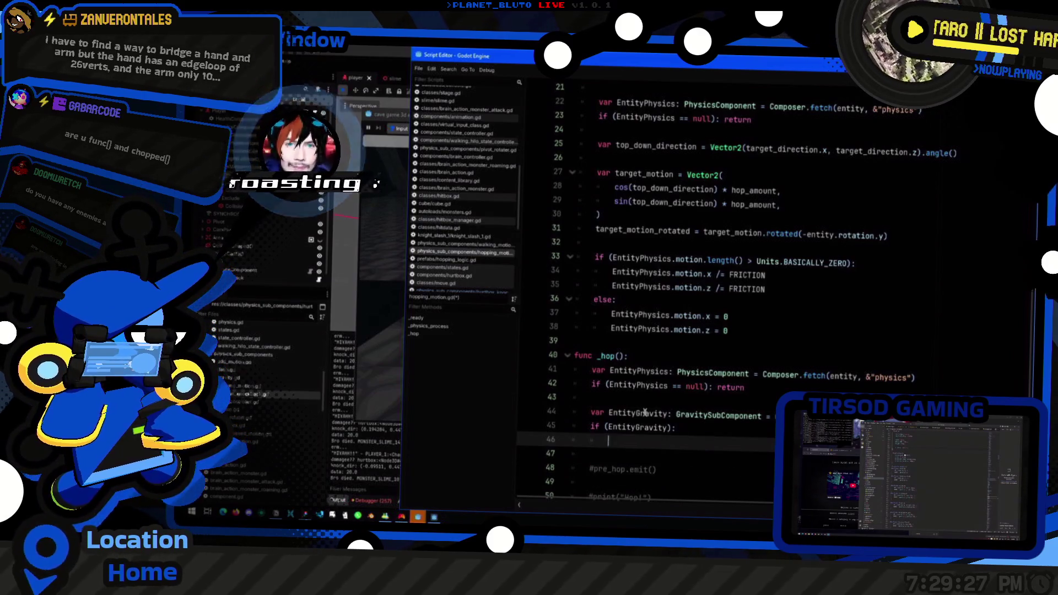
key("Up")
key("End")
key("Left")
key("Left")
Complete the condition as 'EntityGravity and not EntityGravity.grounded' and remove extra blank lines.
type("anf EntityGravity.groun")
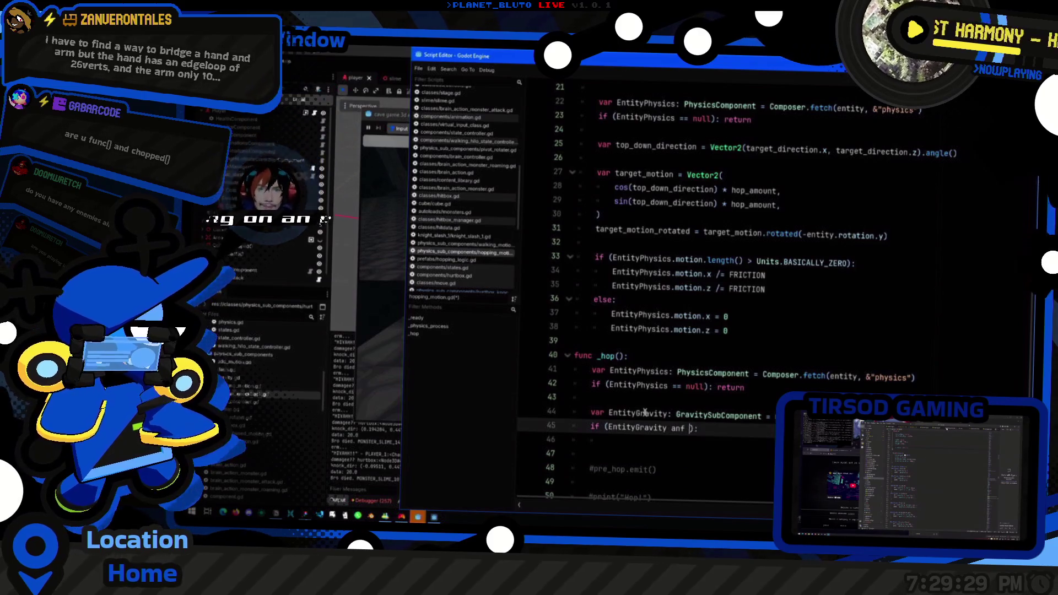
key("BackSpace")
key("BackSpace")
type("d nmo")
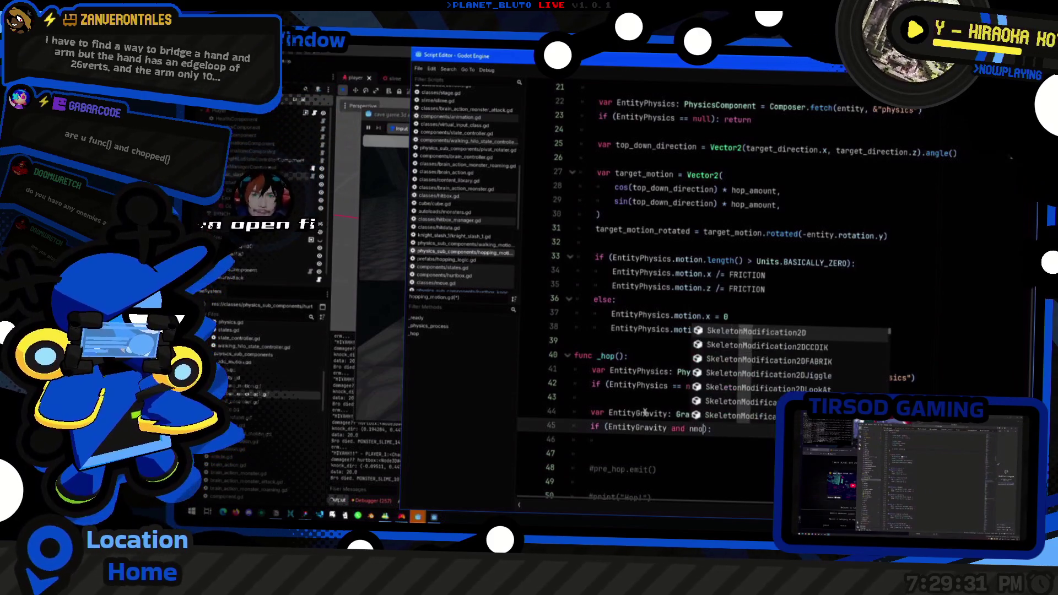
key("BackSpace")
key("BackSpace")
type("ot EntityGravity.g")
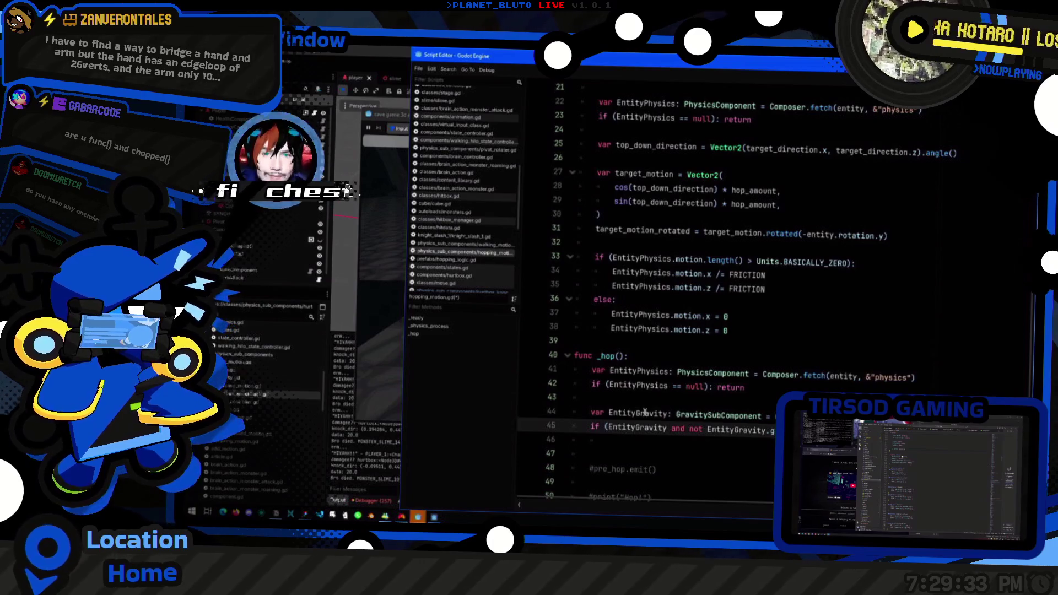
key("Delete")
key("Delete")
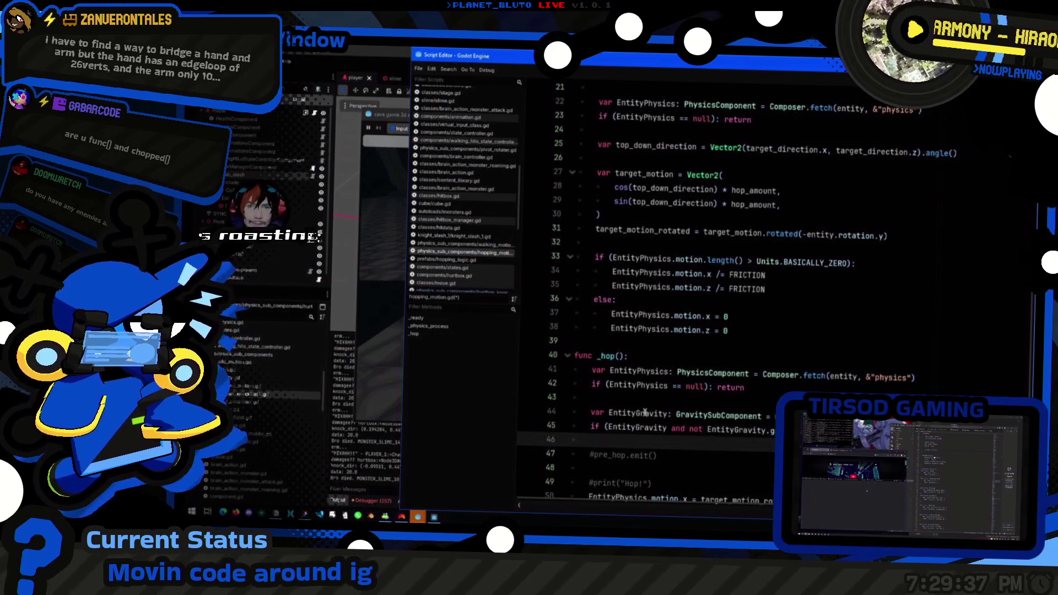
scroll(645, 411, "down", 1)
Relaunch the game, host as the Knight, walk toward the red crate and maximize the window.
key("alt+Tab")
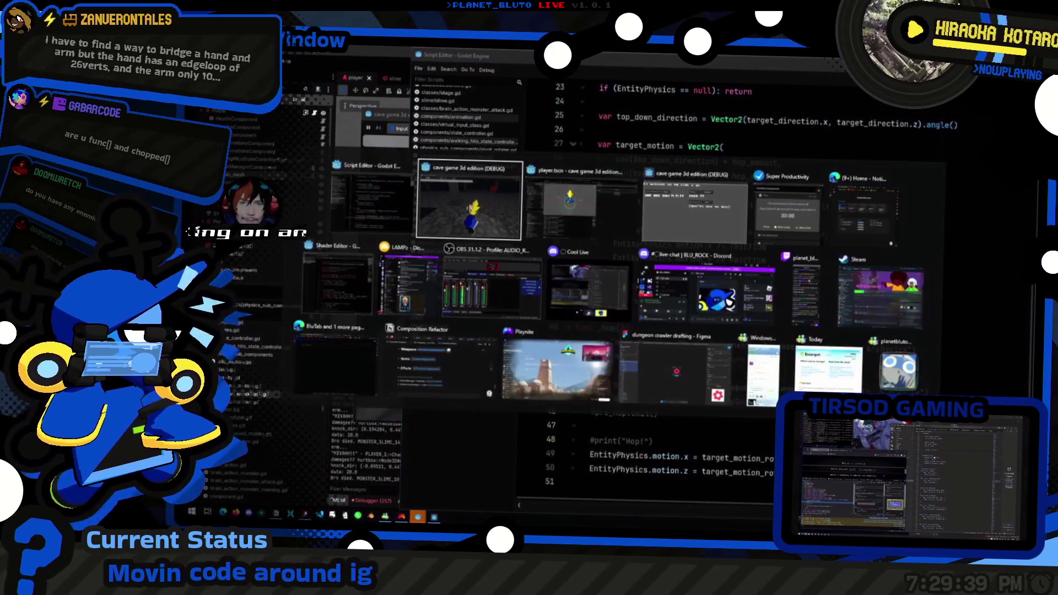
key("alt+Tab")
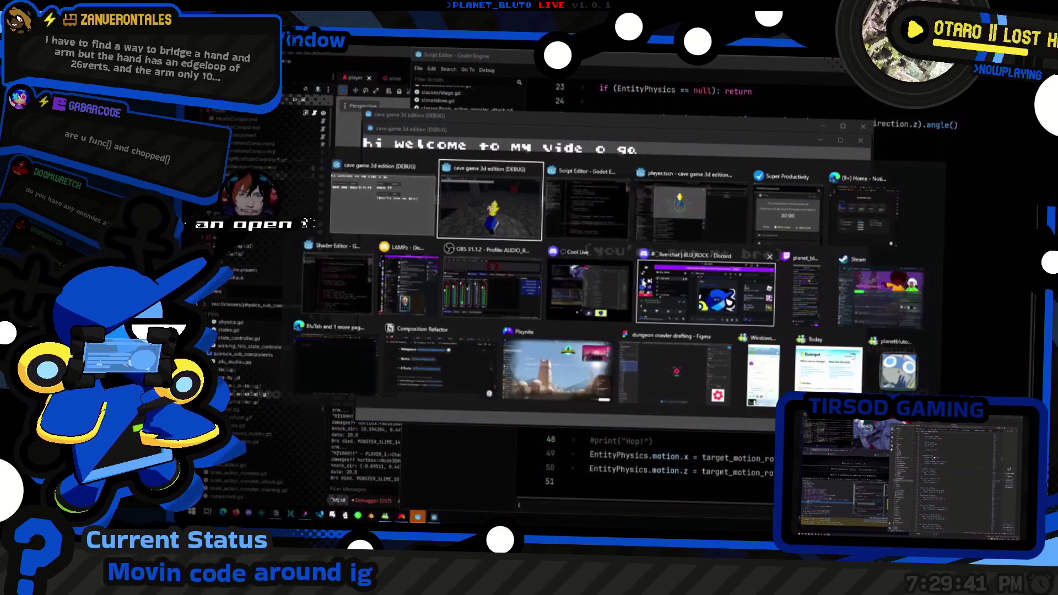
key("alt+Tab")
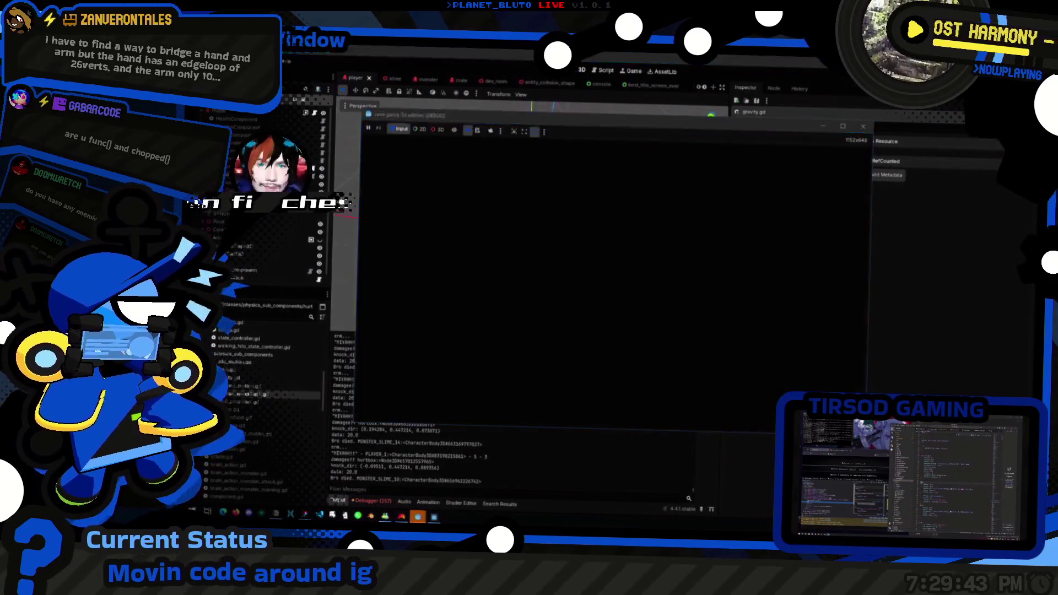
key("F5")
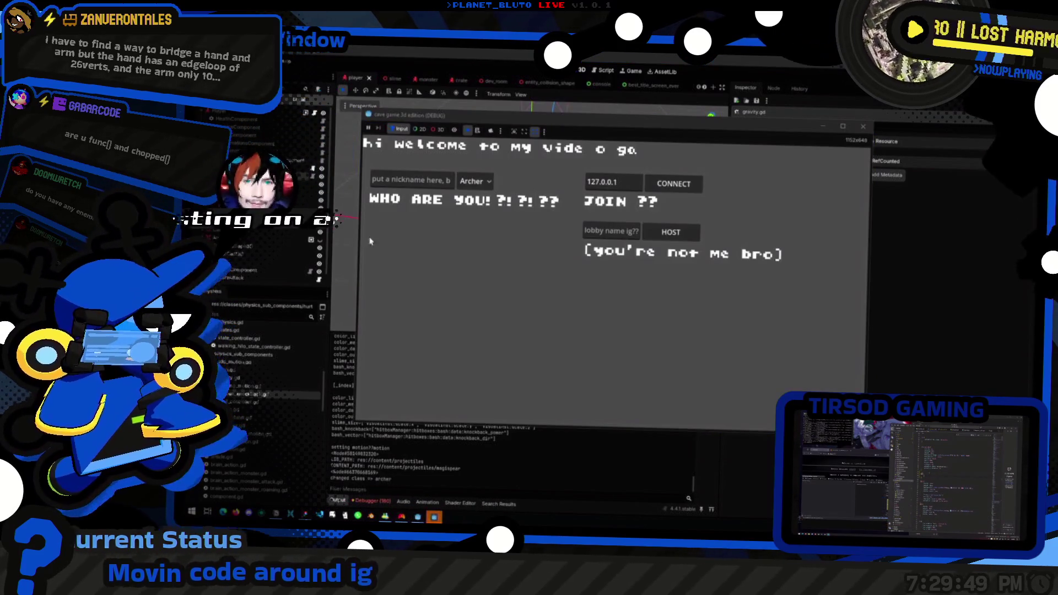
left_click(474, 181)
left_click(473, 208)
left_click(670, 233)
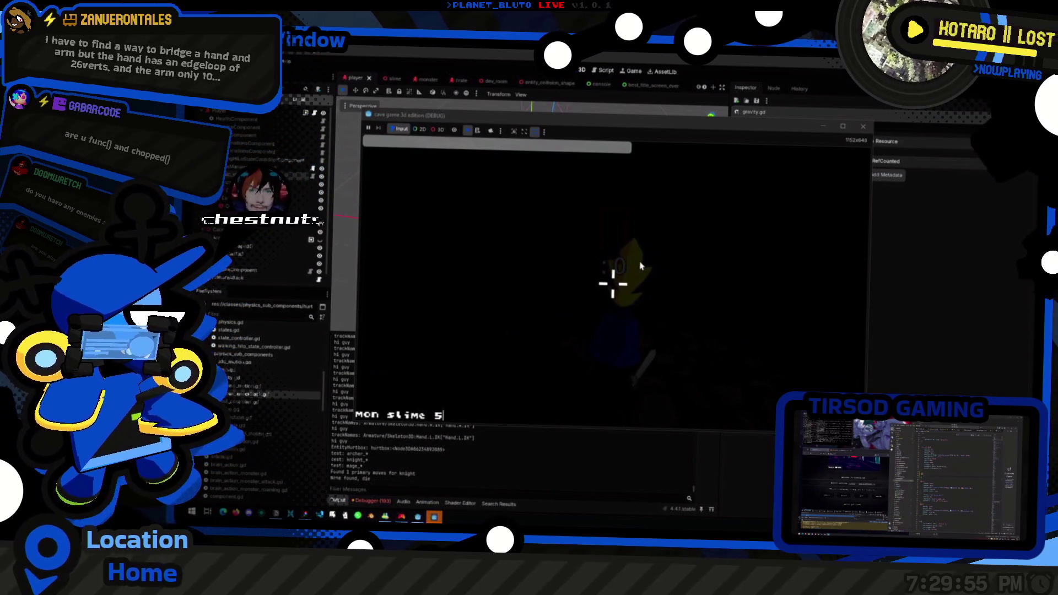
key("w")
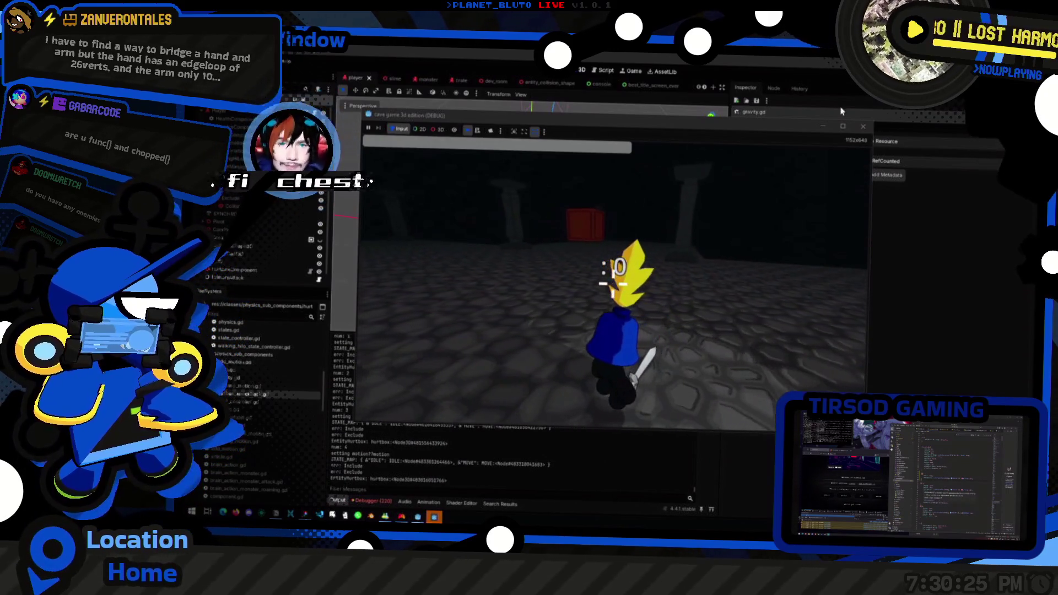
key("super+Up")
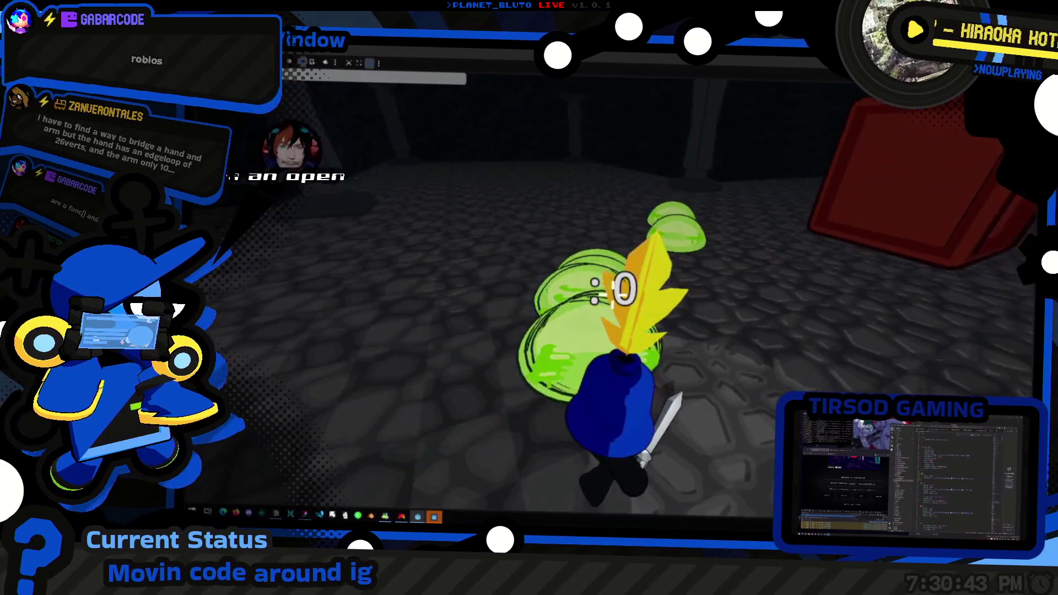
key("alt+Tab")
In console.gd, duplicate the spawn position line into position.x and position.z lines.
left_click(609, 204)
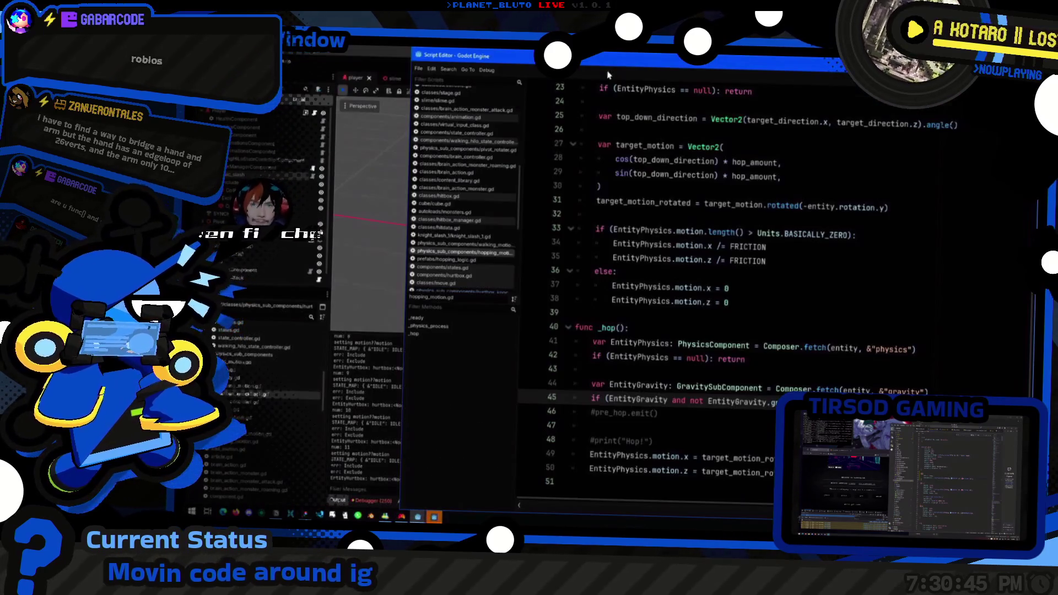
scroll(749, 274, "up", 6)
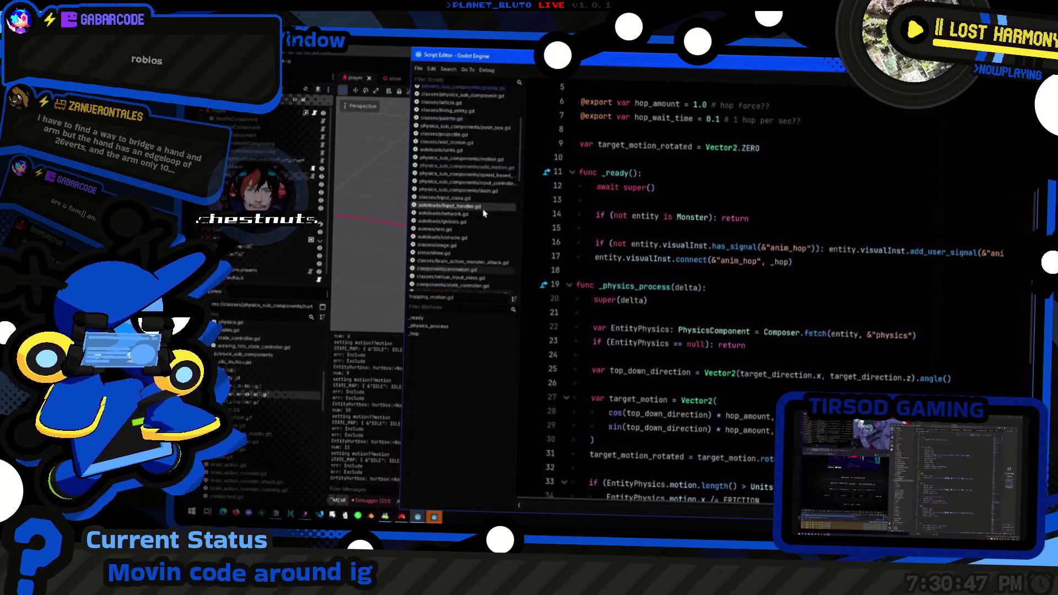
key("alt+Left")
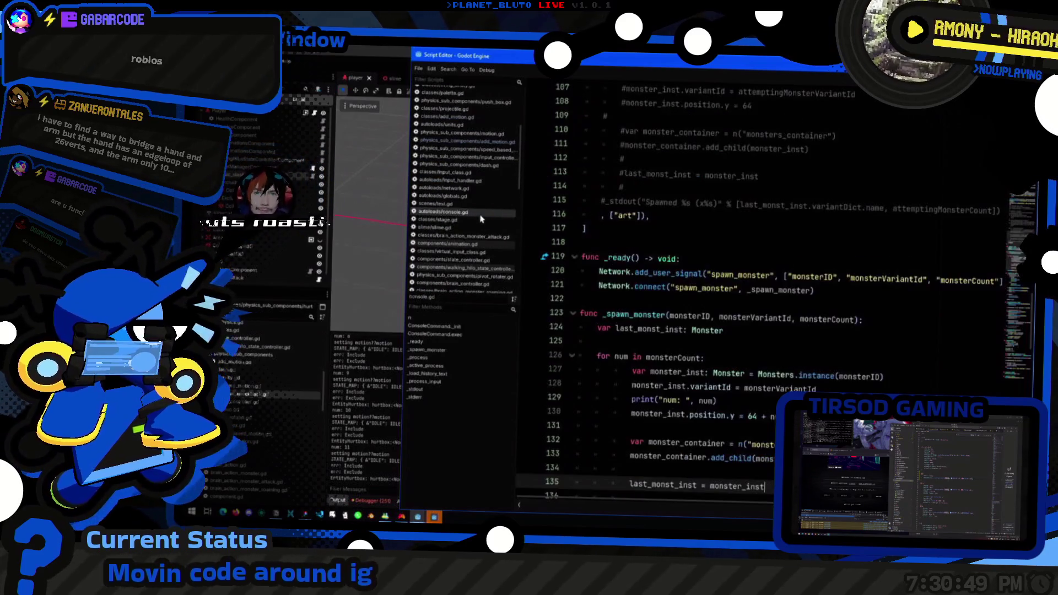
left_click(751, 289)
key("ctrl+shift+d")
key("ctrl+shift+d")
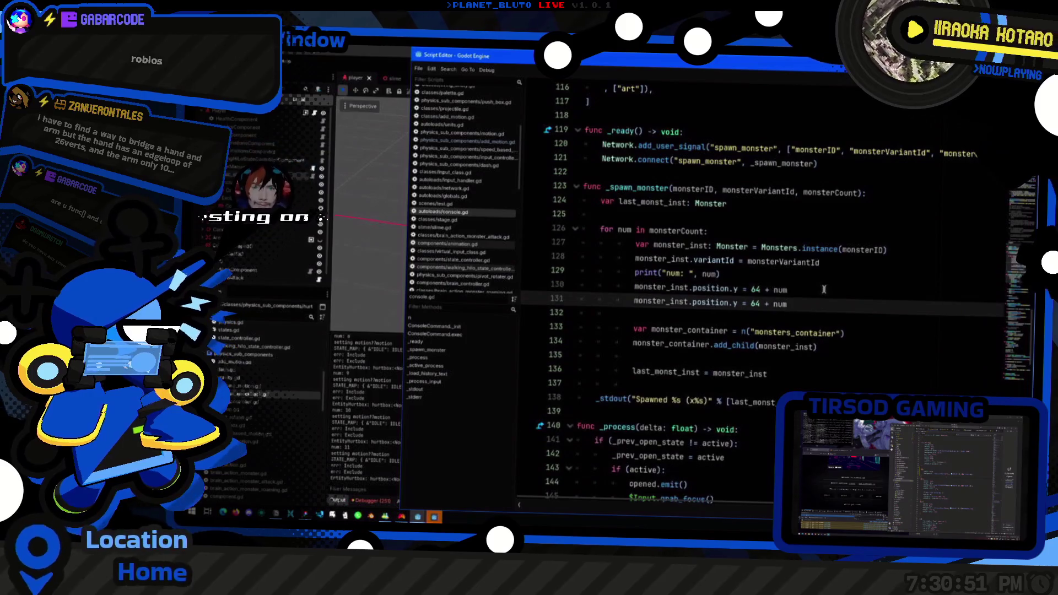
key("BackSpace")
type("x")
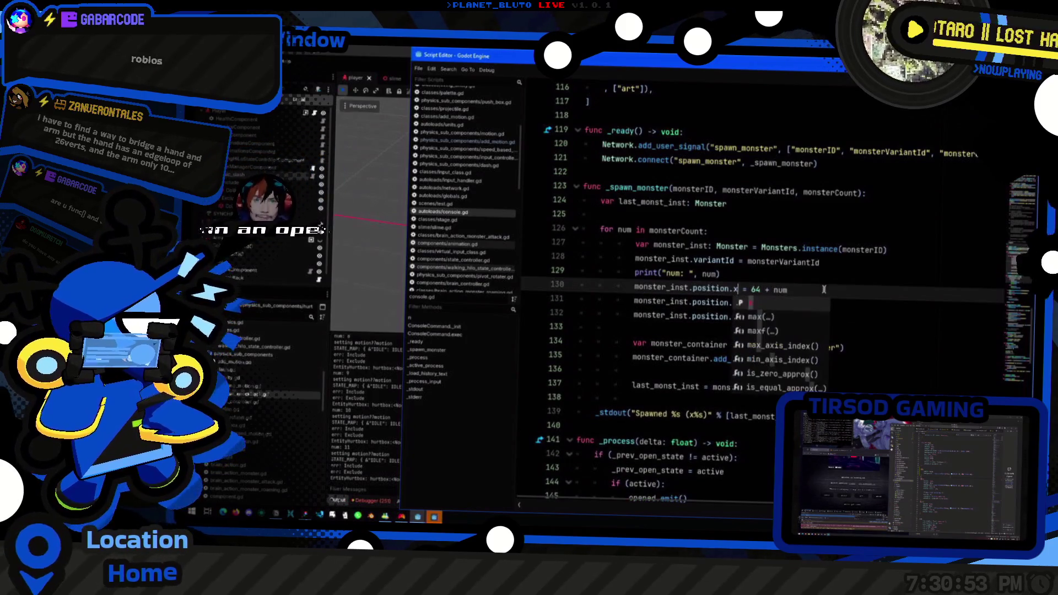
key("Down")
key("BackSpace")
type("z")
key("Up")
key("Right")
key("Right")
key("Right")
key("shift+End")
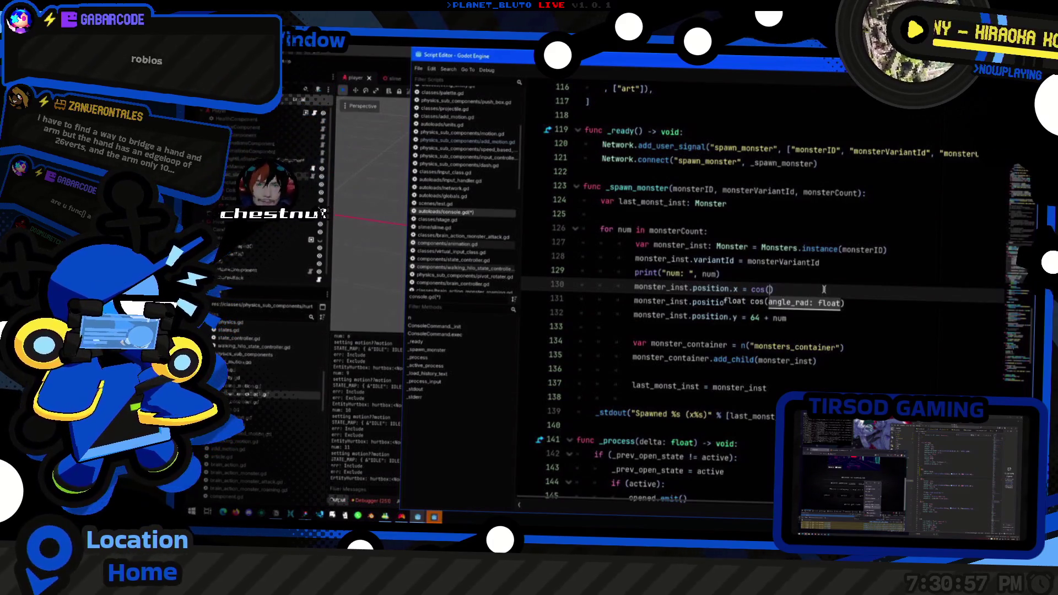
key("ctrl+z")
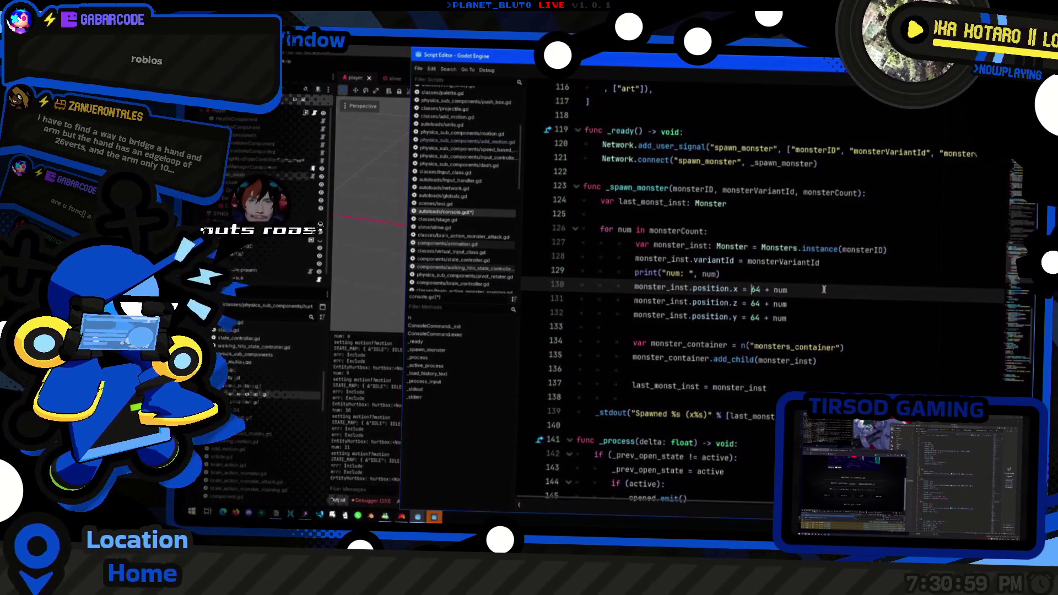
Add var ang_space = 360.0 / float(monsterCount) after the print line.
key("Up")
key("Up")
key("Up")
key("Down")
key("Down")
key("Down")
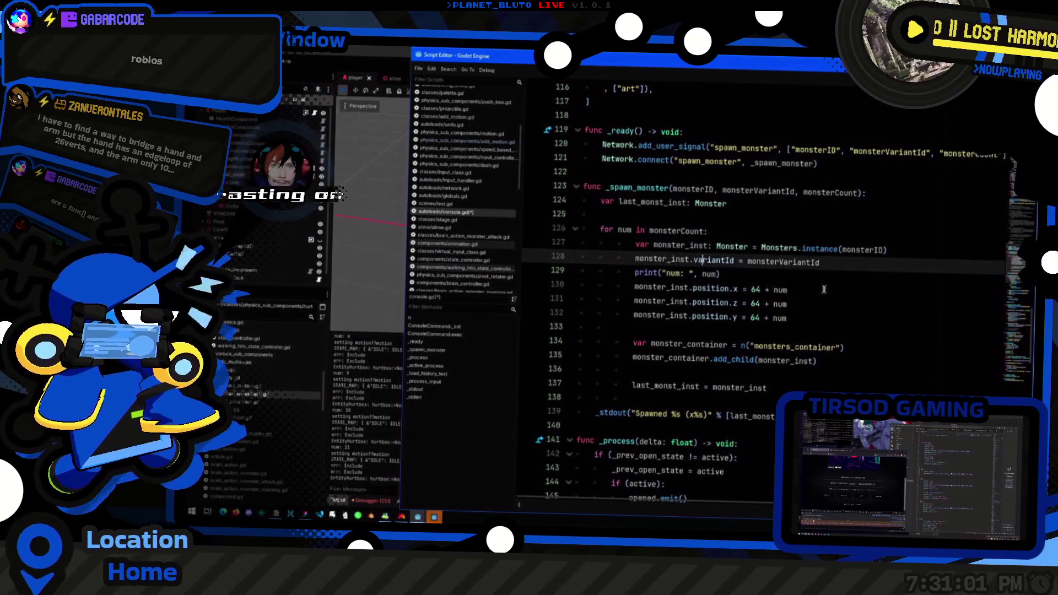
key("Up")
key("Return")
type("var ang_space = monsterCount")
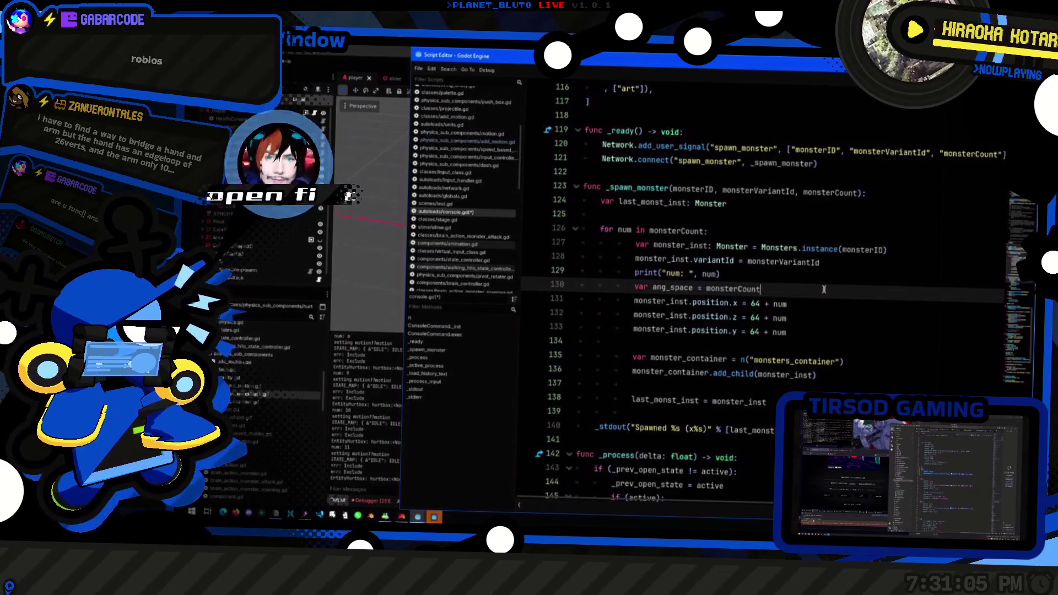
key("ctrl+shift+Left")
key("Left")
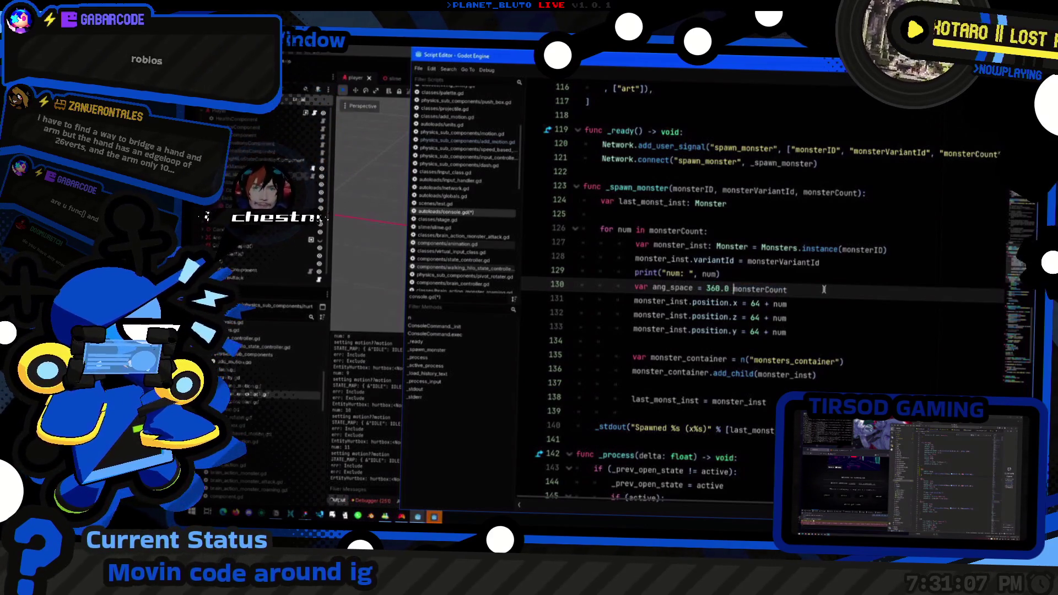
key("shift+End")
type("(")
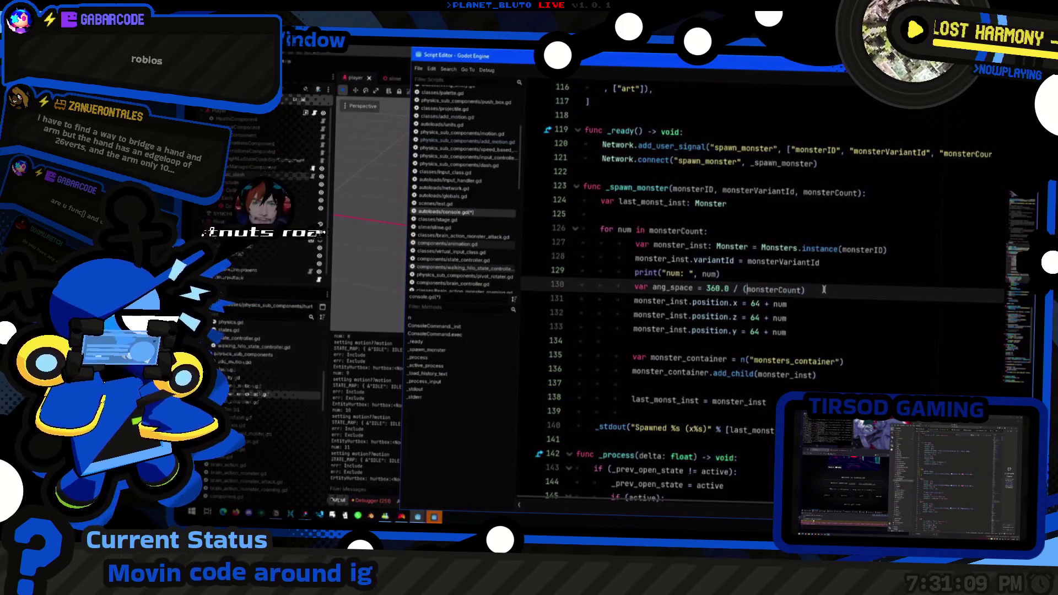
key("Left")
type("float")
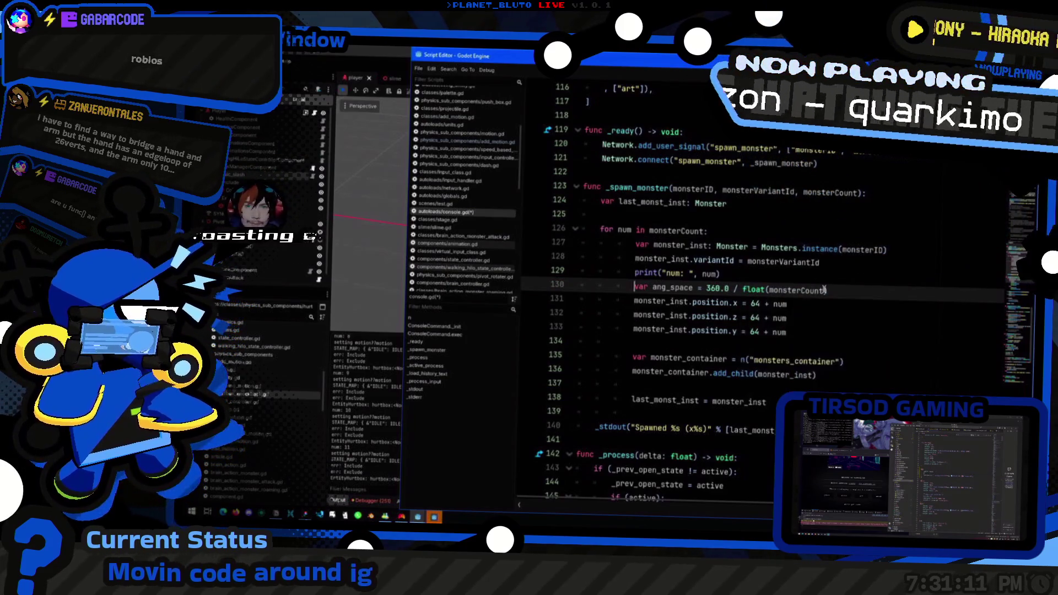
Replace the x and z offsets with ang_space * num.
key("Down")
key("End")
key("ctrl+shift+Left")
key("ctrl+shift+Left")
key("ctrl+shift+Left")
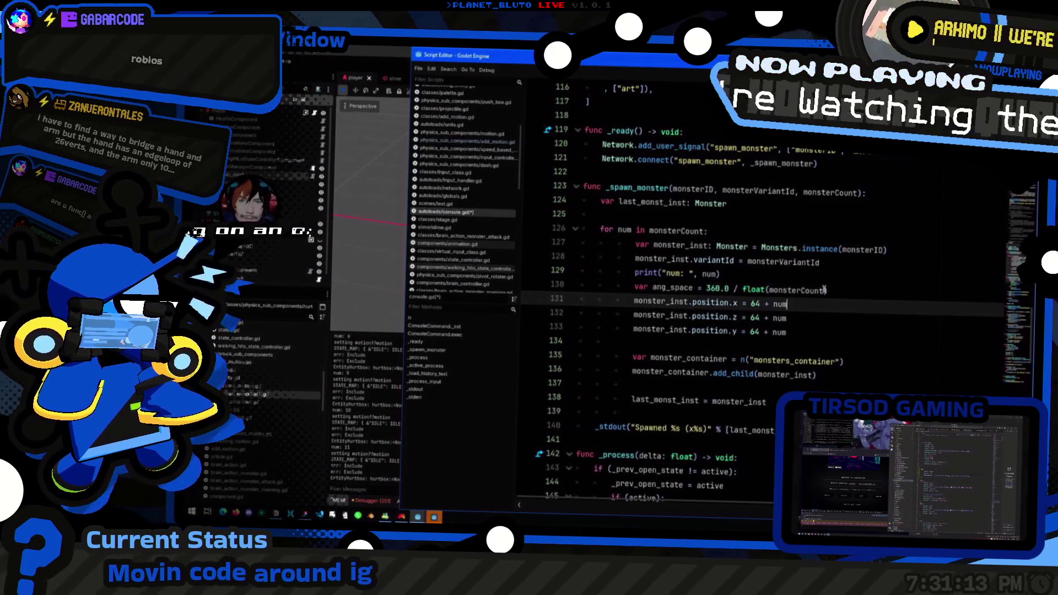
type("ang_space * ")
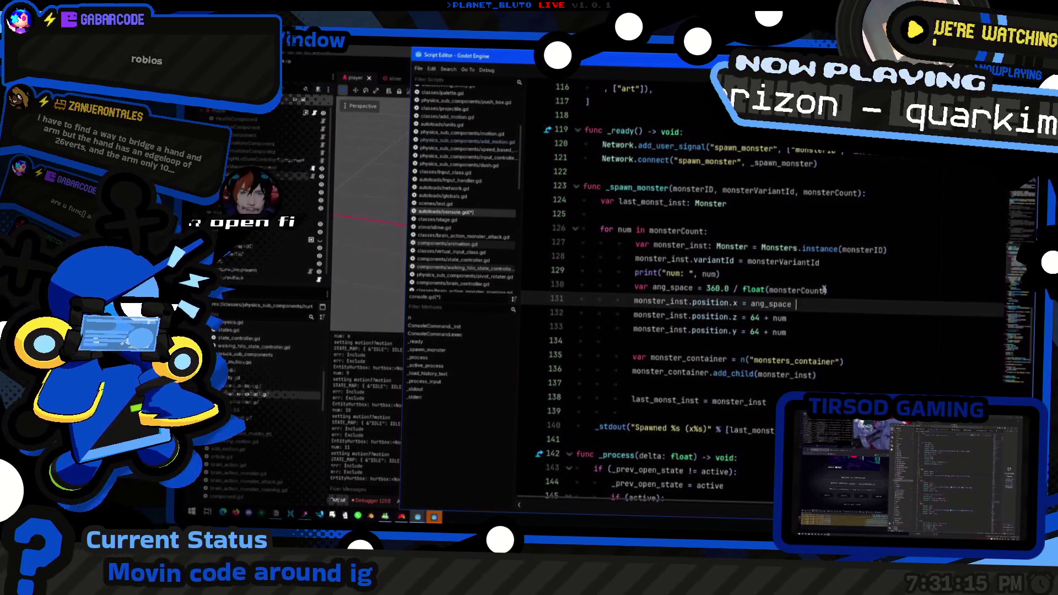
type("num")
key("Down")
key("End")
key("ctrl+shift+Left")
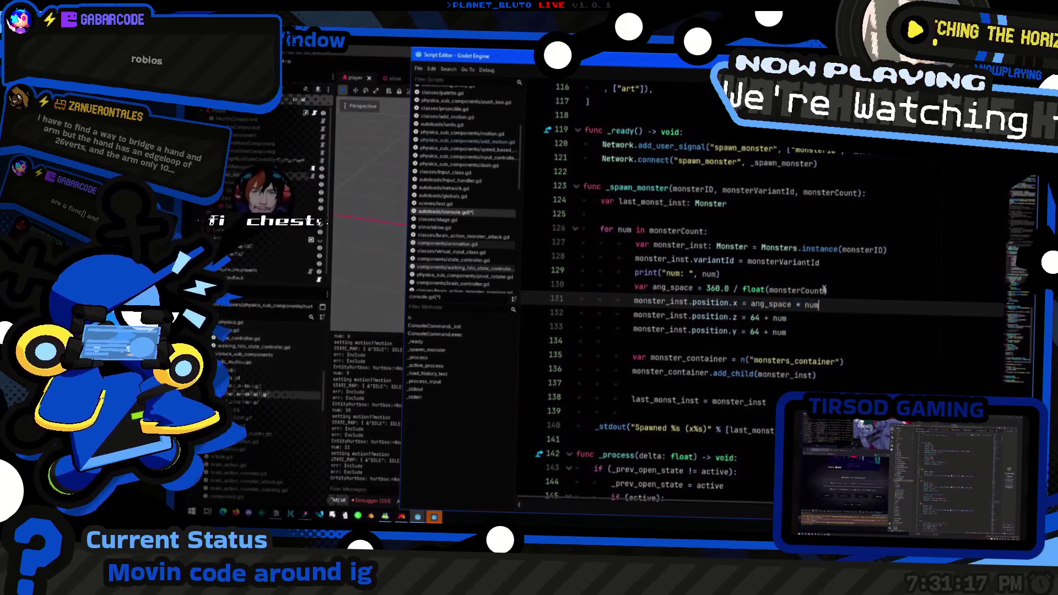
key("ctrl+shift+Left")
key("ctrl+shift+Left")
type("ang_space * num")
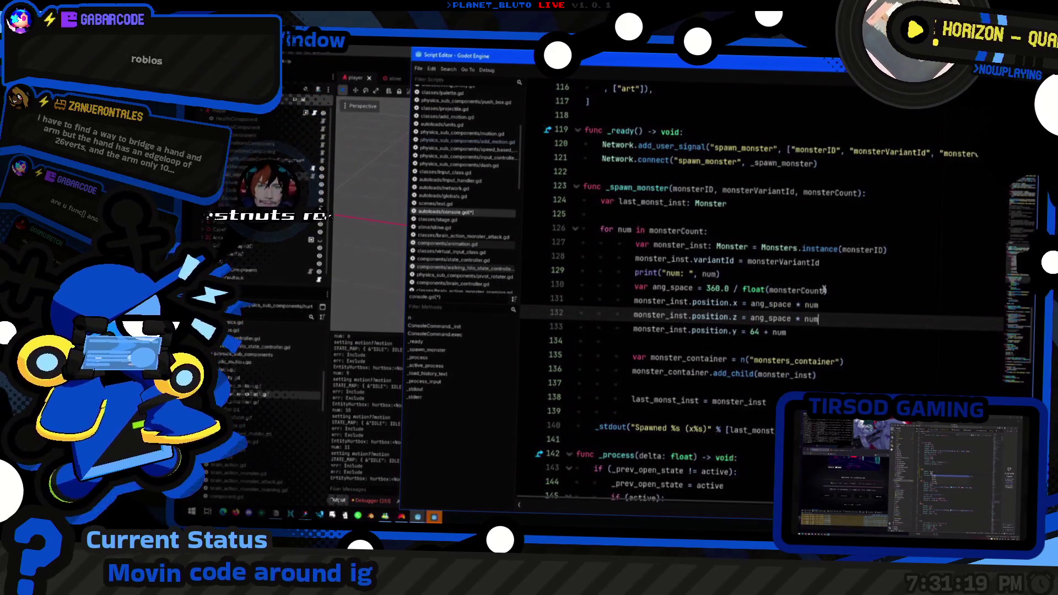
Wrap the x offset in cos(ang_space * num).
key("Up")
key("ctrl+shift+Left")
key("ctrl+shift+Left")
key("ctrl+shift+Left")
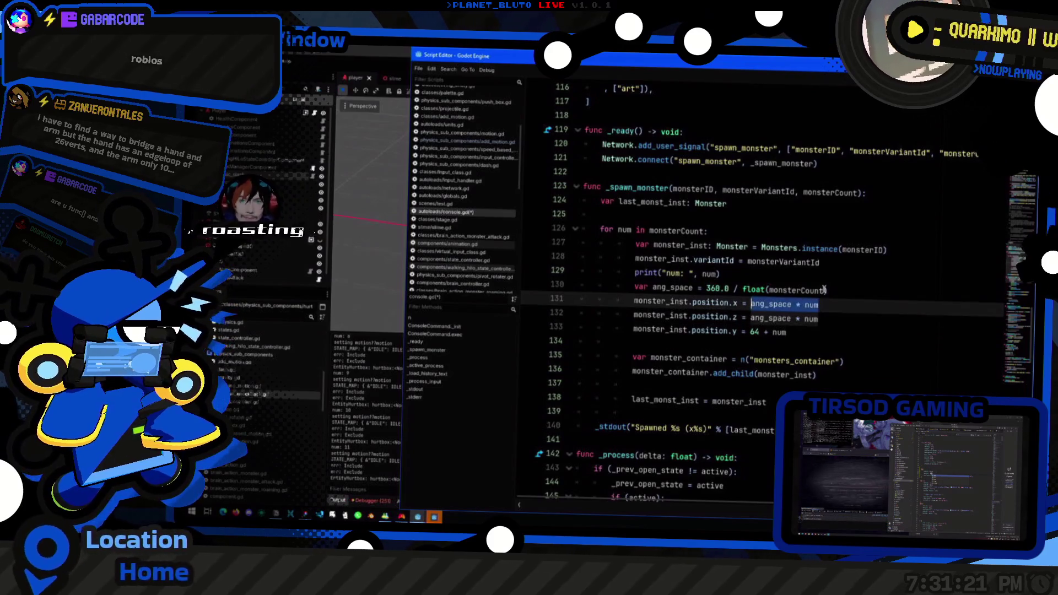
type("cso")
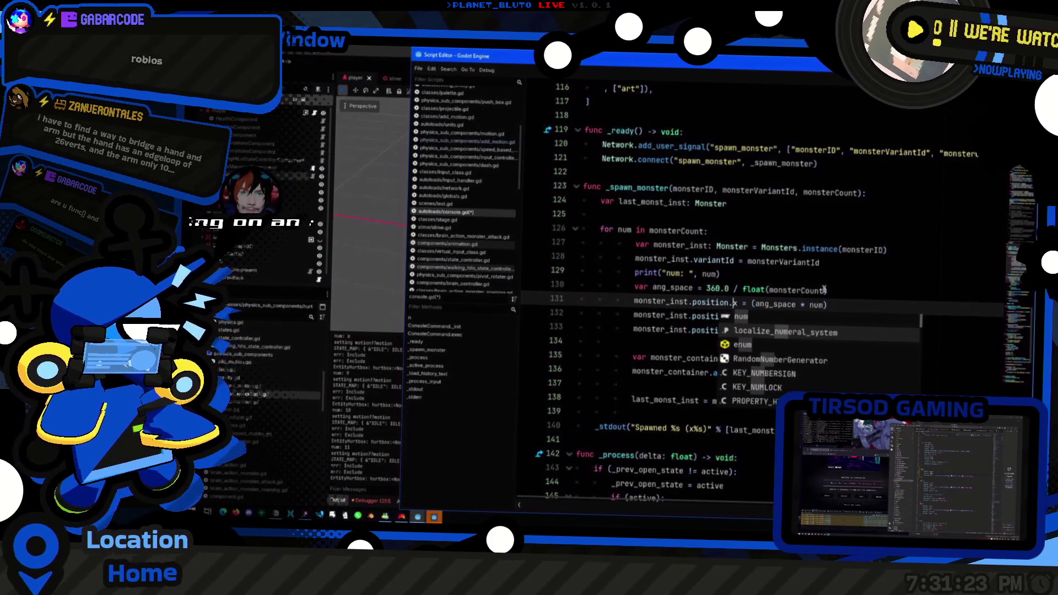
key("BackSpace")
key("BackSpace")
type("os")
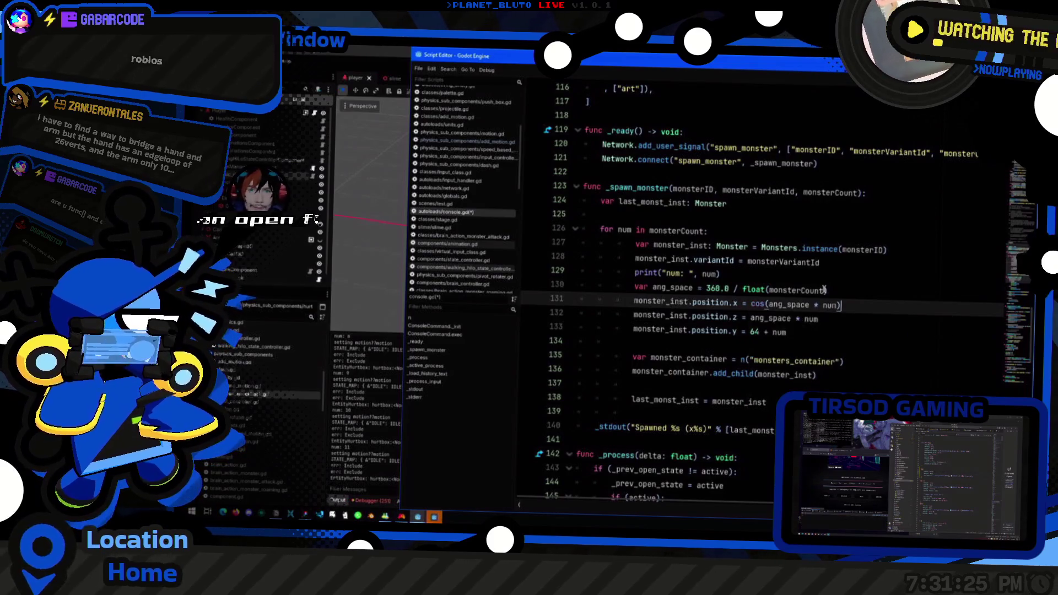
key("Down")
key("End")
key("ctrl+shift+Left")
key("ctrl+shift+Left")
key("ctrl+shift+Left")
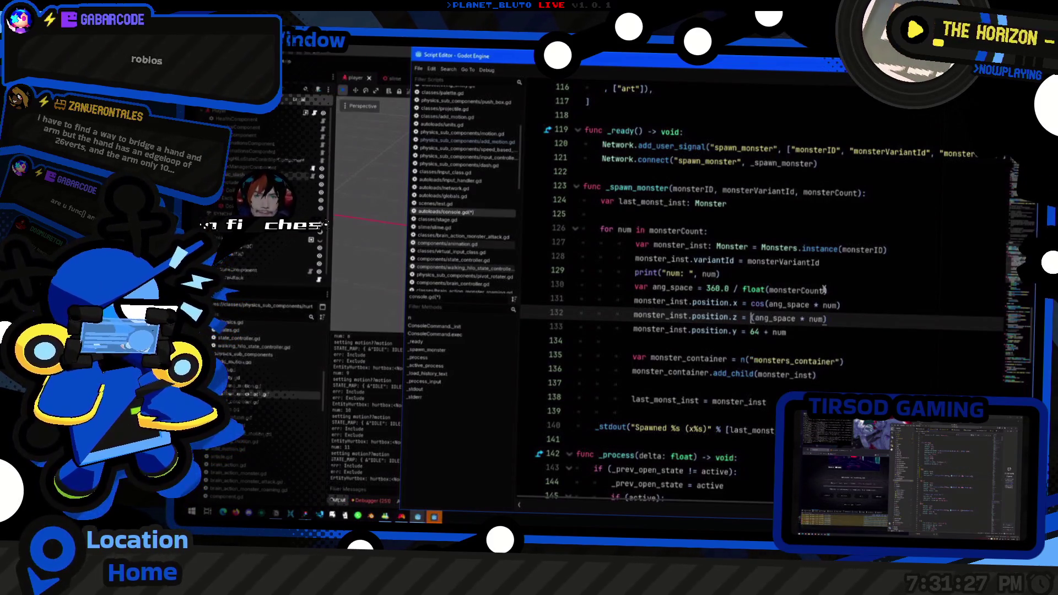
key("Escape")
key("Up")
key("End")
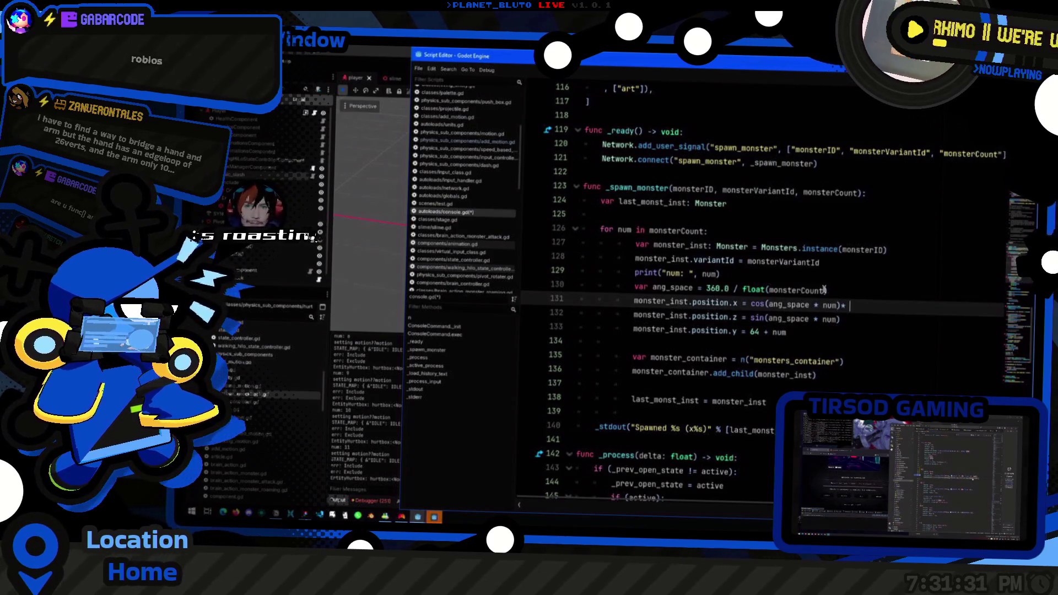
Multiply the position offsets by monsterCount.
type("m9oun")
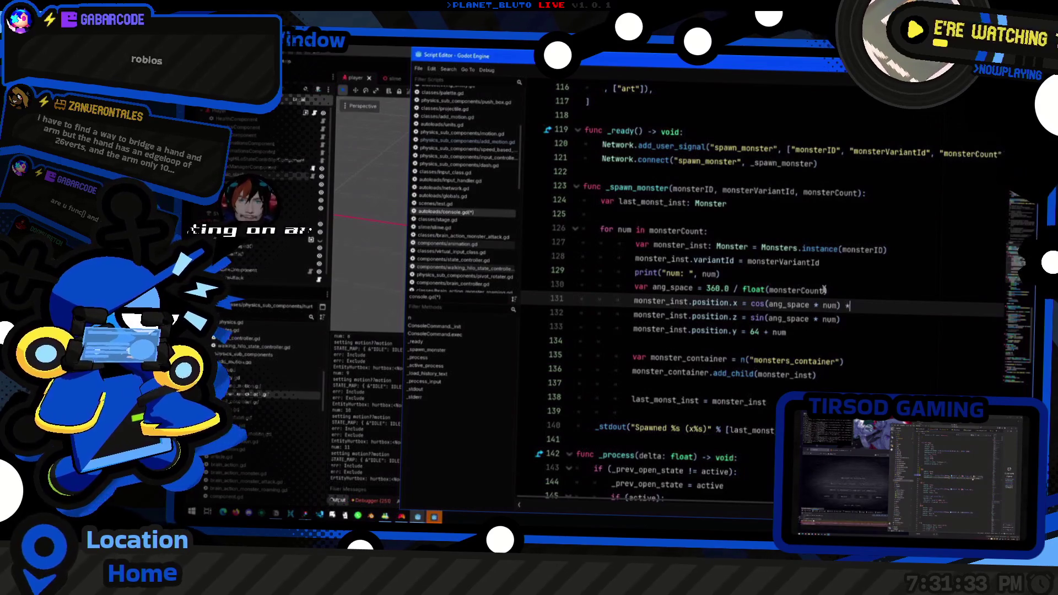
type("on")
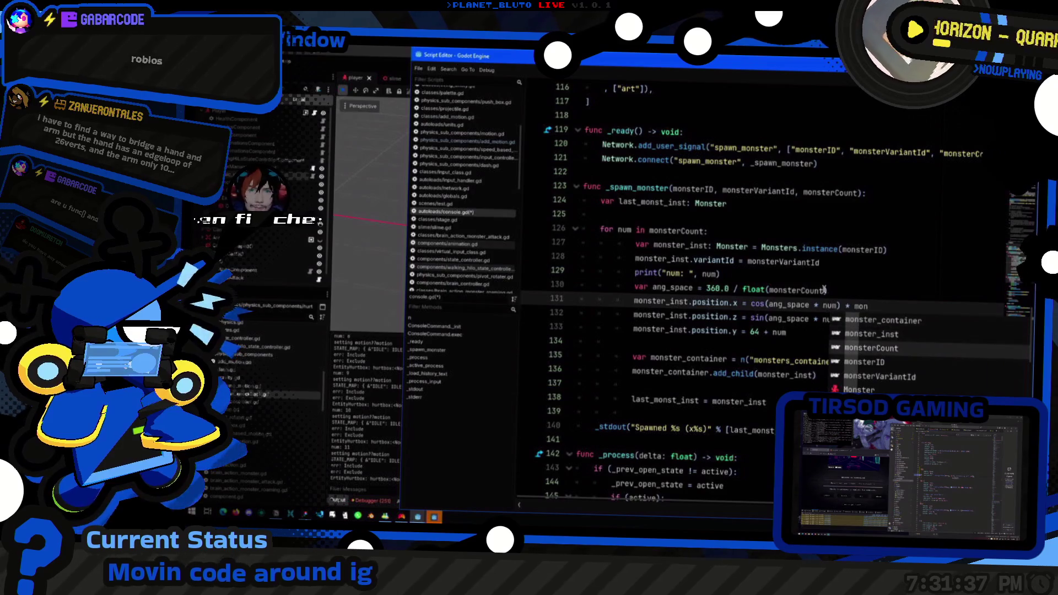
key("Return")
key("Down")
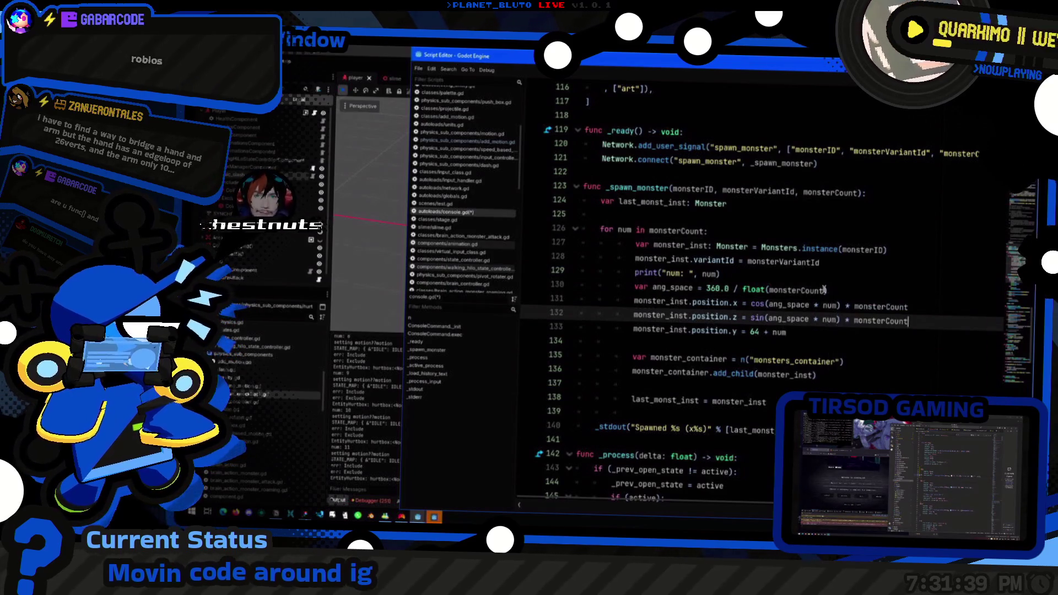
key("Down")
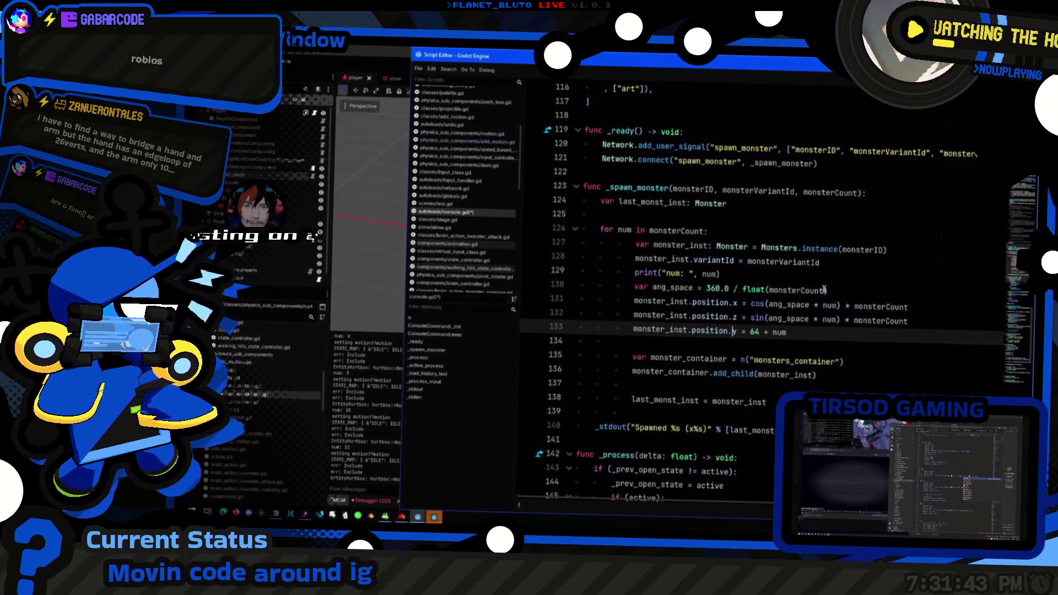
key("alt+Tab")
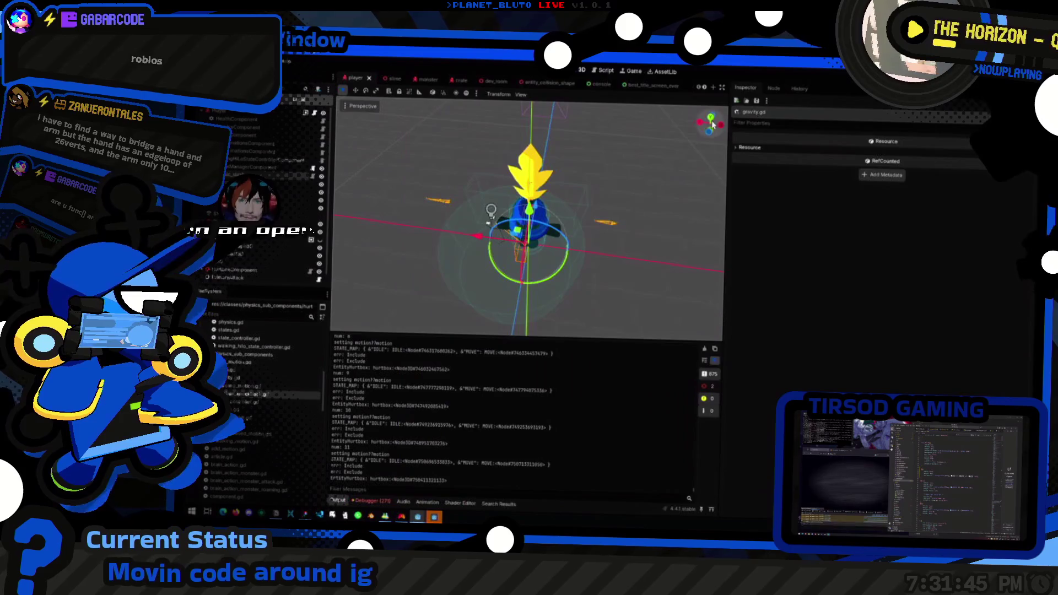
Run the game with F5, host from the lobby, and walk the Knight around the dungeon.
key("F5")
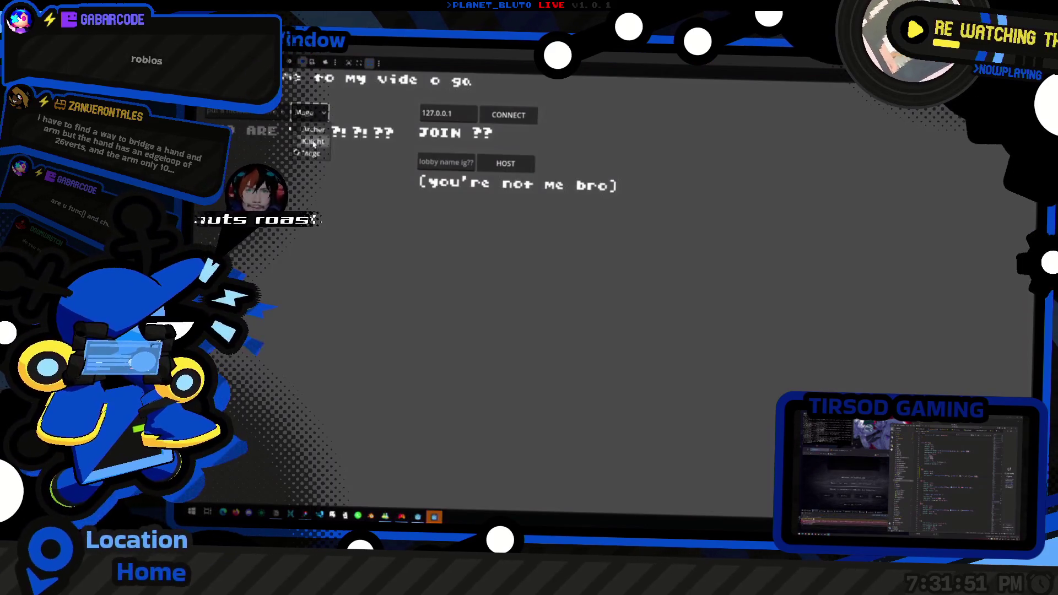
left_click(505, 163)
key("d")
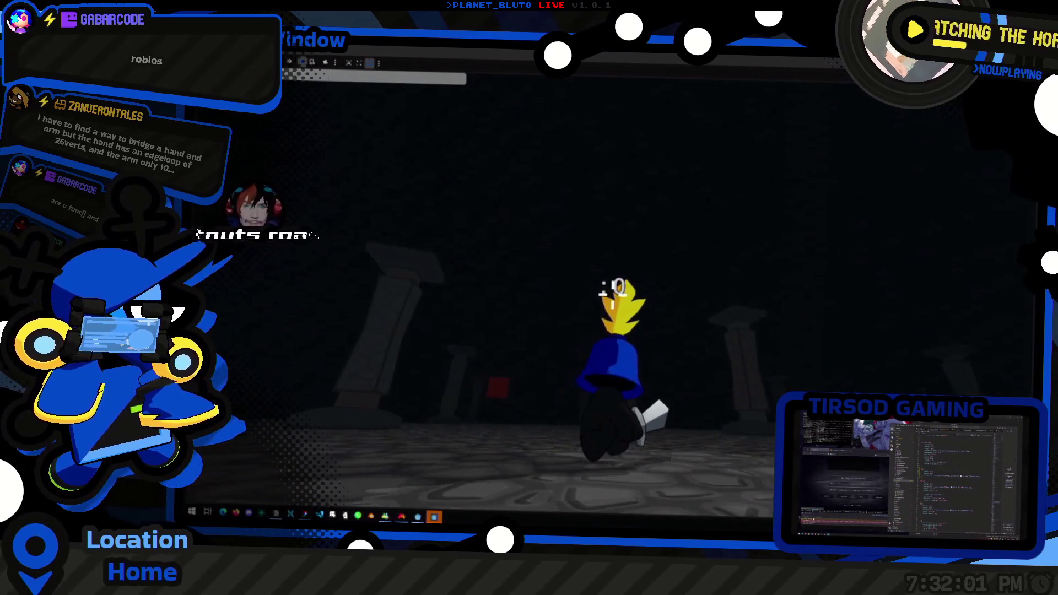
key("w")
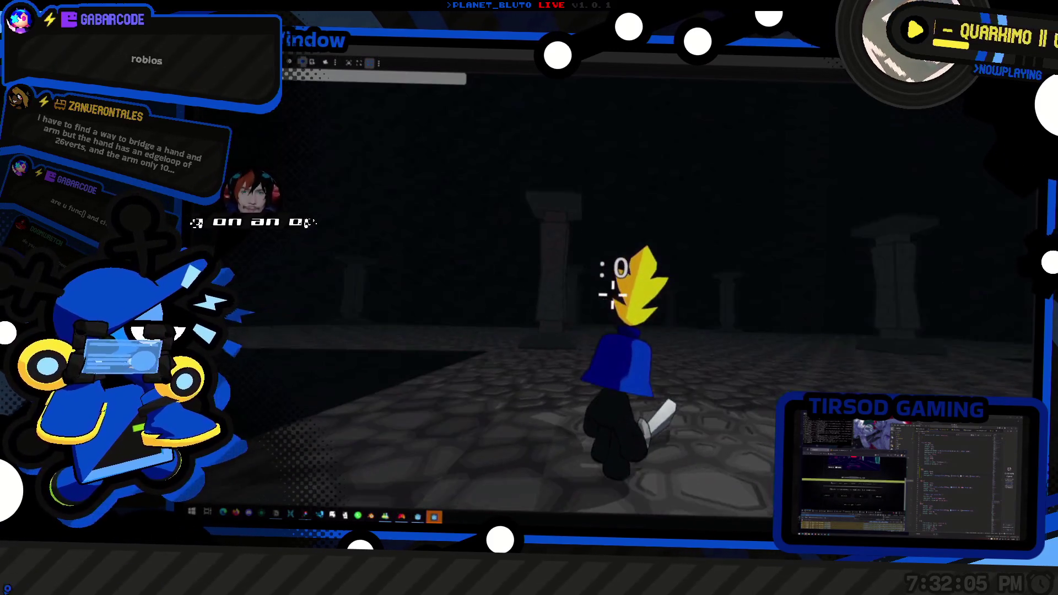
key("alt+Tab")
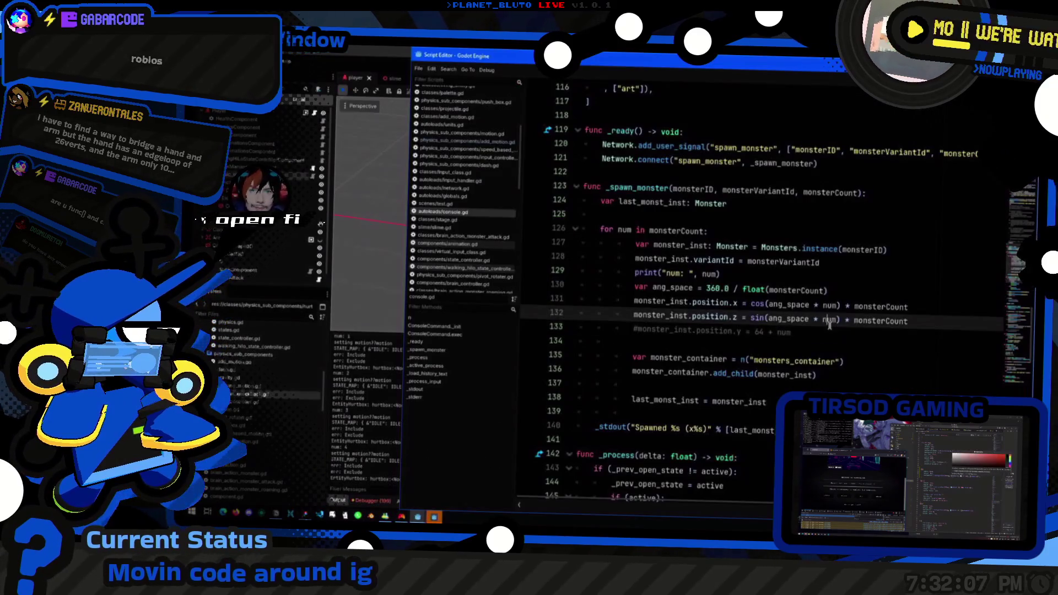
Uncomment the y position line and do a quick test run.
key("ctrl+k")
left_click_drag(759, 332, 830, 325)
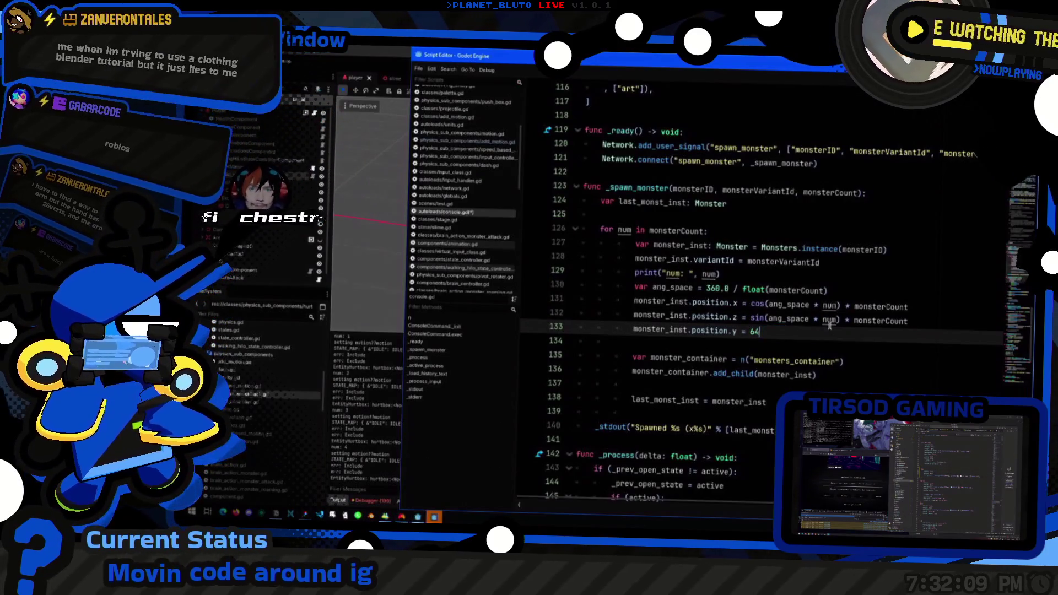
key("F5")
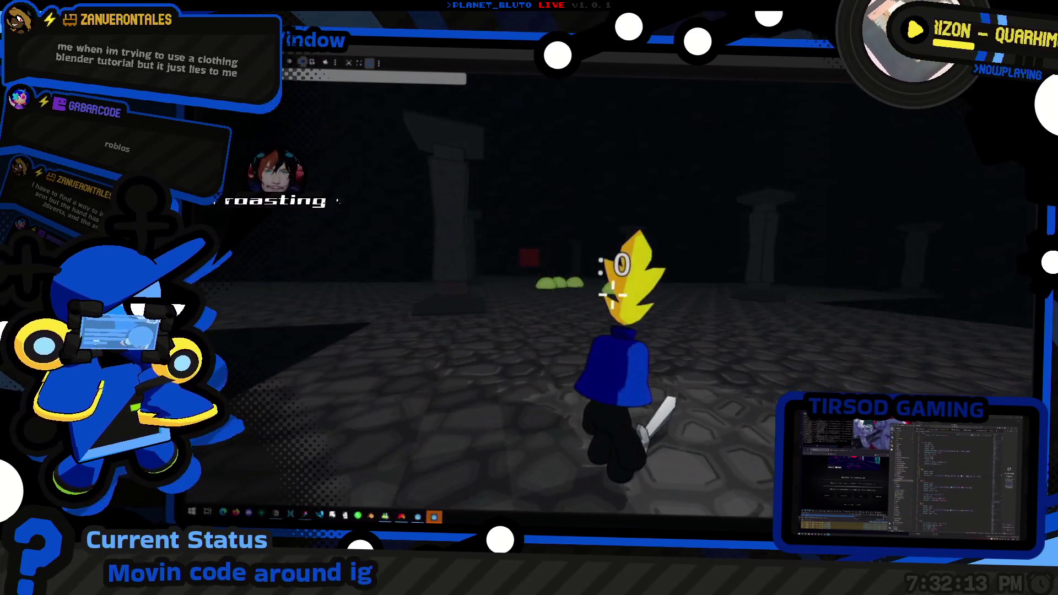
key("alt+Tab")
key("Tab")
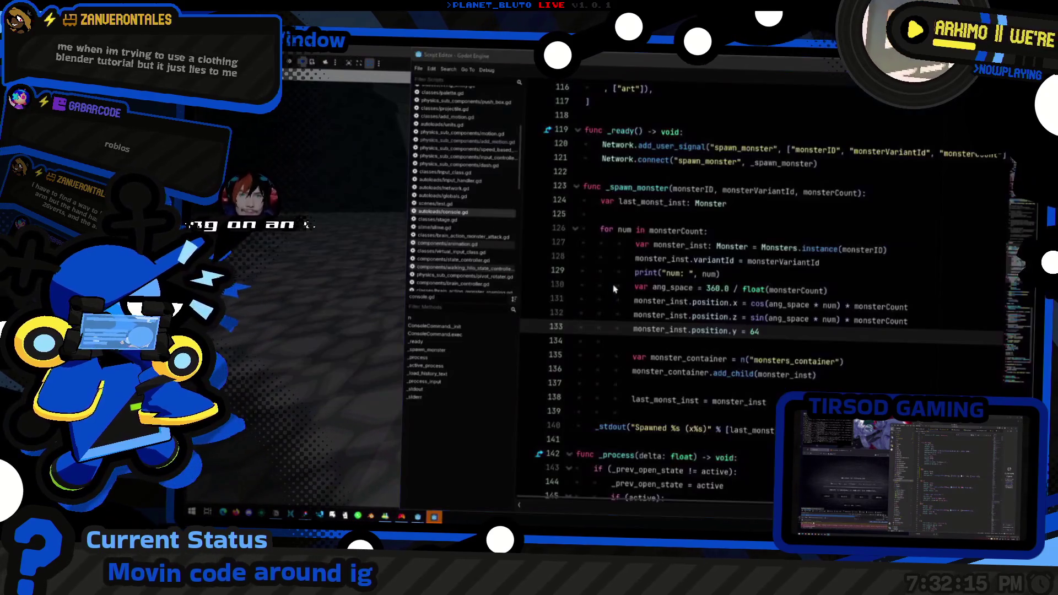
Scale the cos/sin x and z offsets by (monsterCount * 2.0) on lines 131–132.
double_click(783, 303)
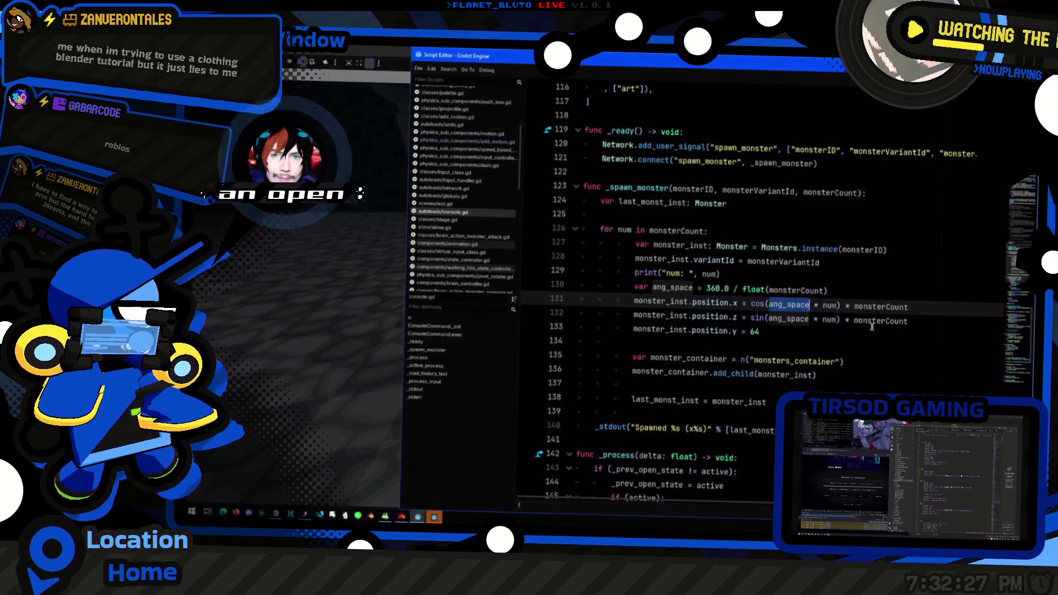
key("Down")
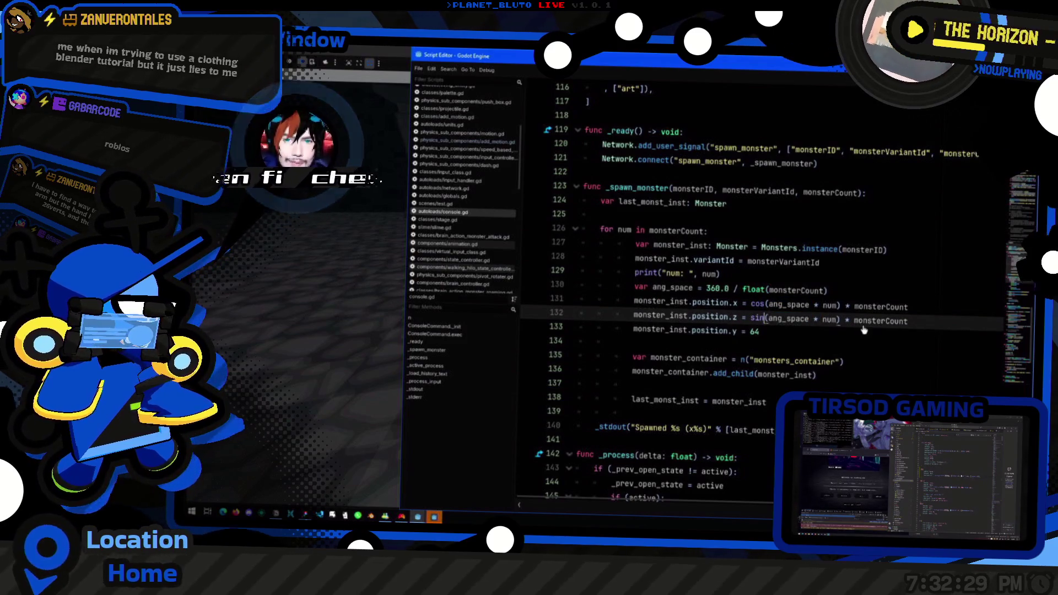
key("ctrl+Left")
key("ctrl+Left")
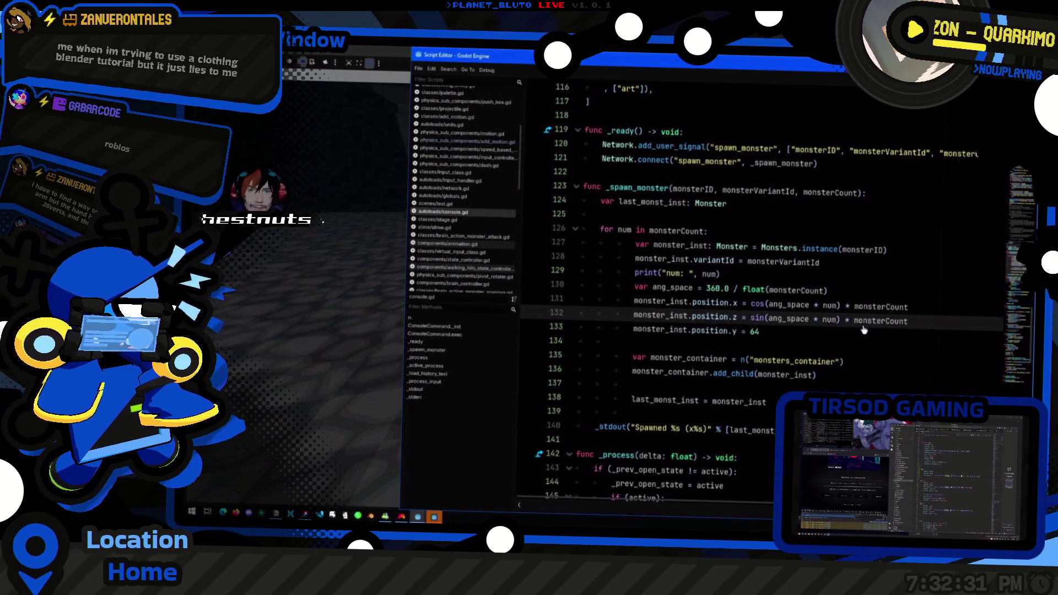
key("Up")
key("ctrl+shift+Left")
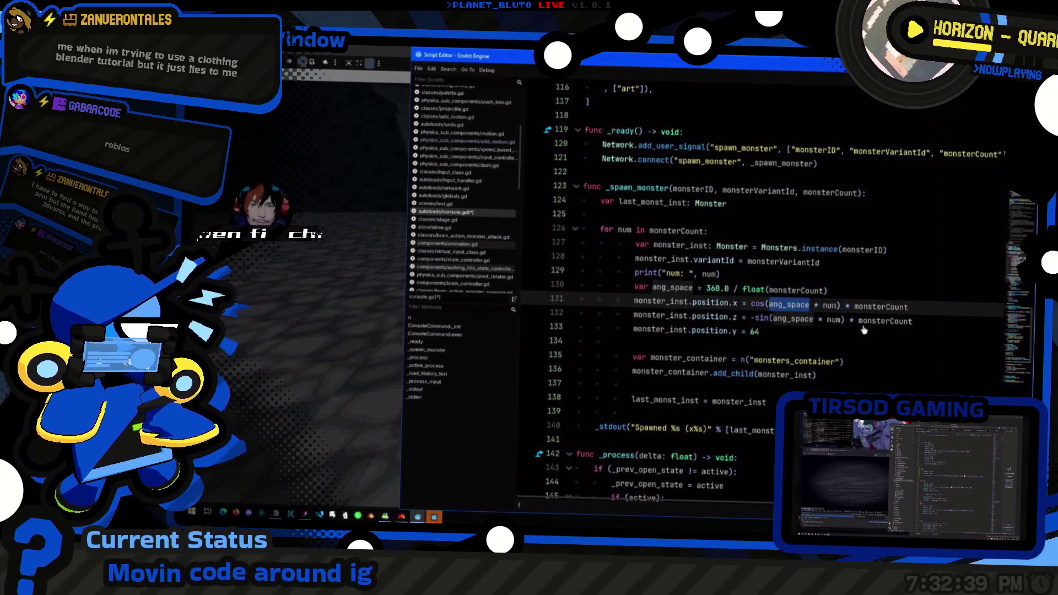
key("Up")
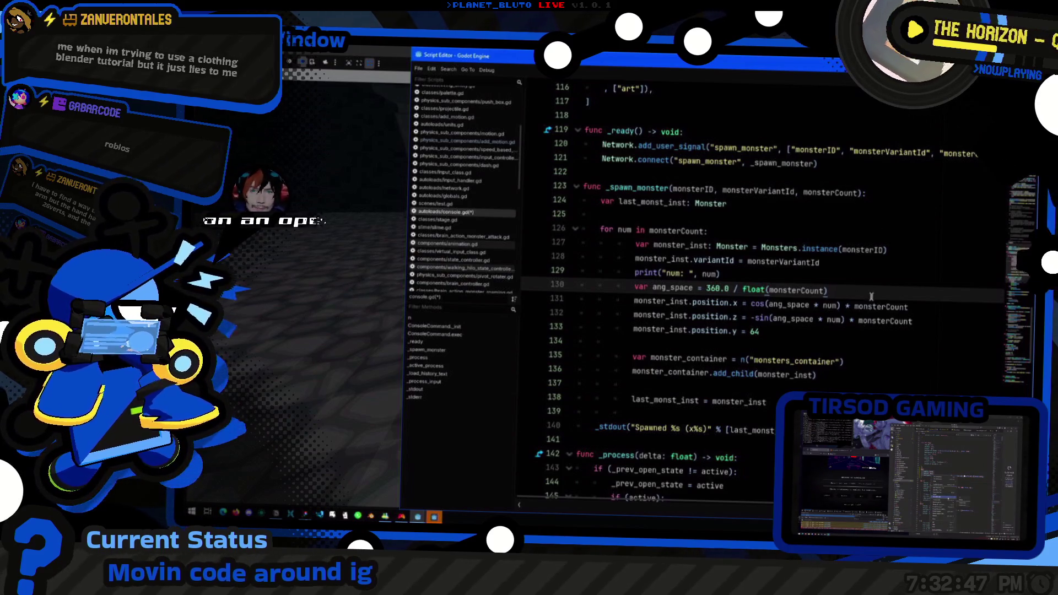
double_click(881, 307)
type("(")
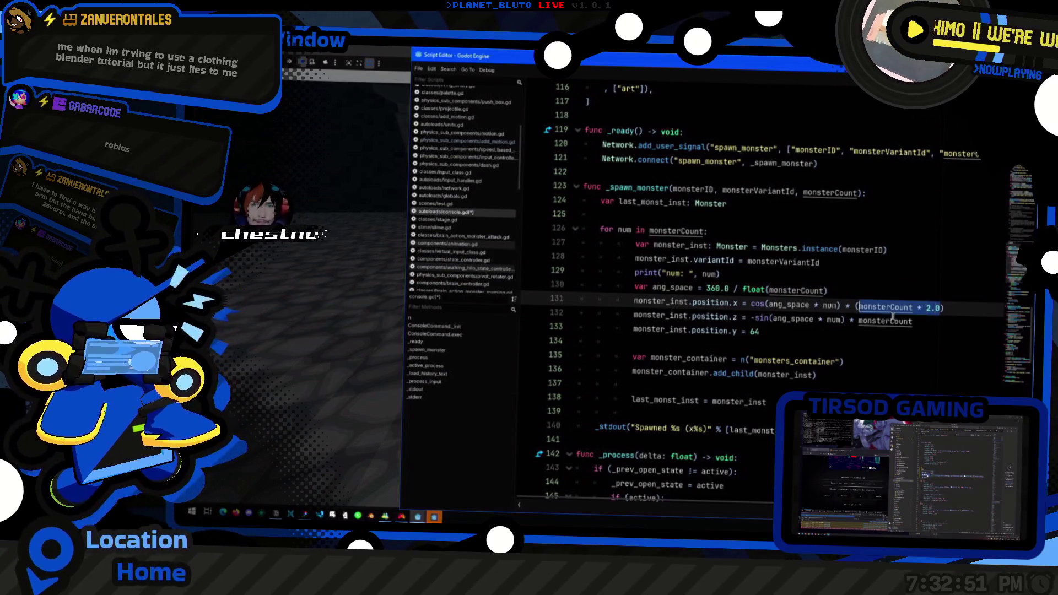
double_click(893, 319)
type("(")
type(" 2.0")
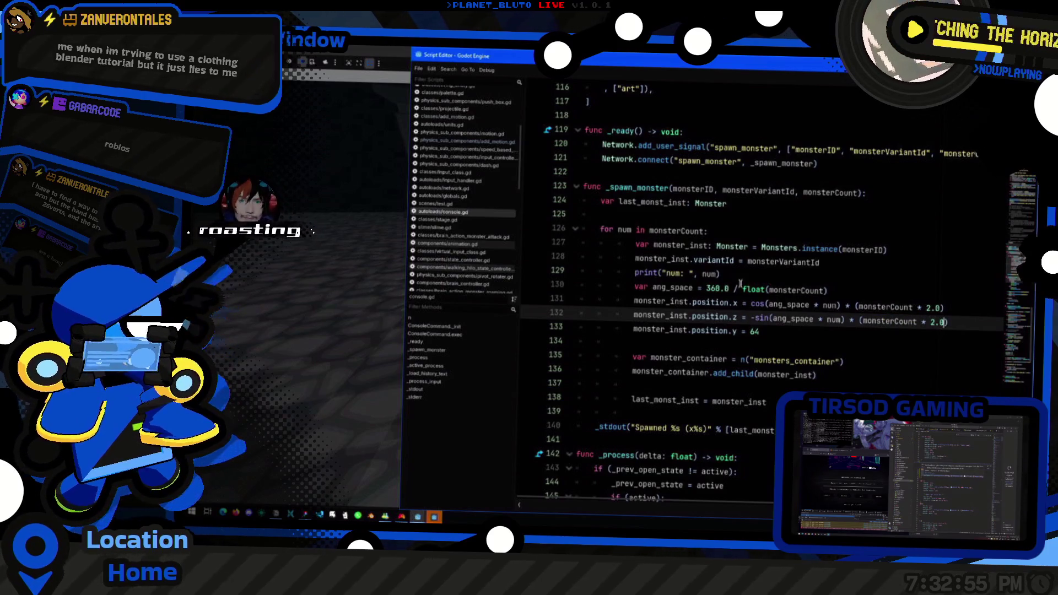
key("alt+Tab")
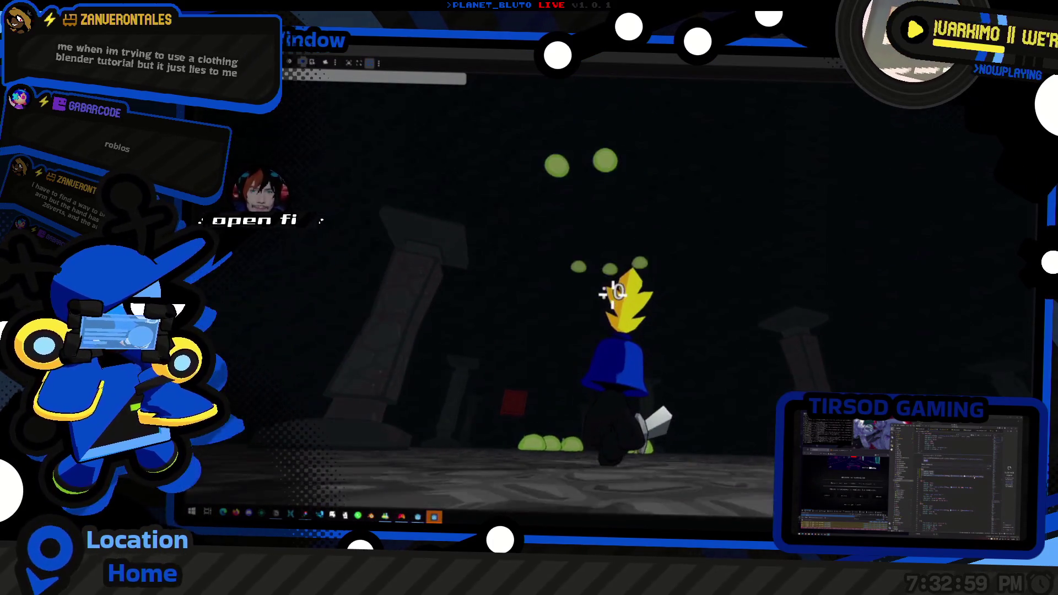
key("alt+Tab")
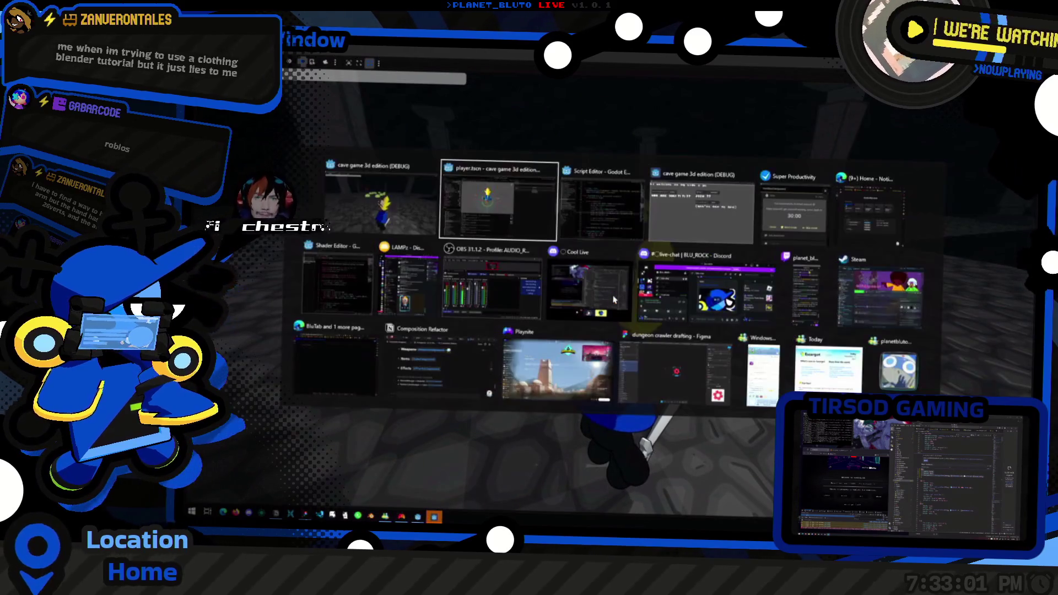
double_click(788, 306)
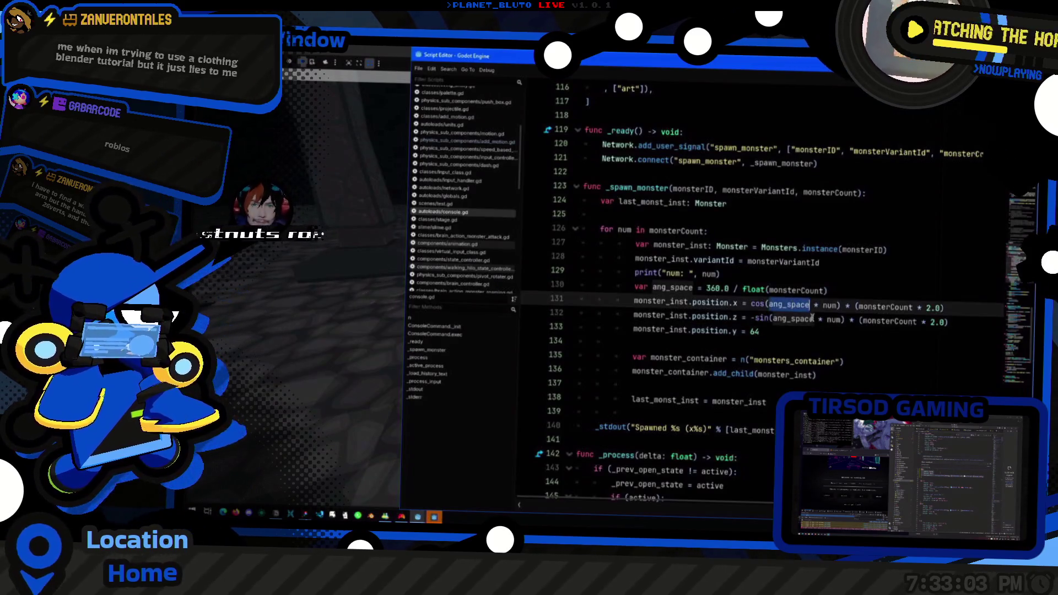
double_click(796, 290)
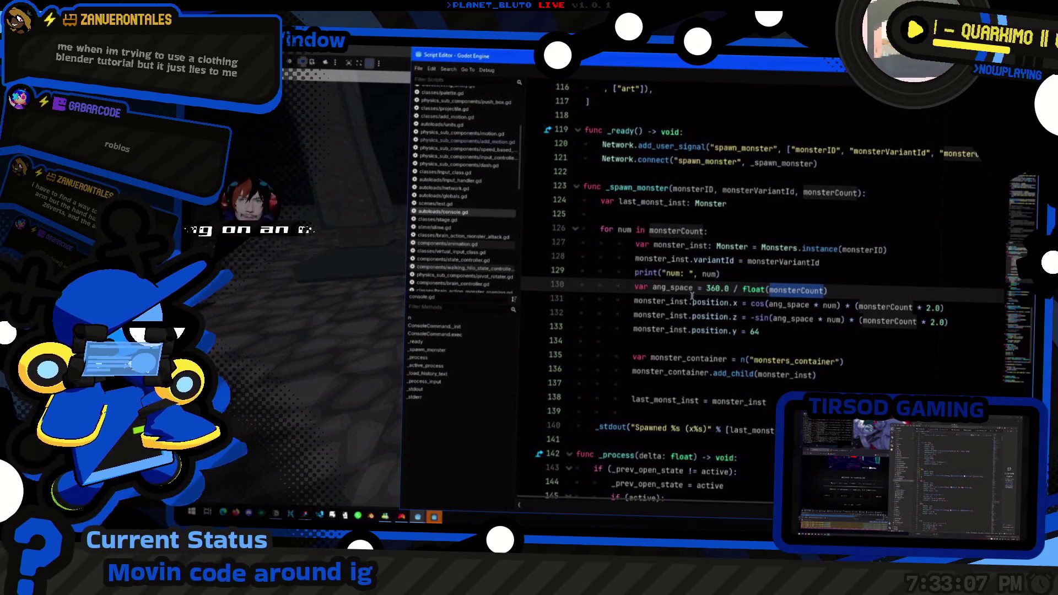
double_click(712, 273)
key("alt+Tab")
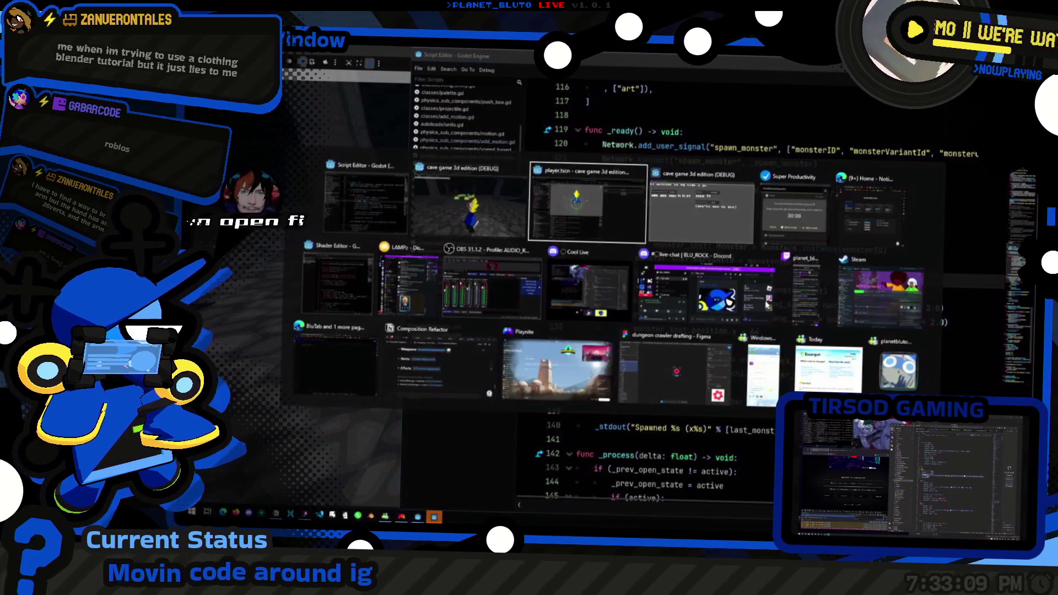
scroll(452, 424, "up", 2)
scroll(452, 425, "up", 2)
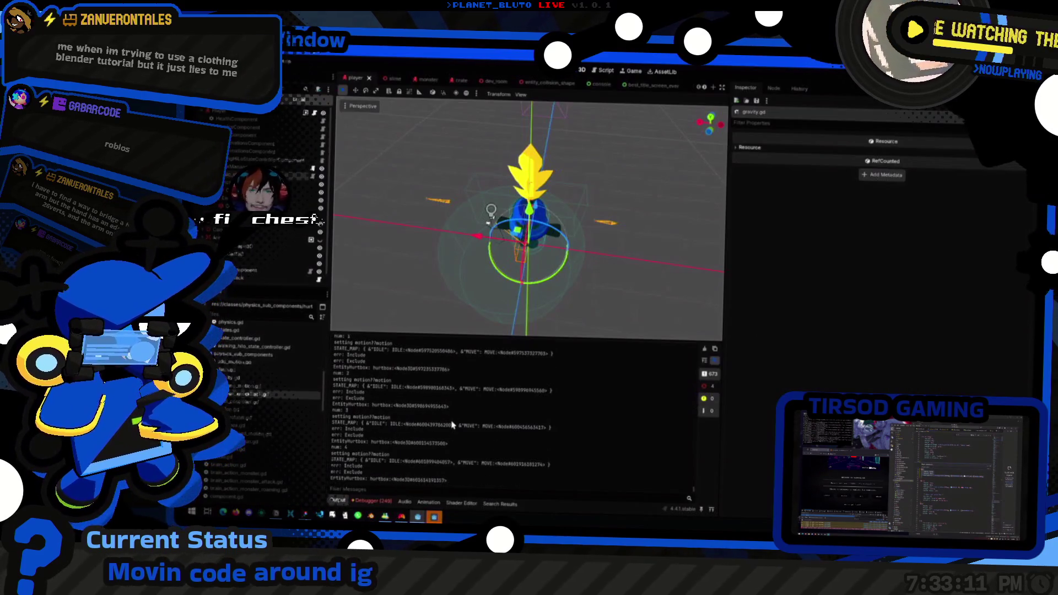
key("alt+Tab")
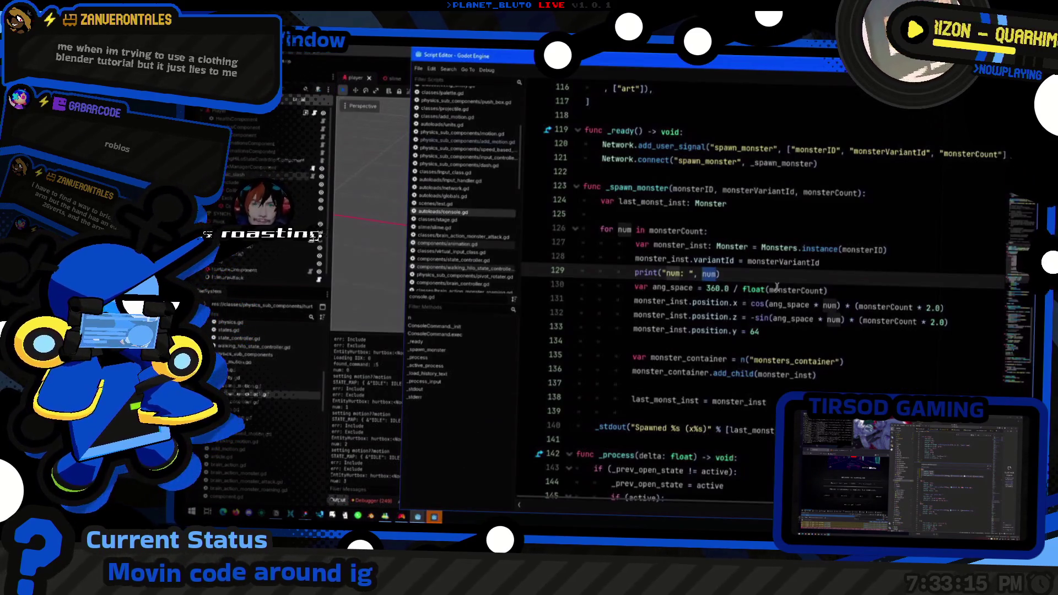
Extend the line 129 print to output num, "/", monsterCount.
left_click(777, 289)
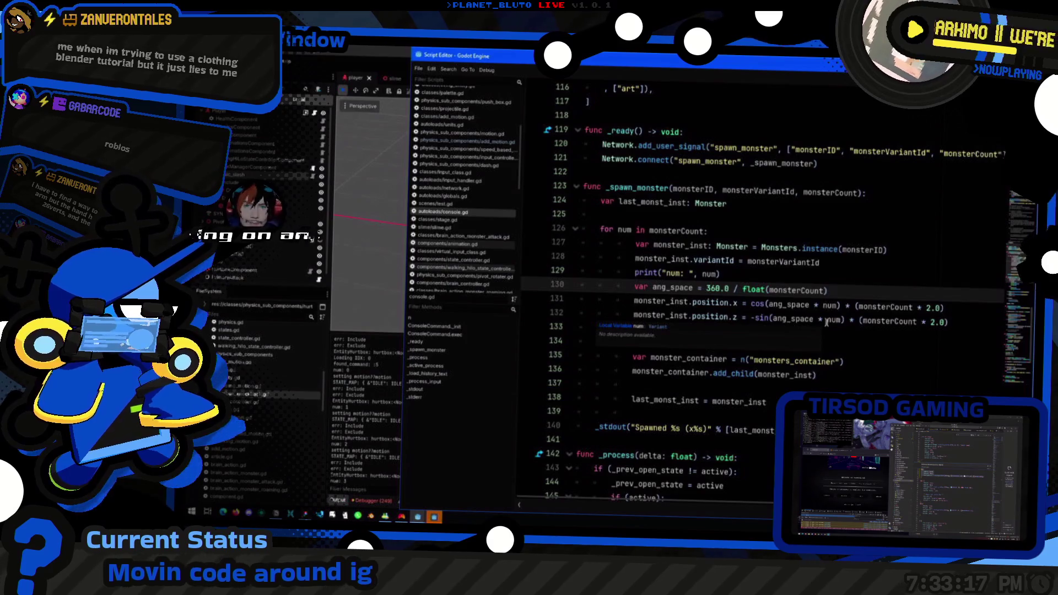
key("ctrl+BackSpace")
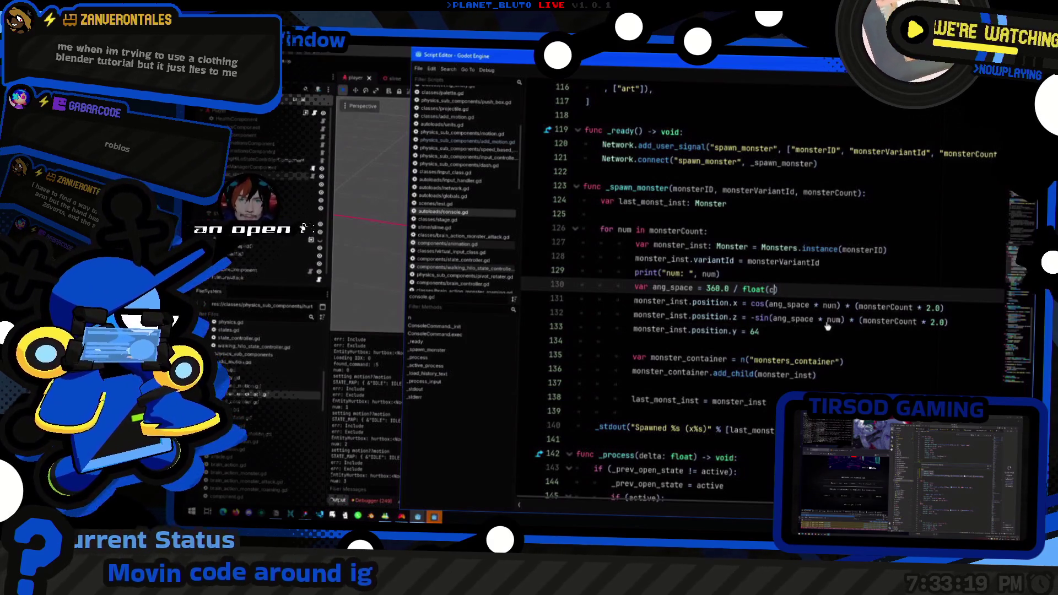
type("c")
key("ctrl+shift+f")
key("Escape")
key("ctrl+z")
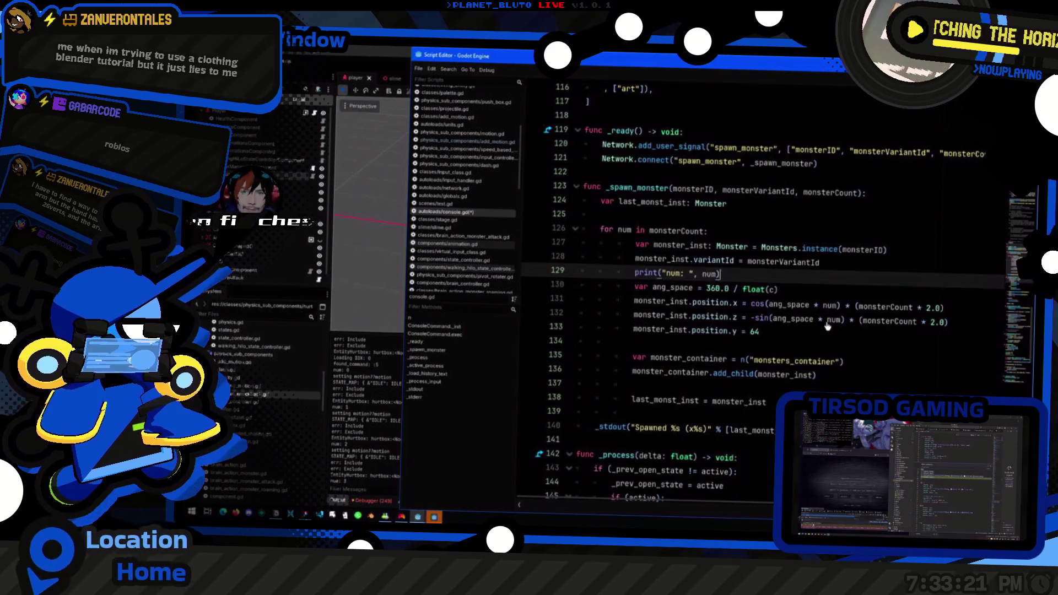
type(", ")
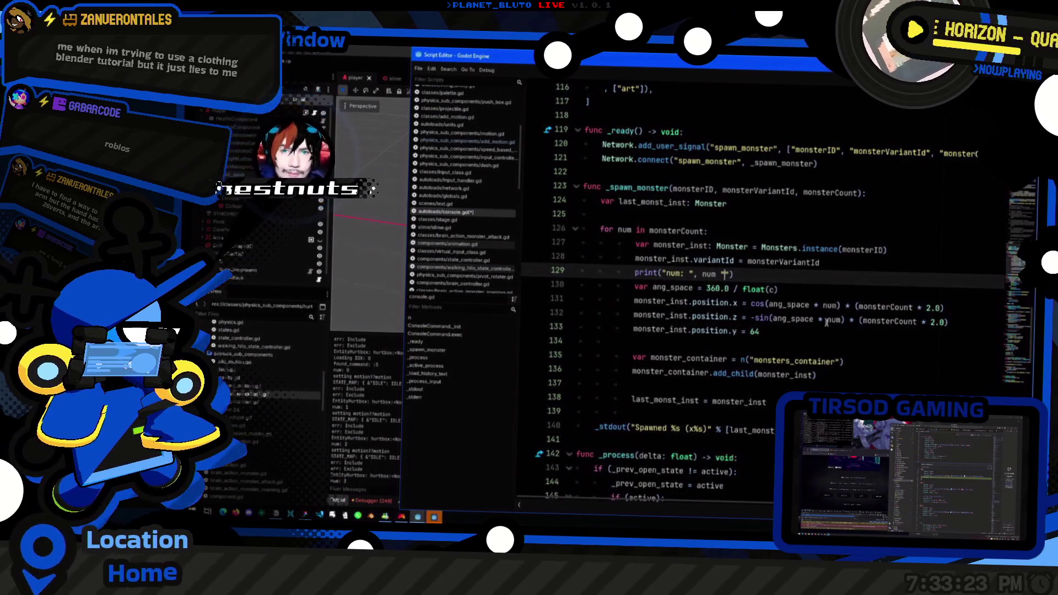
type("\"/\", monsterCount")
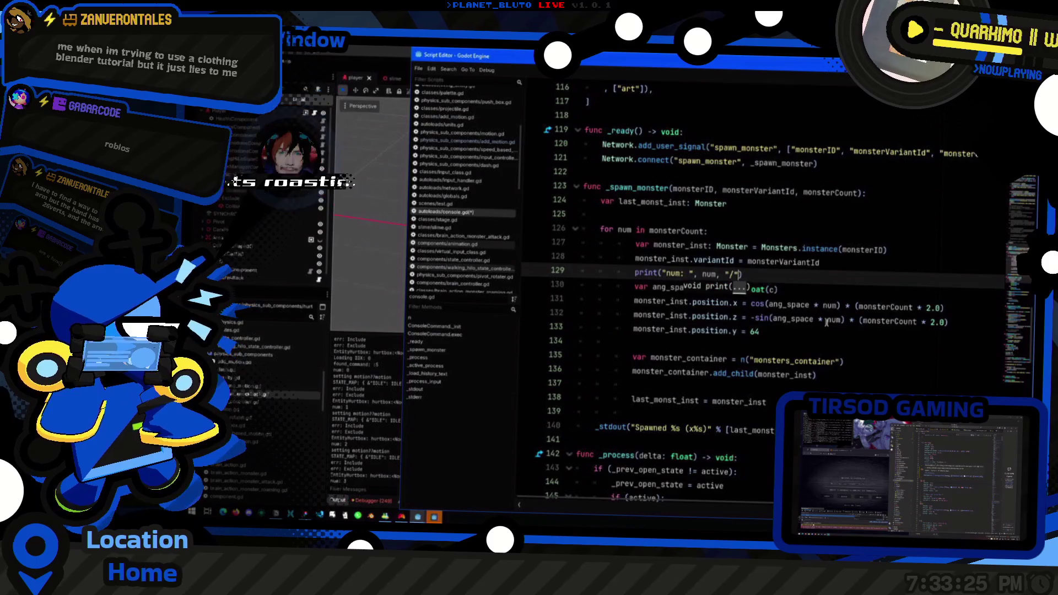
Run the game and continue past the undeclared 'c' error in the Debugger.
key("F5")
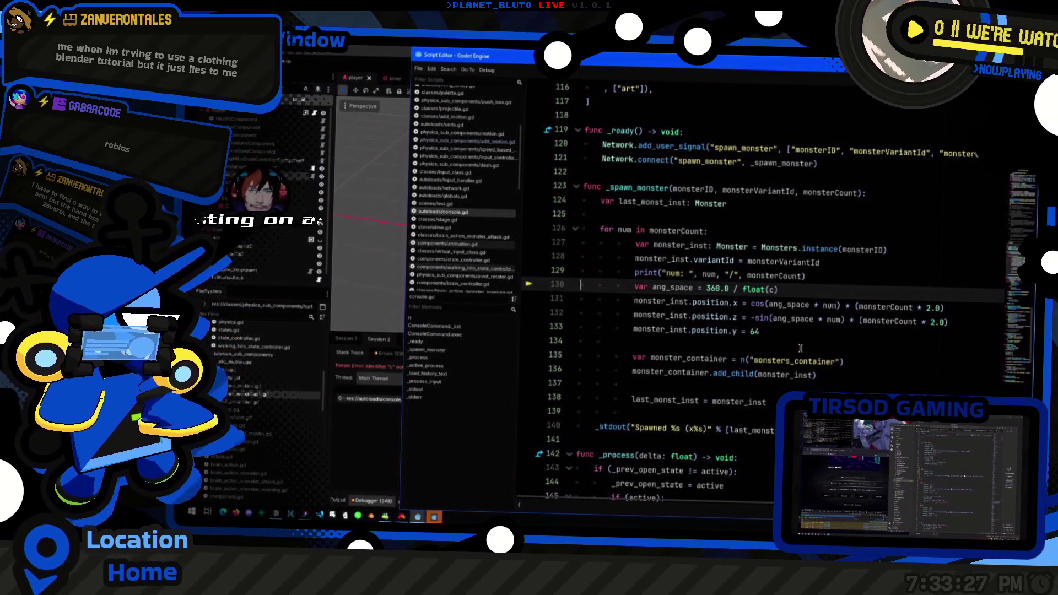
key("alt+Tab")
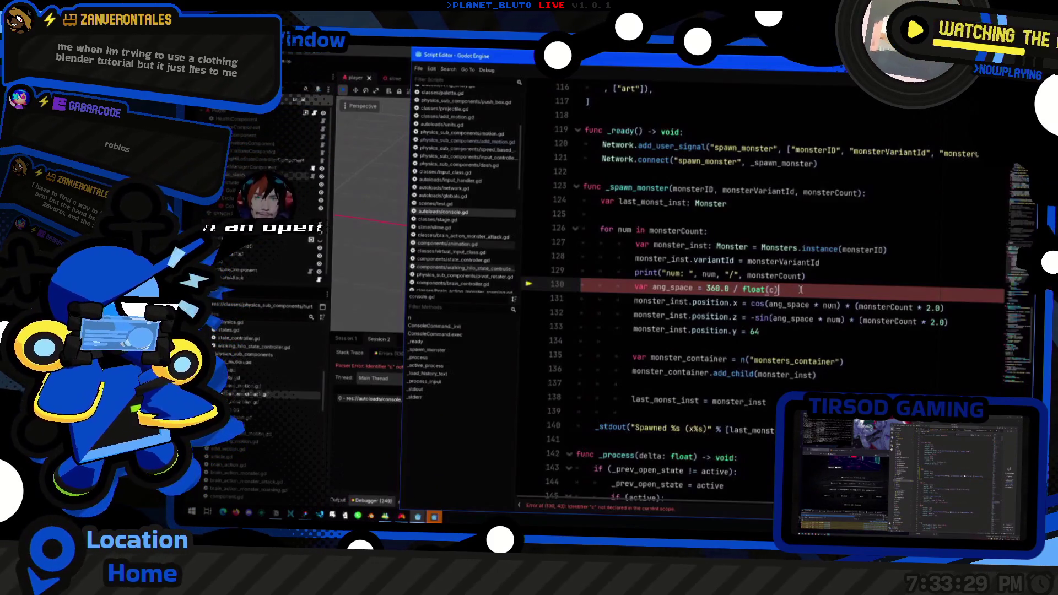
key("alt+Tab")
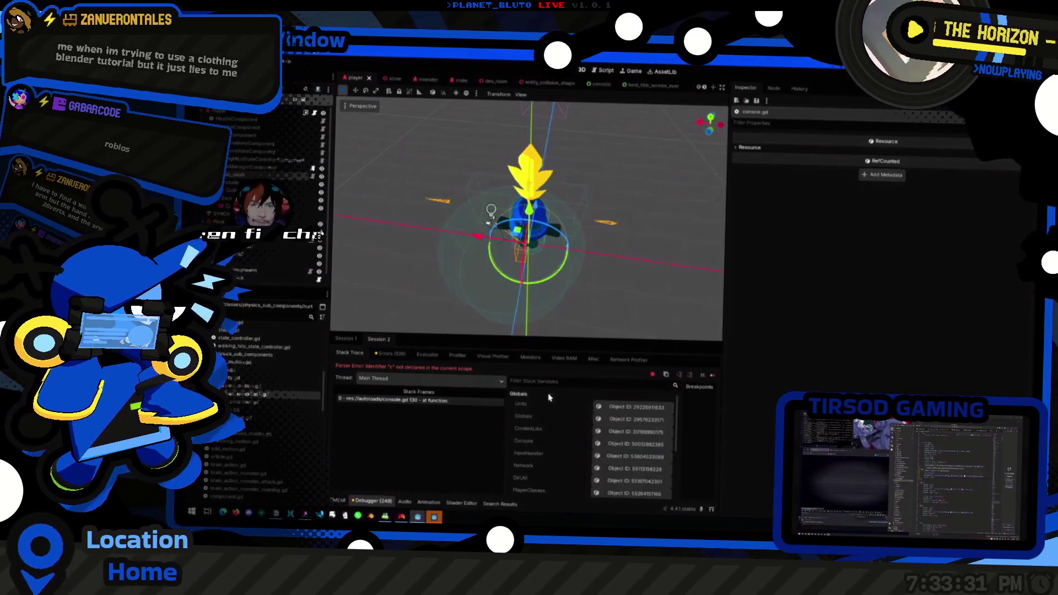
left_click(699, 379)
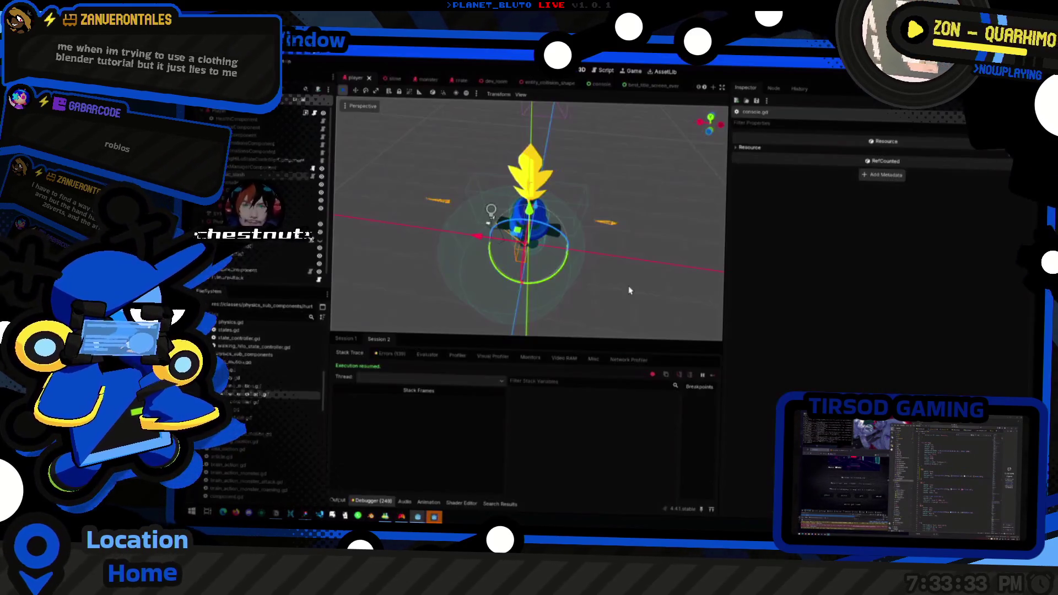
Save the float(monsterCount) divisor change, relaunch the game, pick a class and host into the dungeon.
key("alt+Tab")
key("alt+Tab")
key("alt+Tab")
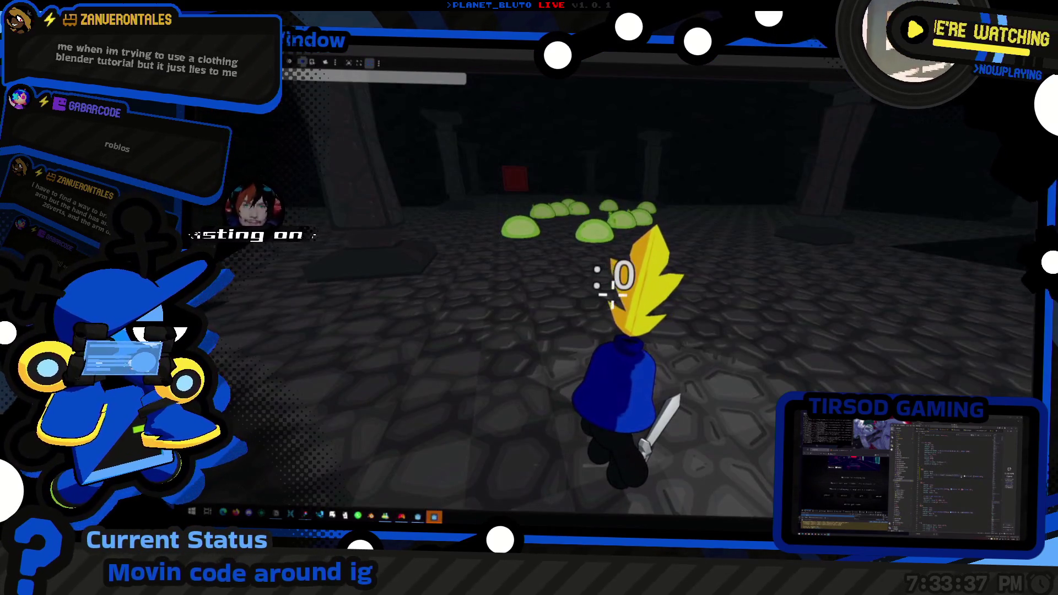
key("alt+Tab")
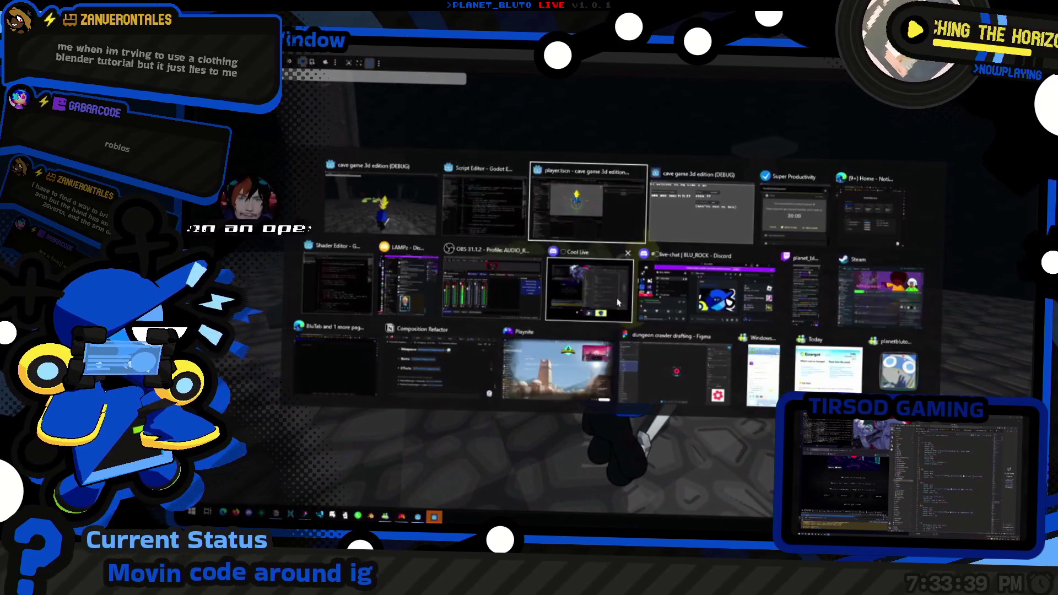
key("ctrl+s")
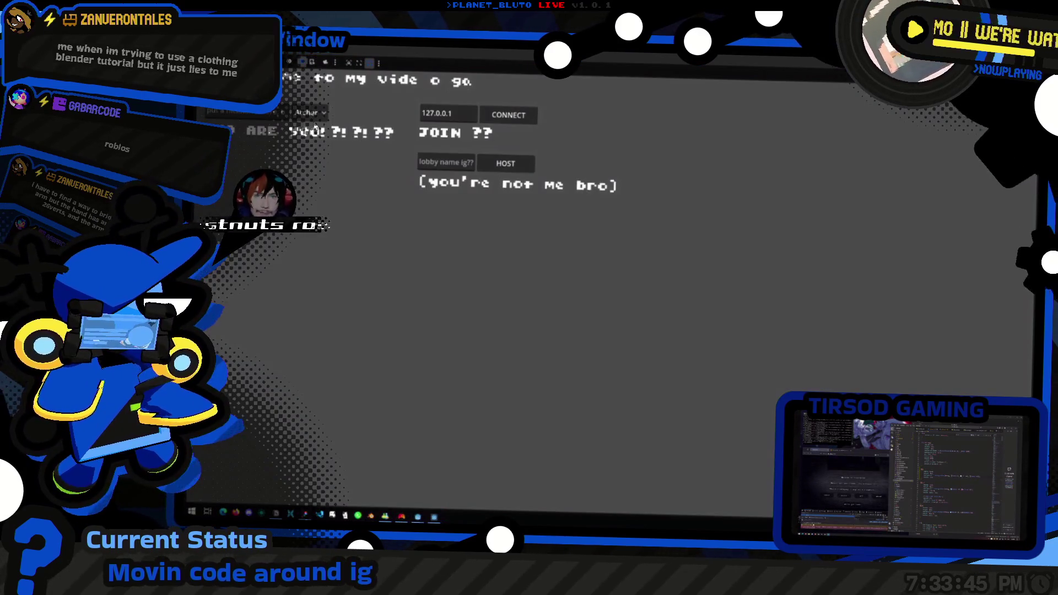
left_click(310, 112)
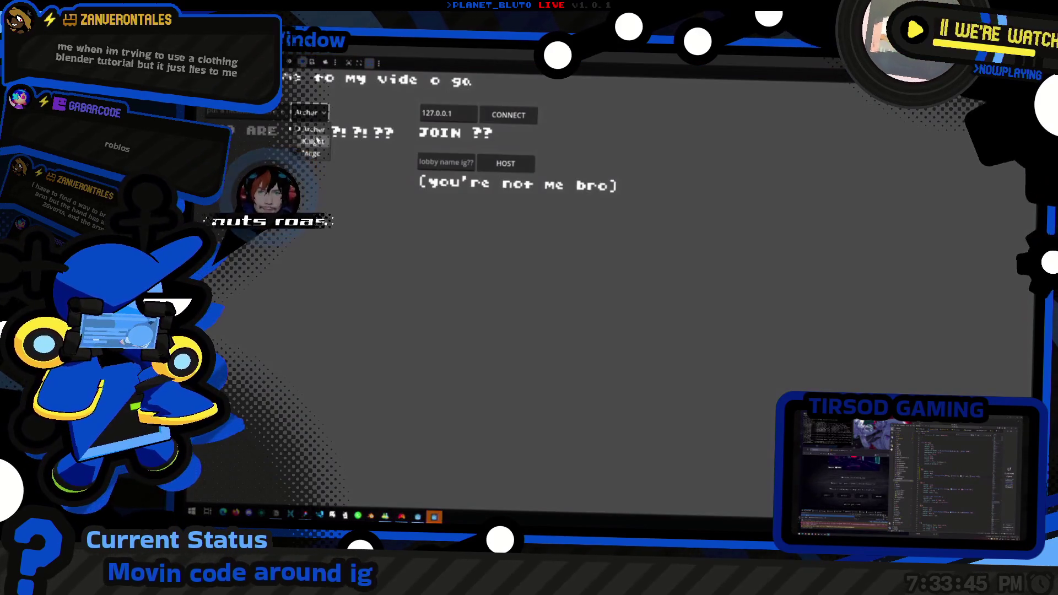
left_click(506, 163)
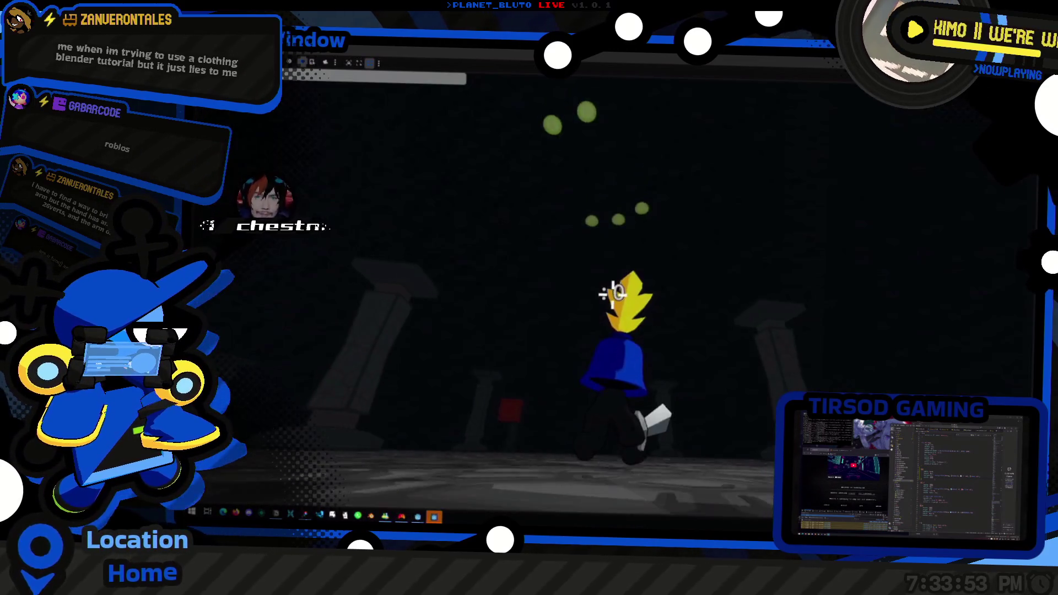
key("alt+Tab")
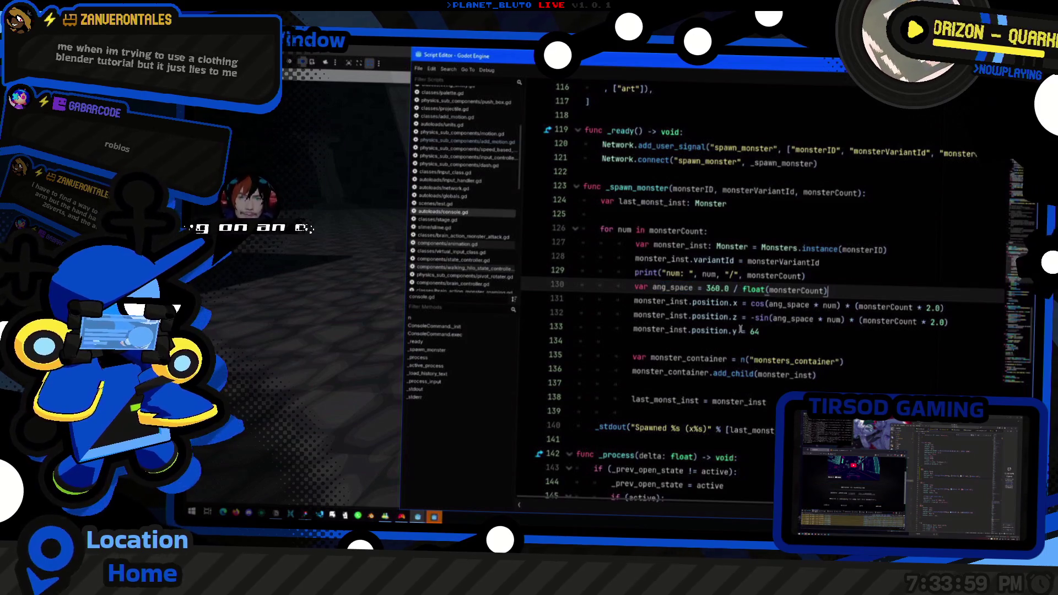
Add ', ang_space' on a new line below the angle calculation and check the running game.
key("Return")
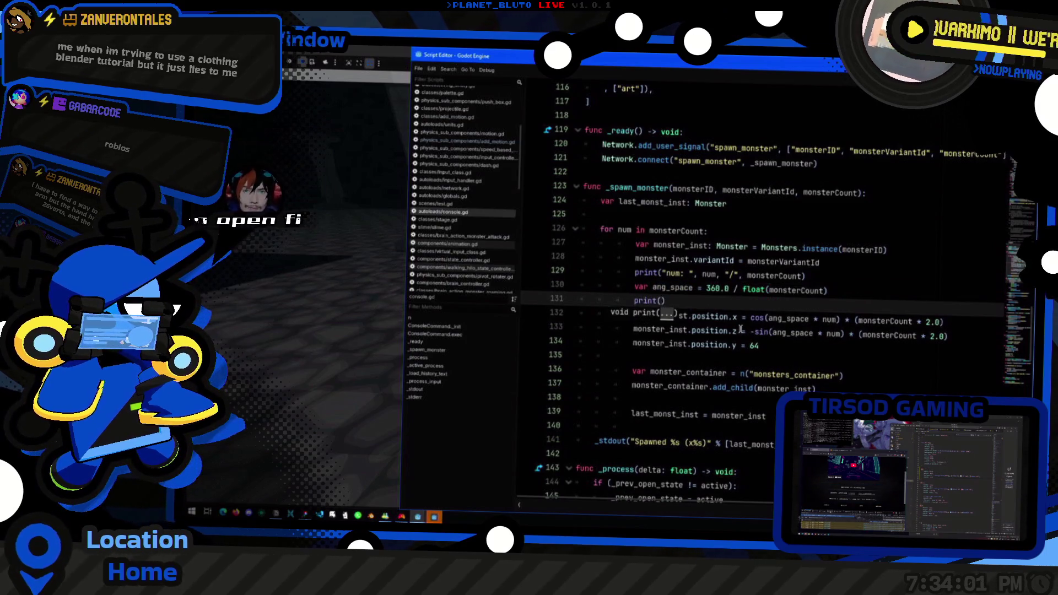
type(", ang_space")
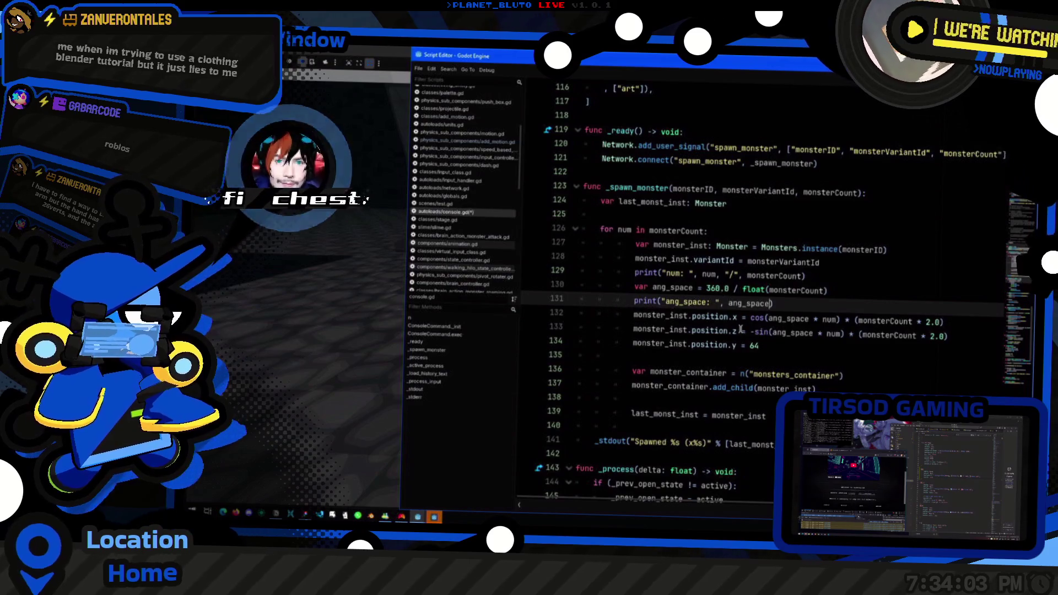
key("alt+Tab")
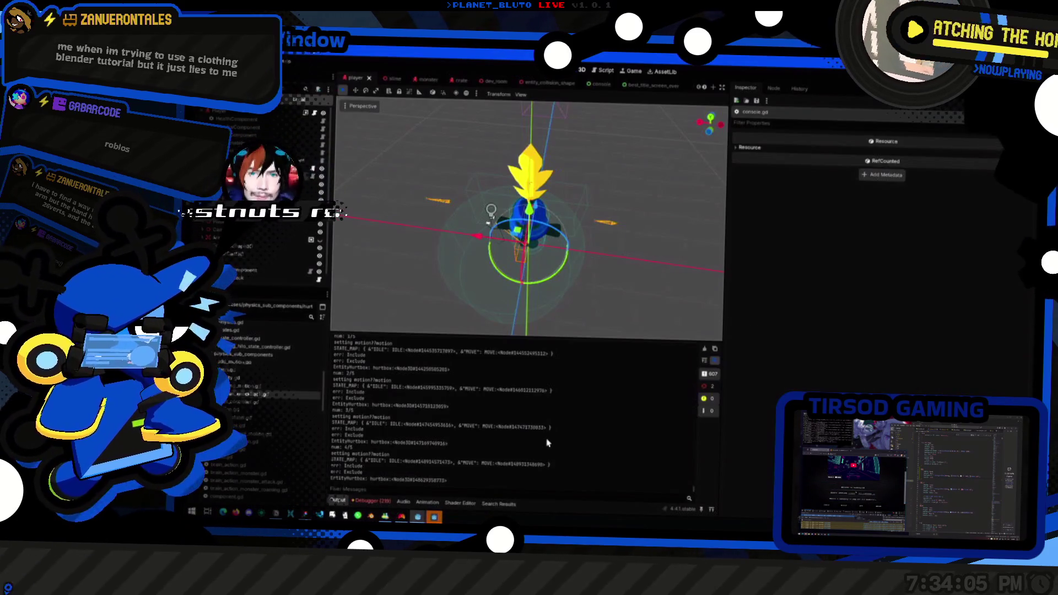
key("alt+Tab")
key("alt+Tab")
key("alt+Tab")
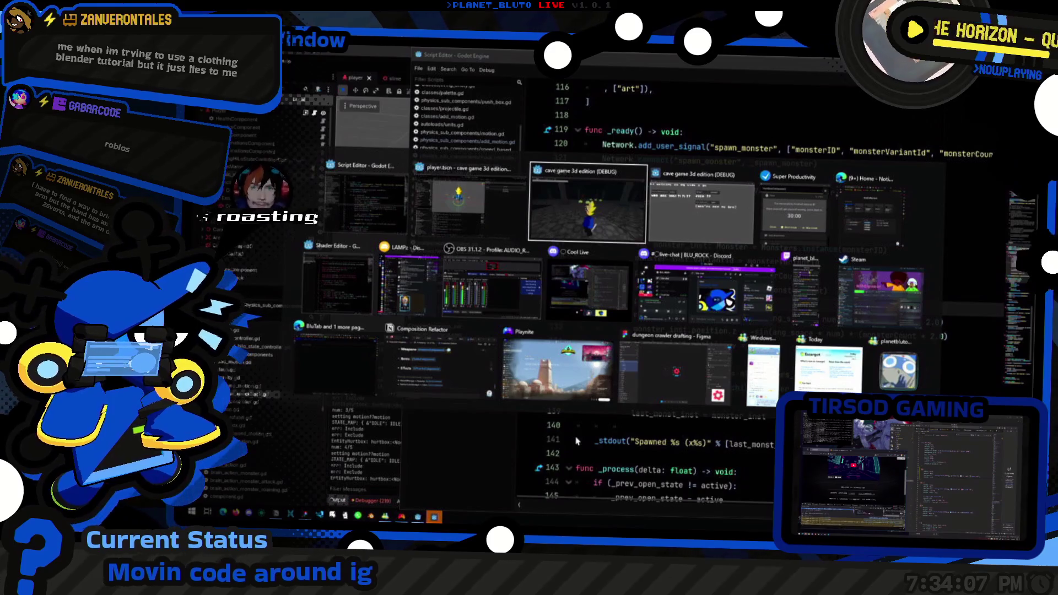
key("alt+Tab")
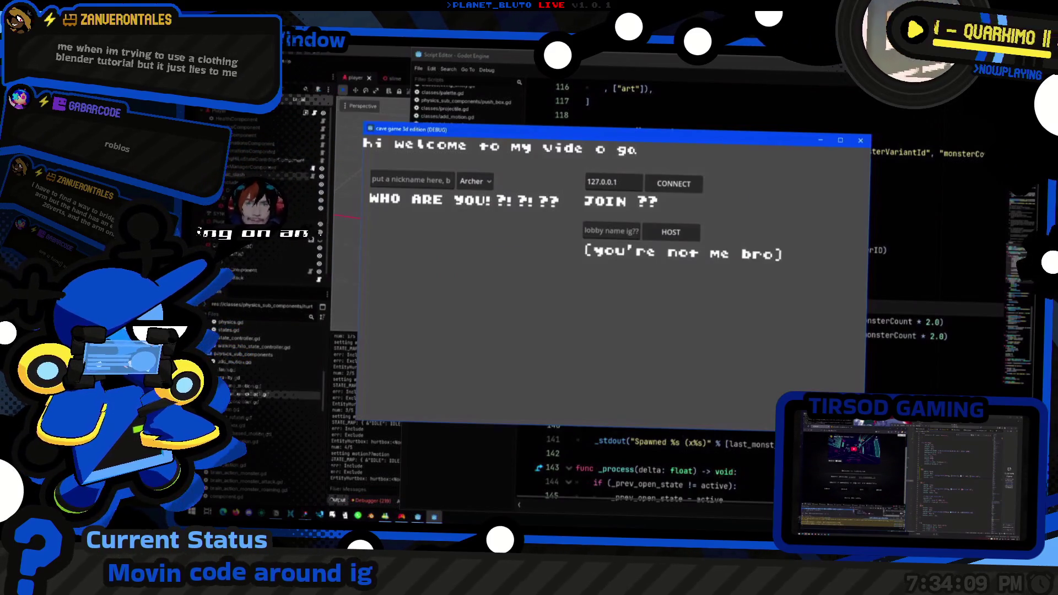
key("alt+Tab")
key("alt+Tab")
key("alt+Tab")
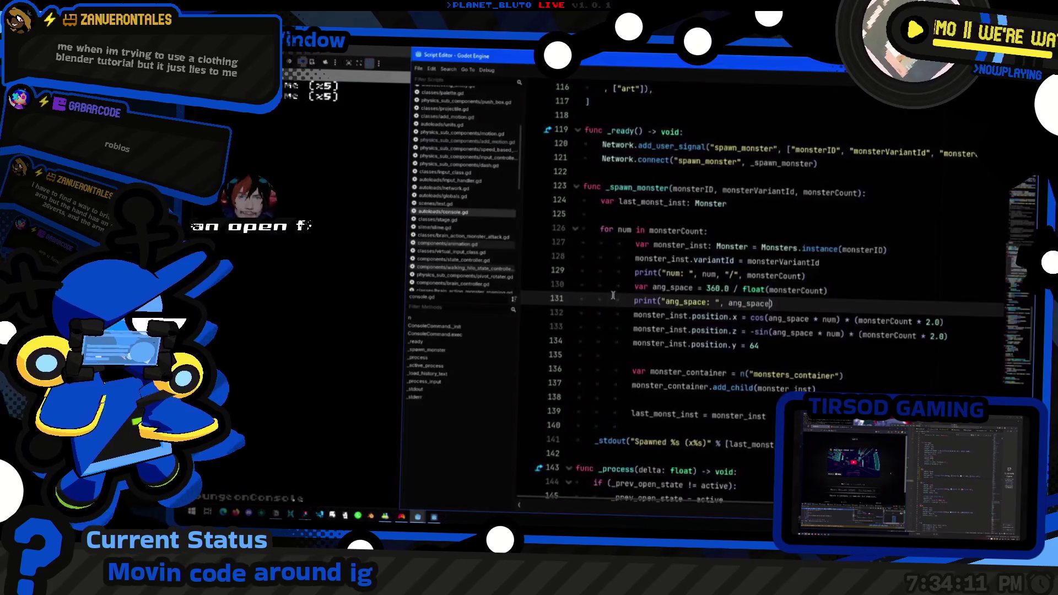
key("alt+Tab")
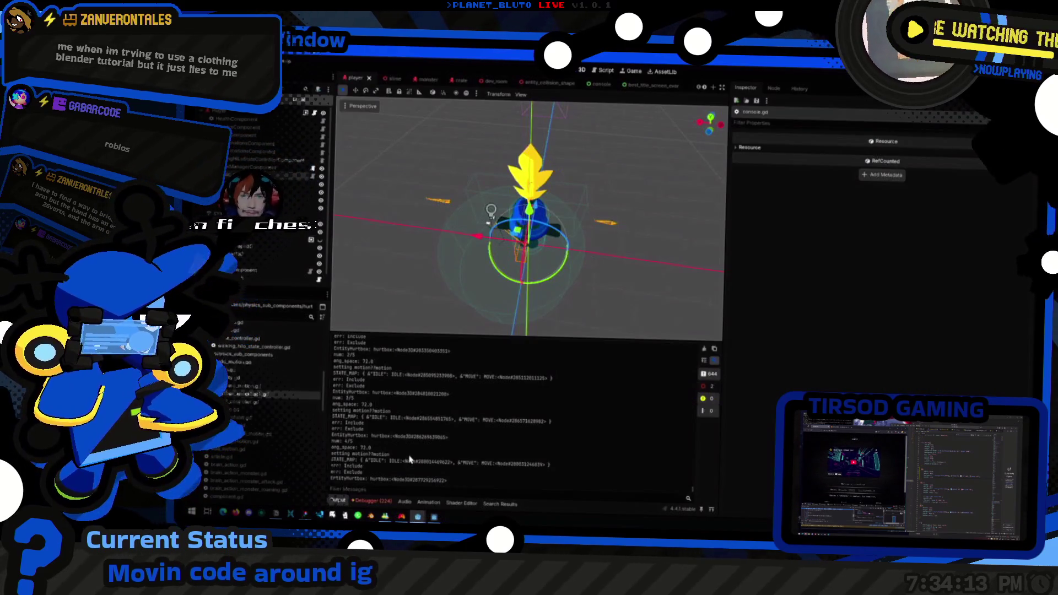
key("alt+Tab")
key("alt+Tab")
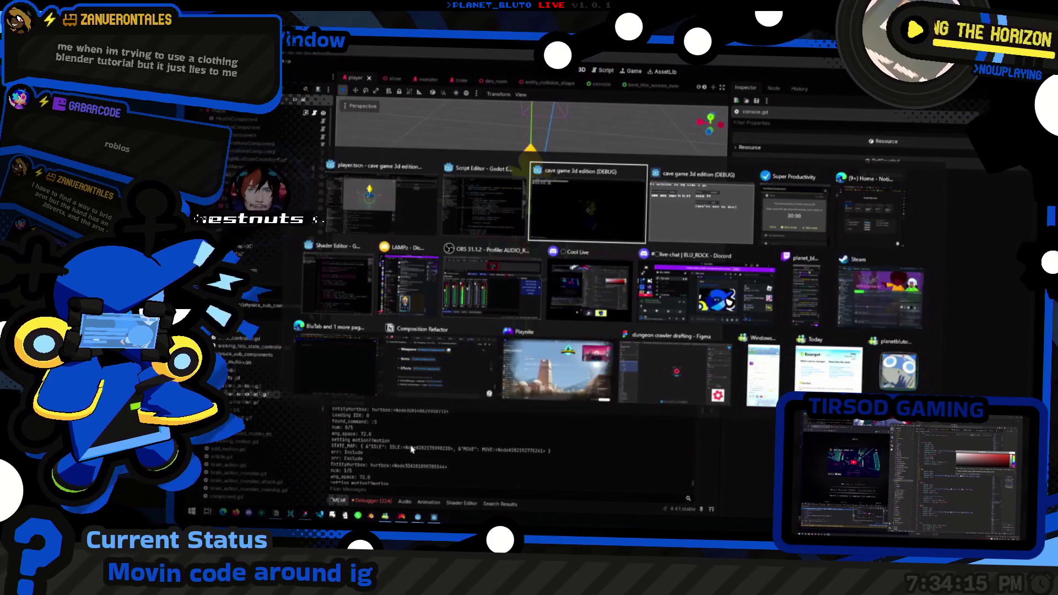
key("alt+Tab")
key("alt+Tab")
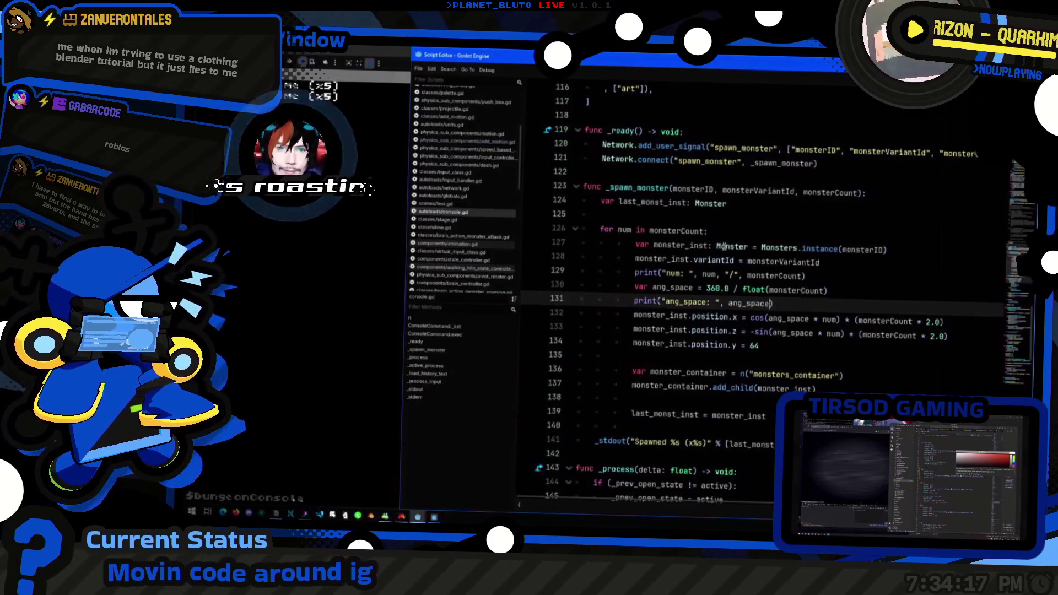
Walk the character toward the five spawned slimes to view their layout.
left_click(860, 290)
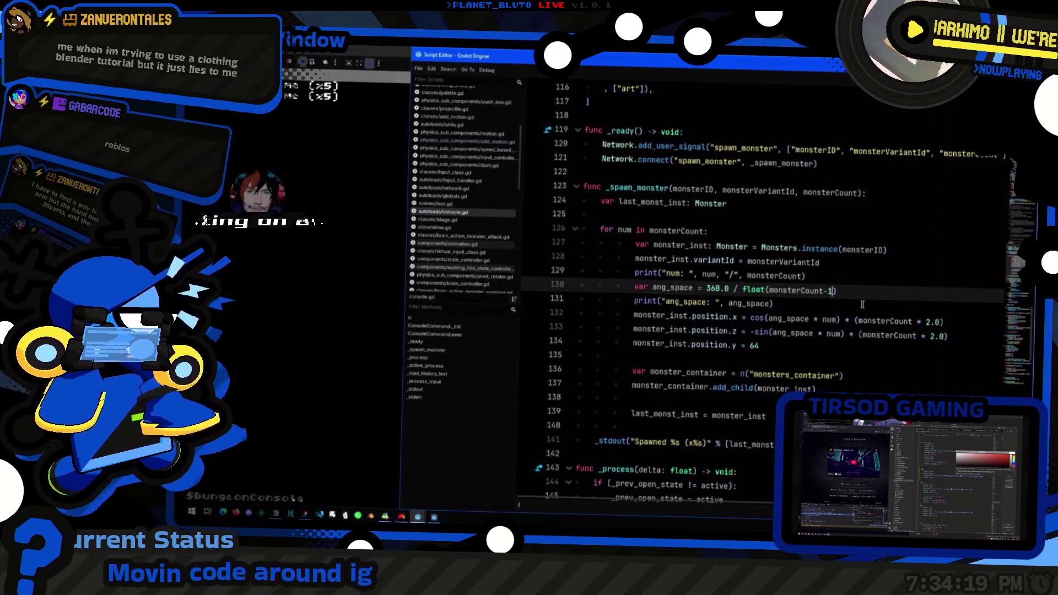
key("alt+Tab")
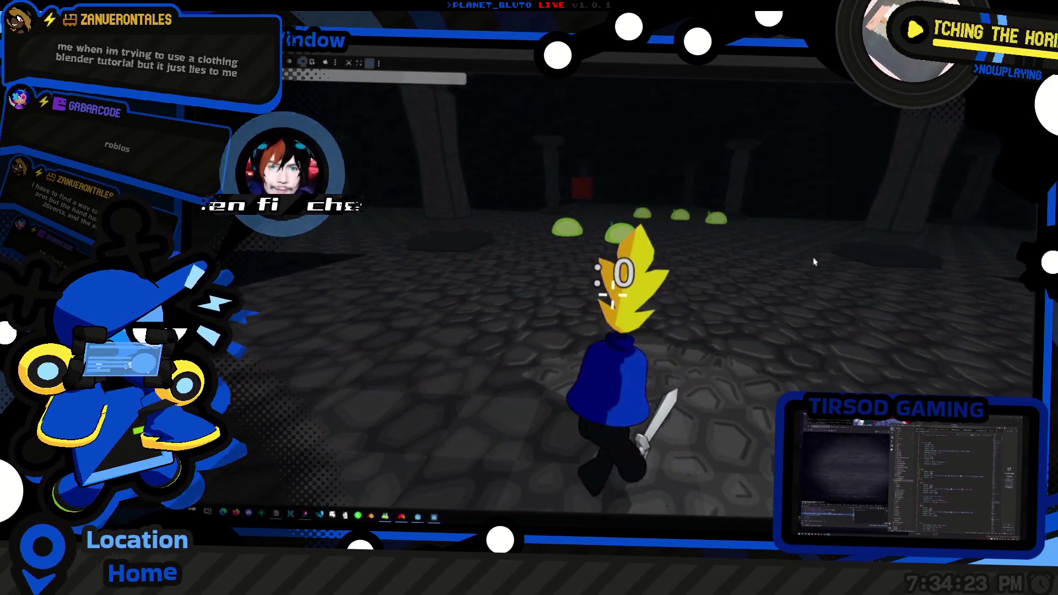
key("w")
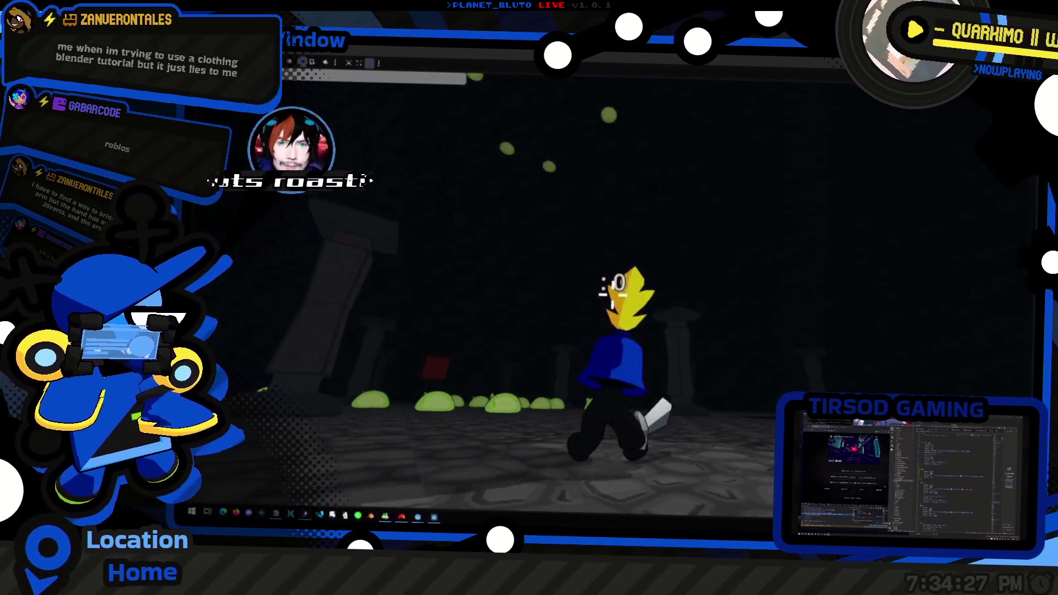
key("alt+Tab")
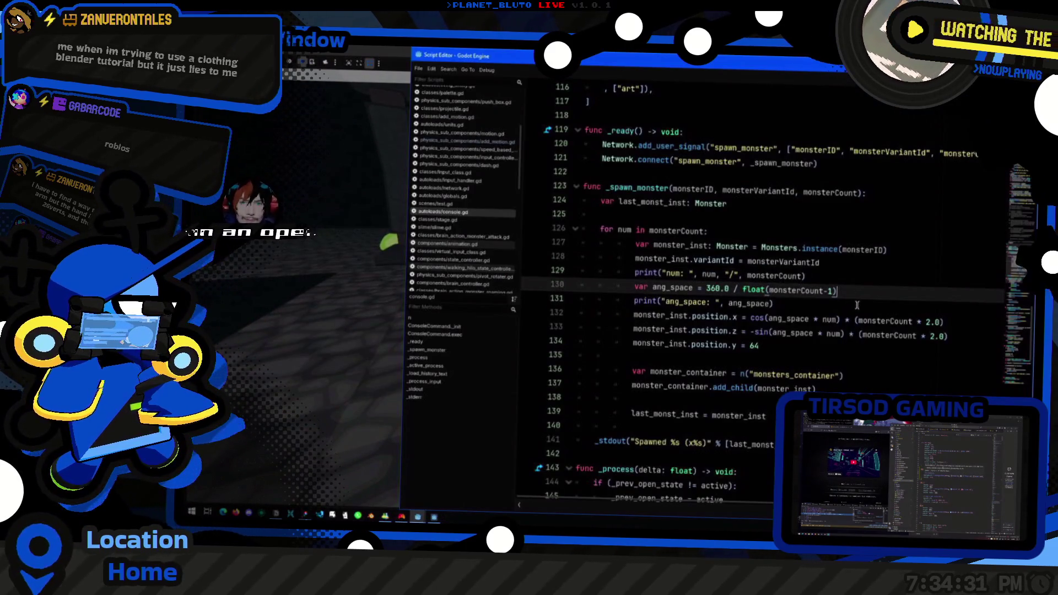
Remove the -1 from the ang_space divisor and wrap the x-position angle in deg_to_rad().
left_click(825, 320)
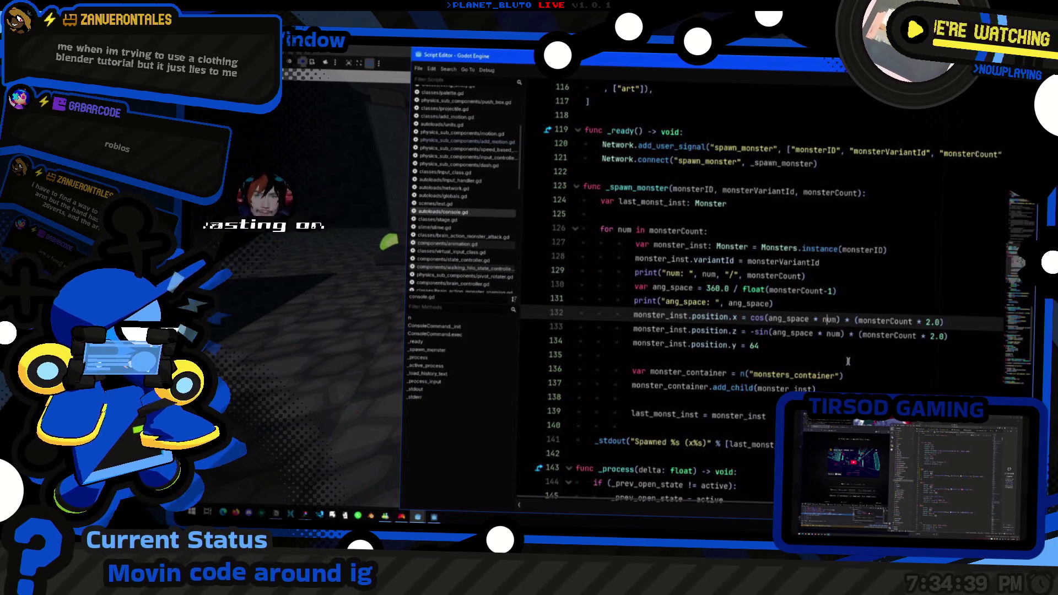
key("ctrl+z")
key("ctrl+z")
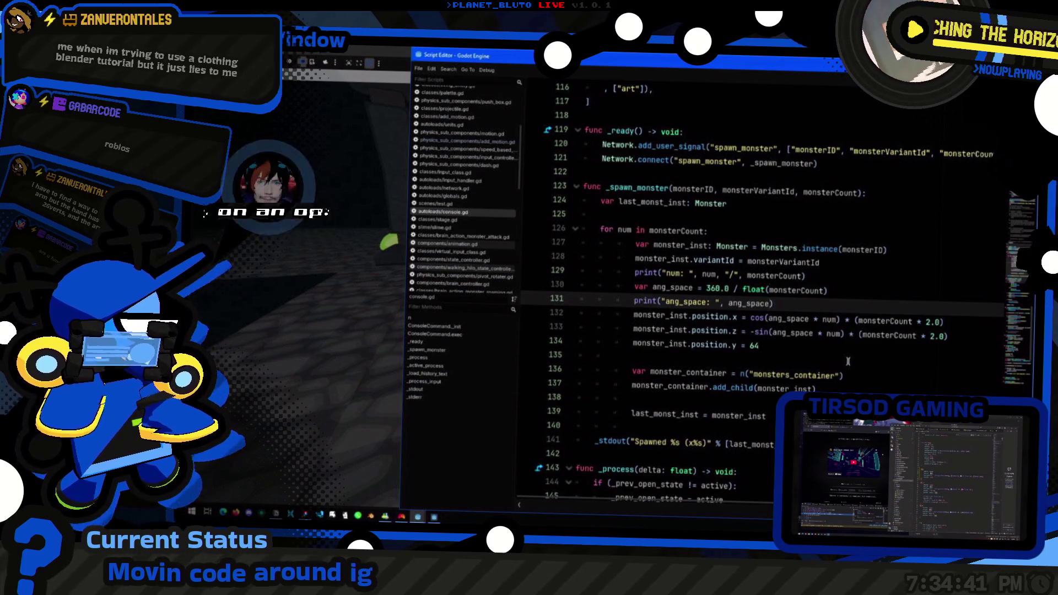
key("ctrl+z")
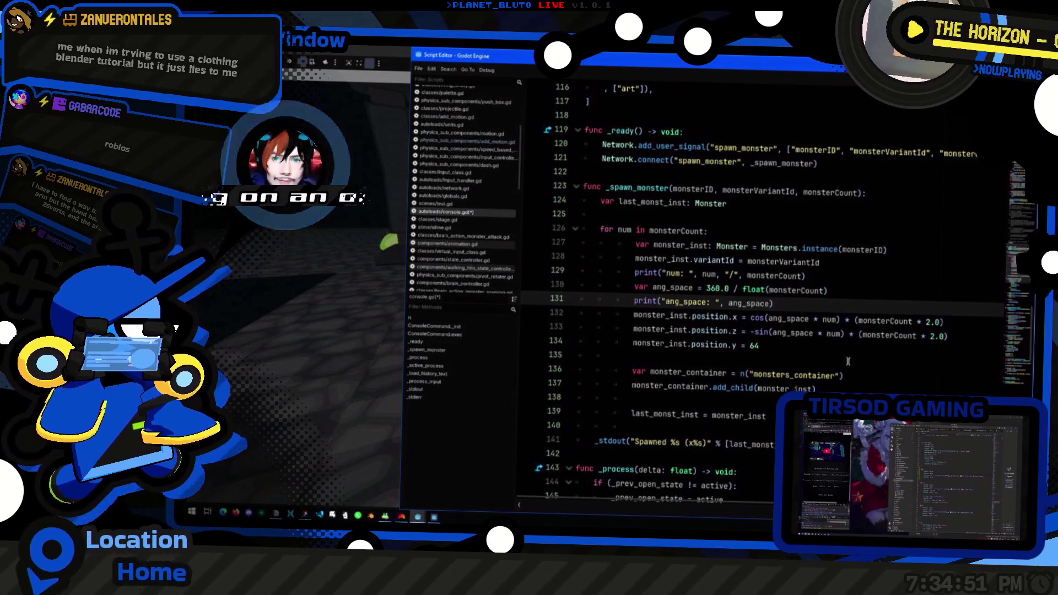
key("Down")
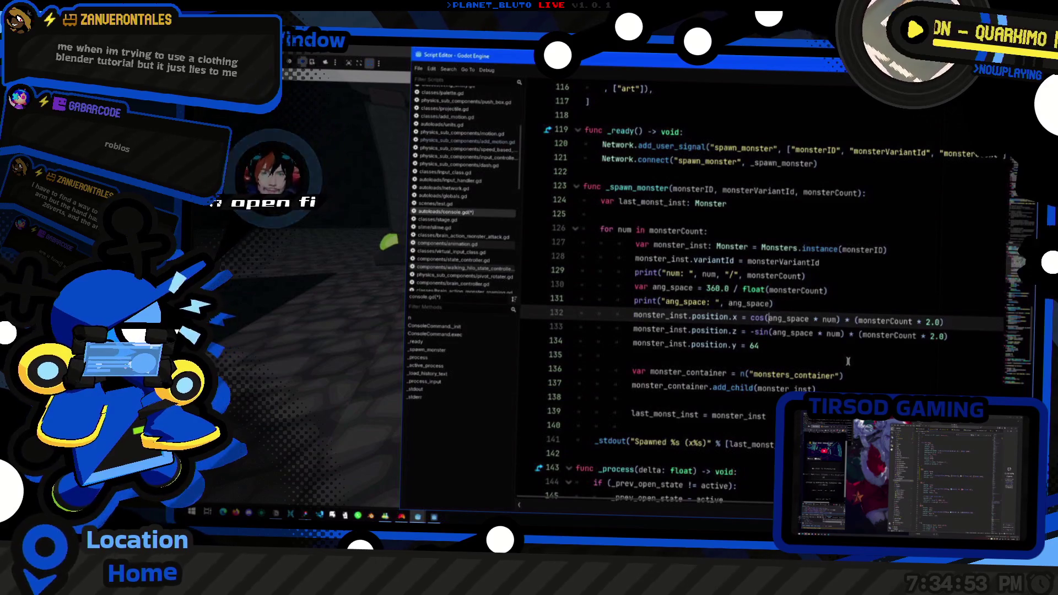
type("(")
type(")")
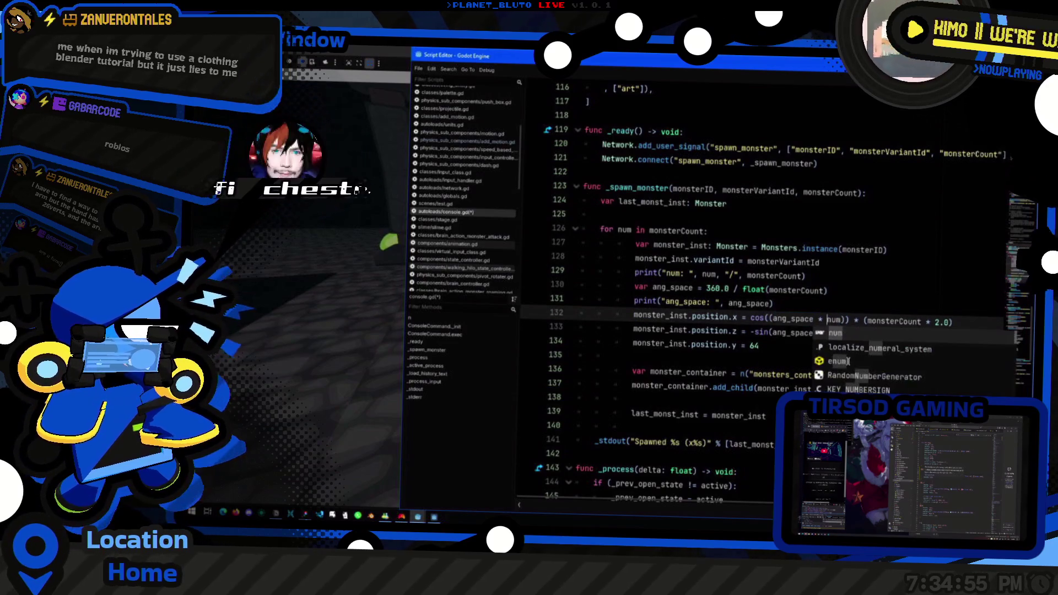
type("ra")
key("BackSpace")
key("BackSpace")
type("deg")
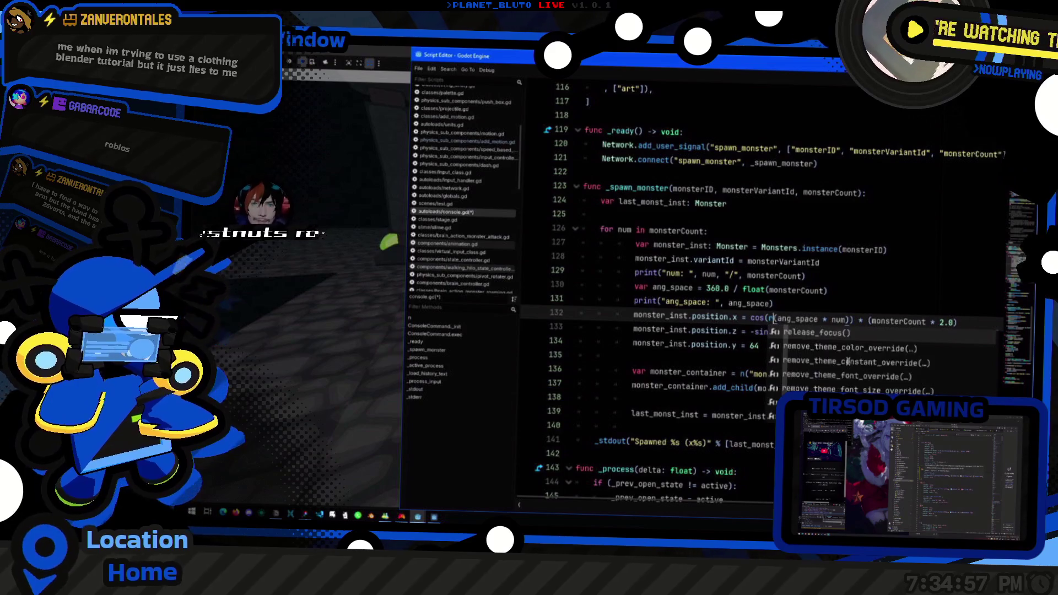
key("Return")
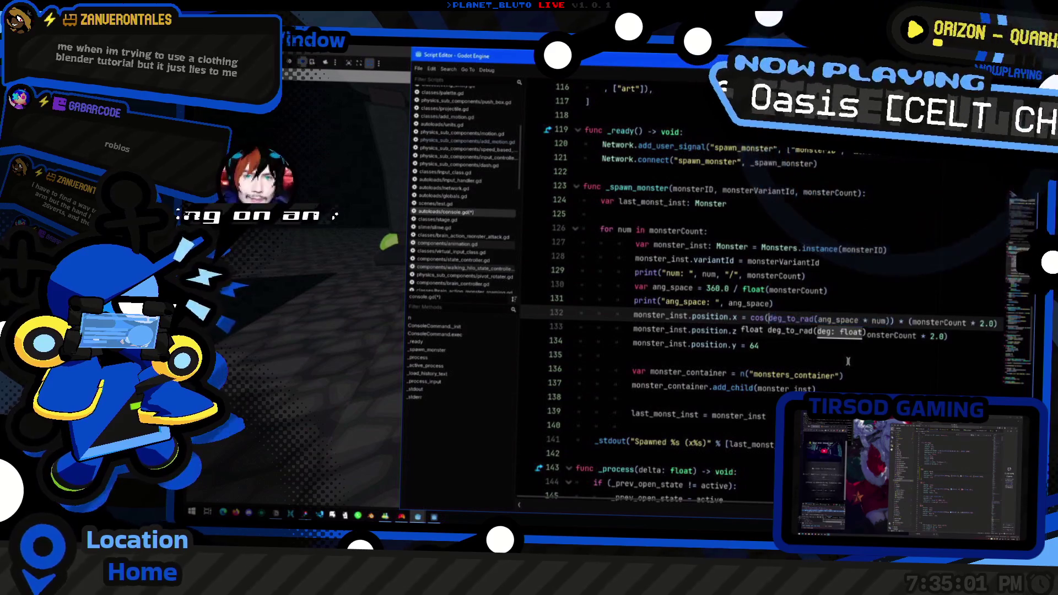
Run the game and walk toward the slimes to test the deg_to_rad change.
key("Down")
key("ctrl+Right")
key("ctrl+Right")
key("ctrl+Right")
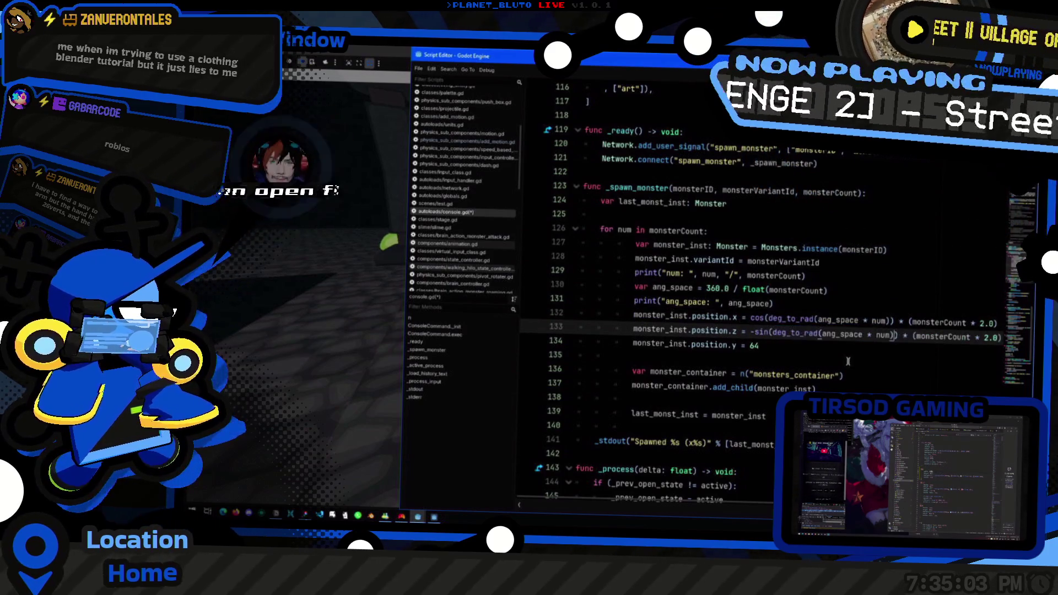
key("F5")
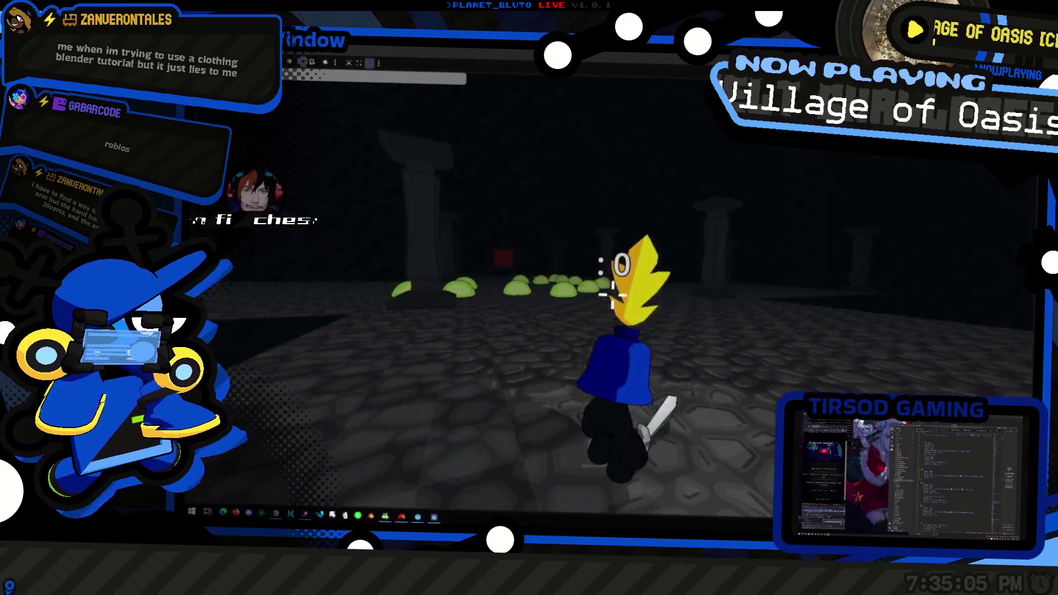
key("w")
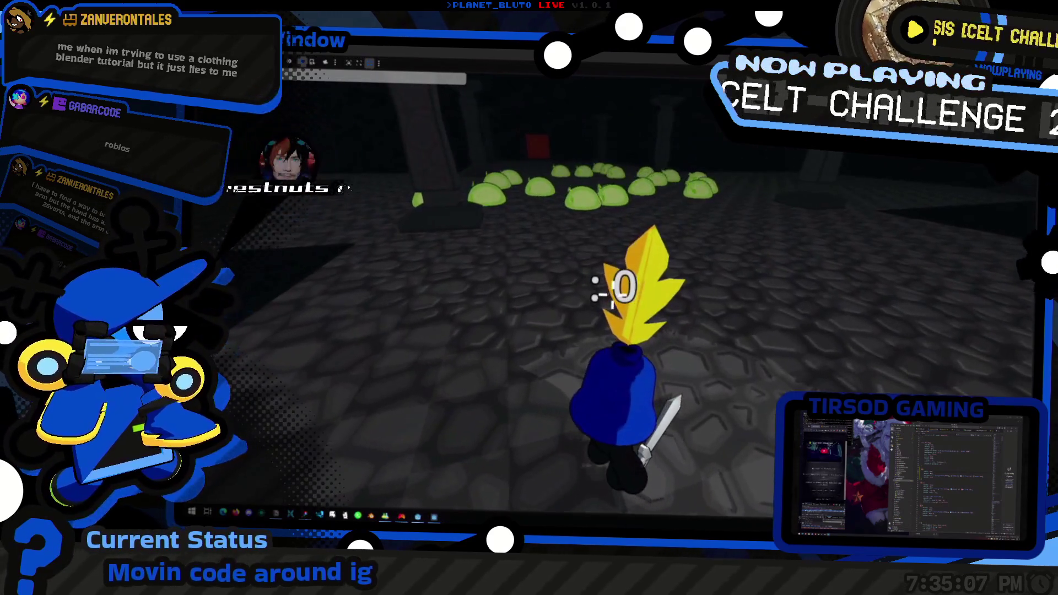
key("alt+Tab")
key("alt+Tab")
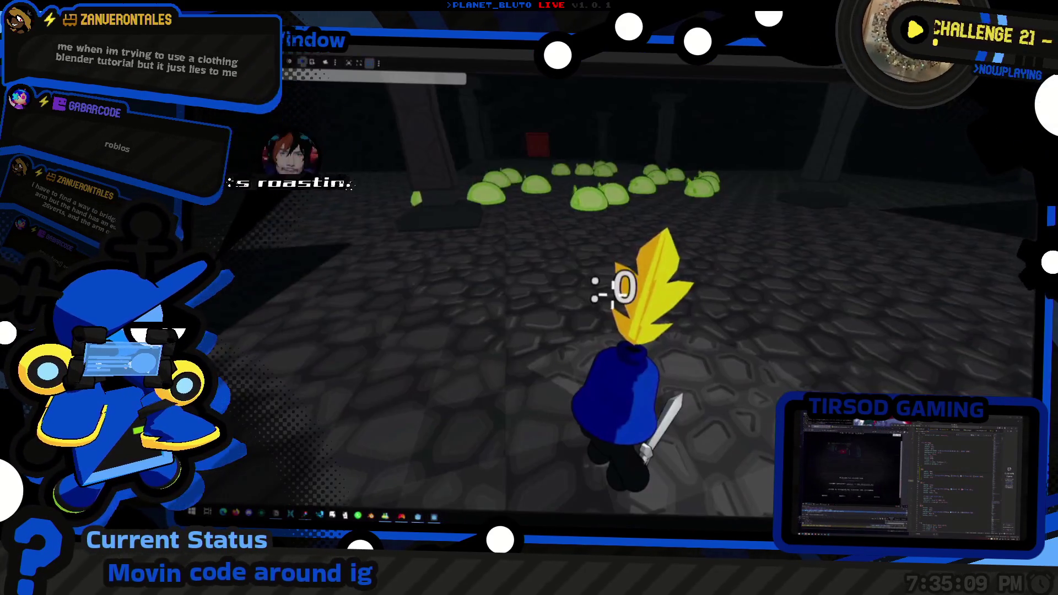
key("alt+Tab")
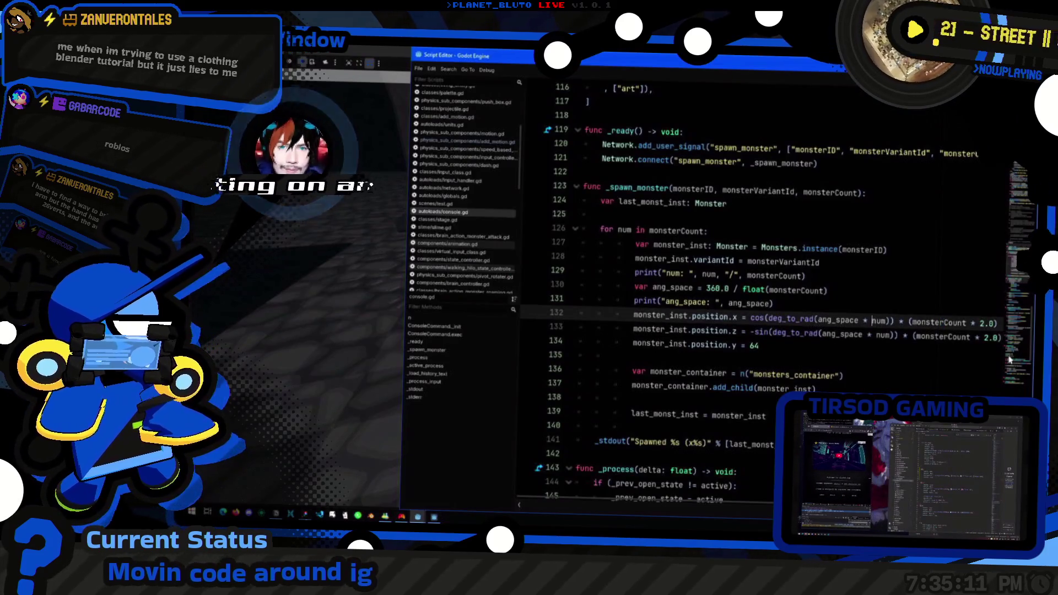
Replace (monsterCount * 2.0) with just monsterCount in the x radius on line 132.
key("ctrl+Right")
key("ctrl+Right")
key("ctrl+Right")
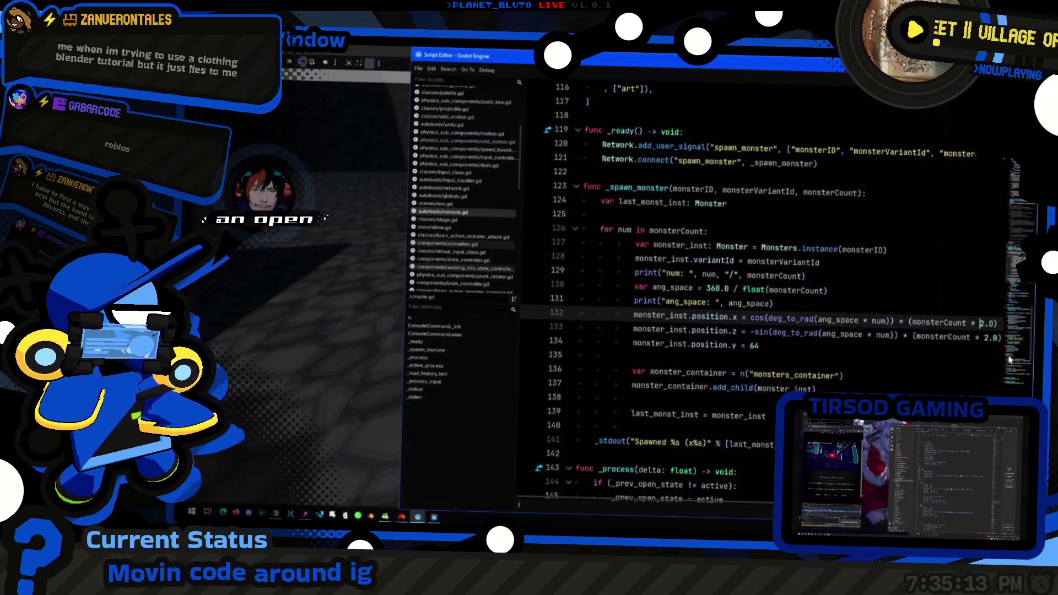
key("ctrl+BackSpace")
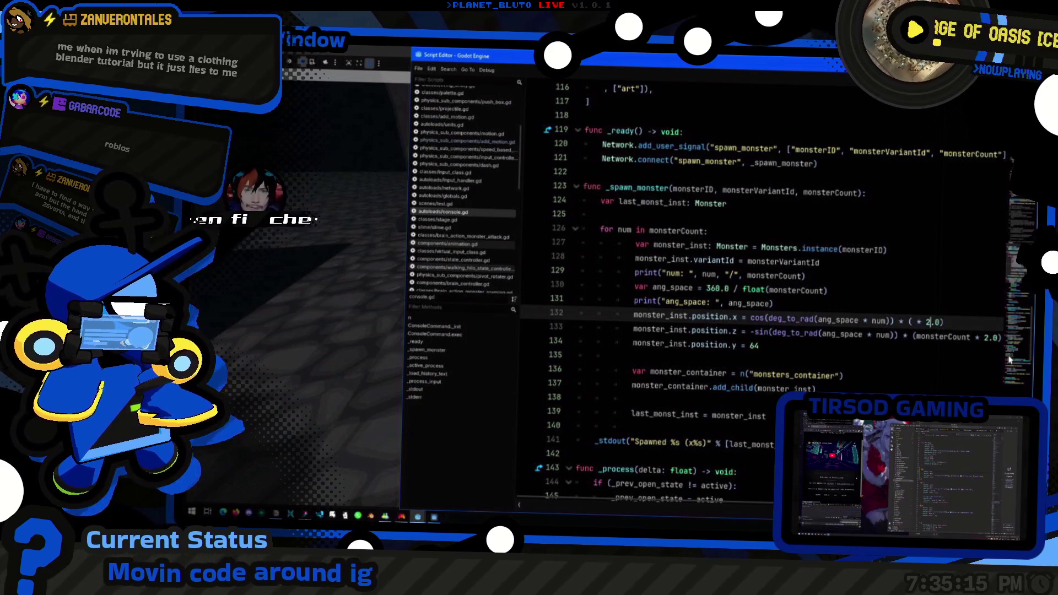
key("BackSpace")
key("BackSpace")
key("BackSpace")
key("Delete")
key("Delete")
key("Delete")
type("monsterCount")
key("Down")
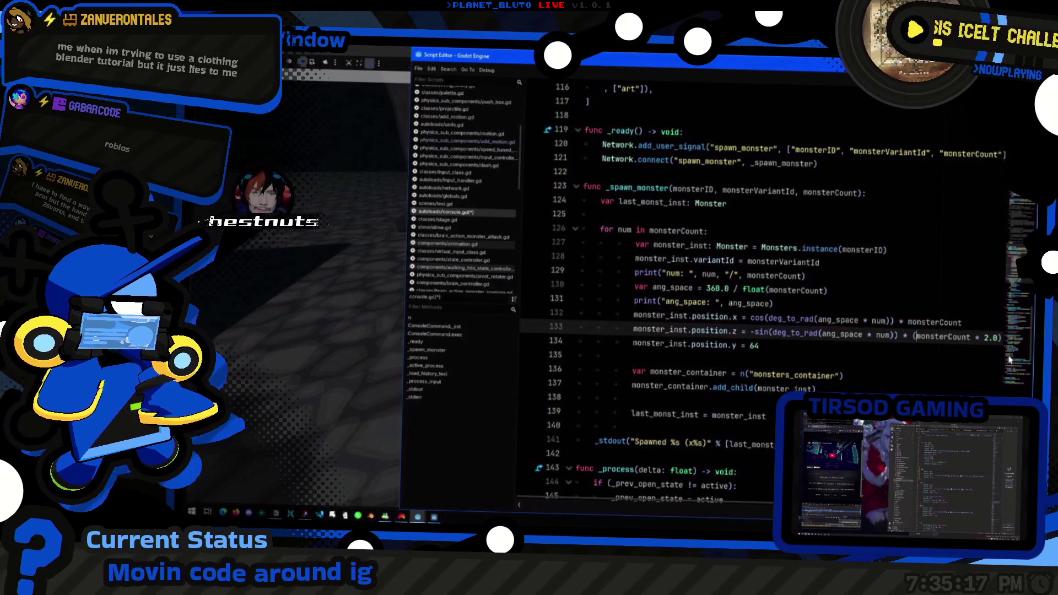
key("super+Tab")
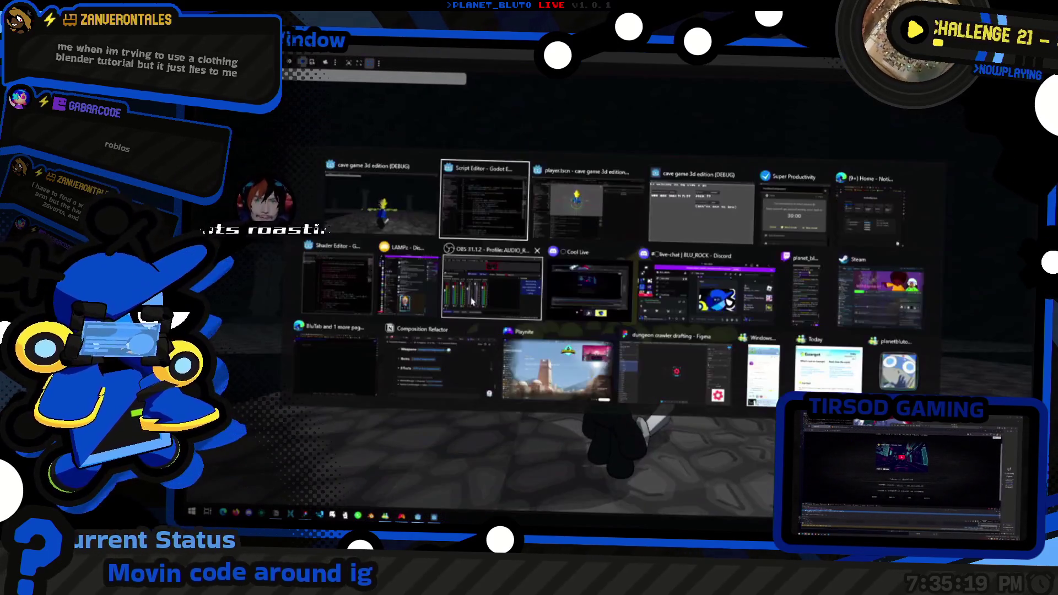
Save the scene, rerun the game and host a lobby to load the level.
key("Right")
key("Return")
key("ctrl+s")
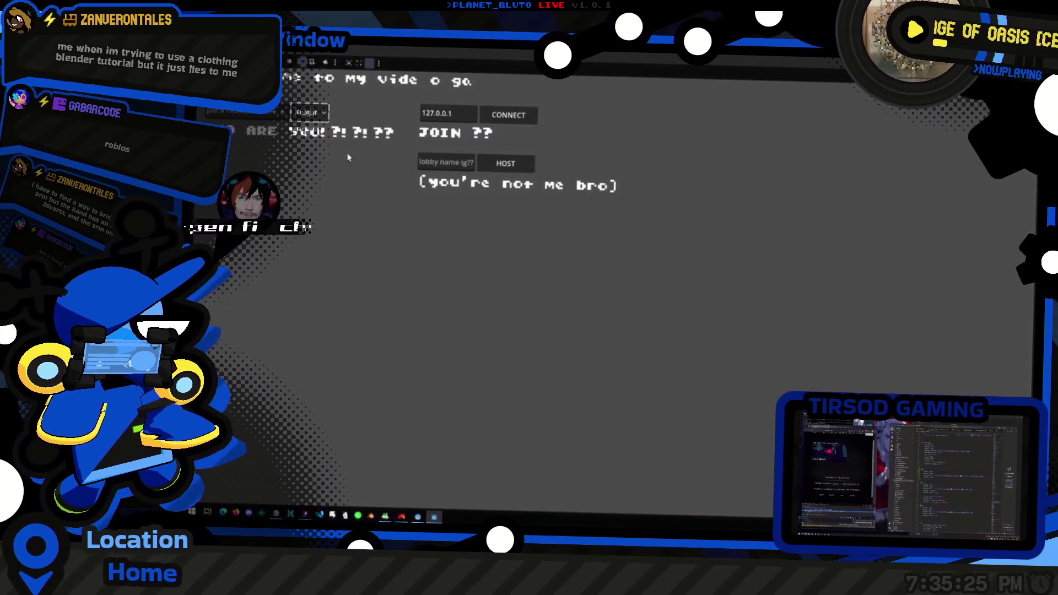
left_click(505, 163)
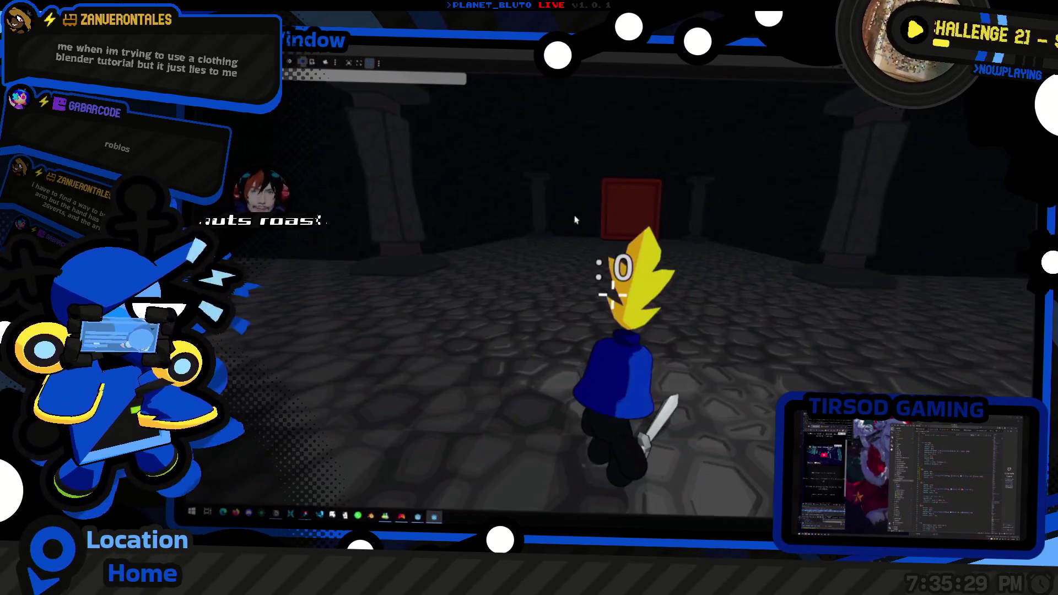
Walk the Knight around the room to watch the spawned slimes ring and land.
left_click(575, 220)
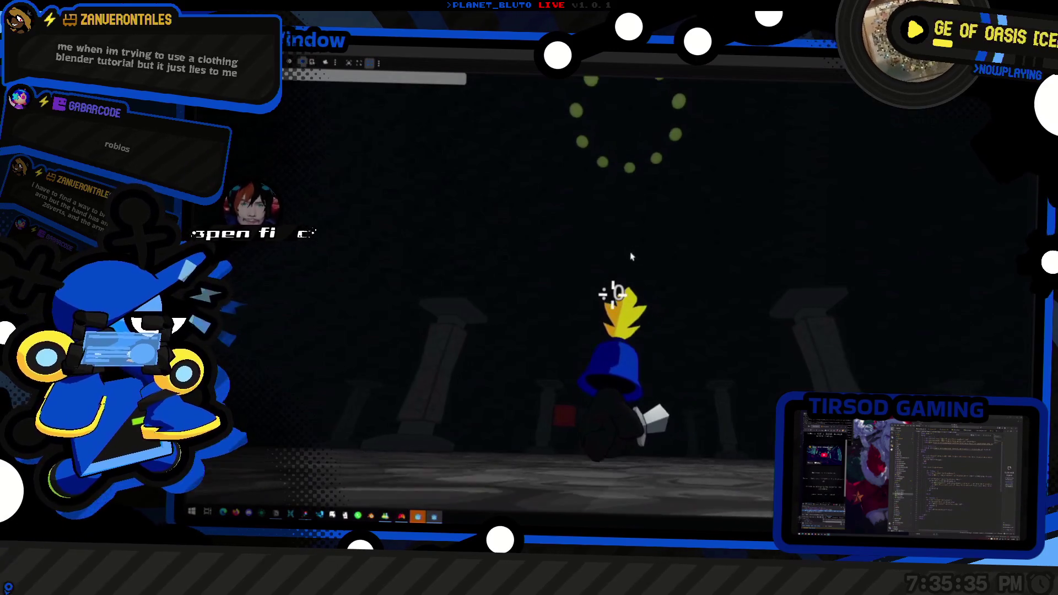
key("w")
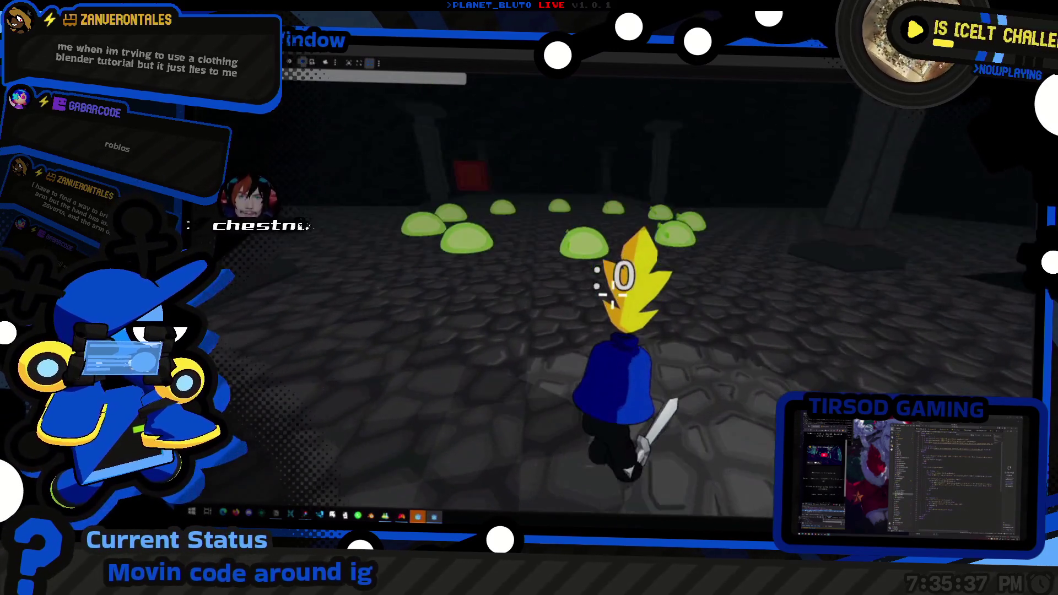
key("w")
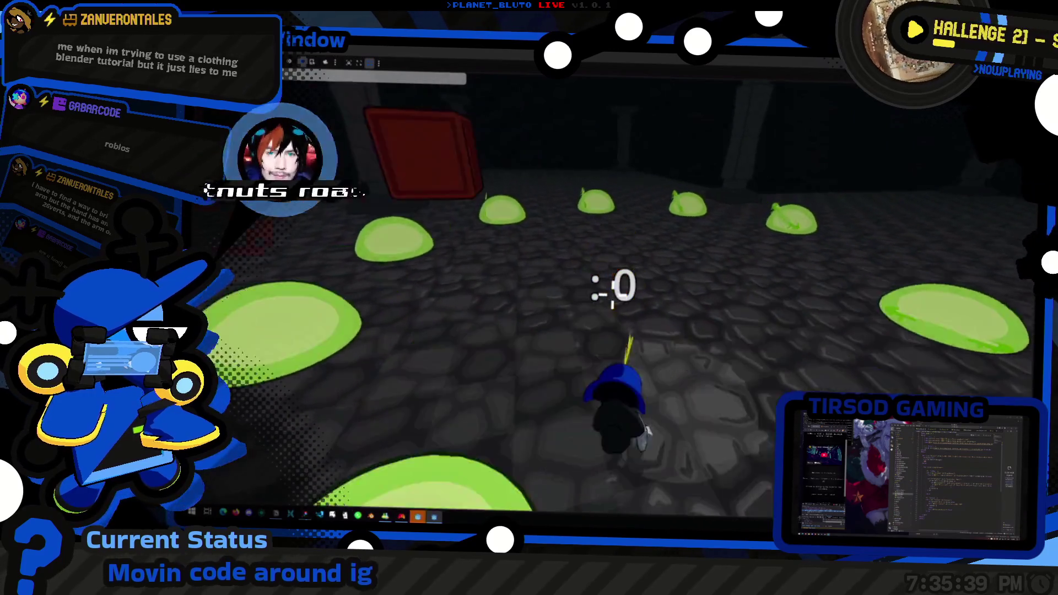
key("s")
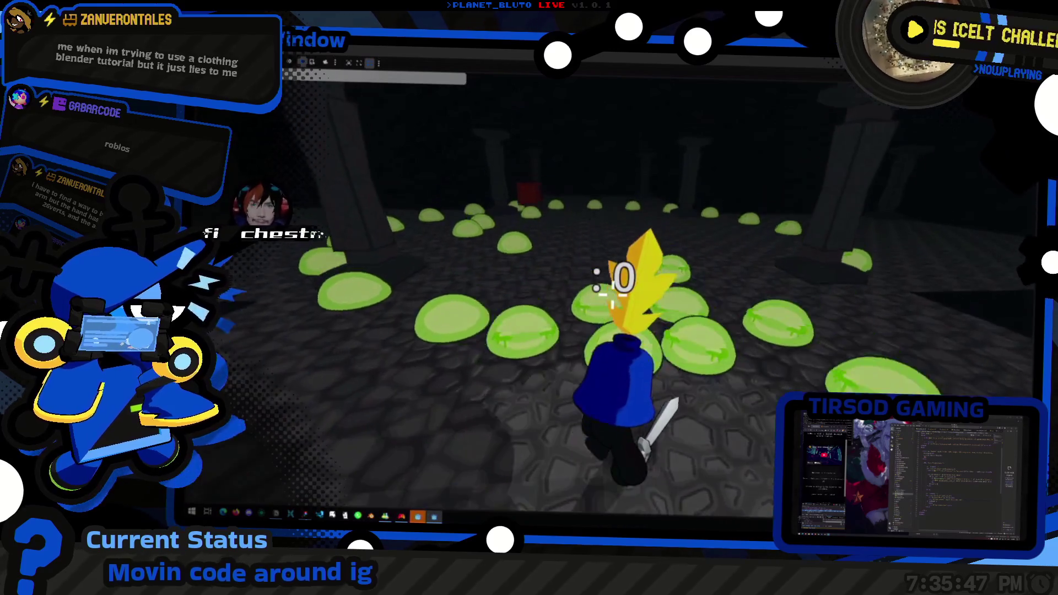
key("w")
key("w")
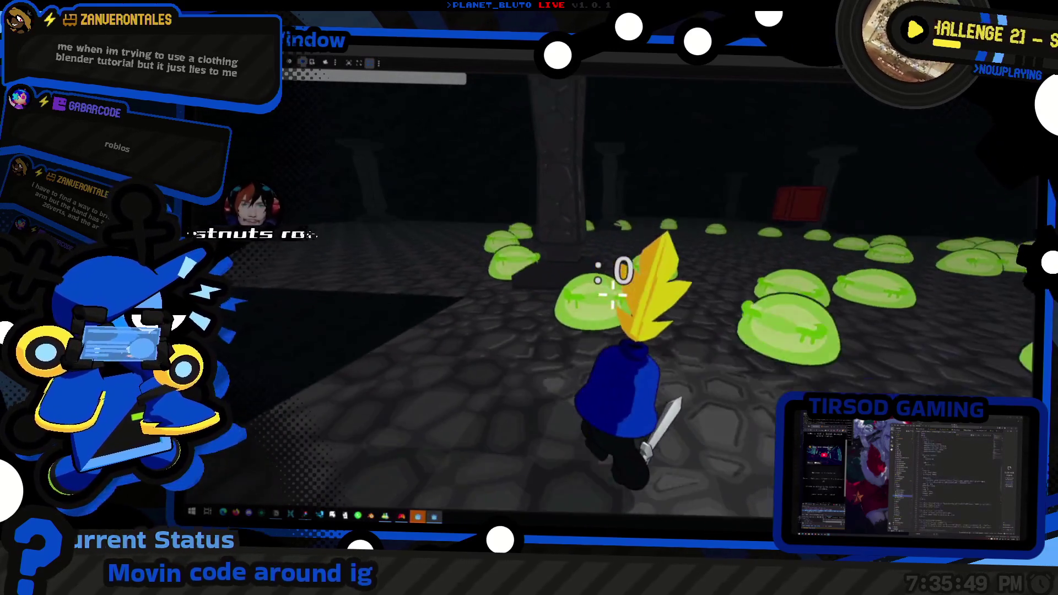